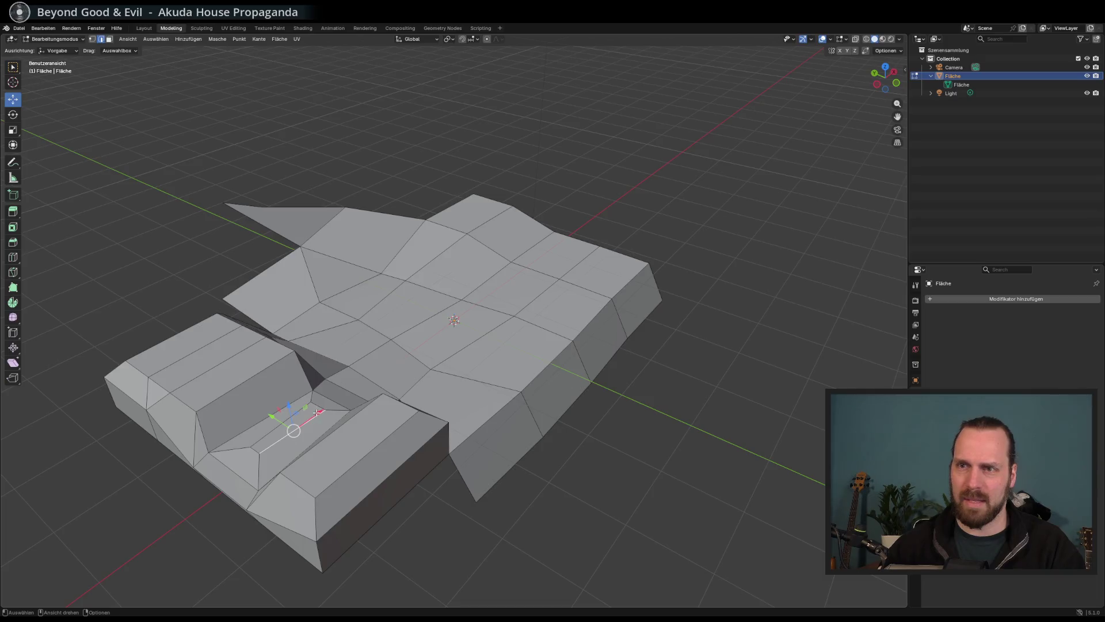
Delete only the groove's bottom face and fill the boundary hole with one new face.
{"action": "left_click", "coordinate": [110, 38]}
{"action": "left_click", "coordinate": [297, 440]}
{"action": "key", "text": "x"}
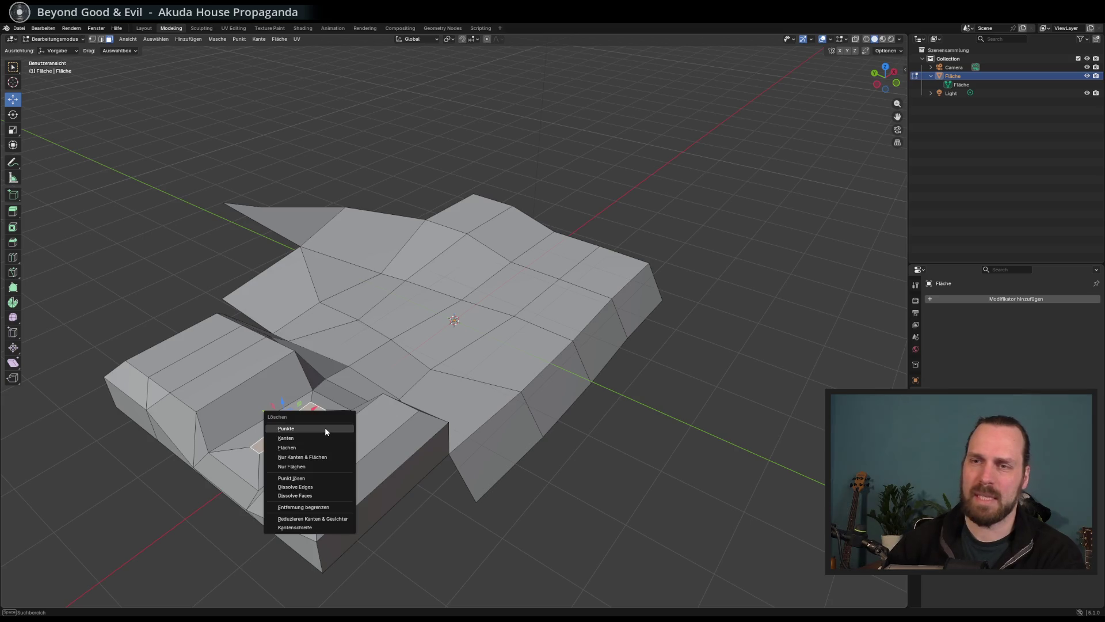
{"action": "left_click", "coordinate": [315, 445]}
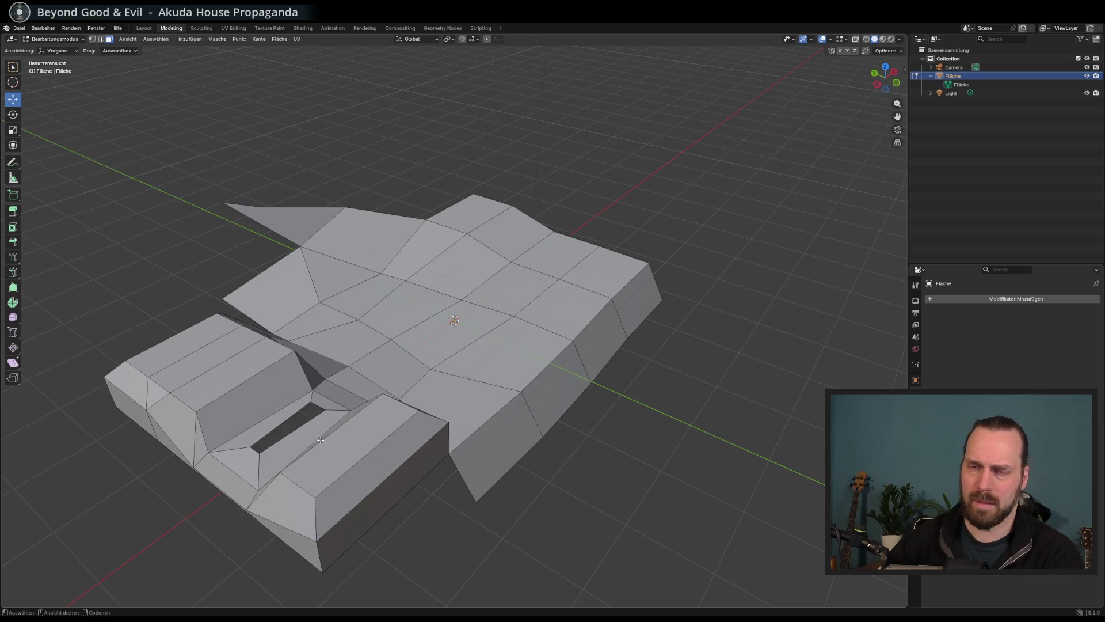
{"action": "key", "text": "ctrl+z"}
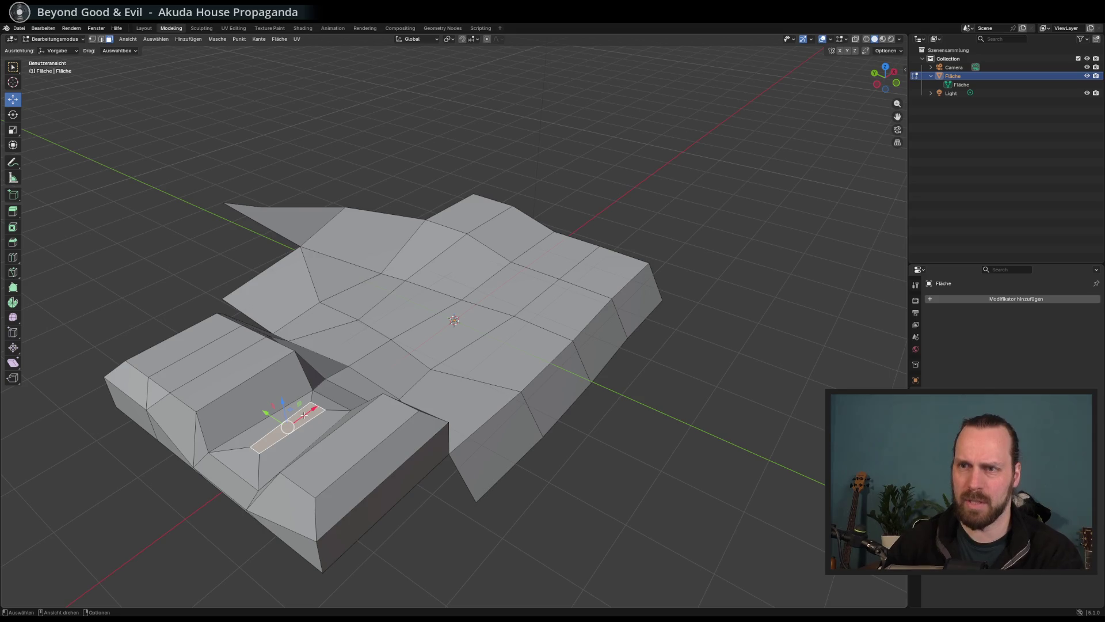
{"action": "key", "text": "x"}
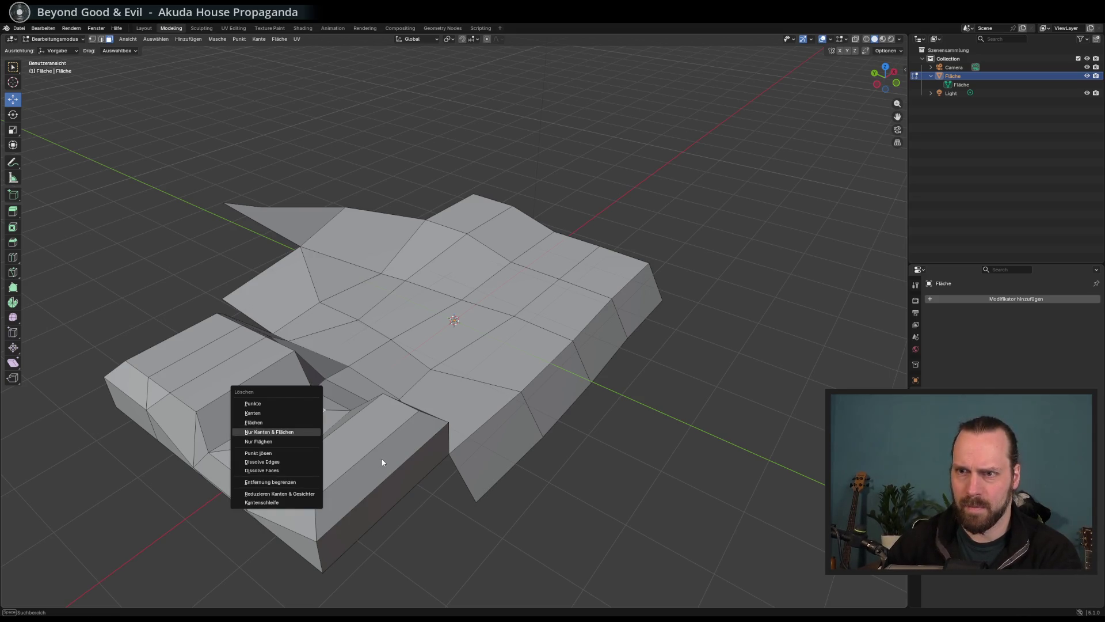
{"action": "left_click", "coordinate": [287, 441]}
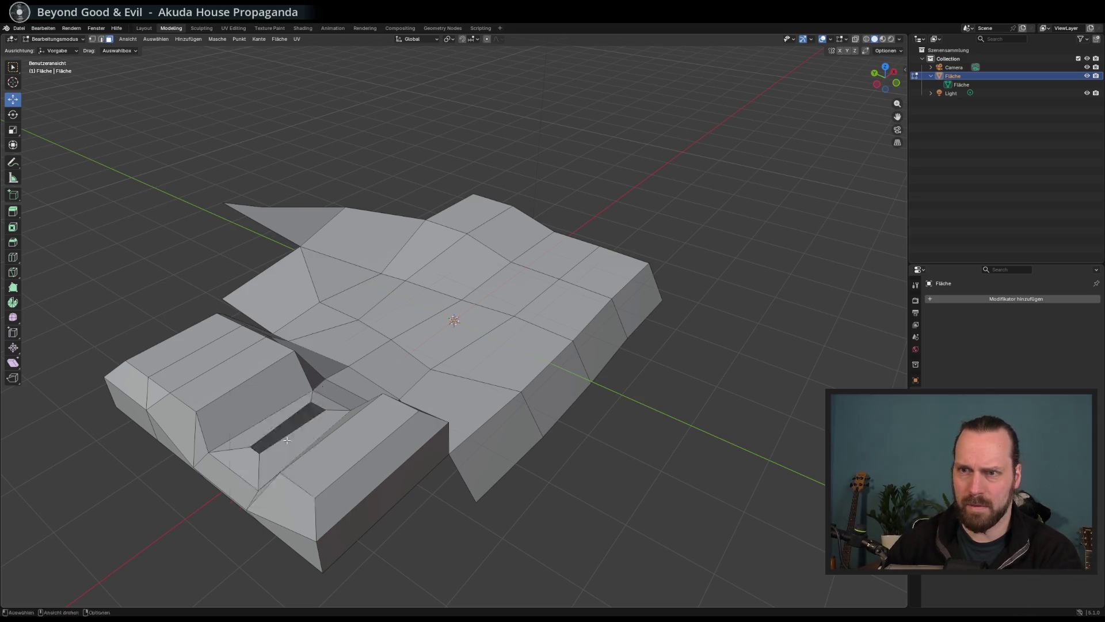
{"action": "left_click", "coordinate": [273, 439], "text": "alt"}
{"action": "key", "text": "f"}
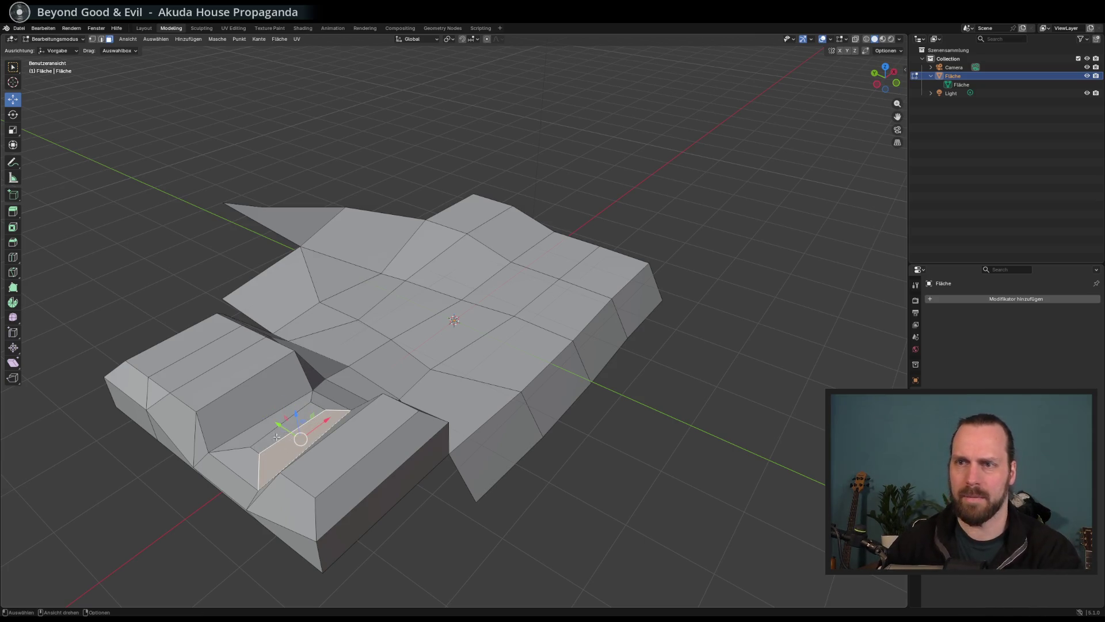
{"action": "key", "text": "x"}
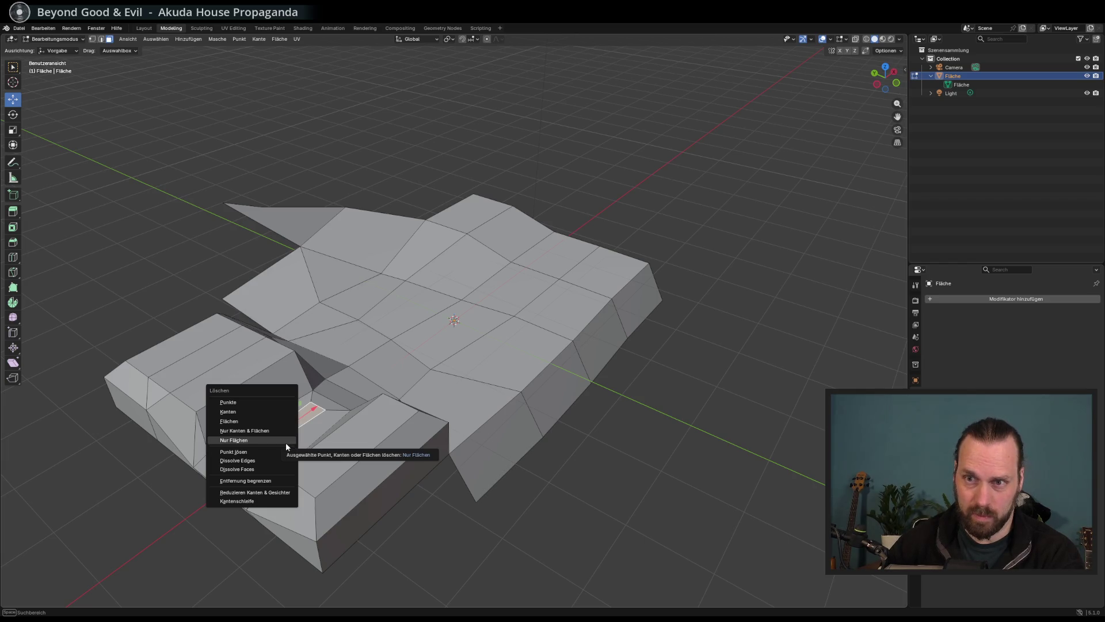
Move an edge beside the raised block to a new position.
{"action": "left_click_drag", "start_coordinate": [405, 486], "coordinate": [455, 504]}
{"action": "left_click_drag", "start_coordinate": [346, 378], "coordinate": [237, 249]}
{"action": "left_click", "coordinate": [102, 39]}
{"action": "left_click", "coordinate": [323, 254]}
{"action": "left_click_drag", "start_coordinate": [332, 242], "coordinate": [327, 228]}
{"action": "mouse_move", "coordinate": [369, 287]}
{"action": "left_mouse_down"}
{"action": "mouse_move", "coordinate": [414, 336]}
{"action": "mouse_move", "coordinate": [518, 371]}
{"action": "left_mouse_up"}
Open Save As and navigate to the Desktop's Blender Test Files folder.
{"action": "key", "text": "ctrl+s"}
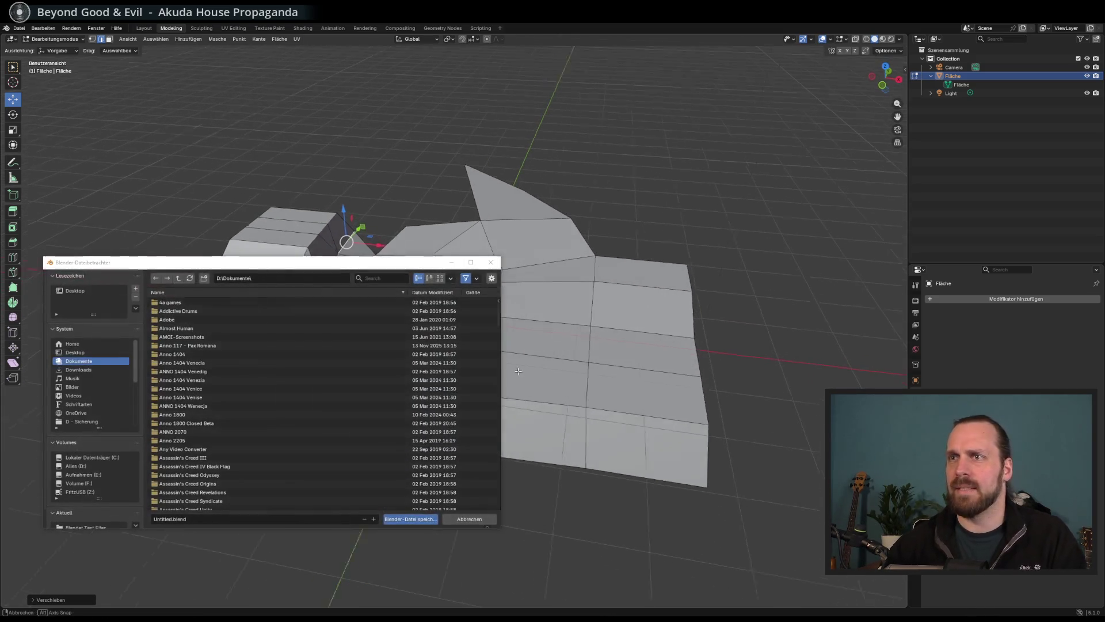
{"action": "left_click", "coordinate": [490, 262]}
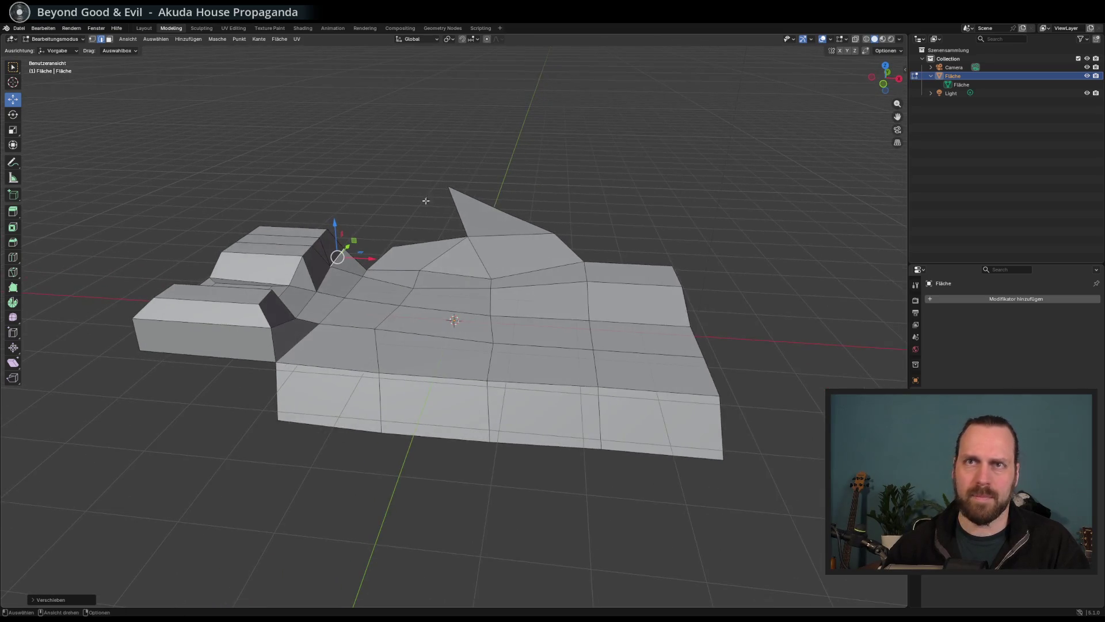
{"action": "left_click", "coordinate": [19, 28]}
{"action": "left_click", "coordinate": [35, 92]}
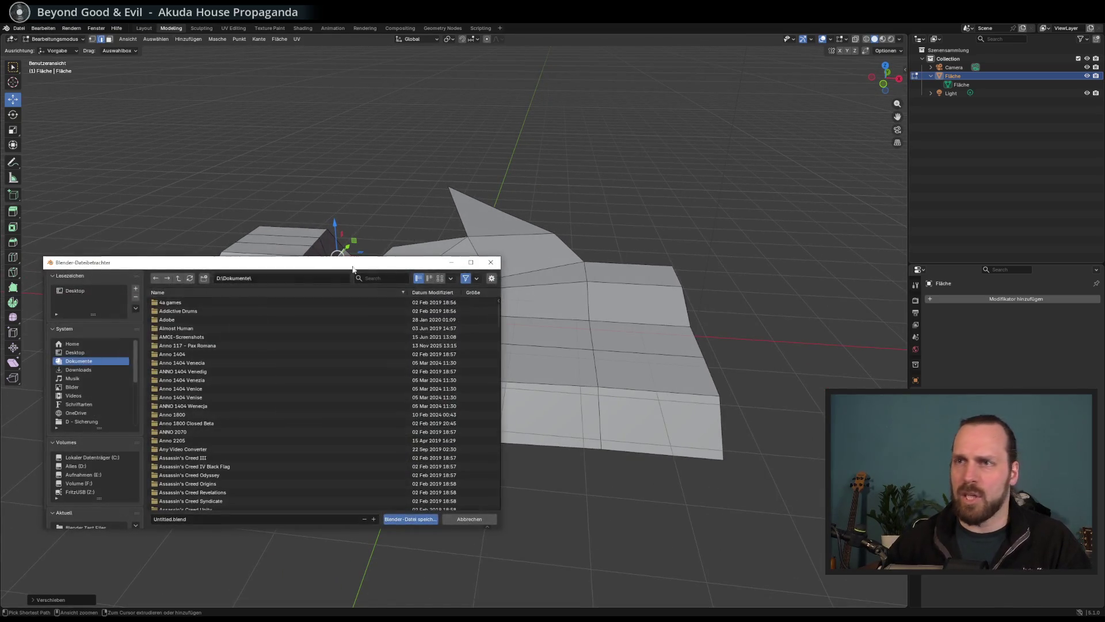
{"action": "scroll", "coordinate": [92, 395], "scroll_direction": "down", "scroll_amount": 5}
{"action": "scroll", "coordinate": [108, 401], "scroll_direction": "up", "scroll_amount": 5}
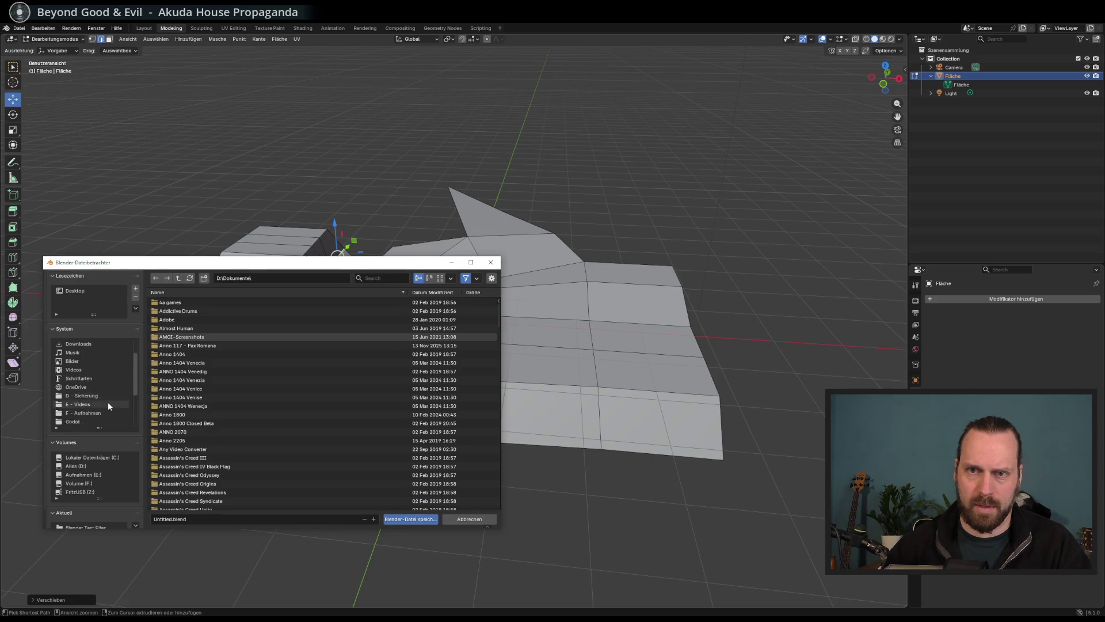
{"action": "left_click", "coordinate": [75, 352]}
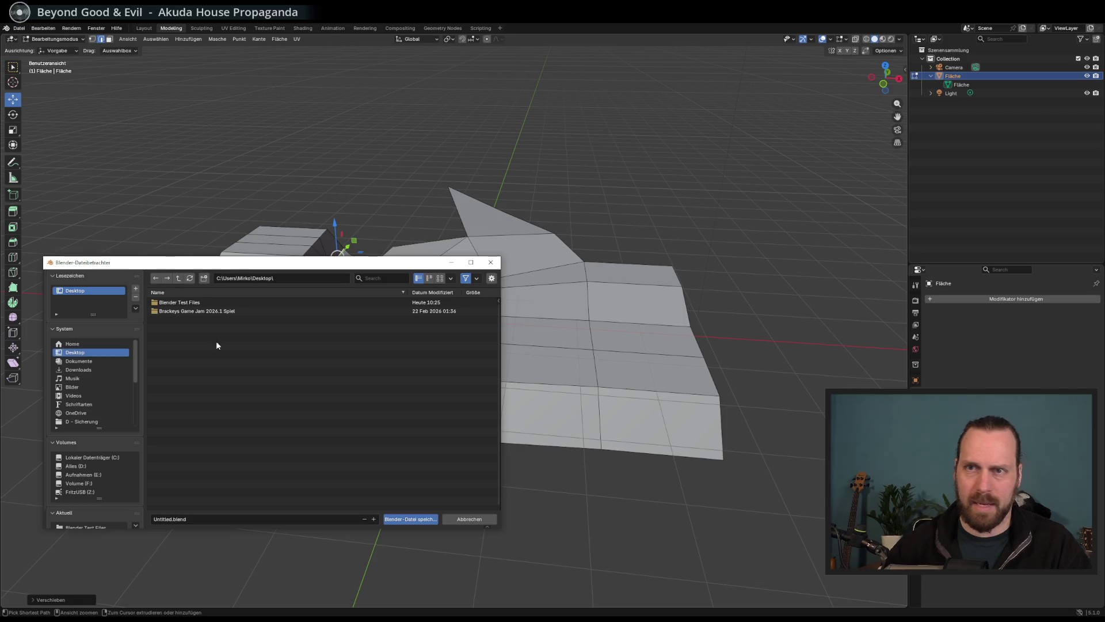
{"action": "double_click", "coordinate": [183, 303]}
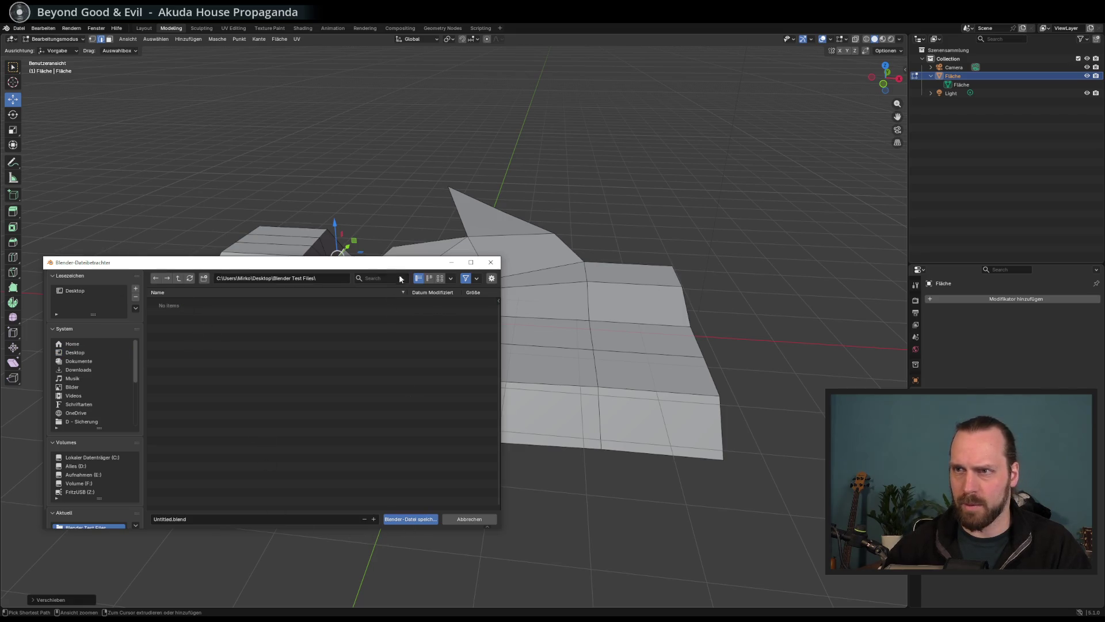
{"action": "left_click_drag", "start_coordinate": [401, 263], "coordinate": [515, 195]}
{"action": "mouse_move", "coordinate": [615, 460]}
{"action": "left_mouse_down"}
{"action": "mouse_move", "coordinate": [668, 518]}
{"action": "mouse_move", "coordinate": [657, 498]}
{"action": "left_mouse_up"}
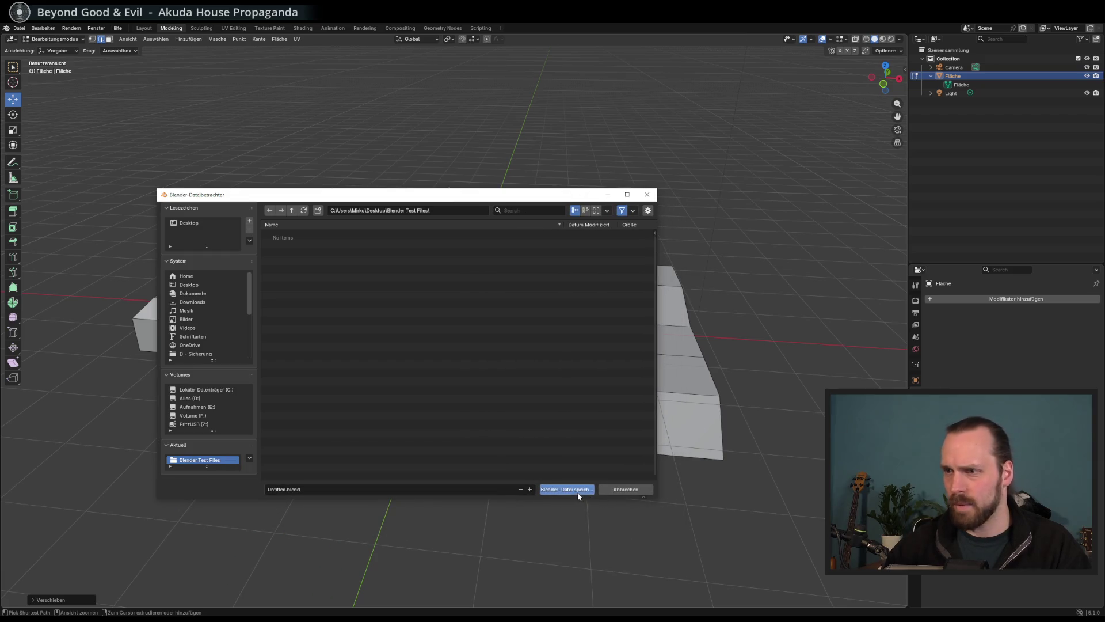
Replace 'Untitled' with 'Landschaft Test' and save the .blend file.
{"action": "left_click", "coordinate": [290, 490]}
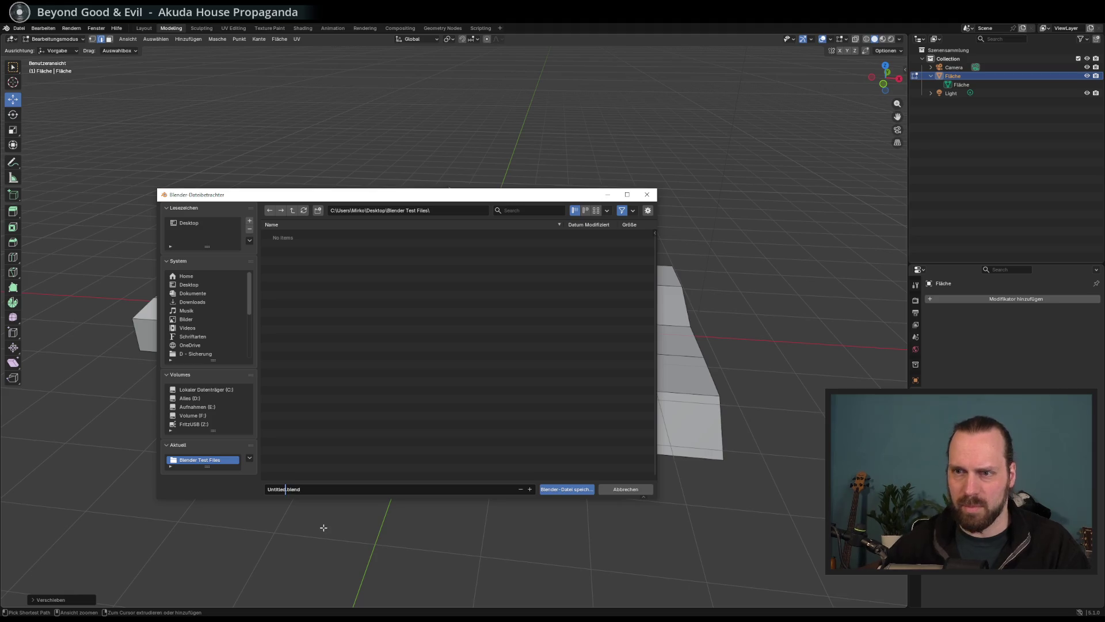
{"action": "key", "text": "shift+Home"}
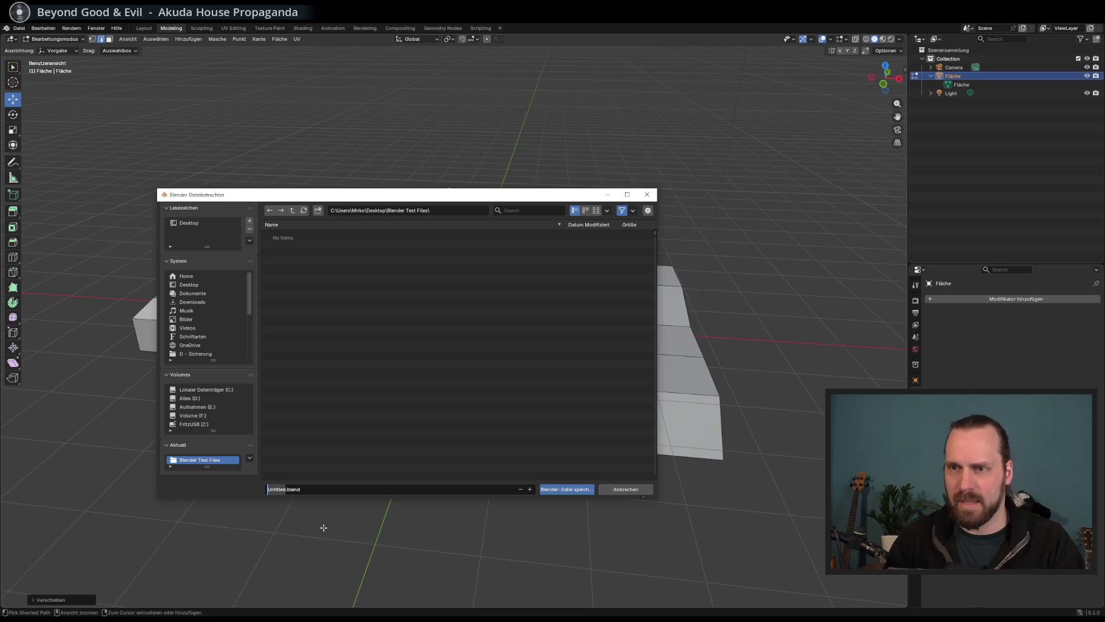
{"action": "type", "text": "Landschaft"}
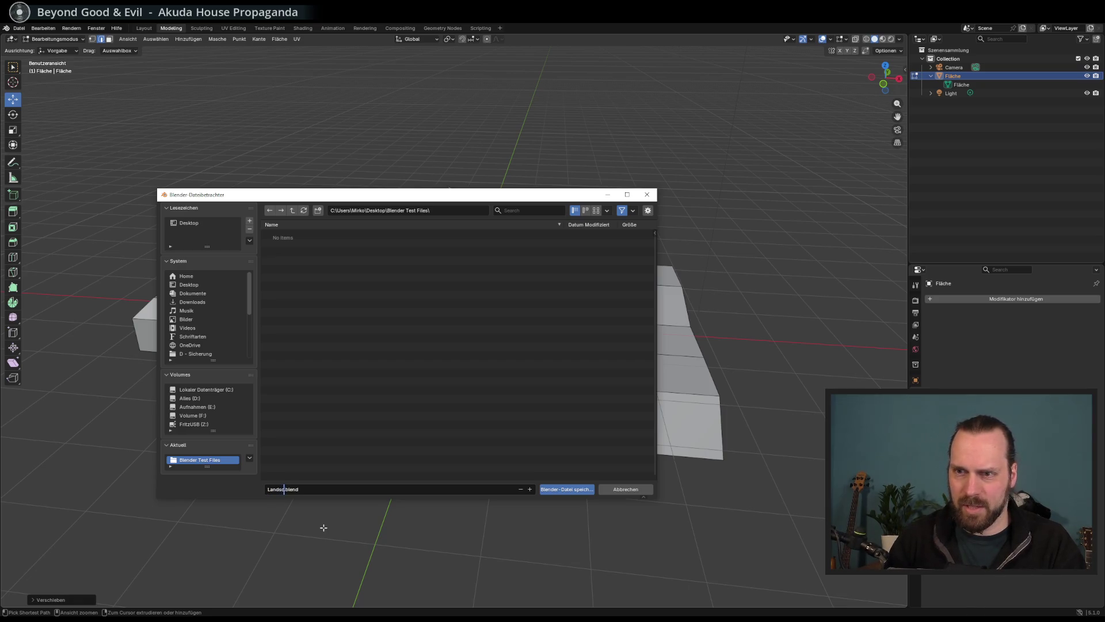
{"action": "type", "text": " Test"}
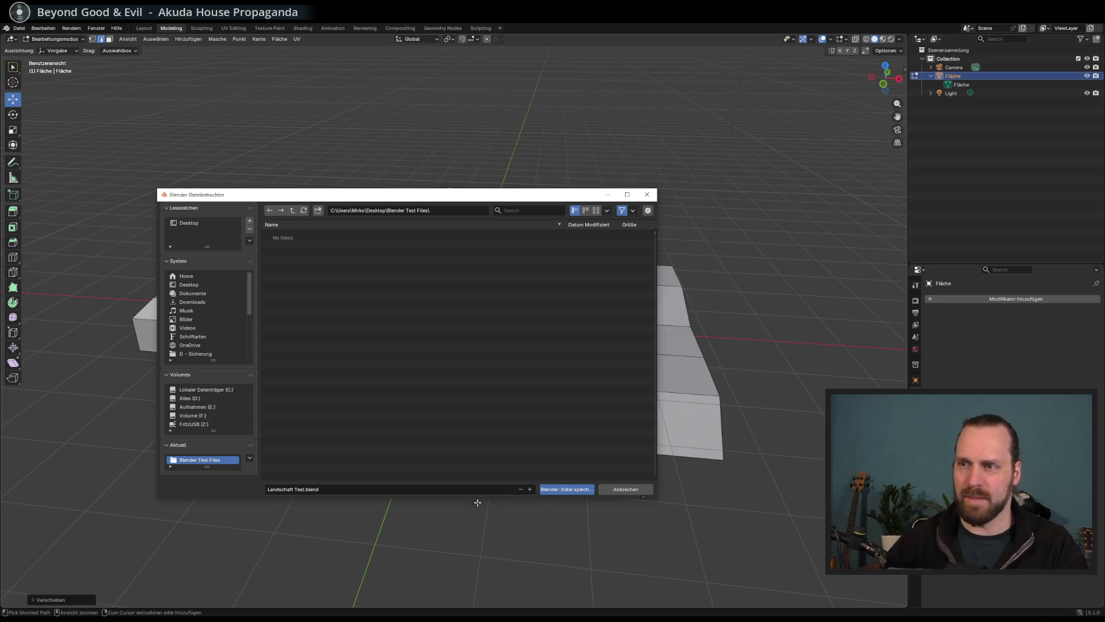
{"action": "left_click", "coordinate": [570, 492]}
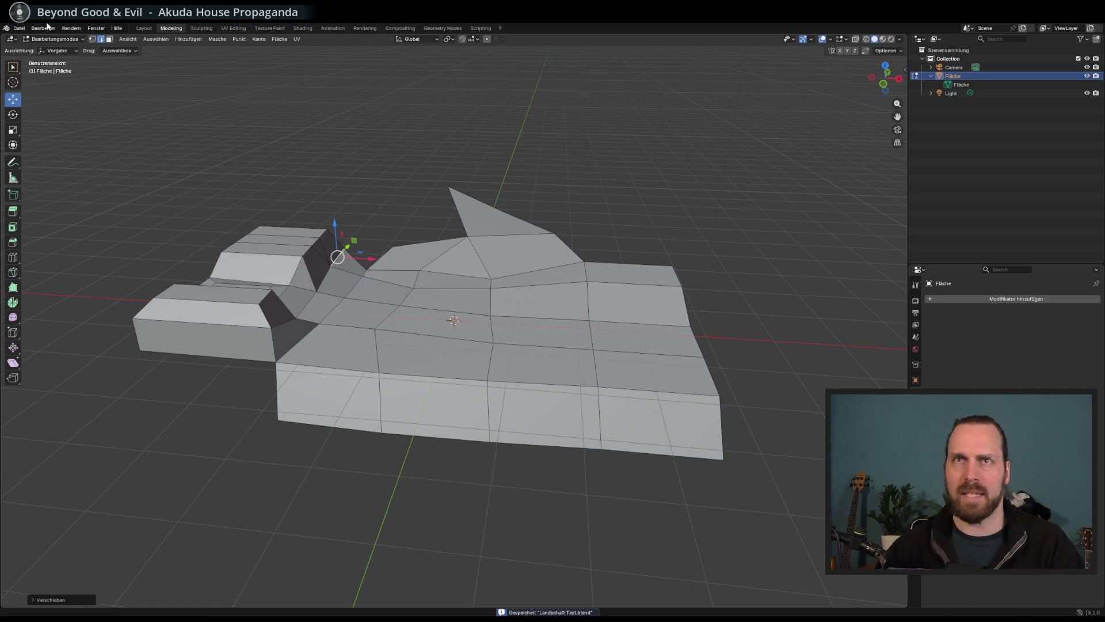
Extrude a face on the landscape's right edge upward into a tall block.
{"action": "left_click_drag", "start_coordinate": [149, 190], "coordinate": [186, 227]}
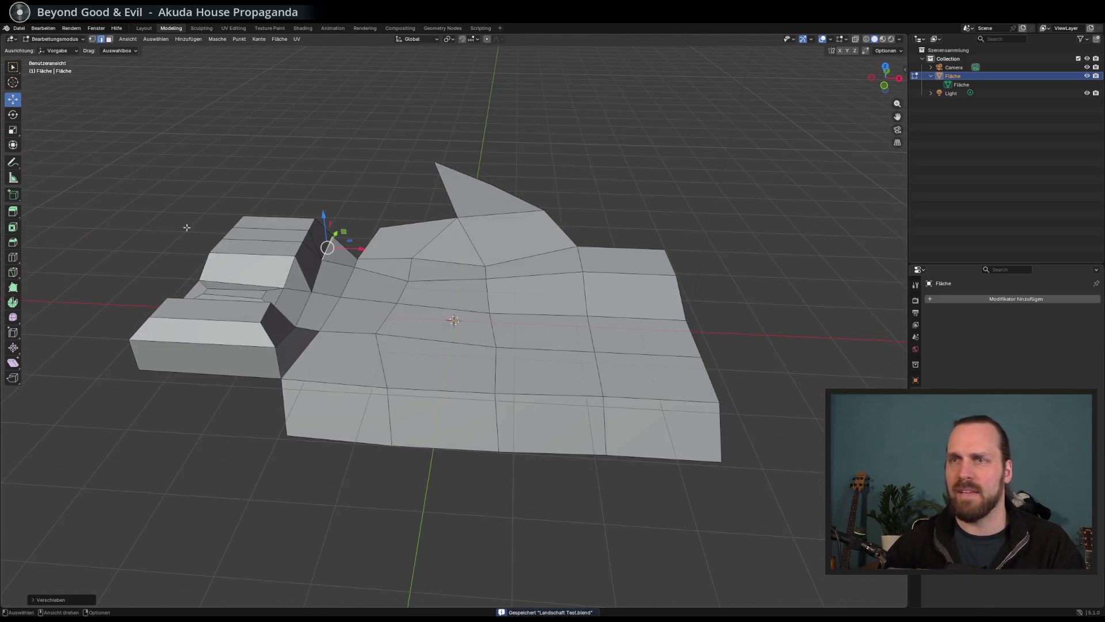
{"action": "left_click", "coordinate": [12, 212]}
{"action": "left_click", "coordinate": [646, 263]}
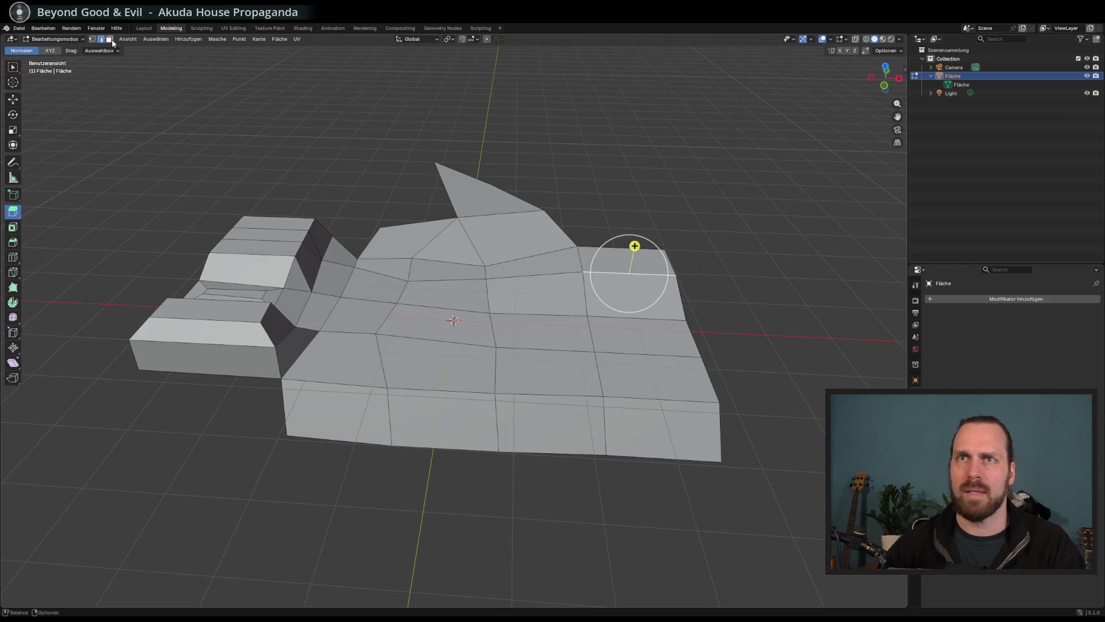
{"action": "left_click", "coordinate": [627, 253]}
{"action": "left_click_drag", "start_coordinate": [629, 230], "coordinate": [640, 166]}
Scale the block's top face to about 0.576, save, and bring up the export formats.
{"action": "left_click", "coordinate": [12, 99]}
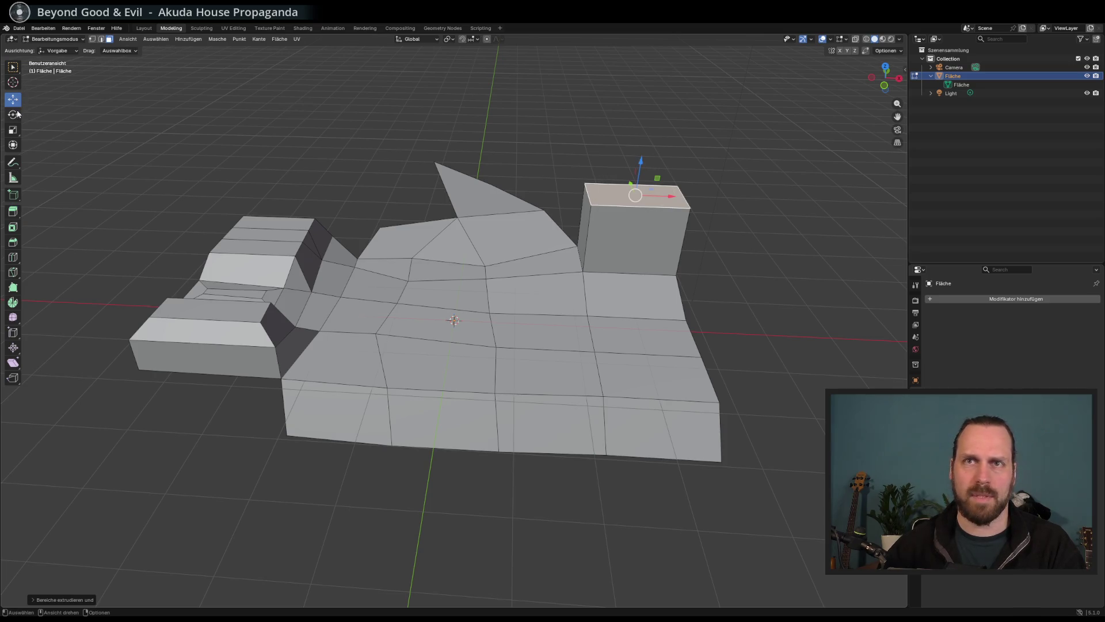
{"action": "left_click", "coordinate": [13, 129]}
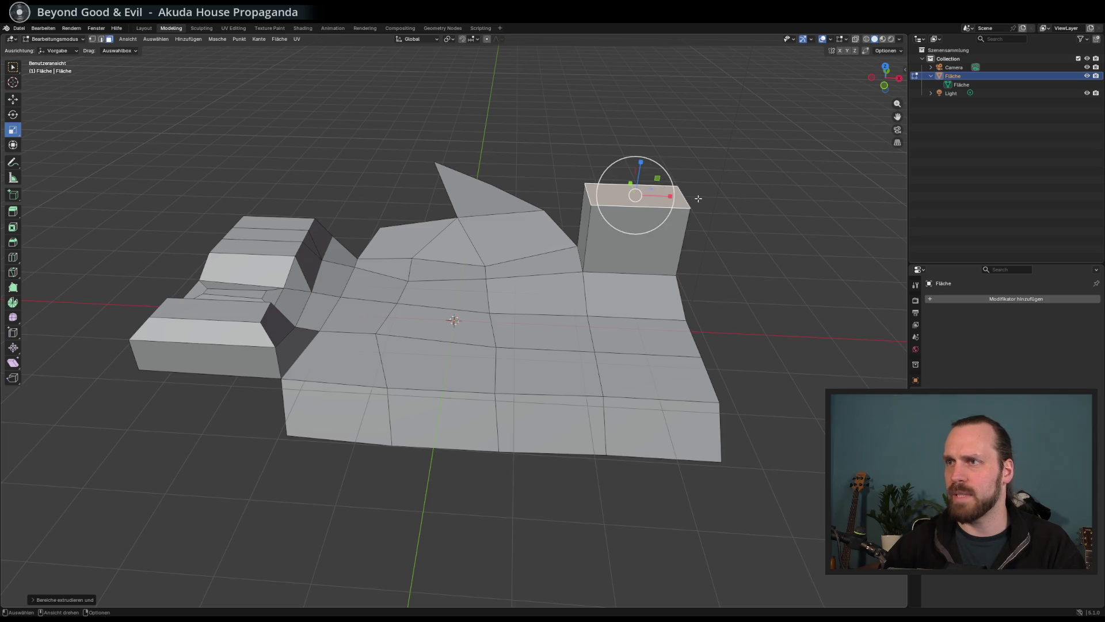
{"action": "mouse_move", "coordinate": [666, 199]}
{"action": "left_mouse_down"}
{"action": "mouse_move", "coordinate": [648, 198]}
{"action": "mouse_move", "coordinate": [669, 236]}
{"action": "left_mouse_up"}
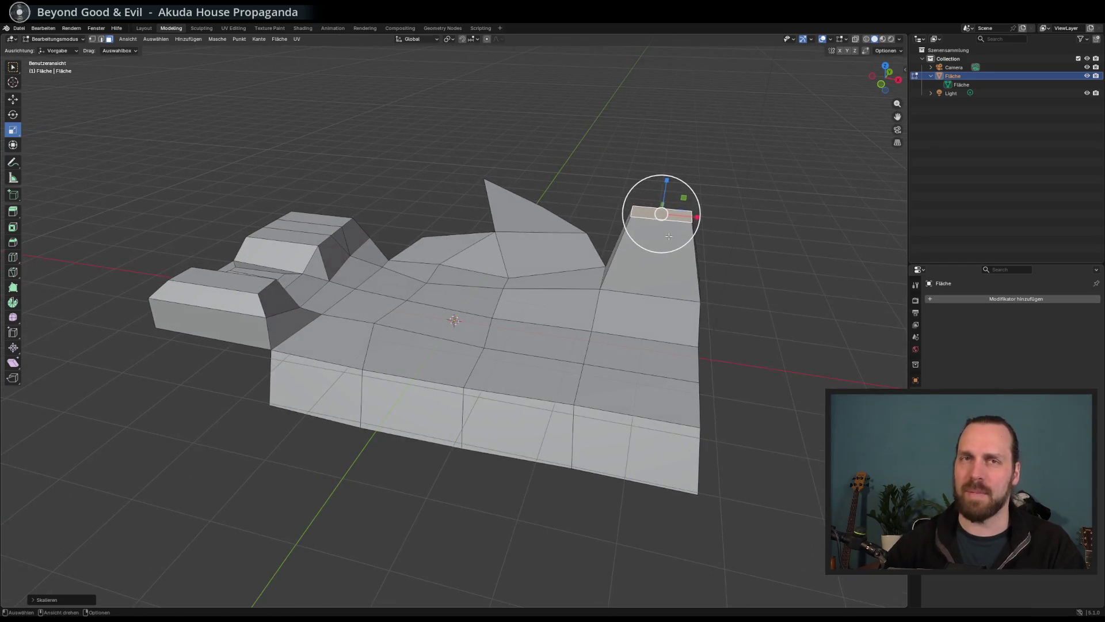
{"action": "key", "text": "ctrl+s"}
{"action": "left_click", "coordinate": [19, 28]}
{"action": "mouse_move", "coordinate": [82, 159]}
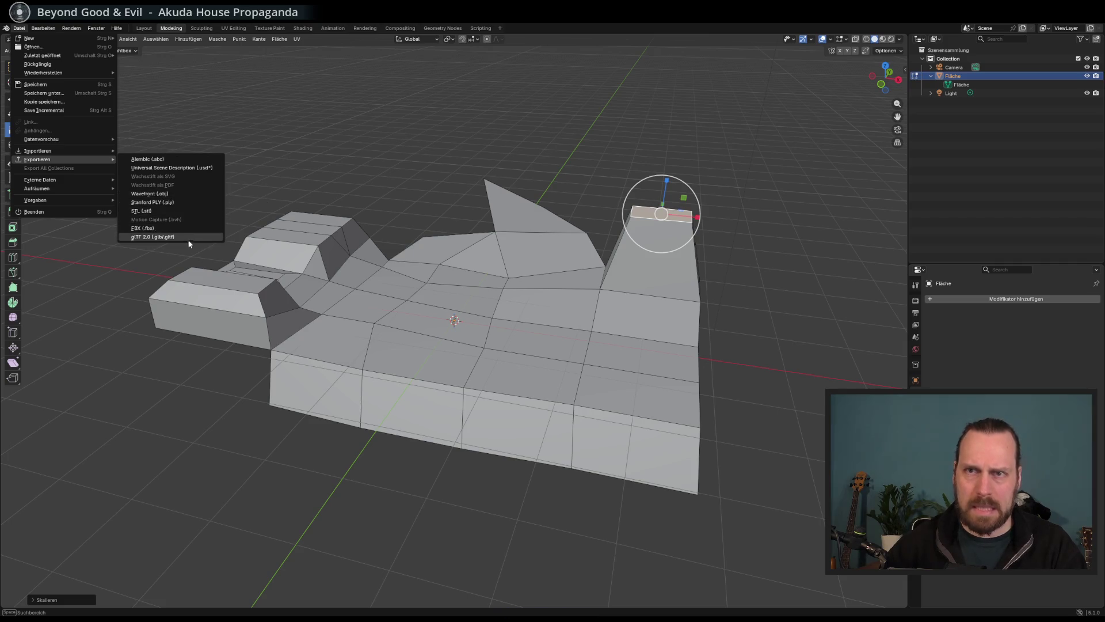
Export the scene as glTF 2.0 binary named 'Landscape Test.glb' in Blender Test Files.
{"action": "left_click", "coordinate": [152, 237]}
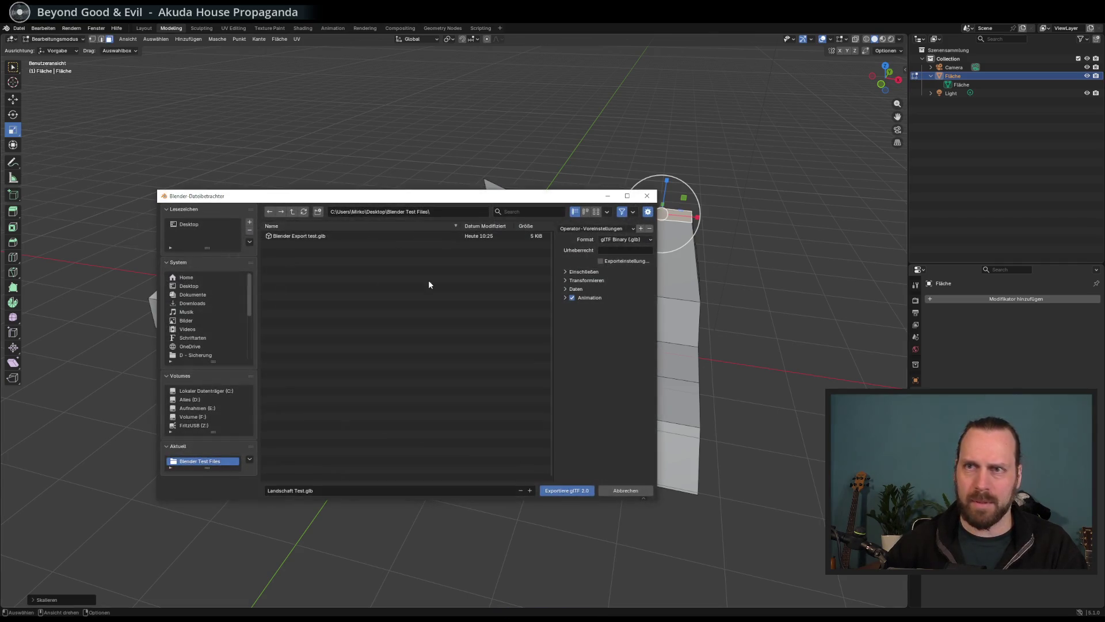
{"action": "left_click", "coordinate": [322, 236]}
{"action": "left_click", "coordinate": [310, 490]}
{"action": "left_click", "coordinate": [310, 490]}
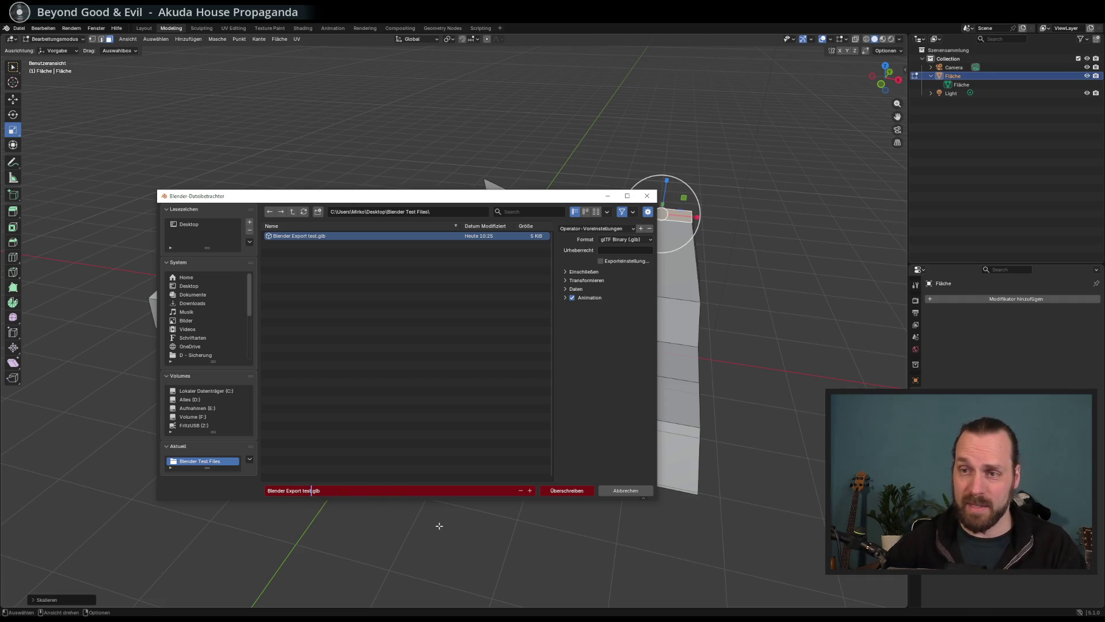
{"action": "key", "text": "shift+Home"}
{"action": "key", "text": "BackSpace"}
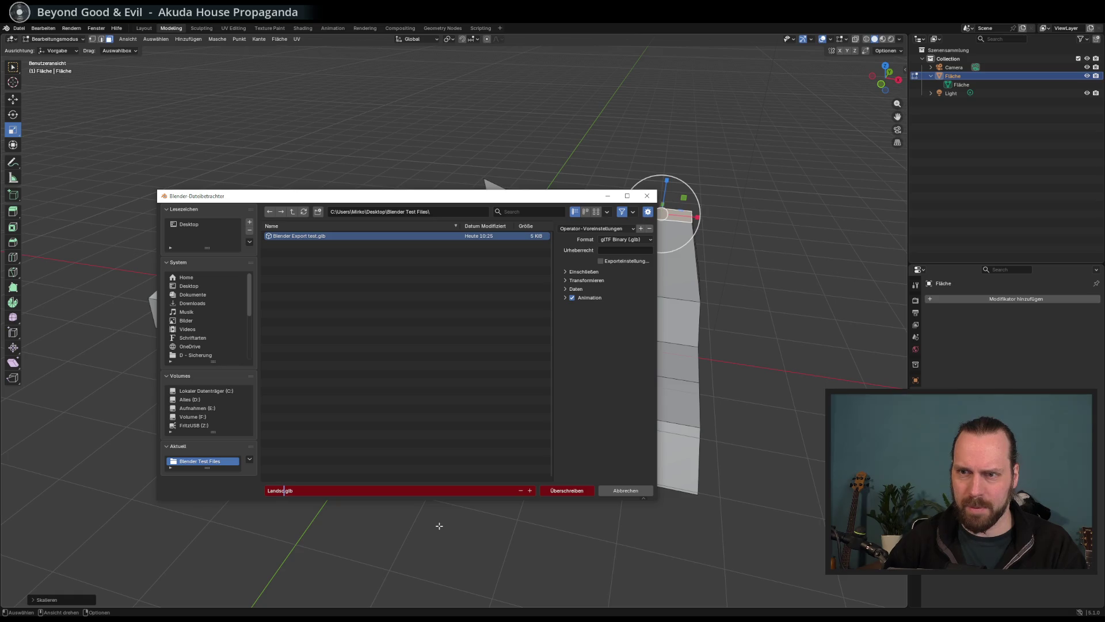
{"action": "type", "text": "TEst"}
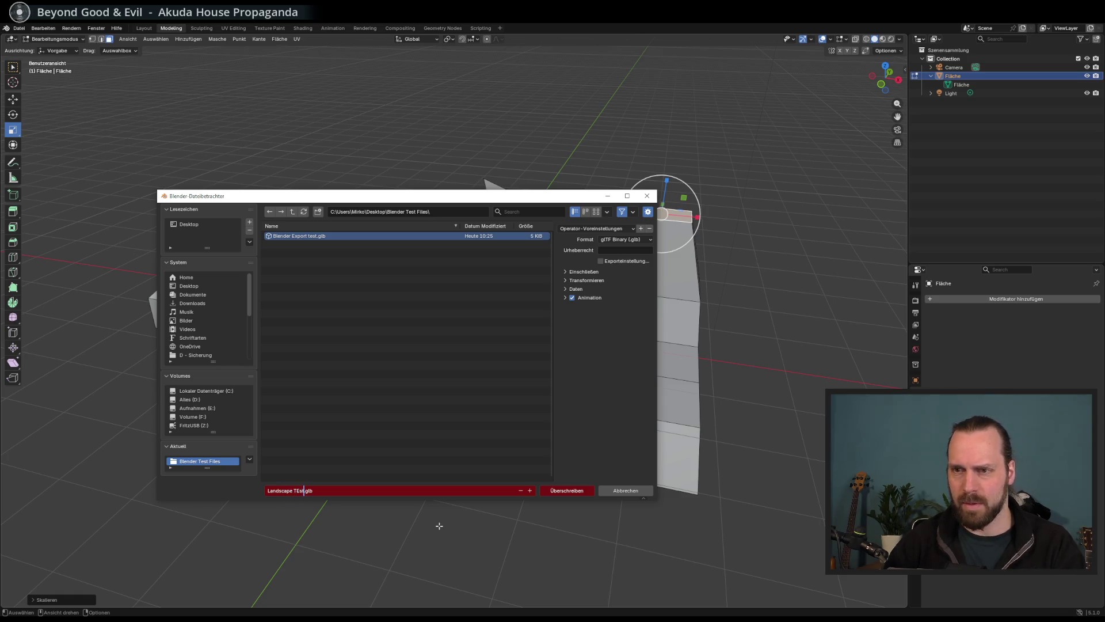
{"action": "key", "text": "Return"}
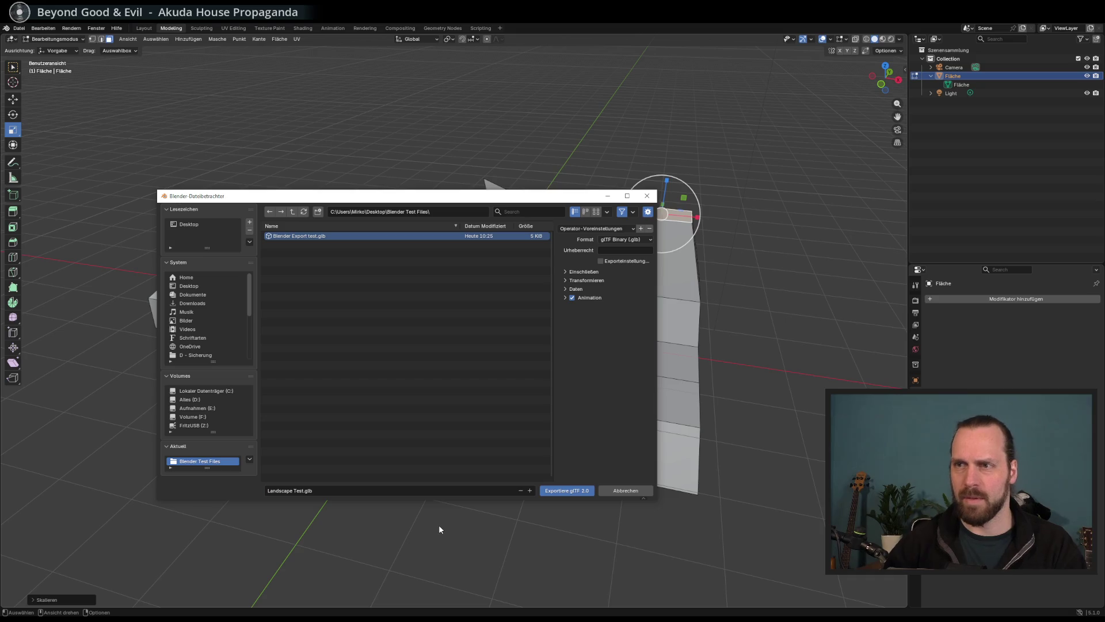
{"action": "left_click", "coordinate": [568, 490]}
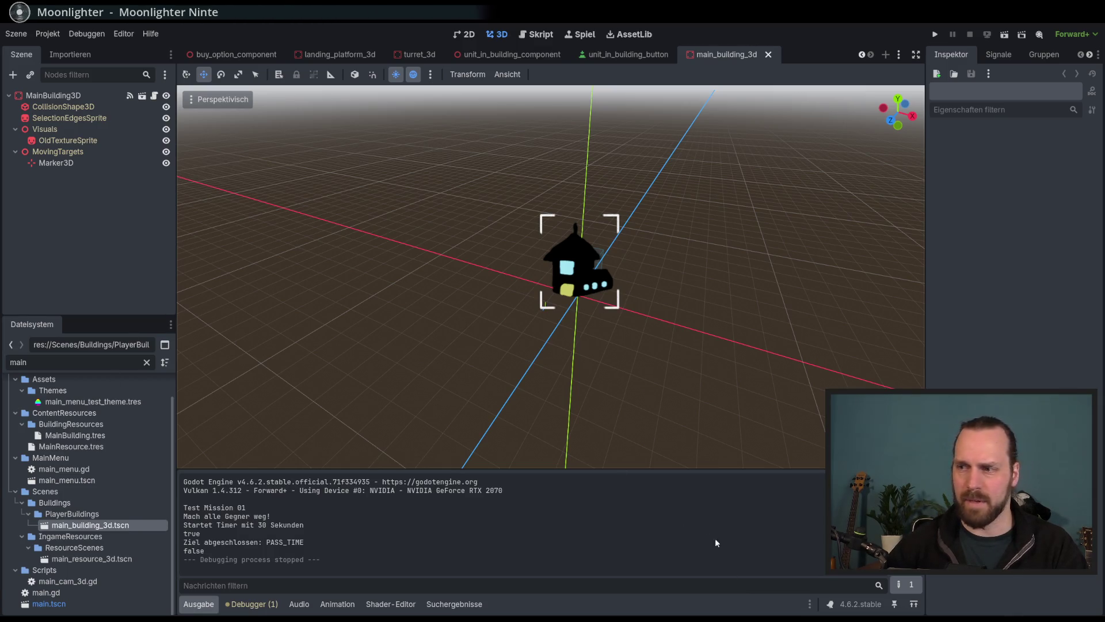
Open Desktop > Blender Test Files in Explorer, then select Godot's Assets folder.
{"action": "key", "text": "alt+Tab"}
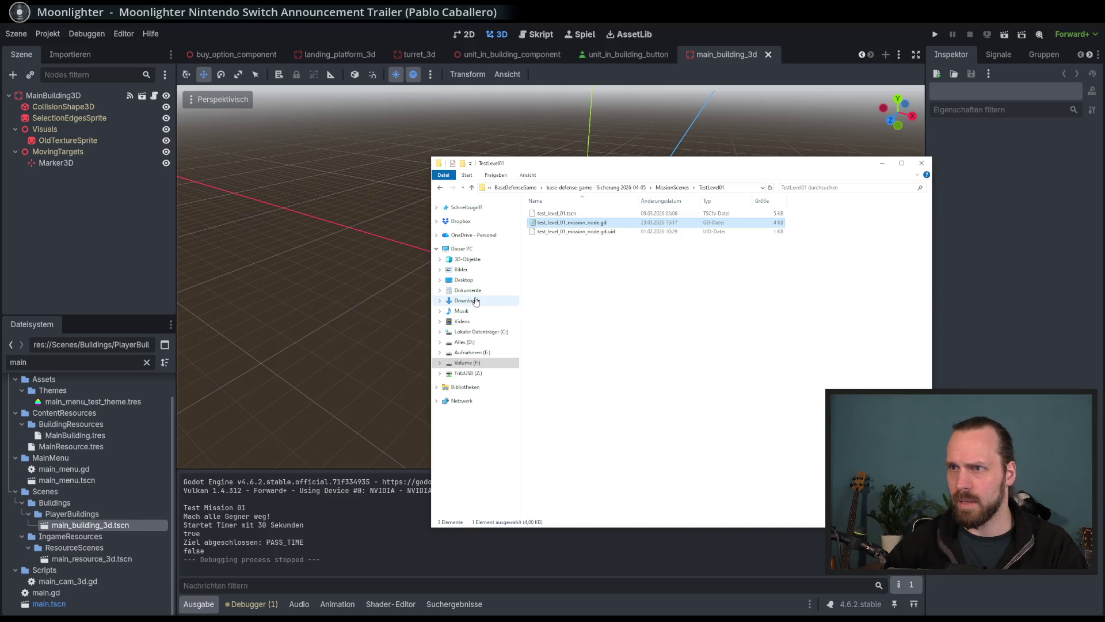
{"action": "left_click", "coordinate": [464, 279]}
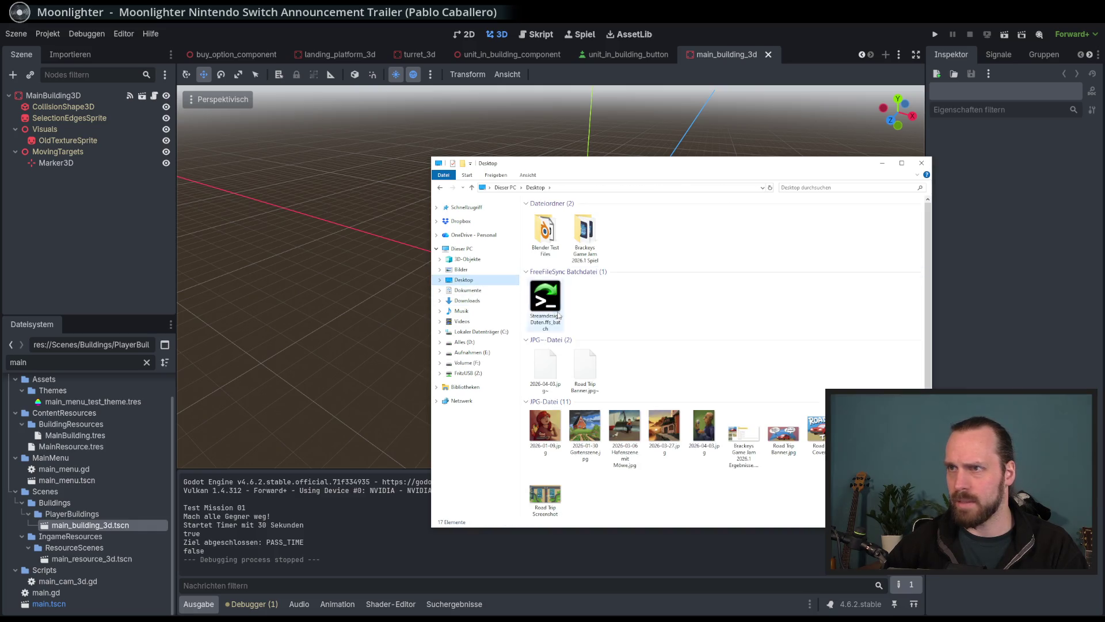
{"action": "double_click", "coordinate": [544, 249]}
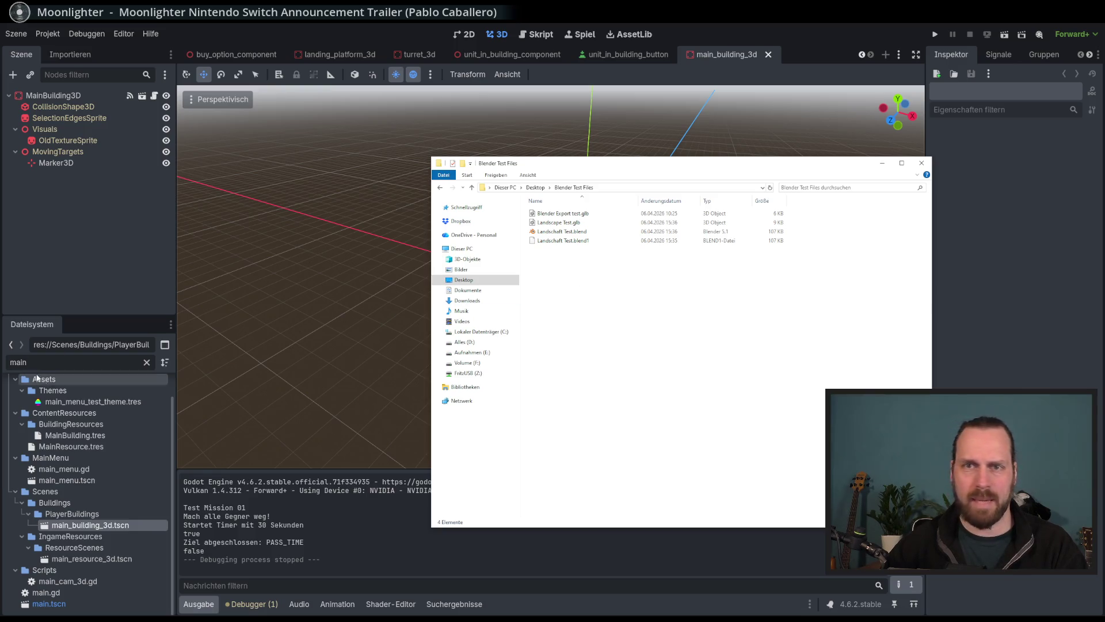
{"action": "scroll", "coordinate": [37, 377], "scroll_direction": "up", "scroll_amount": 1}
{"action": "left_click", "coordinate": [40, 405]}
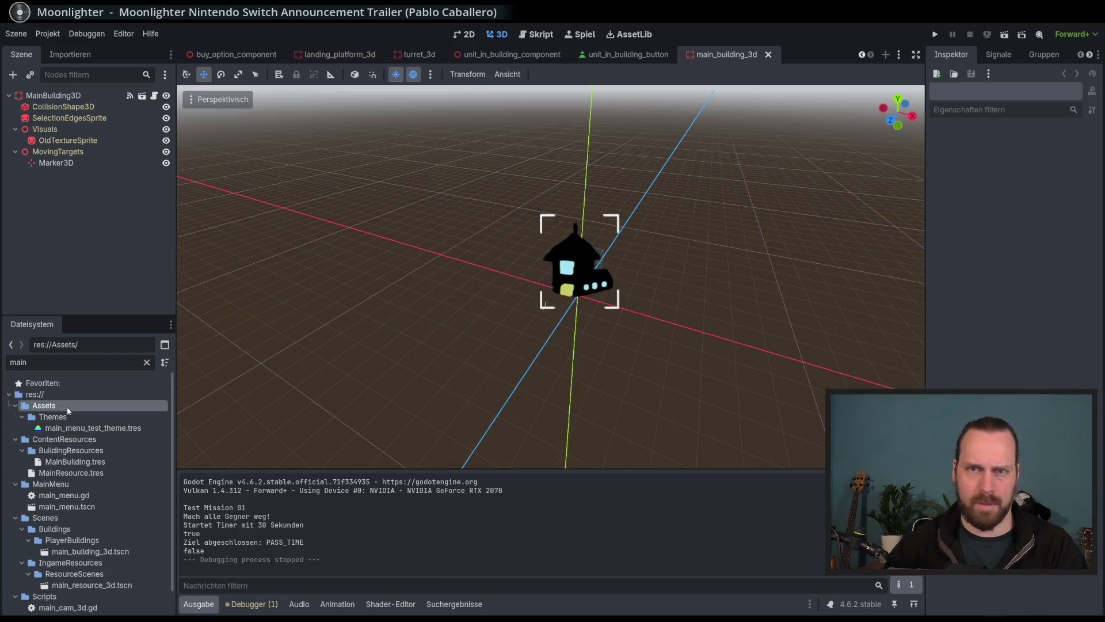
Clear the FileSystem filter and switch to the test_level_01 scene from the scene list.
{"action": "left_click", "coordinate": [146, 364]}
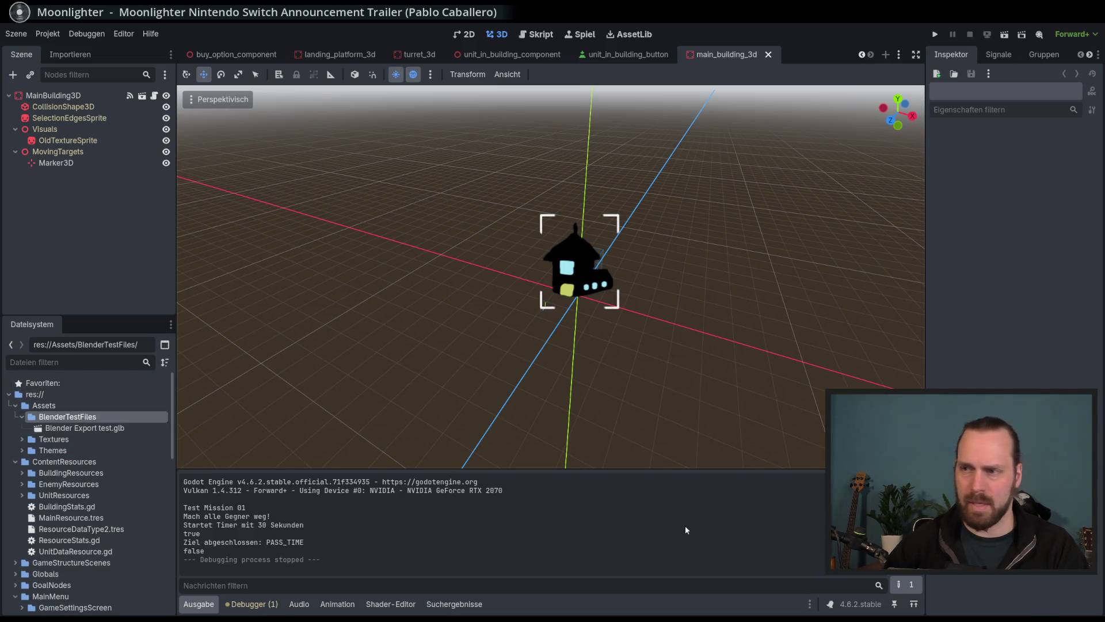
{"action": "scroll", "coordinate": [554, 270], "scroll_direction": "down", "scroll_amount": 3}
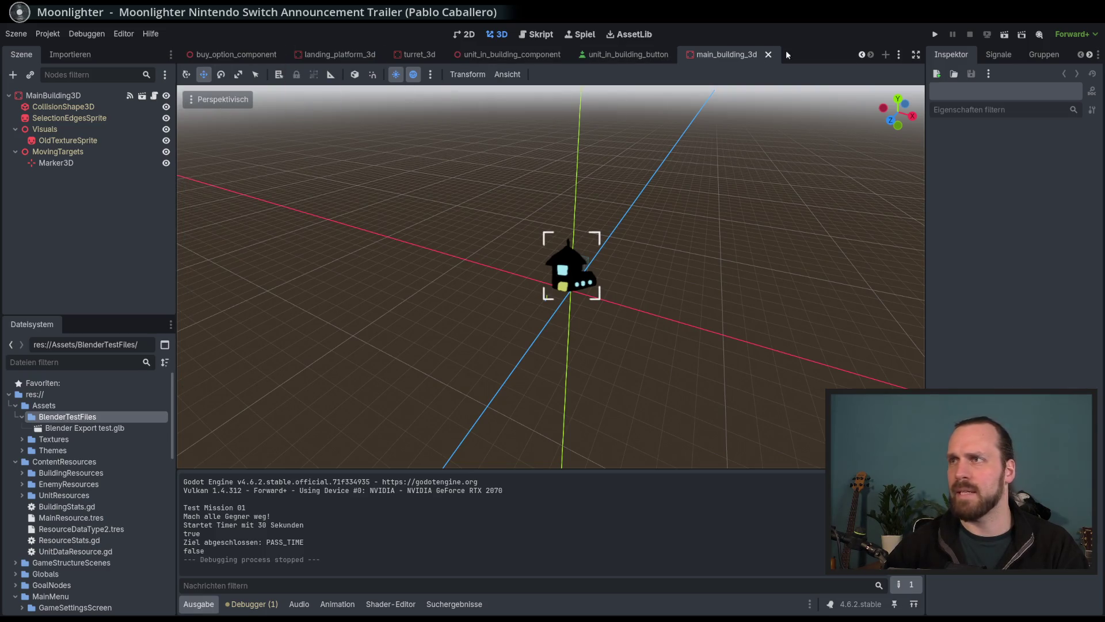
{"action": "left_click", "coordinate": [899, 54]}
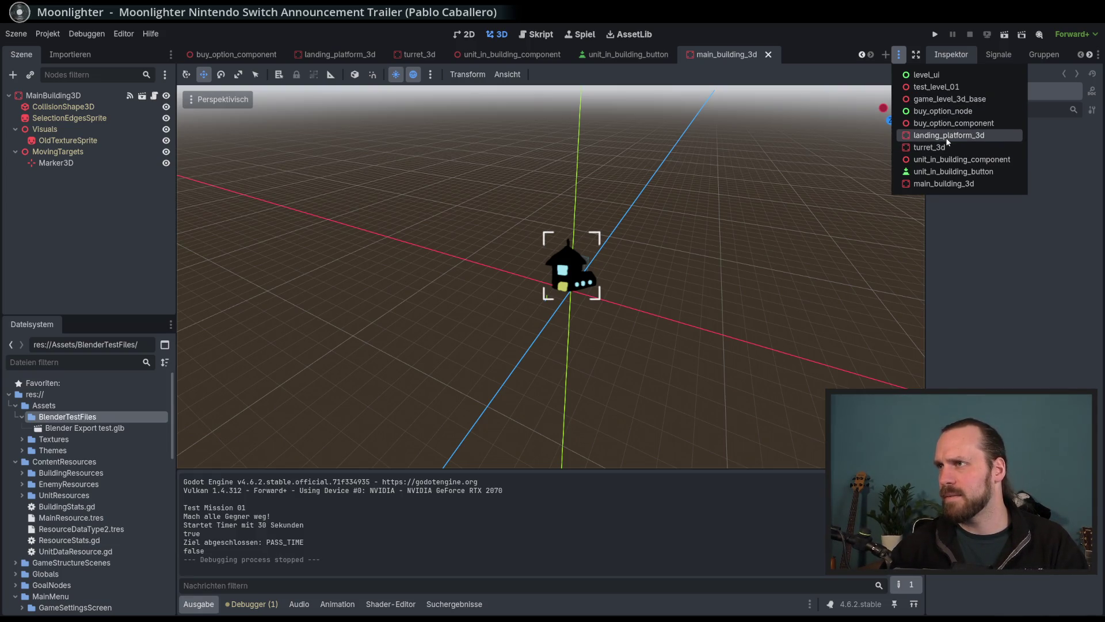
{"action": "left_click", "coordinate": [947, 88]}
{"action": "scroll", "coordinate": [586, 213], "scroll_direction": "down", "scroll_amount": 5}
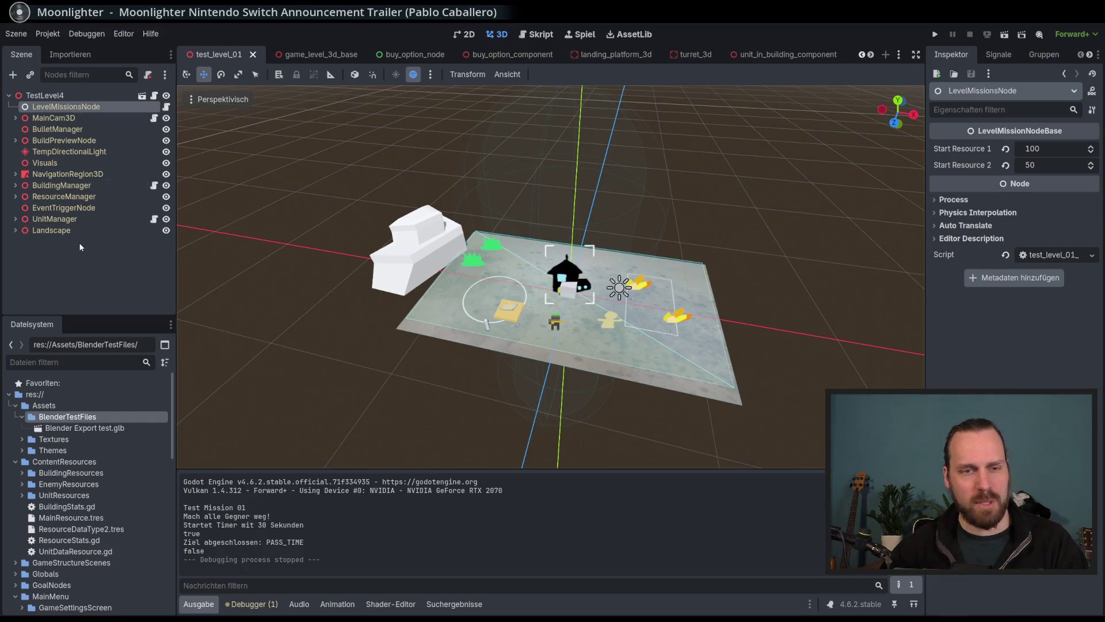
Expand the Landscape node and toggle the Blender Export test model's visibility.
{"action": "left_click", "coordinate": [15, 230]}
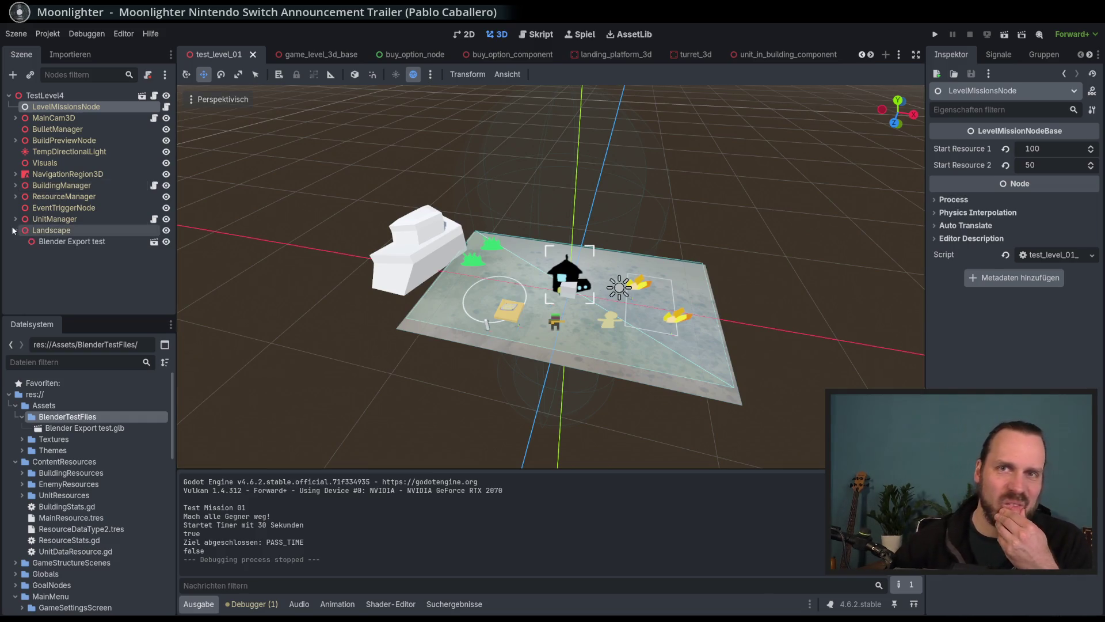
{"action": "left_click", "coordinate": [52, 230]}
{"action": "left_click", "coordinate": [167, 242]}
{"action": "left_click", "coordinate": [167, 242]}
{"action": "left_click", "coordinate": [167, 243]}
{"action": "left_click", "coordinate": [167, 242]}
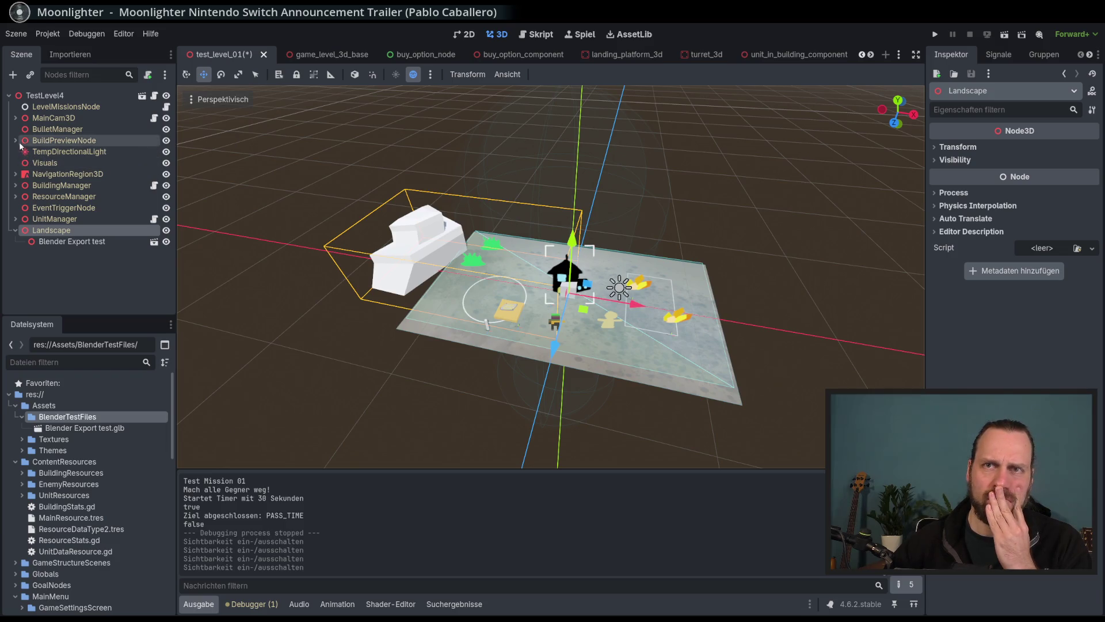
Inspect BuildPreviewNode and toggle the Visuals node's visibility on and off.
{"action": "double_click", "coordinate": [48, 141]}
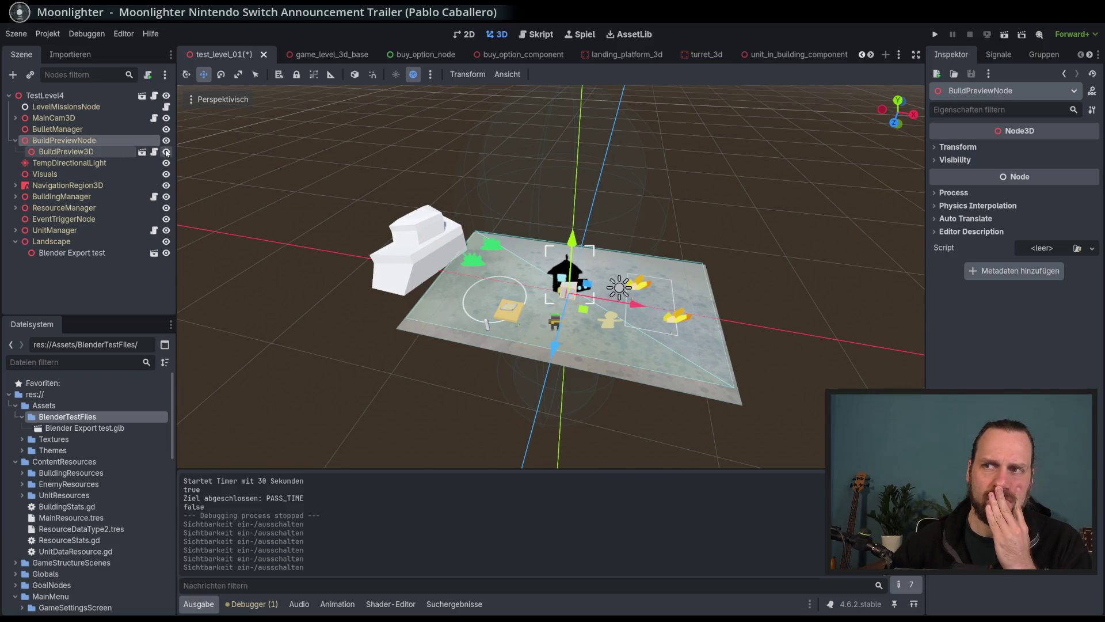
{"action": "left_click", "coordinate": [15, 141]}
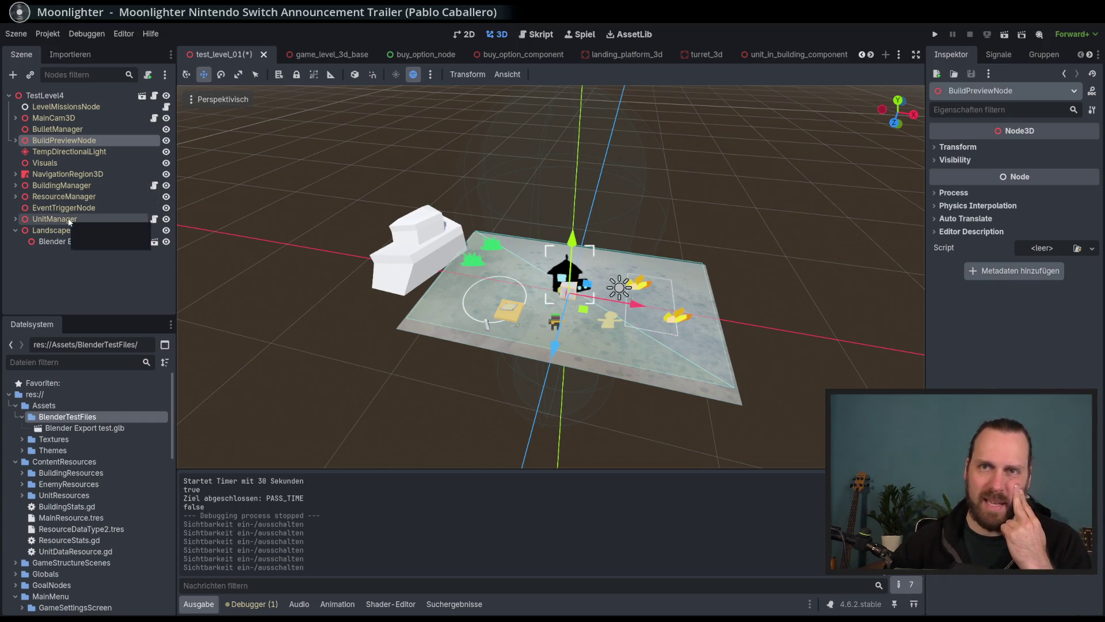
{"action": "left_click", "coordinate": [50, 166]}
{"action": "left_click", "coordinate": [164, 164]}
{"action": "left_click", "coordinate": [164, 164]}
{"action": "left_click", "coordinate": [164, 164]}
{"action": "left_click", "coordinate": [163, 164]}
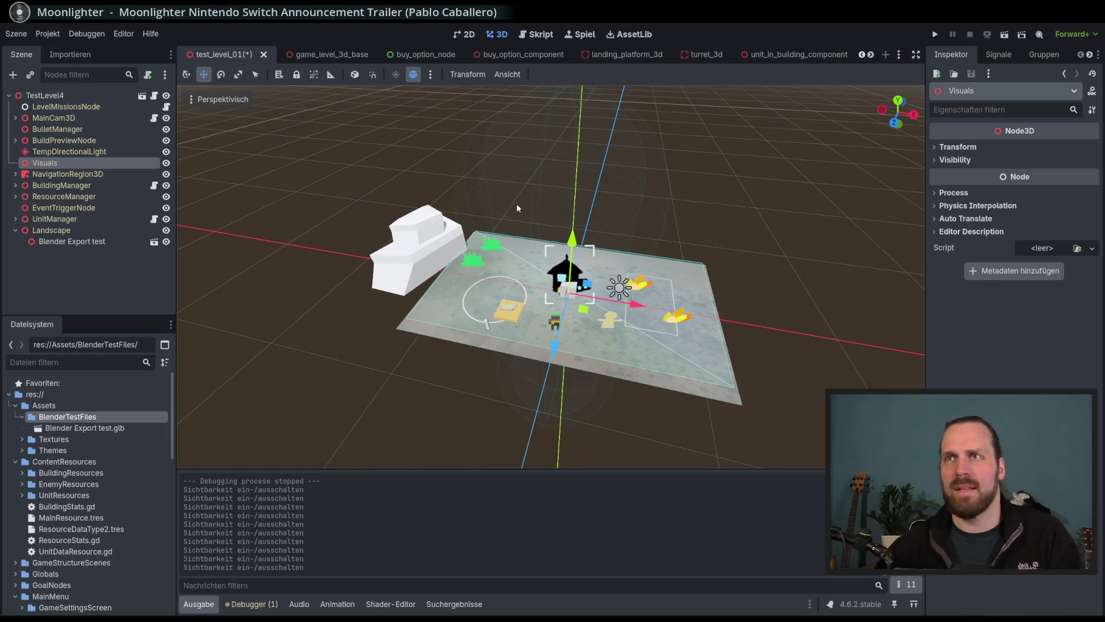
Save test_level_01 and briefly compare with the game_level_3d_base scene.
{"action": "key", "text": "ctrl+s"}
{"action": "left_click", "coordinate": [340, 57]}
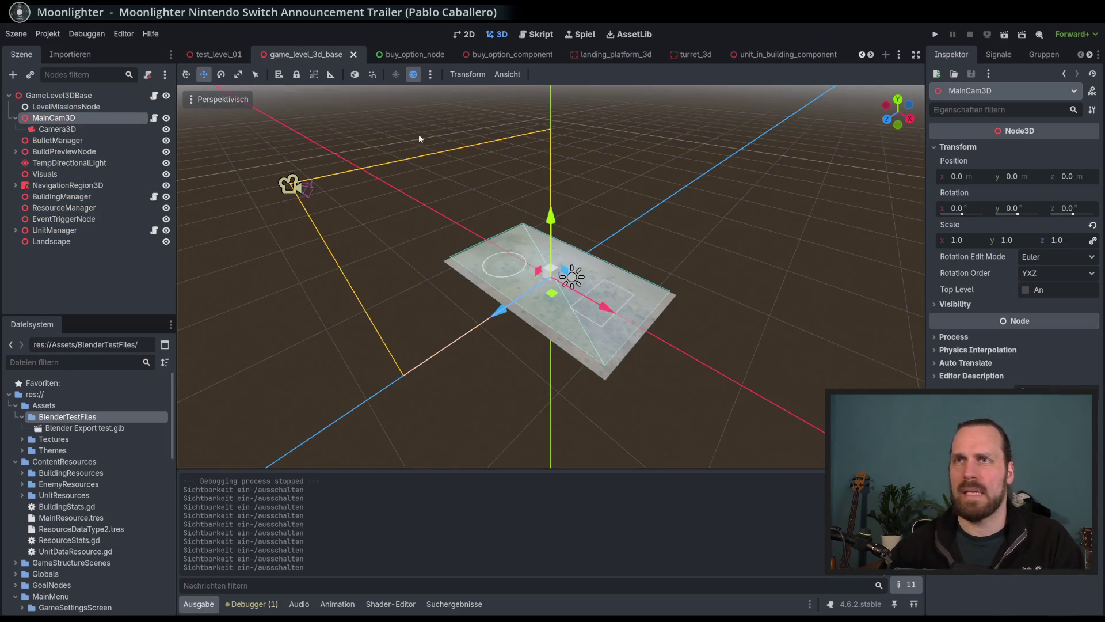
{"action": "scroll", "coordinate": [426, 141], "scroll_direction": "up", "scroll_amount": 4}
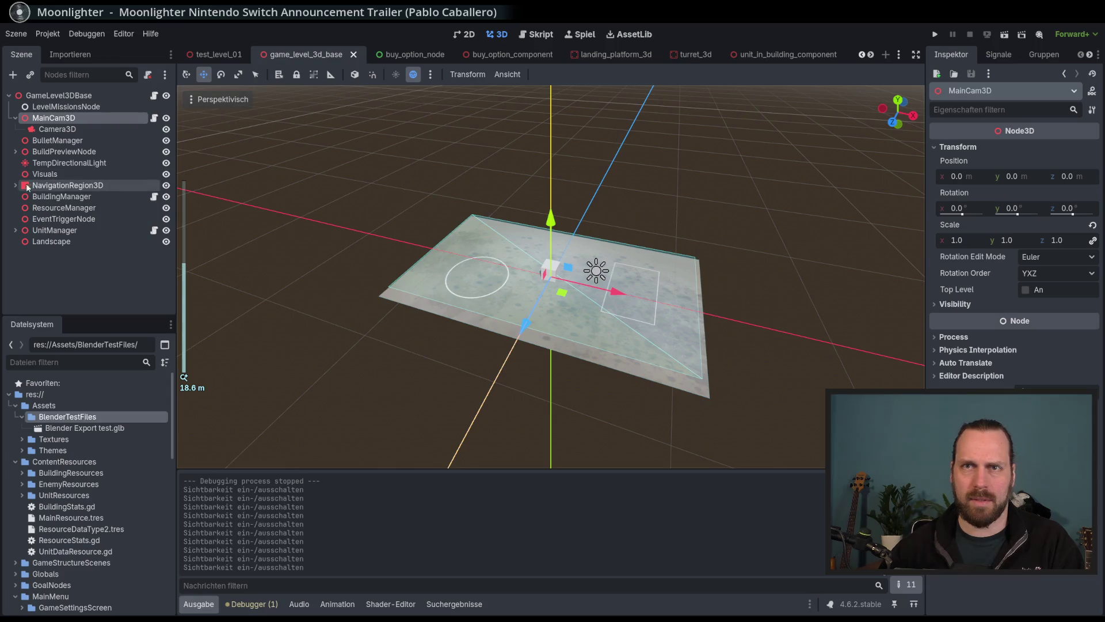
{"action": "left_click", "coordinate": [223, 54]}
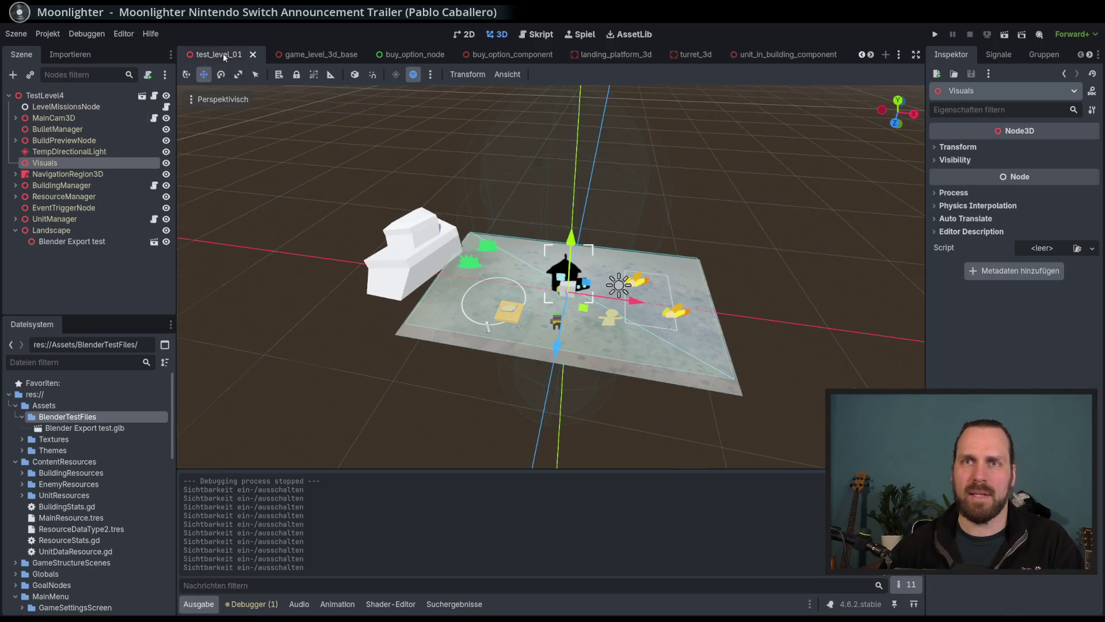
Expand NavigationRegion3D and toggle visibility of CollisionShape3D, MouseArea3D and NavigationMeshBase.
{"action": "left_click", "coordinate": [15, 174]}
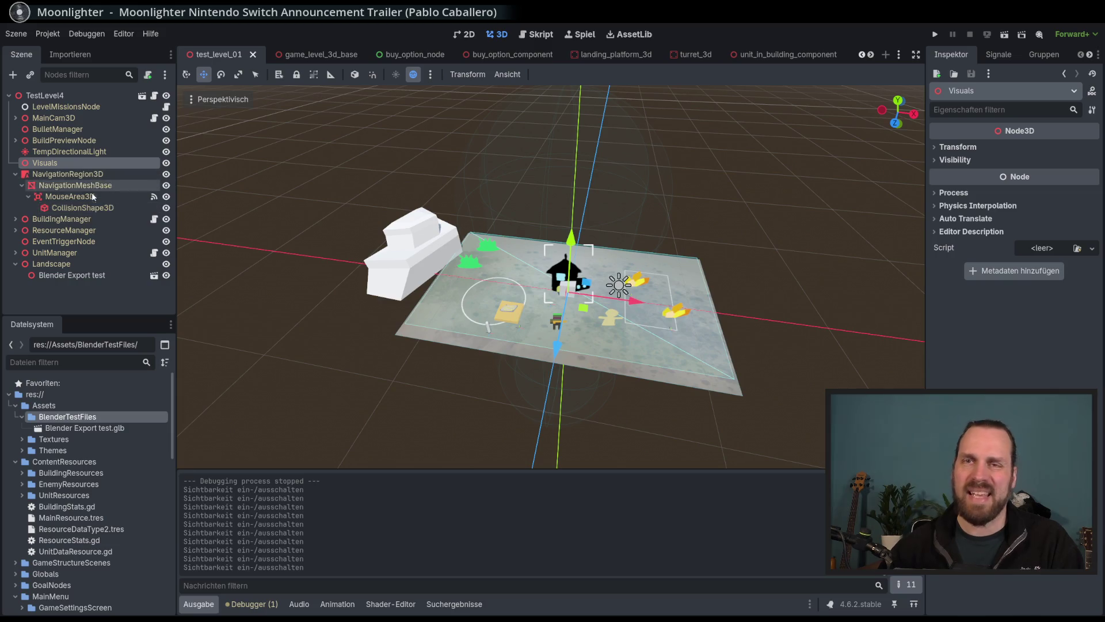
{"action": "left_click", "coordinate": [166, 209]}
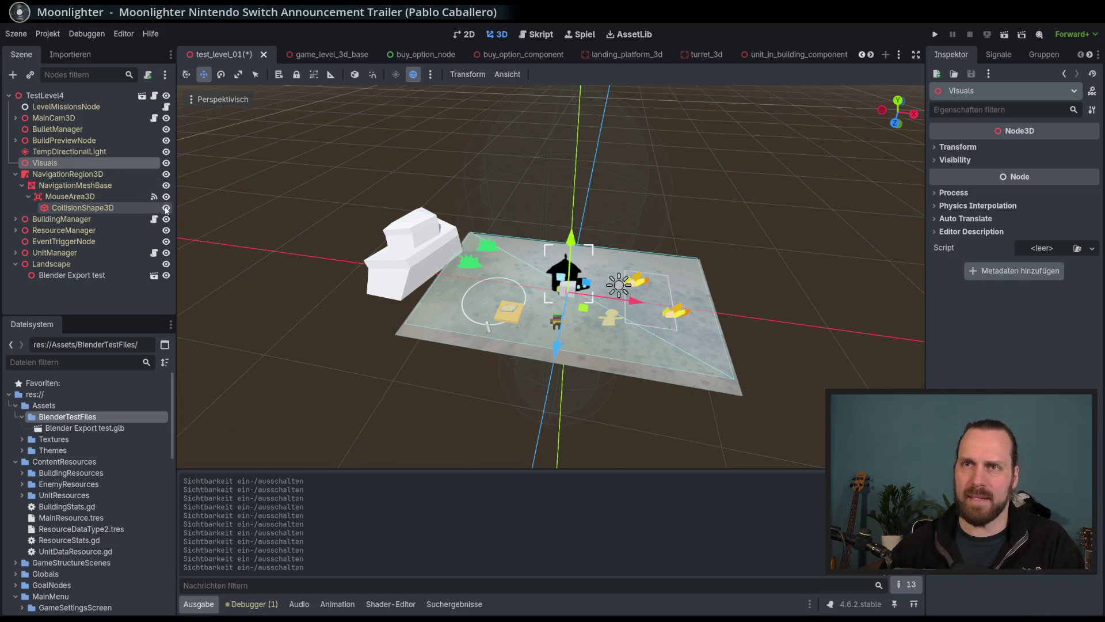
{"action": "left_click", "coordinate": [166, 196]}
{"action": "left_click", "coordinate": [166, 196]}
{"action": "left_click", "coordinate": [167, 185]}
{"action": "left_click", "coordinate": [166, 185]}
{"action": "left_click", "coordinate": [167, 185]}
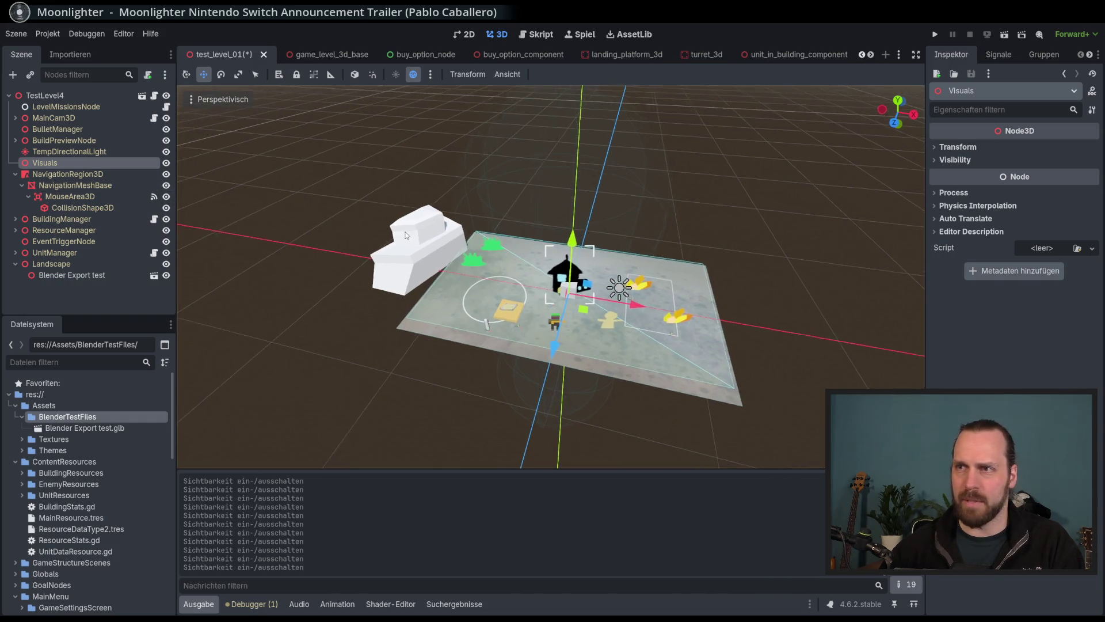
Compare the properties of CollisionShape3D, NavigationMeshBase and MouseArea3D.
{"action": "left_click", "coordinate": [84, 208]}
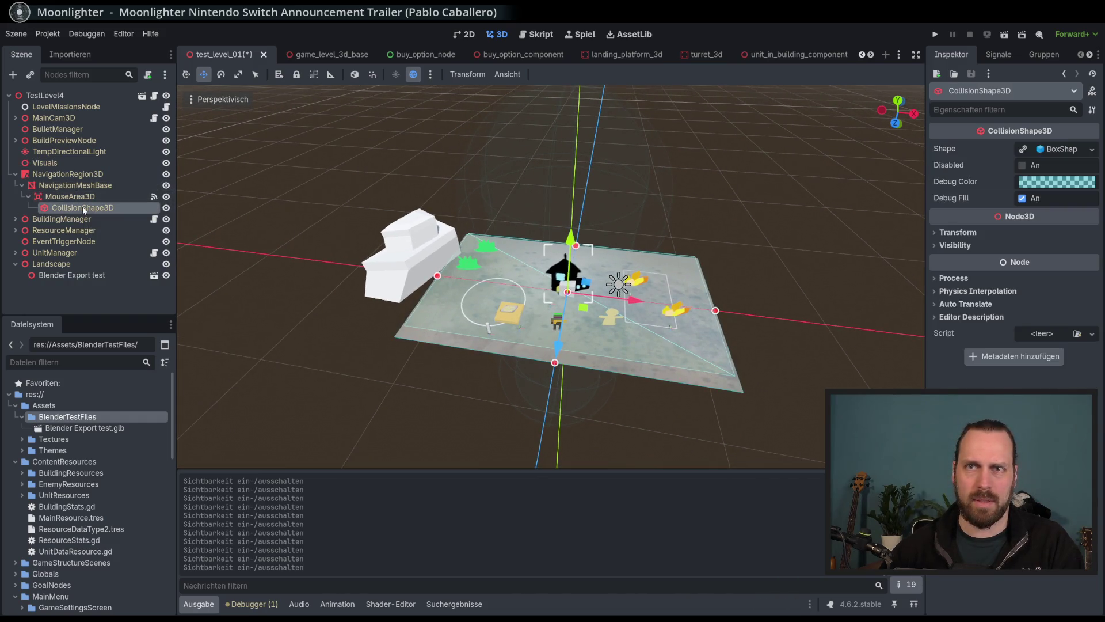
{"action": "left_click", "coordinate": [84, 185]}
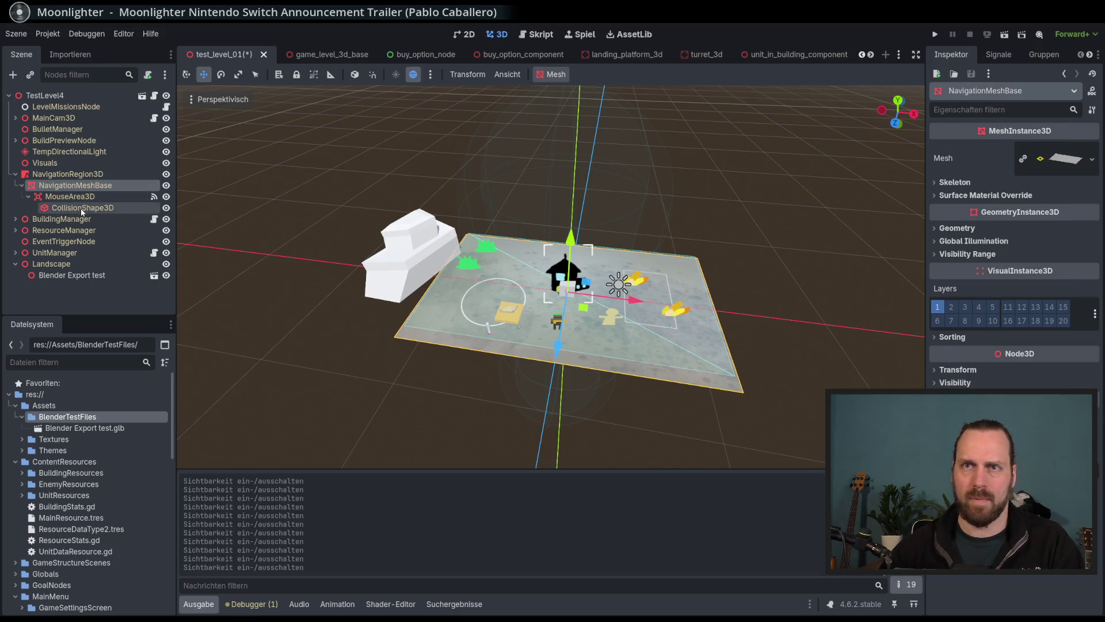
{"action": "left_click", "coordinate": [82, 209]}
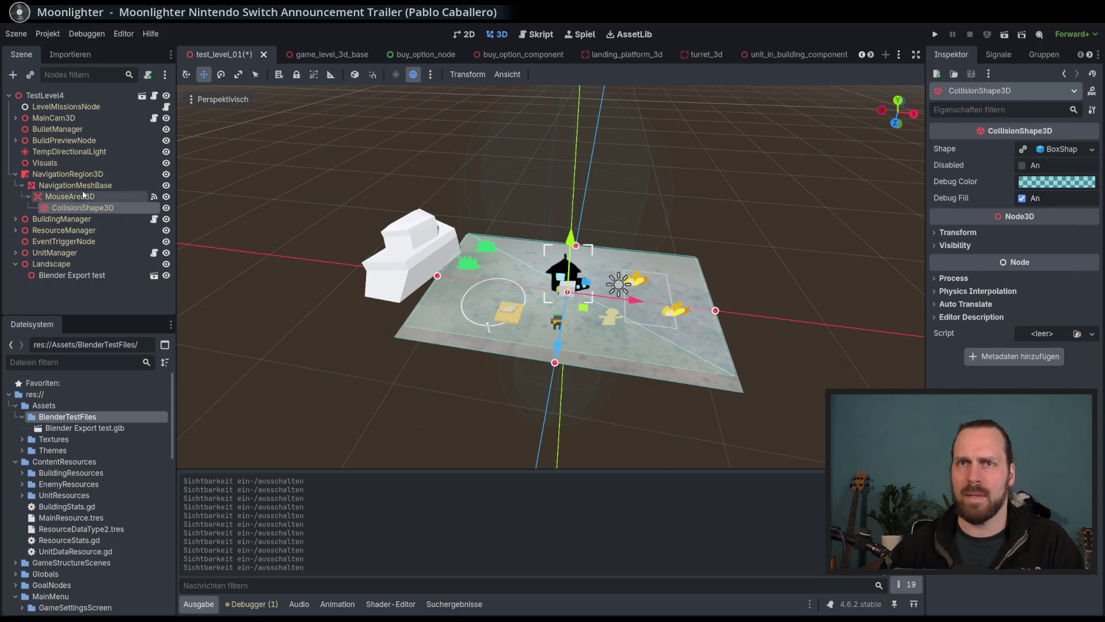
{"action": "left_click", "coordinate": [81, 185]}
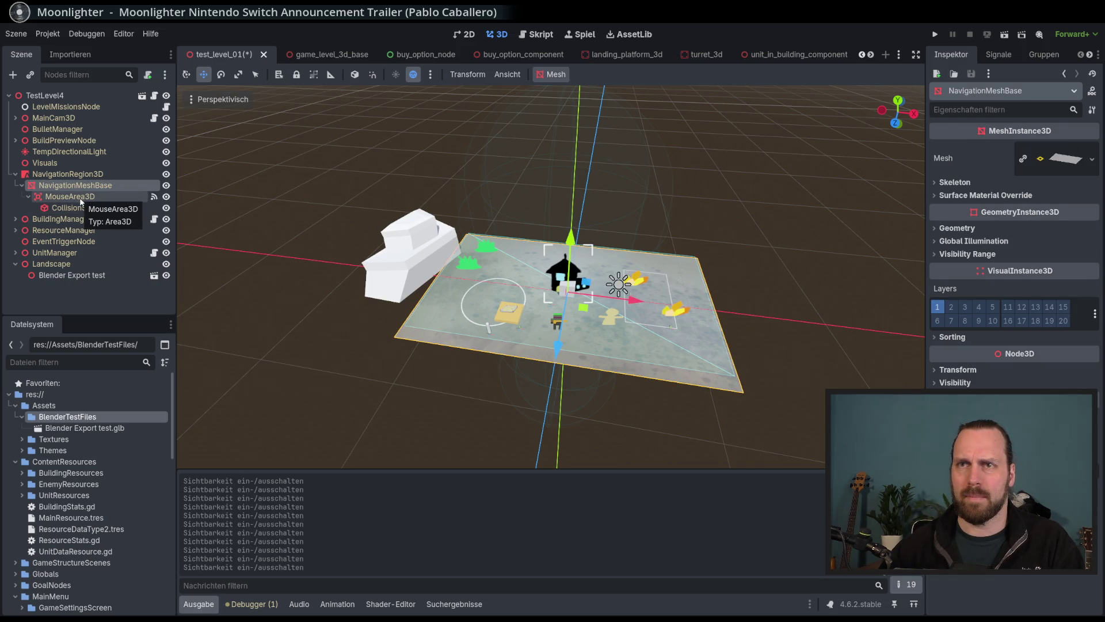
{"action": "left_click", "coordinate": [82, 197]}
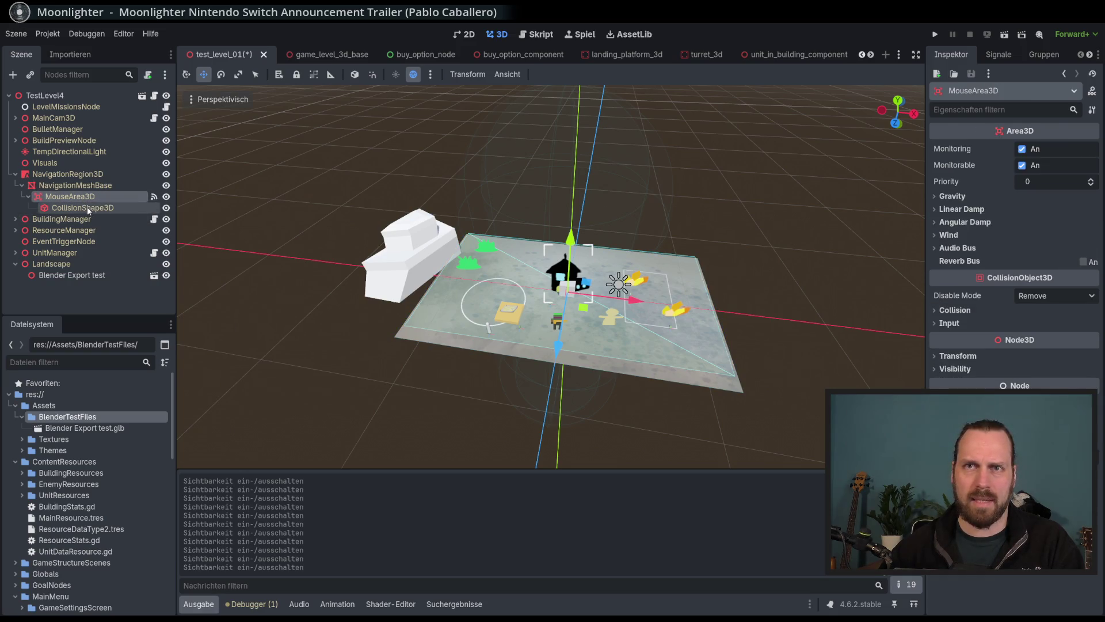
{"action": "left_click", "coordinate": [88, 207]}
{"action": "left_click", "coordinate": [83, 197]}
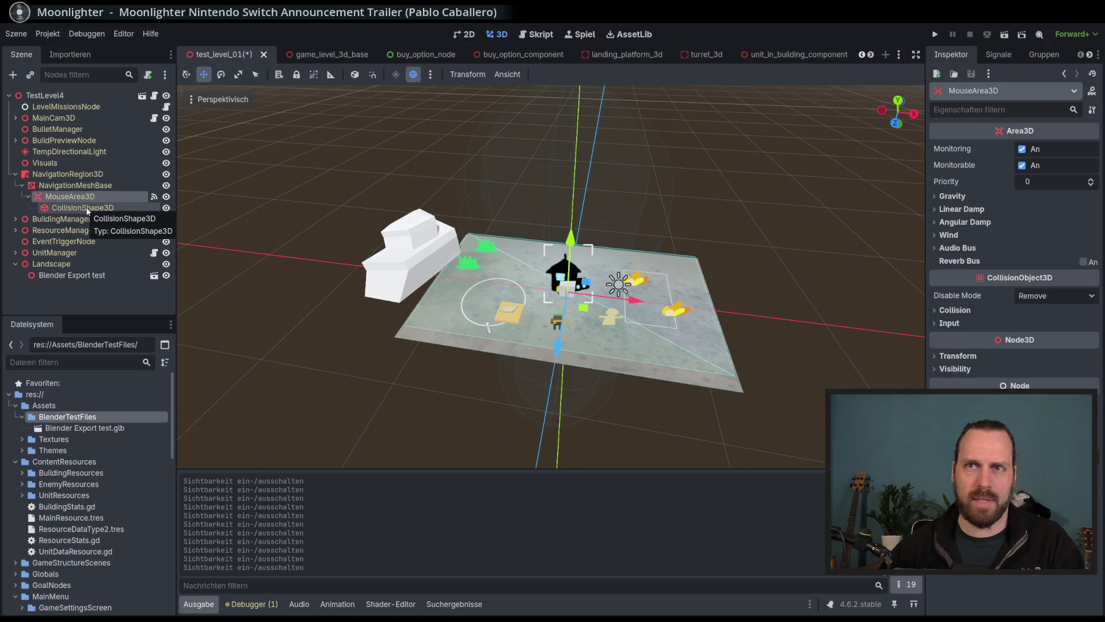
{"action": "left_click", "coordinate": [88, 208]}
{"action": "left_click", "coordinate": [78, 195]}
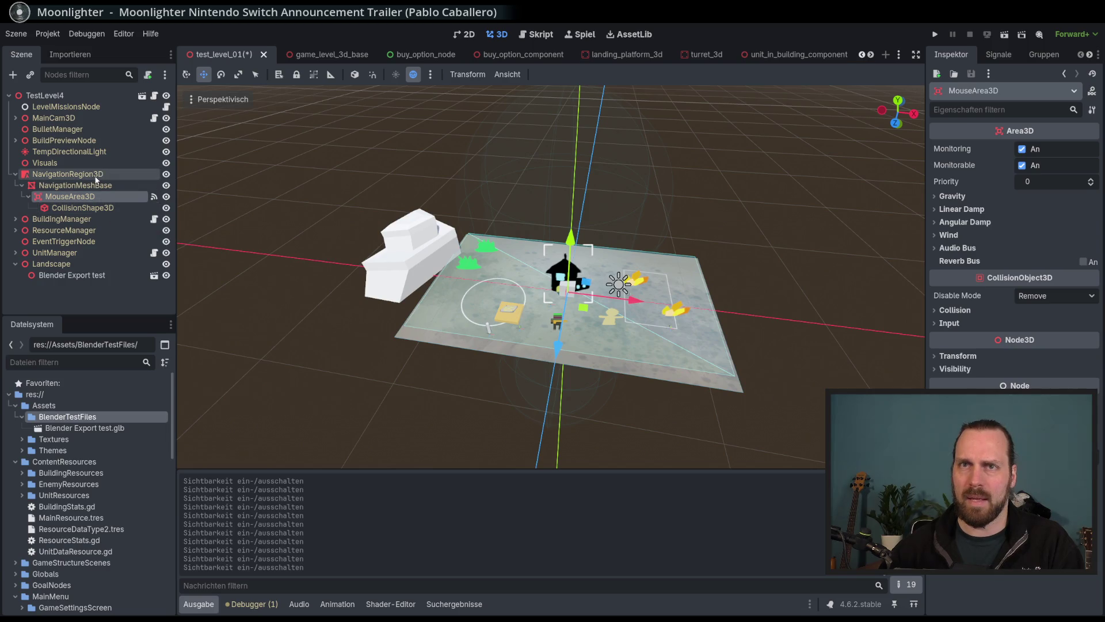
Recheck NavigationRegion3D's visibility, then select CollisionShape3D and leave its box shape visible.
{"action": "left_click", "coordinate": [132, 173]}
{"action": "left_click", "coordinate": [166, 174]}
{"action": "left_click", "coordinate": [166, 174]}
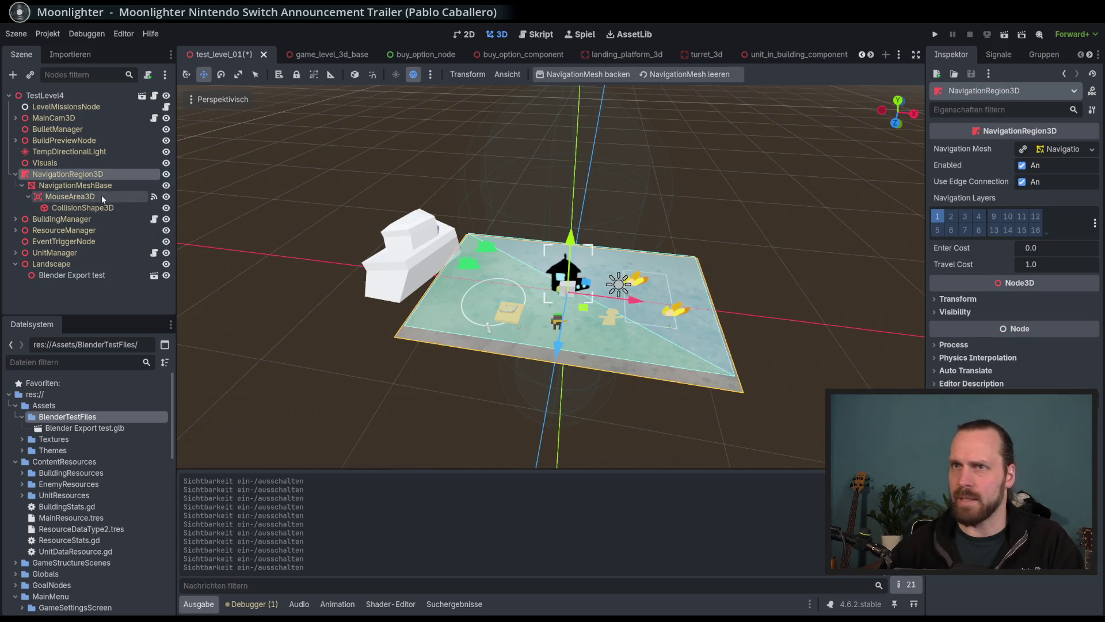
{"action": "left_click", "coordinate": [87, 208]}
{"action": "left_click", "coordinate": [166, 208]}
{"action": "left_click", "coordinate": [167, 209]}
{"action": "left_click", "coordinate": [166, 209]}
{"action": "left_click", "coordinate": [167, 209]}
{"action": "left_click", "coordinate": [167, 209]}
{"action": "left_click", "coordinate": [167, 209]}
{"action": "left_click", "coordinate": [167, 208]}
{"action": "left_click", "coordinate": [167, 209]}
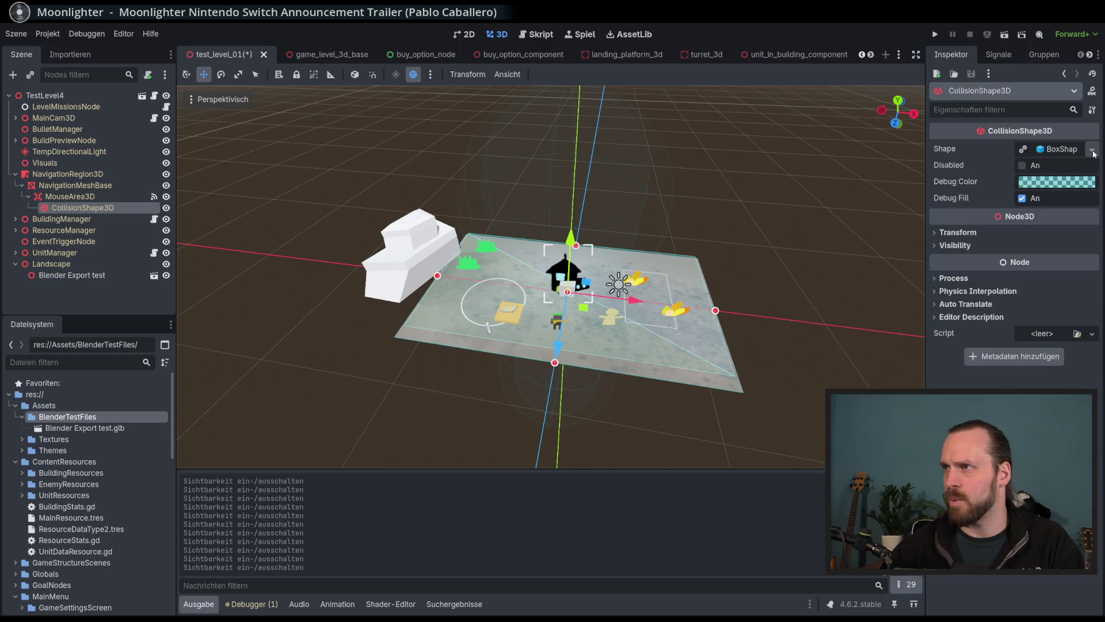
Drag Landscape Test.glb from Explorer into Godot's res://Assets/BlenderTestFiles/ folder.
{"action": "key", "text": "alt+Tab"}
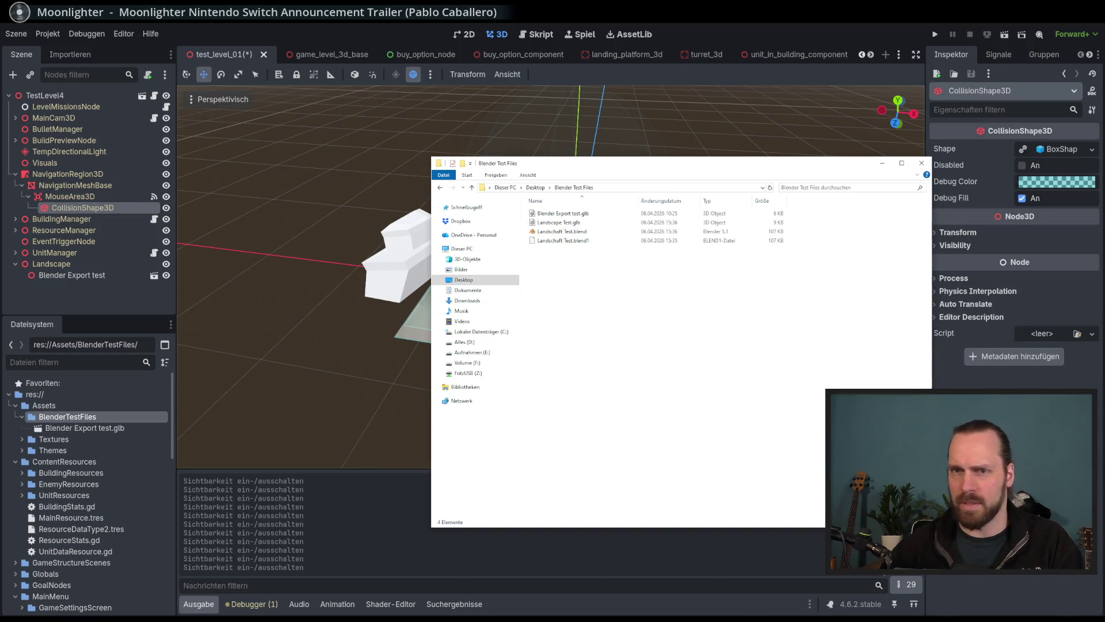
{"action": "left_click", "coordinate": [564, 224]}
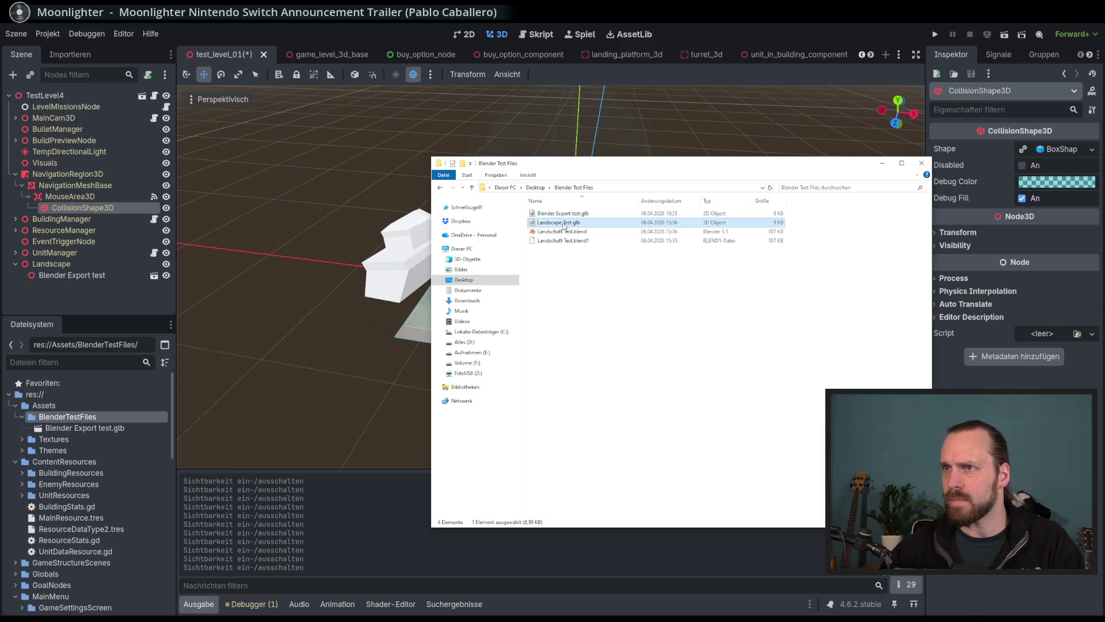
{"action": "left_click_drag", "start_coordinate": [67, 429], "coordinate": [71, 430]}
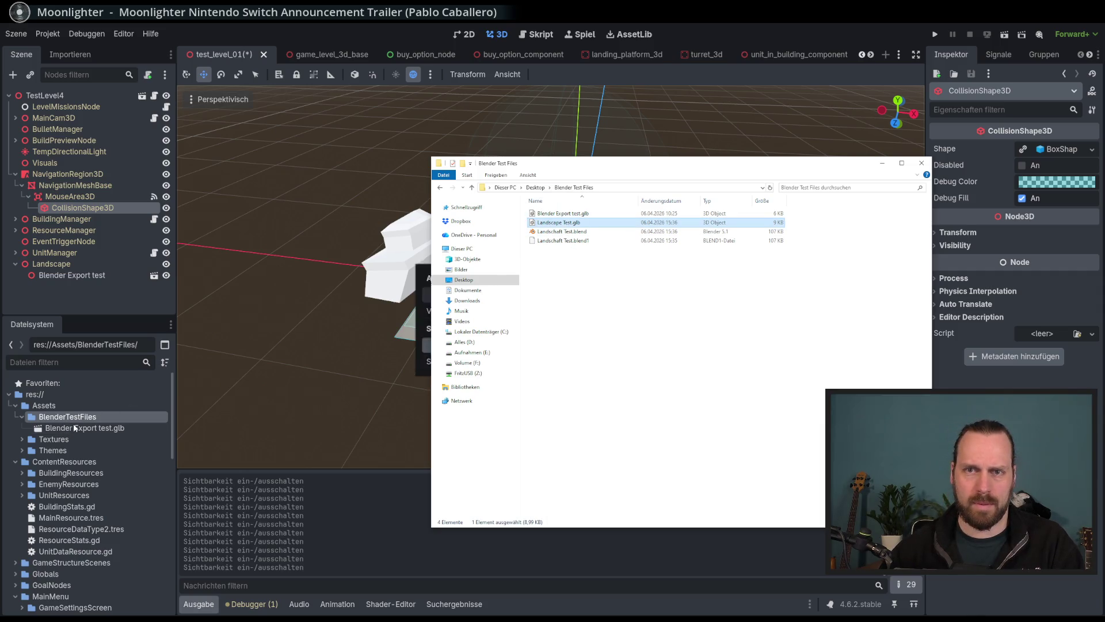
{"action": "key", "text": "alt+Tab"}
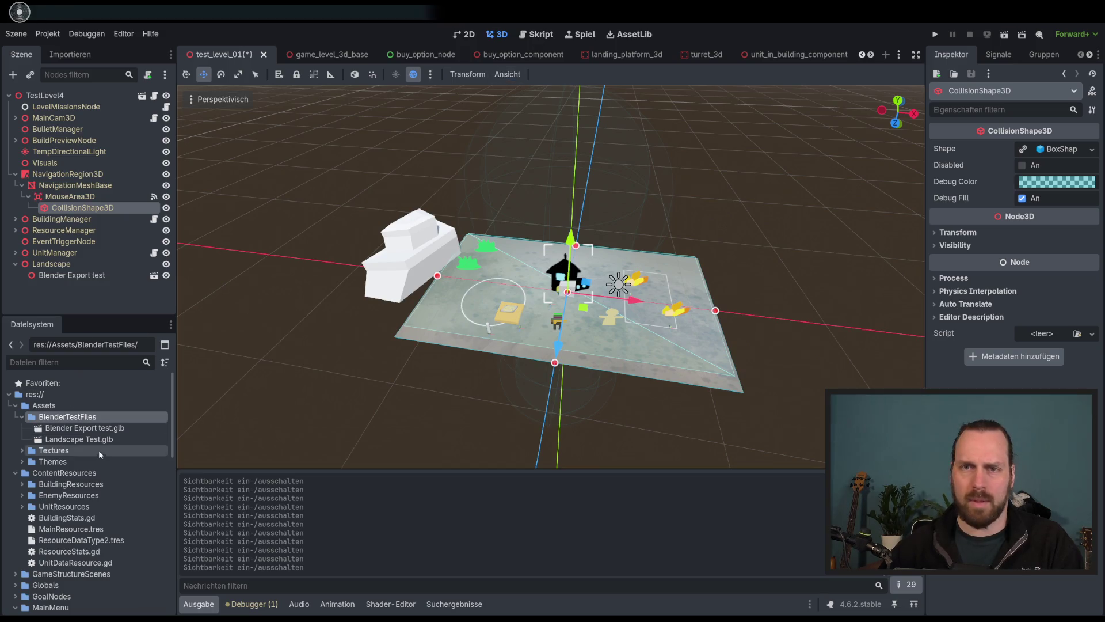
{"action": "left_click_drag", "start_coordinate": [86, 440], "coordinate": [921, 256]}
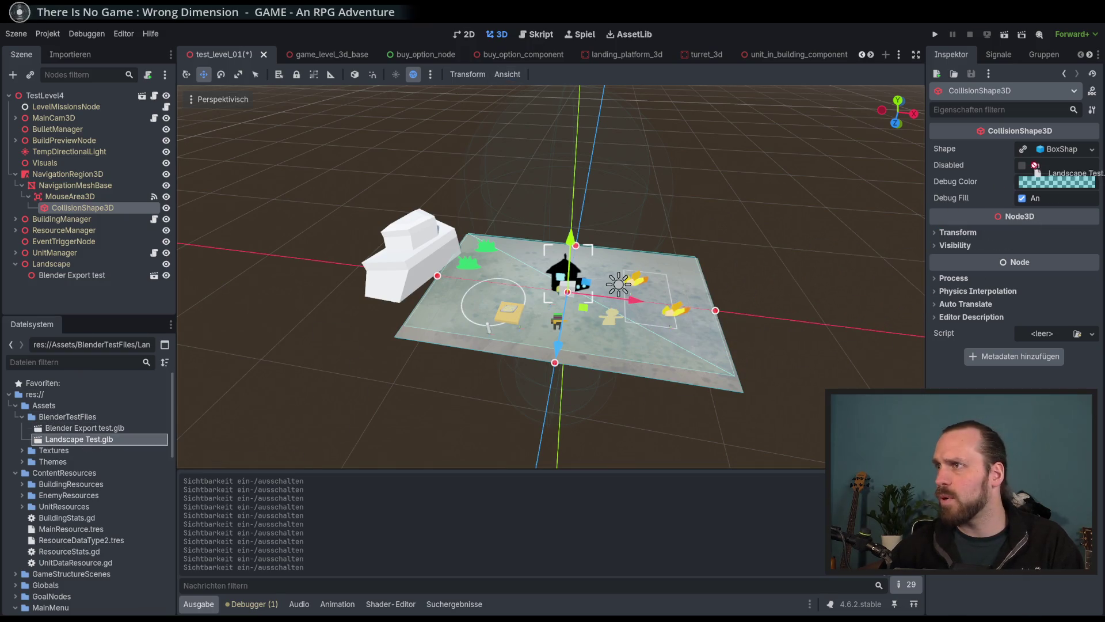
Check the collision shape's quick-load options, then add Landscape Test under MouseArea3D.
{"action": "left_click", "coordinate": [1091, 150]}
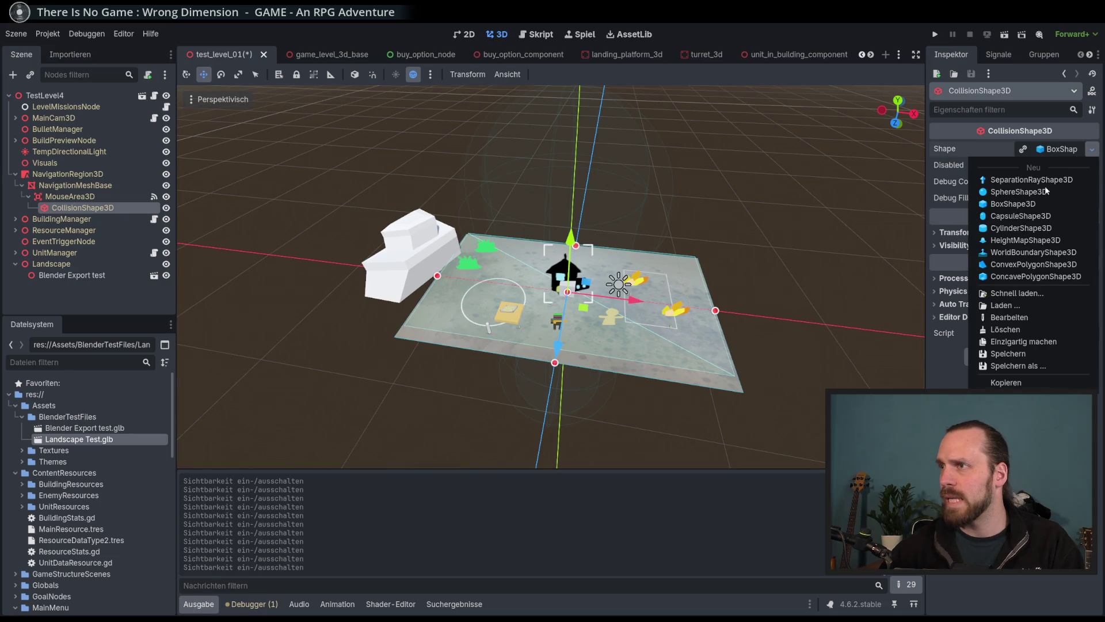
{"action": "left_click", "coordinate": [1031, 294]}
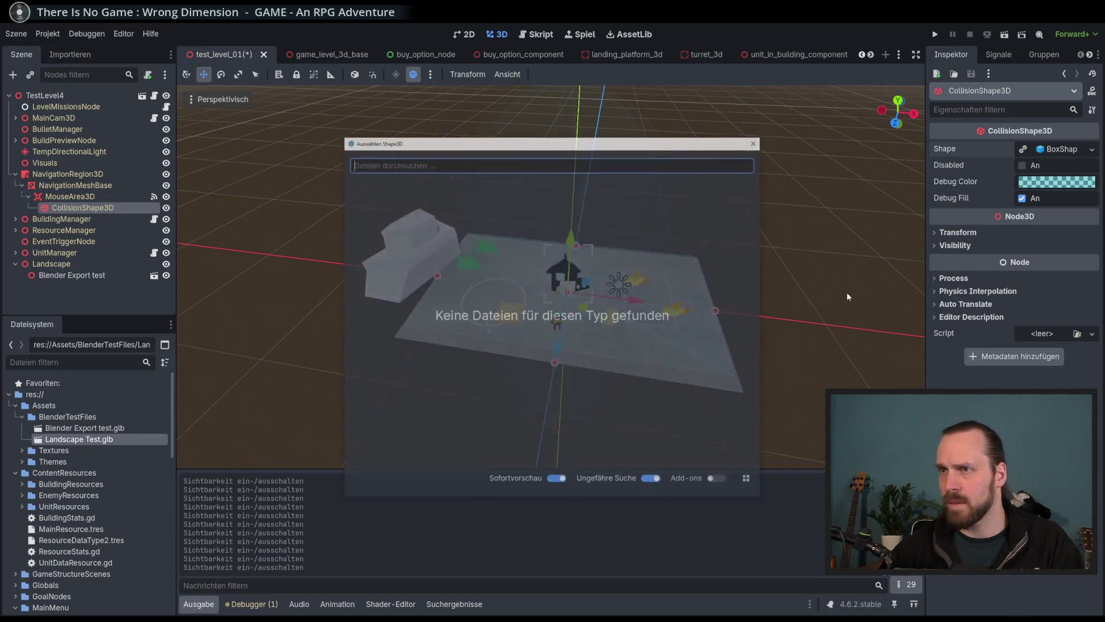
{"action": "left_click", "coordinate": [756, 142]}
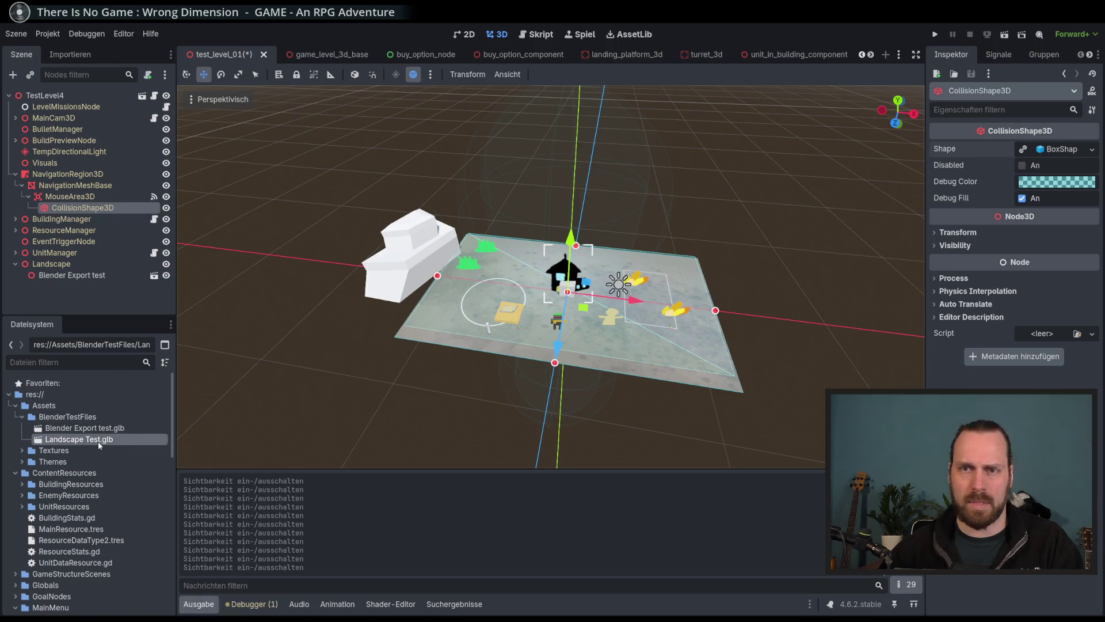
{"action": "mouse_move", "coordinate": [109, 433]}
{"action": "left_mouse_down"}
{"action": "mouse_move", "coordinate": [106, 206]}
{"action": "mouse_move", "coordinate": [150, 246]}
{"action": "mouse_move", "coordinate": [104, 254]}
{"action": "left_mouse_up"}
{"action": "left_click", "coordinate": [101, 220]}
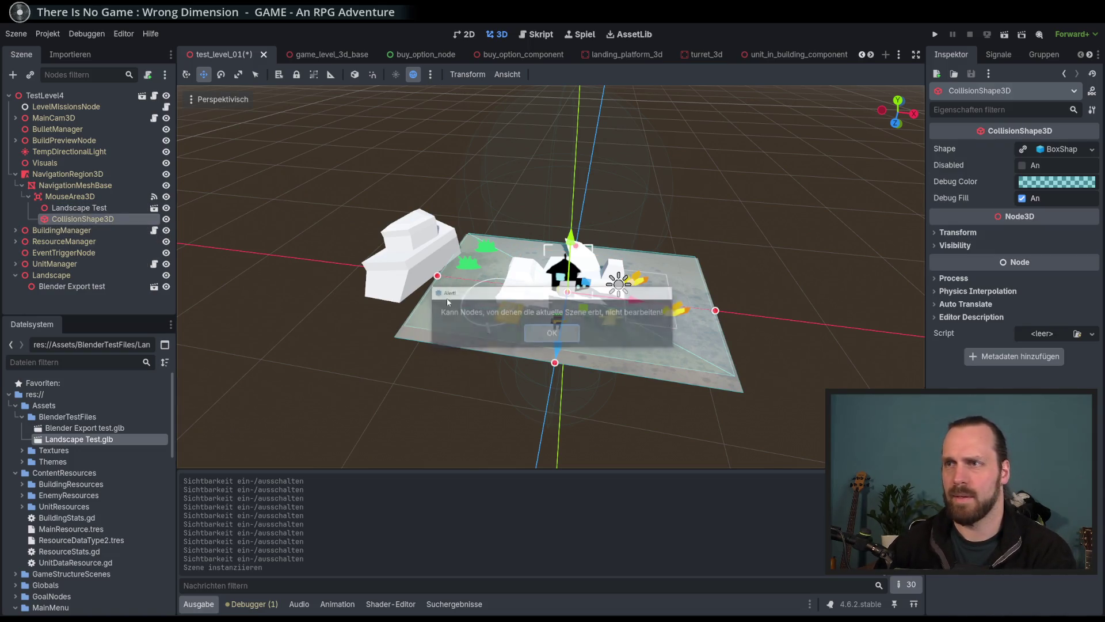
{"action": "left_click", "coordinate": [93, 210]}
Delete the trial Landscape Test instance and save test_level_01.
{"action": "key", "text": "Up"}
{"action": "left_click", "coordinate": [94, 210]}
{"action": "key", "text": "Delete"}
{"action": "key", "text": "Return"}
{"action": "key", "text": "ctrl+s"}
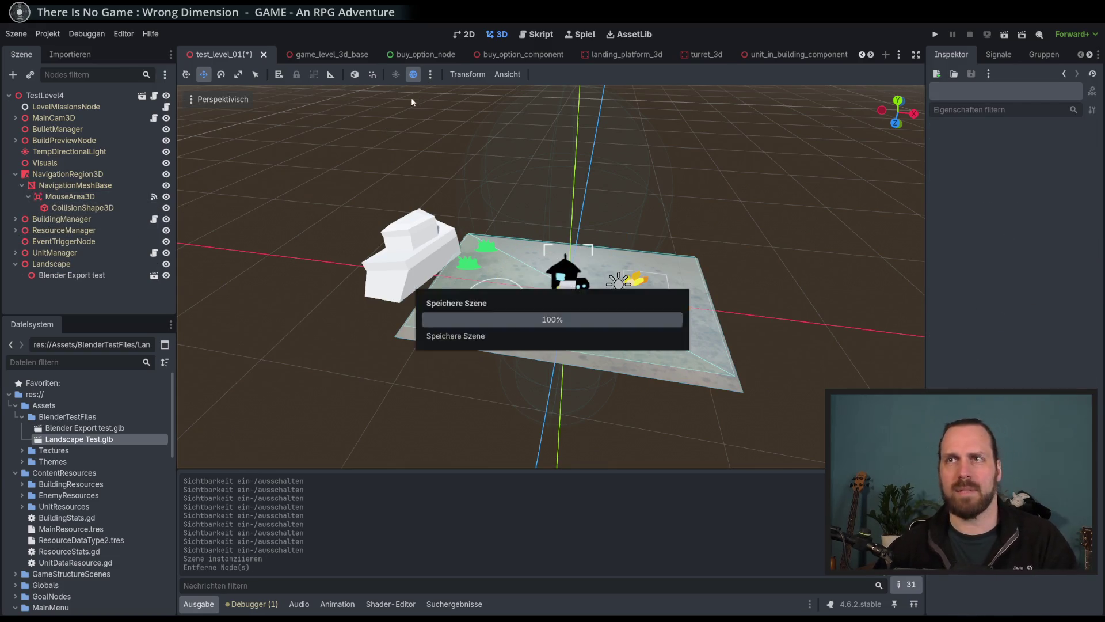
{"action": "left_click", "coordinate": [319, 55]}
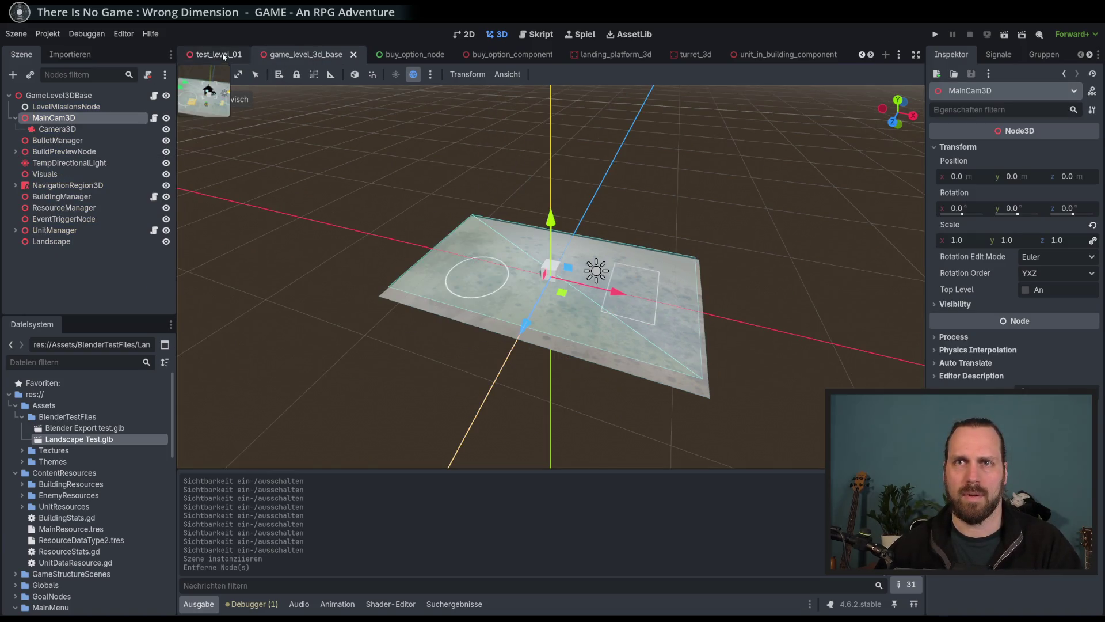
In game_level_3d_base, cut CollisionShape3D, compare node visibility, then undo the cut.
{"action": "left_click", "coordinate": [223, 57]}
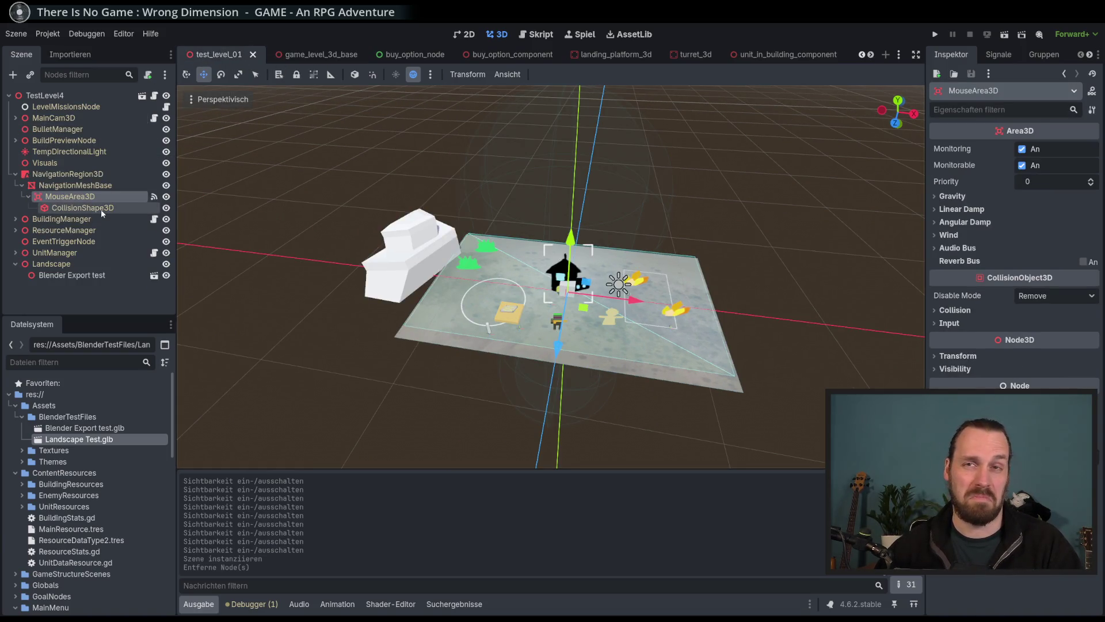
{"action": "left_click", "coordinate": [316, 55]}
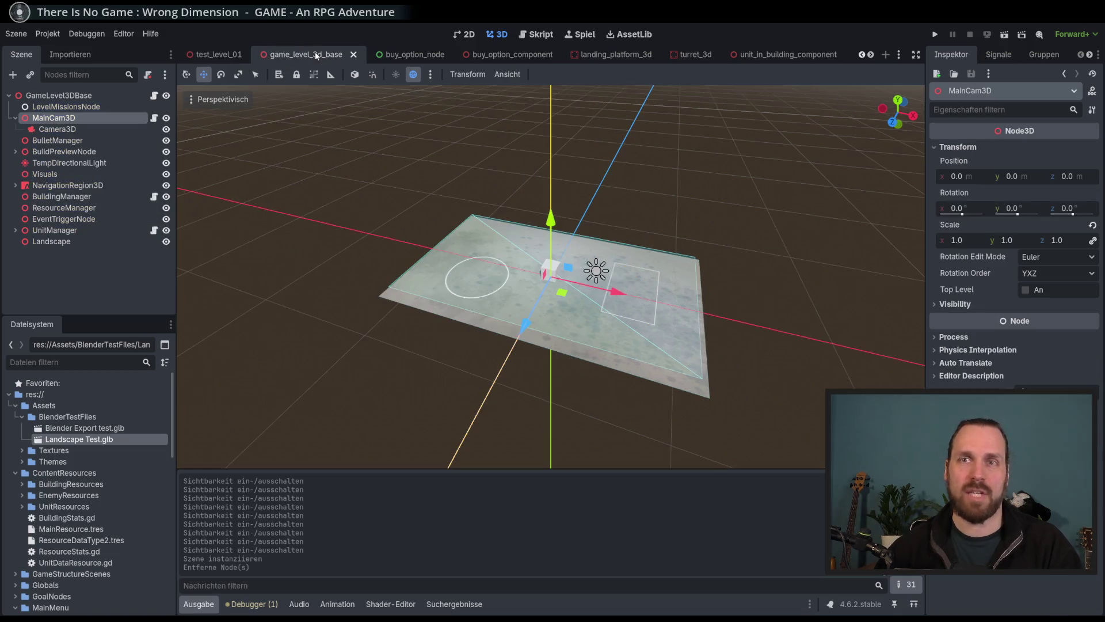
{"action": "left_click", "coordinate": [15, 185]}
{"action": "left_click", "coordinate": [83, 219]}
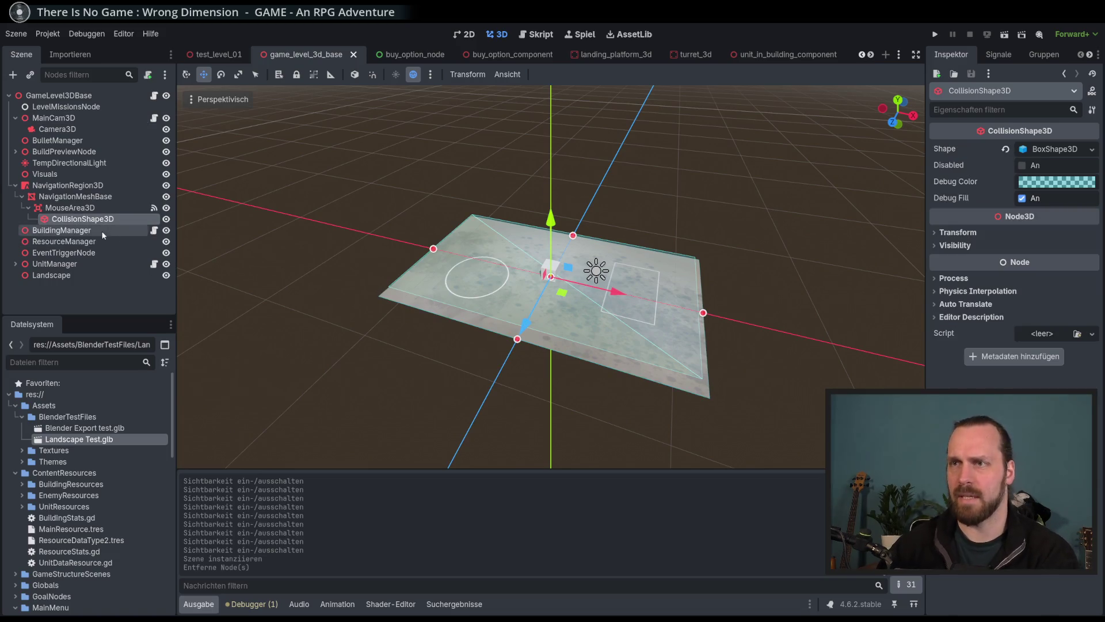
{"action": "key", "text": "ctrl+x"}
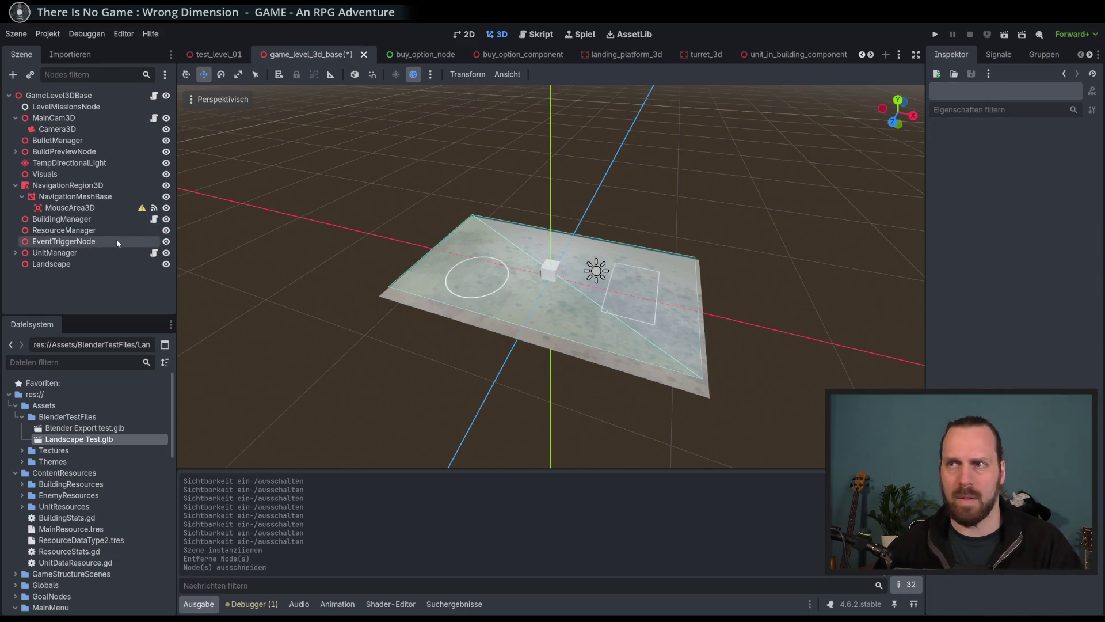
{"action": "left_click", "coordinate": [167, 208]}
{"action": "left_click", "coordinate": [165, 208]}
{"action": "left_click", "coordinate": [167, 197]}
{"action": "left_click", "coordinate": [167, 197]}
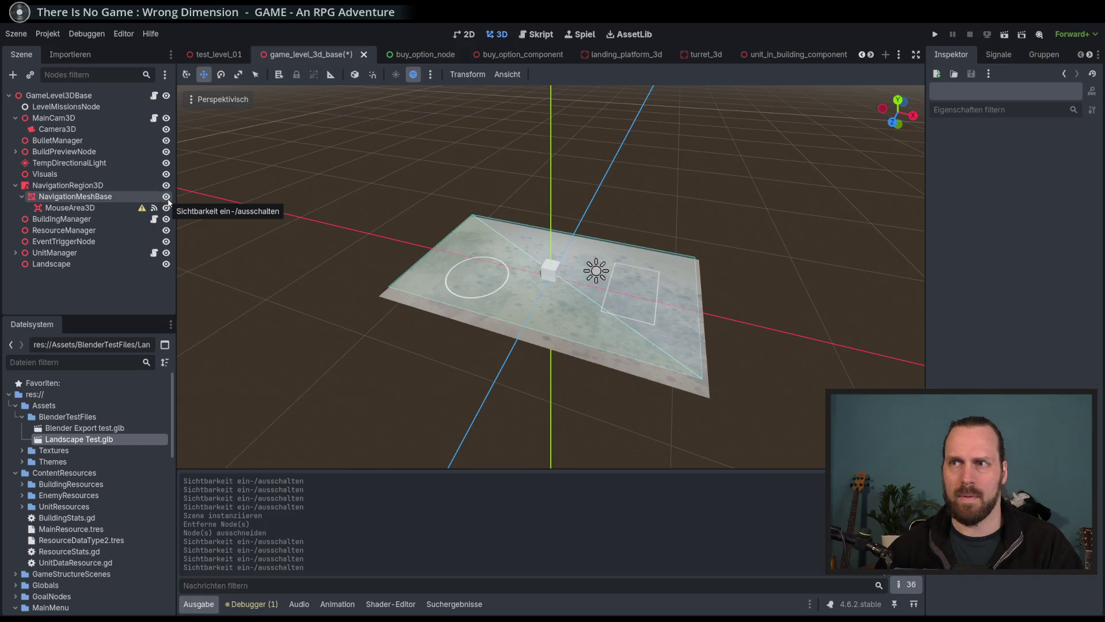
{"action": "left_click_drag", "start_coordinate": [181, 203], "coordinate": [347, 242]}
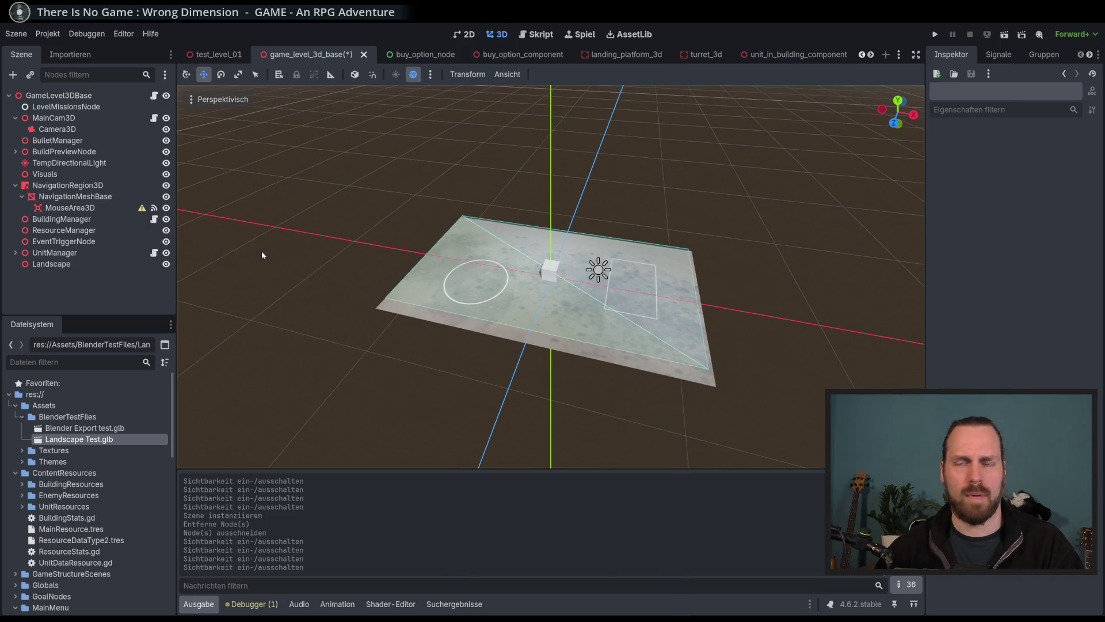
{"action": "key", "text": "ctrl+z"}
{"action": "key", "text": "ctrl+z"}
{"action": "key", "text": "ctrl+z"}
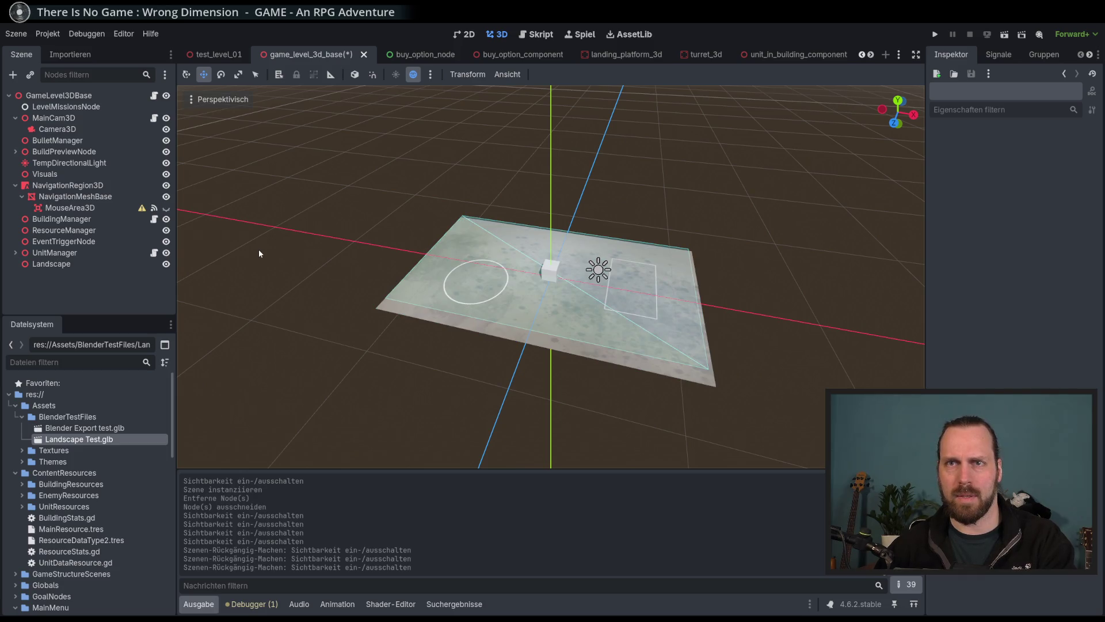
{"action": "key", "text": "ctrl+z"}
Keep the restored collision shape visible and hide the NavigationMeshBase landscape mesh.
{"action": "left_click", "coordinate": [105, 222]}
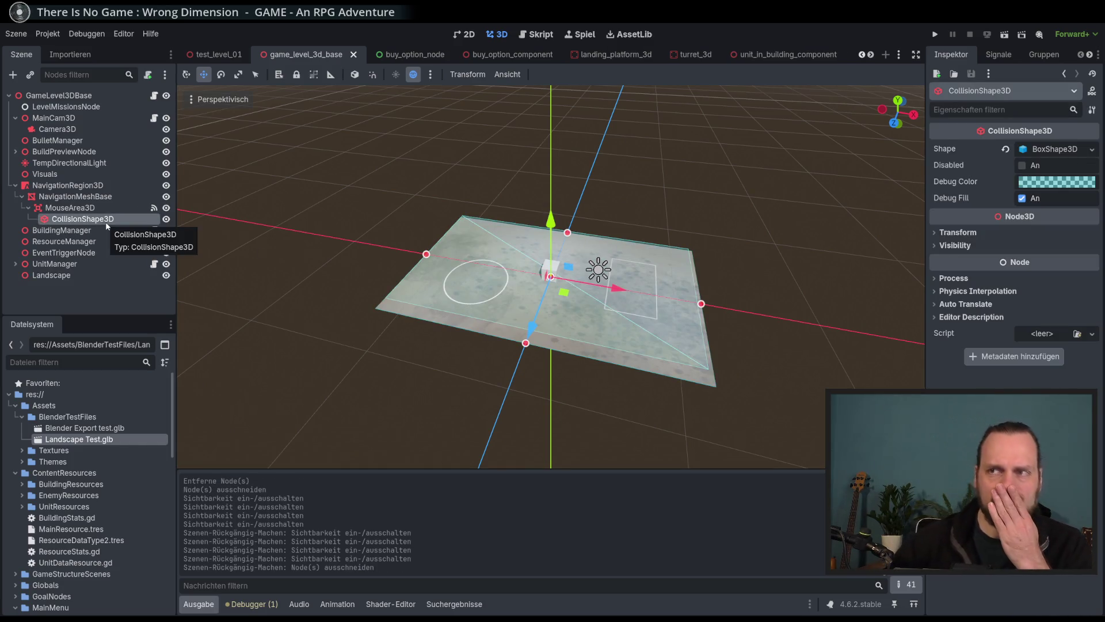
{"action": "left_click", "coordinate": [166, 219]}
{"action": "left_click", "coordinate": [166, 219]}
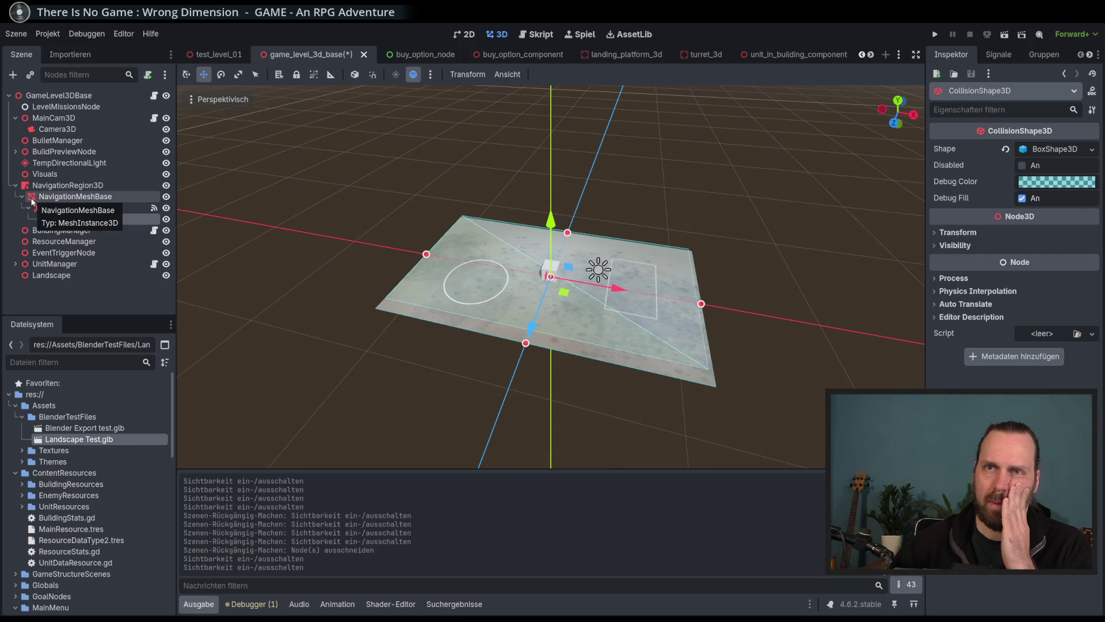
{"action": "left_click", "coordinate": [34, 197]}
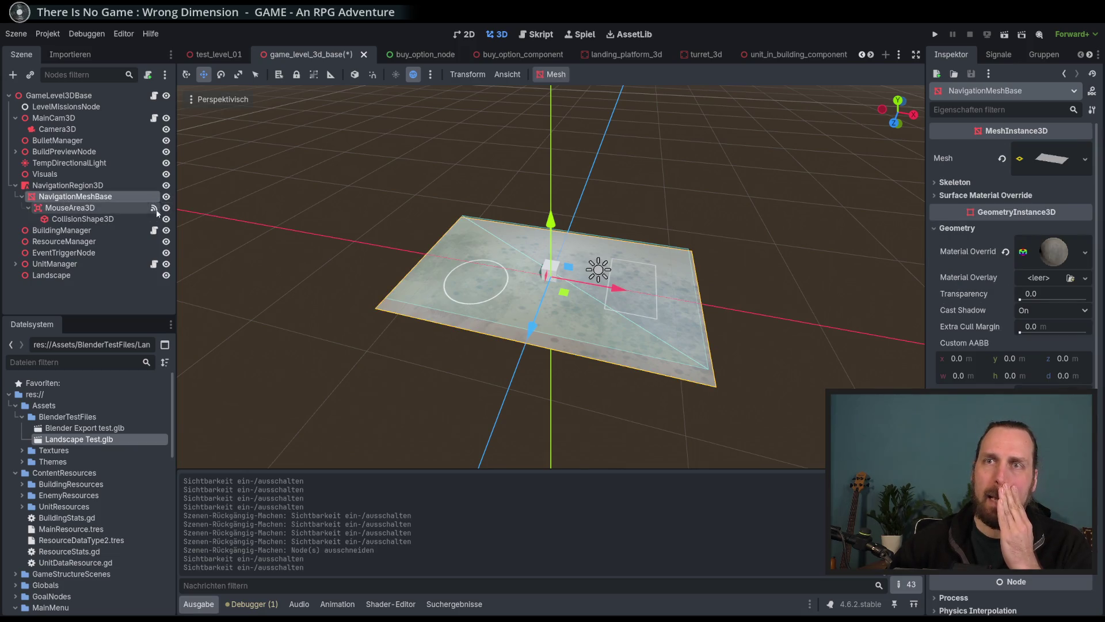
{"action": "left_click", "coordinate": [86, 219]}
{"action": "left_click", "coordinate": [87, 197]}
{"action": "left_click", "coordinate": [166, 197]}
{"action": "left_click", "coordinate": [167, 196]}
{"action": "left_click", "coordinate": [167, 196]}
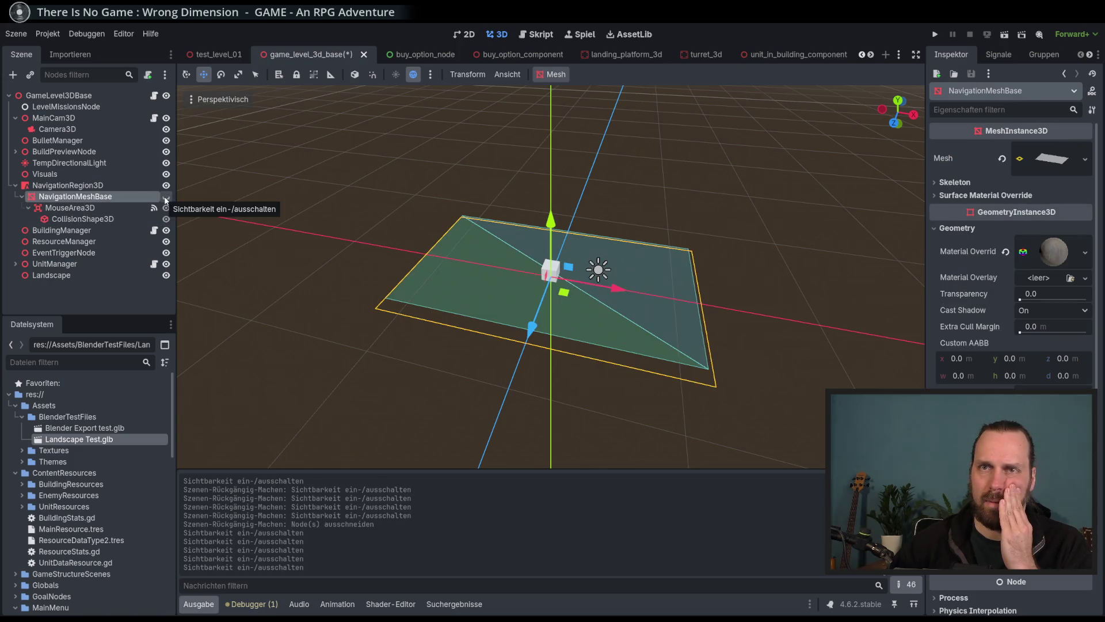
Bake NavigationRegion3D's navigation mesh, show NavigationMeshBase again, and save the scene.
{"action": "left_click", "coordinate": [103, 187]}
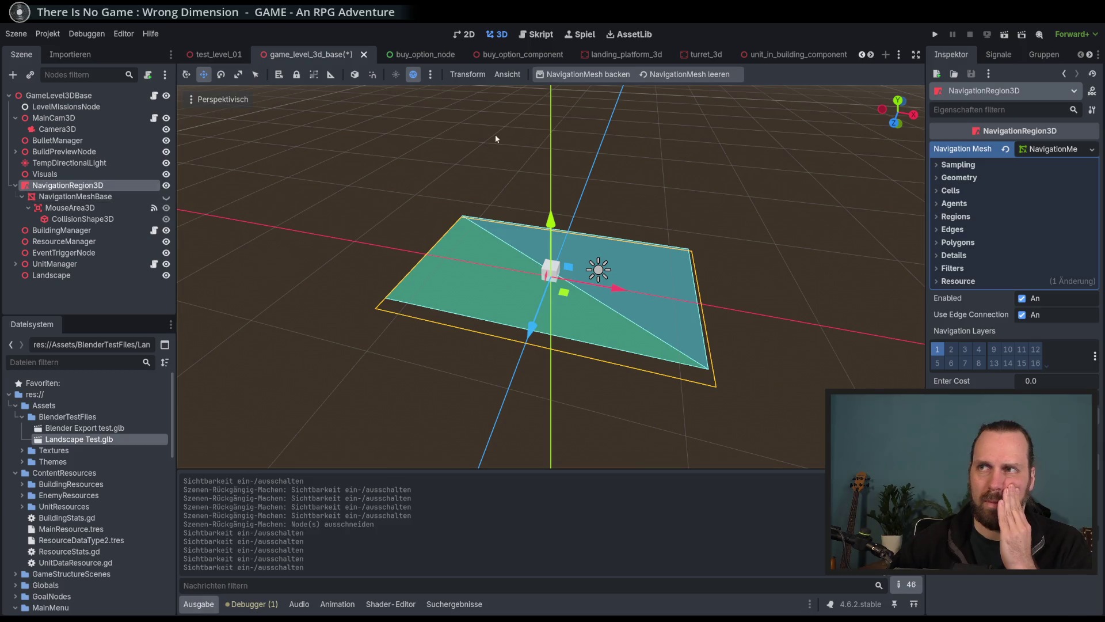
{"action": "left_click", "coordinate": [589, 75]}
{"action": "left_click", "coordinate": [166, 197]}
{"action": "left_click", "coordinate": [166, 197]}
{"action": "left_click", "coordinate": [167, 197]}
{"action": "left_click", "coordinate": [96, 199]}
{"action": "left_click", "coordinate": [70, 208]}
{"action": "left_click", "coordinate": [75, 196]}
{"action": "key", "text": "ctrl+s"}
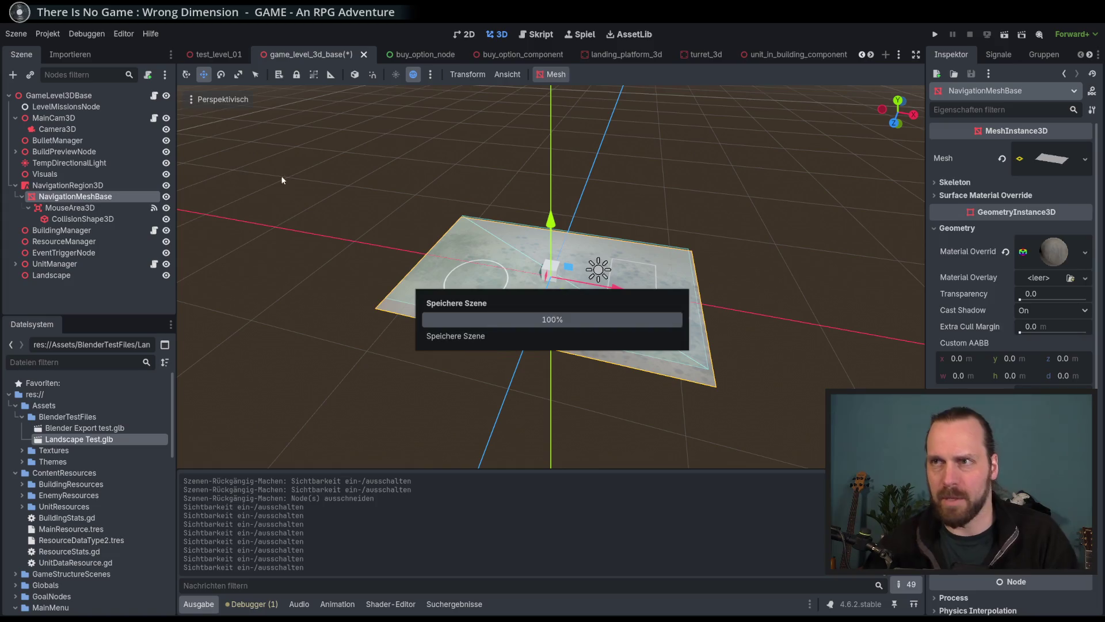
{"action": "left_click", "coordinate": [213, 54]}
Look through NavigationMeshBase's Mesh picker for a loadable landscape mesh.
{"action": "left_click", "coordinate": [91, 183]}
{"action": "left_click", "coordinate": [1092, 160]}
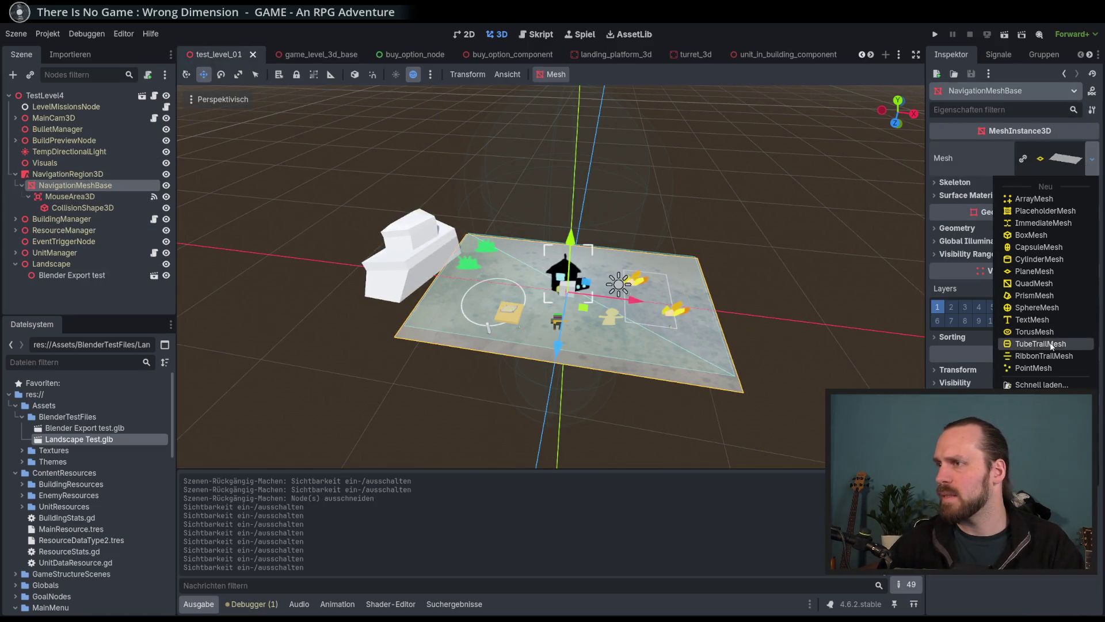
{"action": "left_click", "coordinate": [1040, 385]}
{"action": "left_click", "coordinate": [755, 141]}
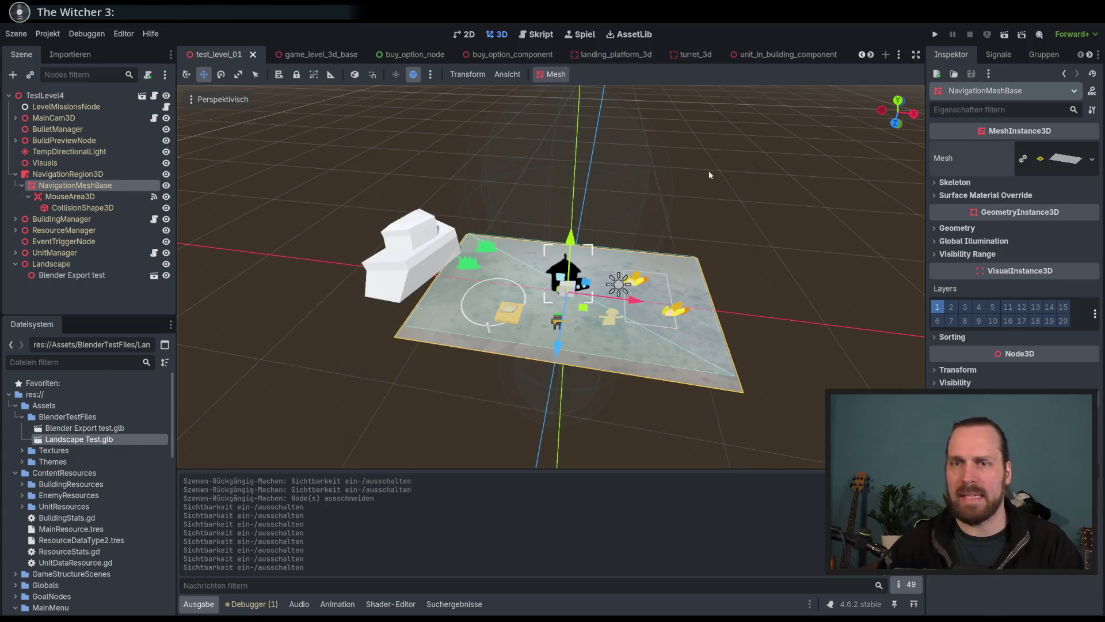
Inspect Landscape Test.glb's Fläche node, mesh and unnamed material in the import dialog.
{"action": "double_click", "coordinate": [97, 441]}
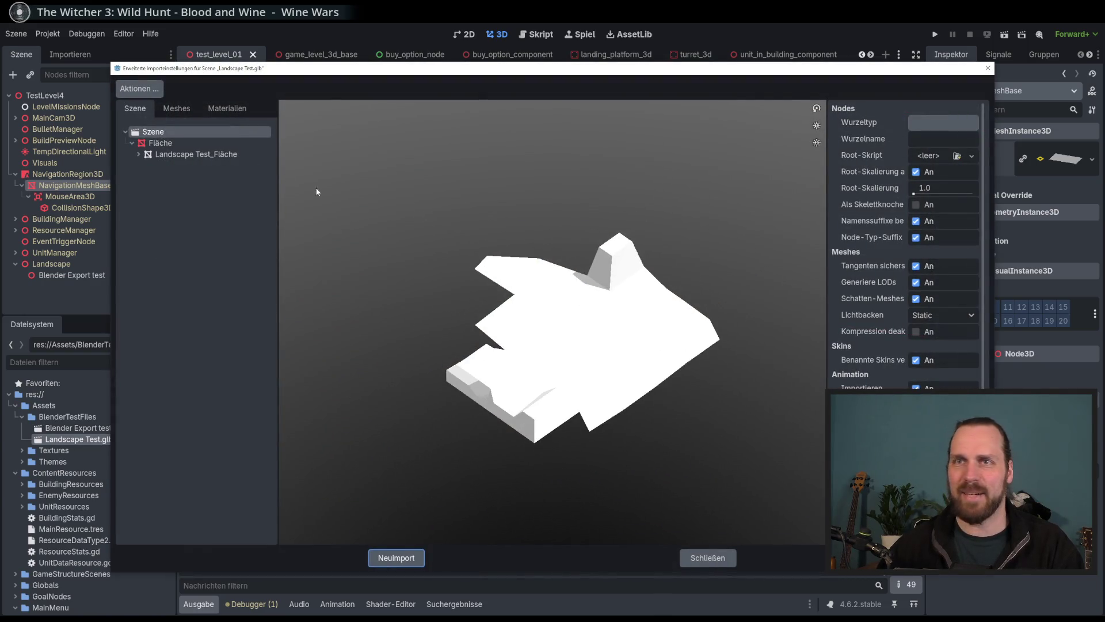
{"action": "left_click", "coordinate": [172, 143]}
{"action": "left_click", "coordinate": [185, 157]}
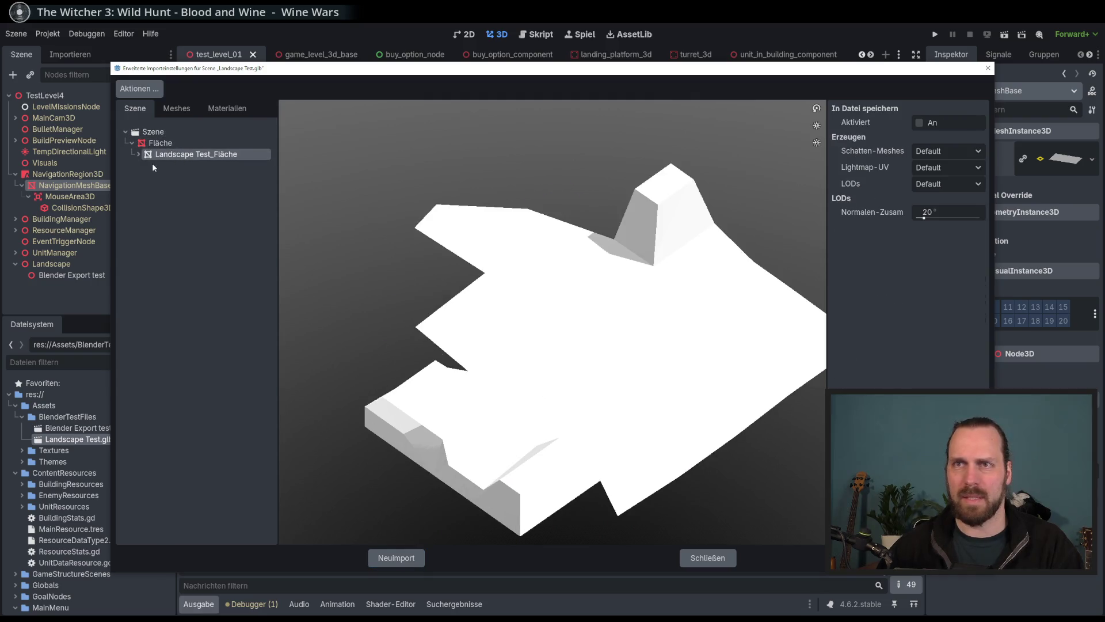
{"action": "left_click", "coordinate": [137, 154]}
{"action": "left_click", "coordinate": [176, 167]}
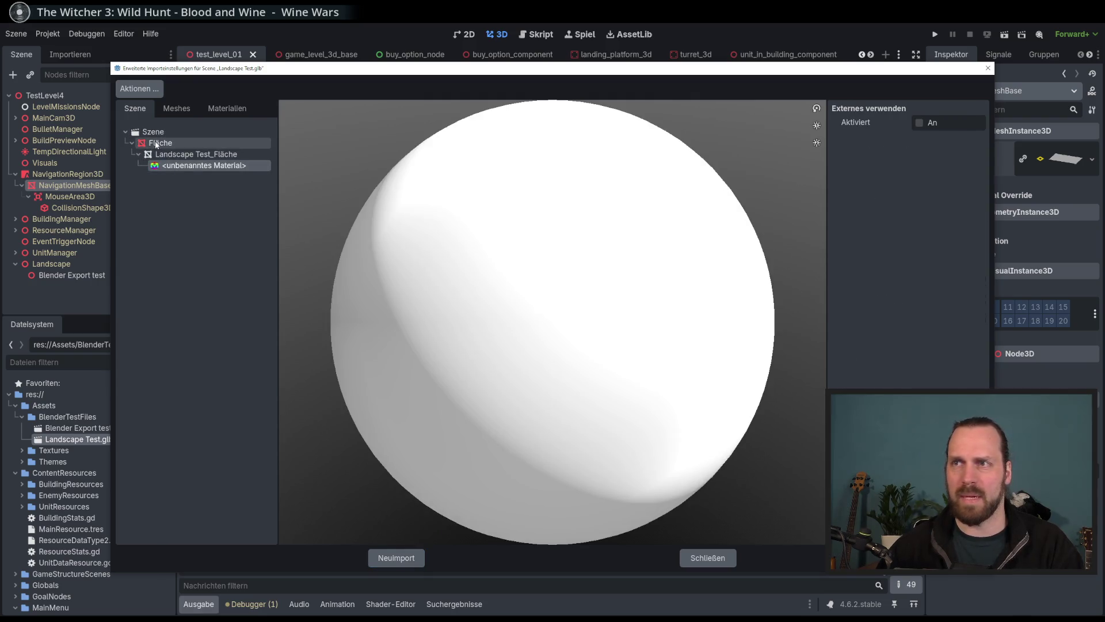
{"action": "left_click", "coordinate": [156, 145]}
{"action": "left_click", "coordinate": [151, 132]}
{"action": "left_click", "coordinate": [158, 143]}
{"action": "left_click", "coordinate": [141, 134]}
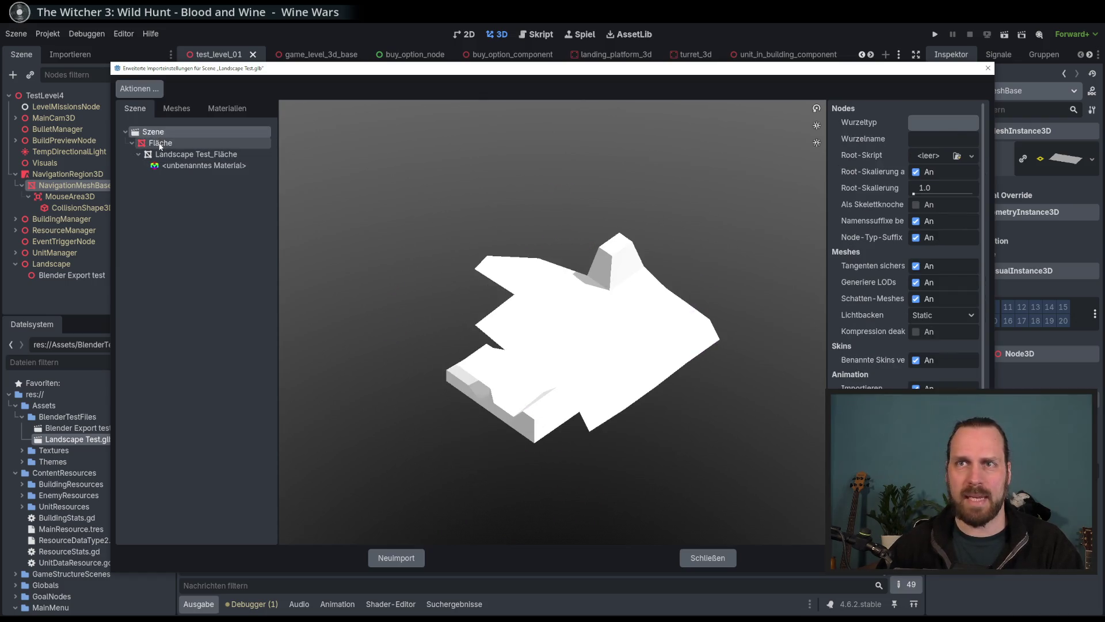
{"action": "left_click", "coordinate": [158, 143]}
{"action": "left_click", "coordinate": [708, 558]}
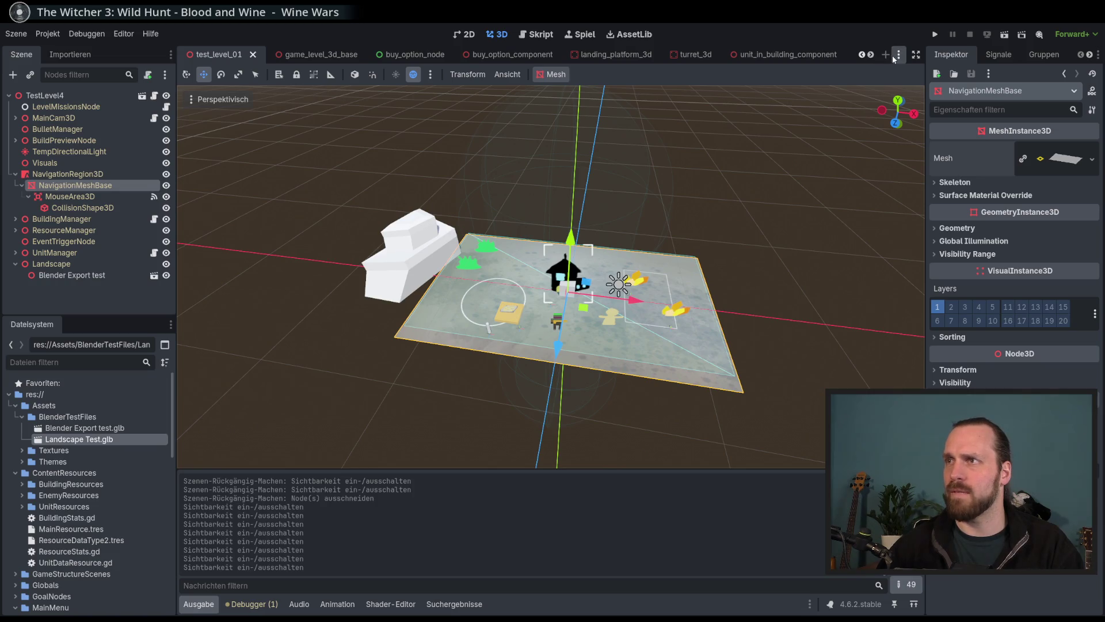
Reopen Landscape Test.glb's import settings and view the Landscape Test_Fläche mesh options.
{"action": "double_click", "coordinate": [76, 440]}
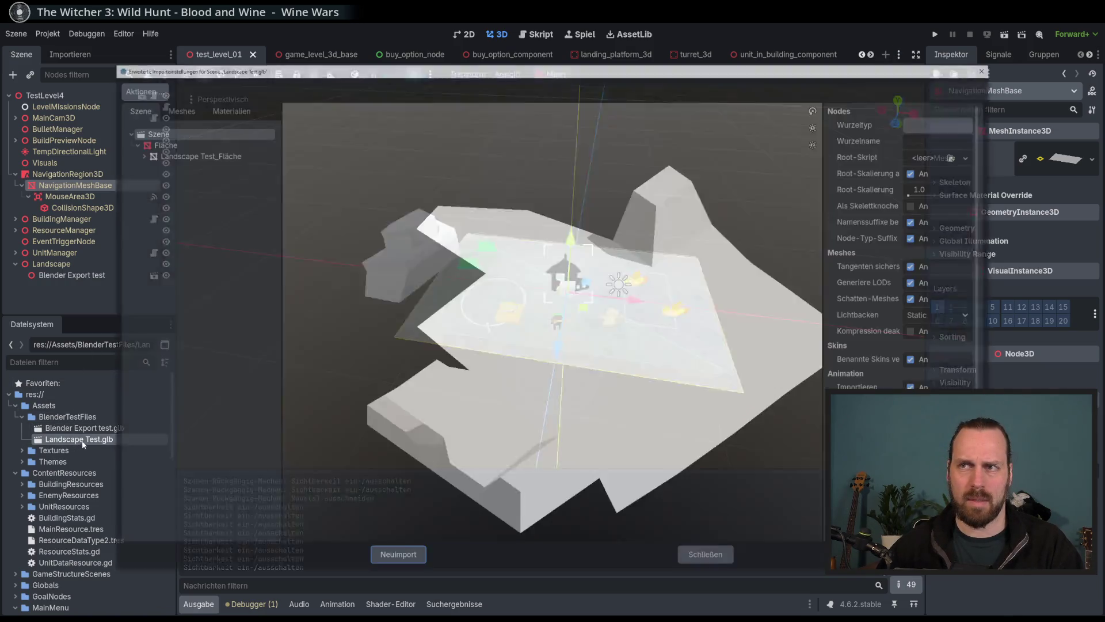
{"action": "left_click", "coordinate": [160, 144]}
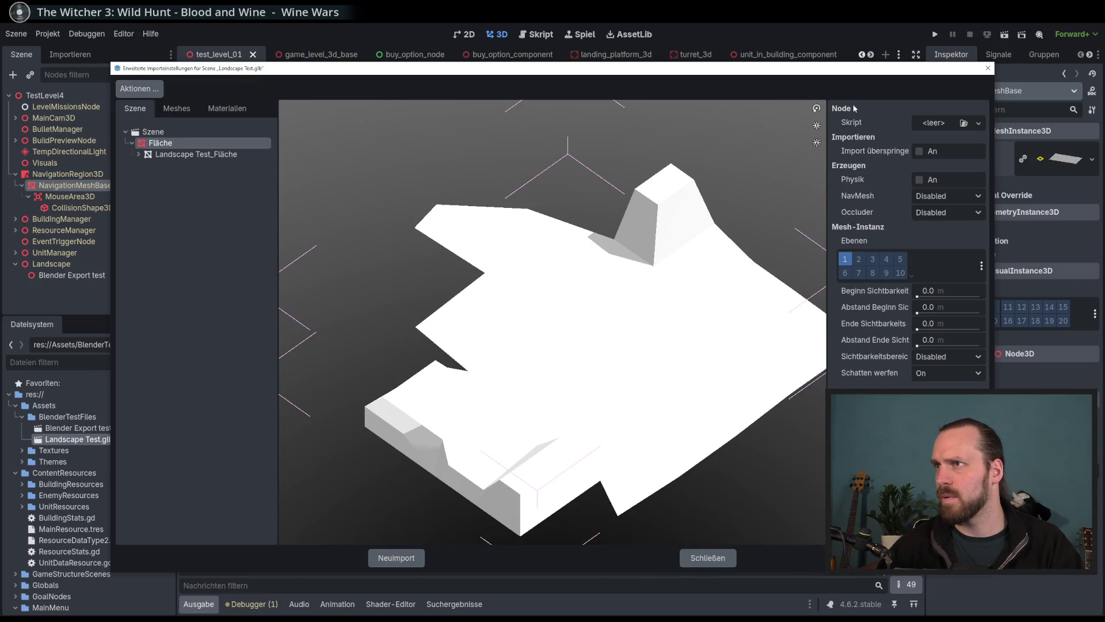
{"action": "left_click", "coordinate": [181, 155]}
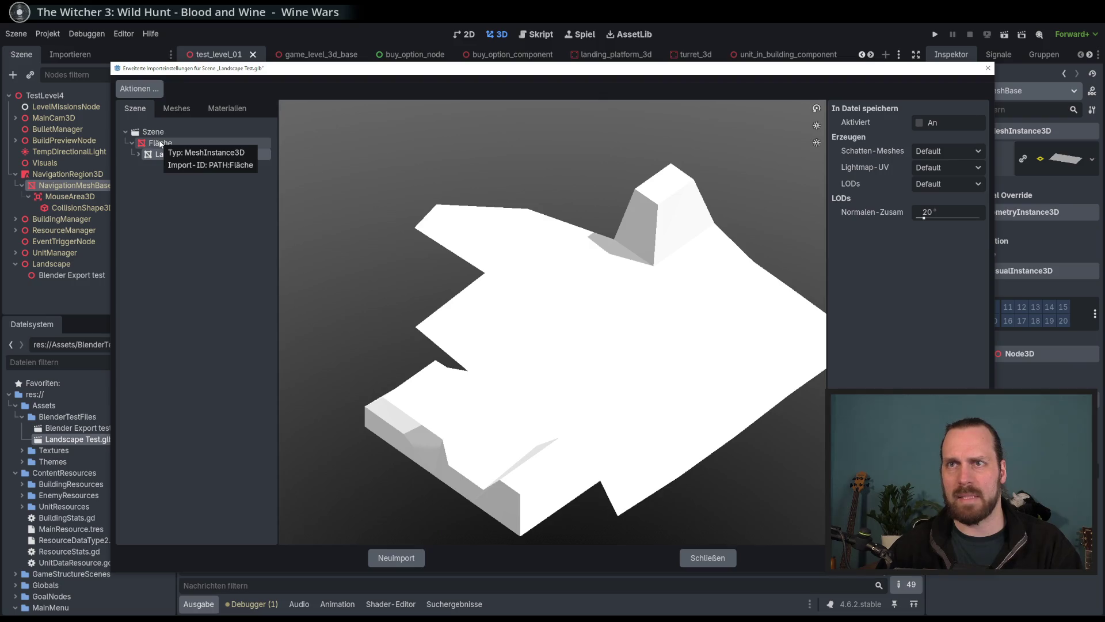
{"action": "left_click", "coordinate": [161, 144]}
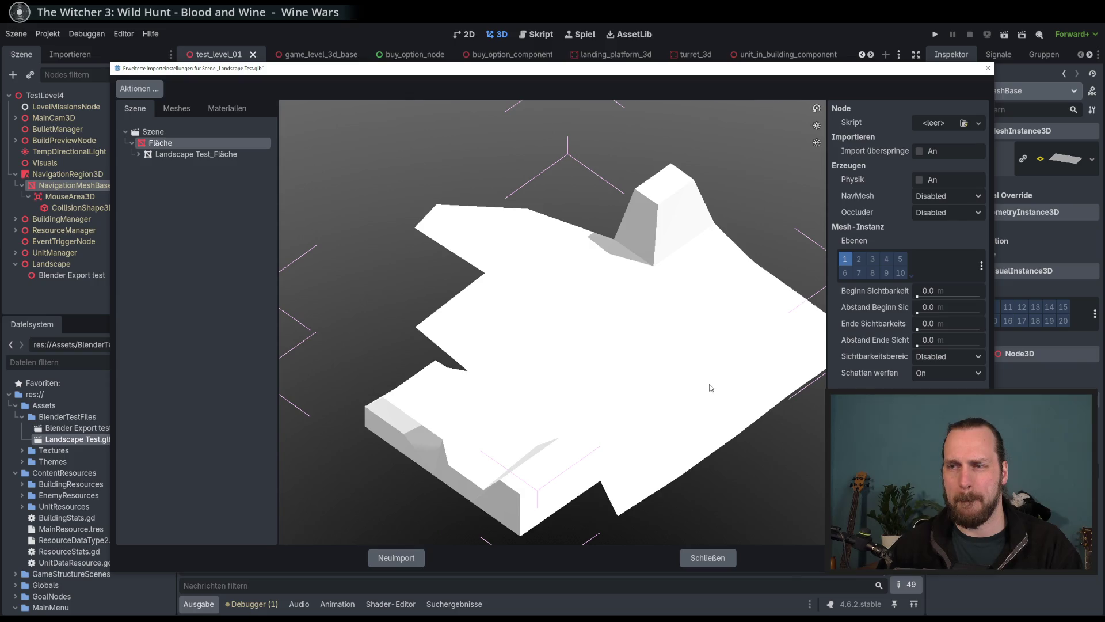
{"action": "left_click", "coordinate": [176, 108]}
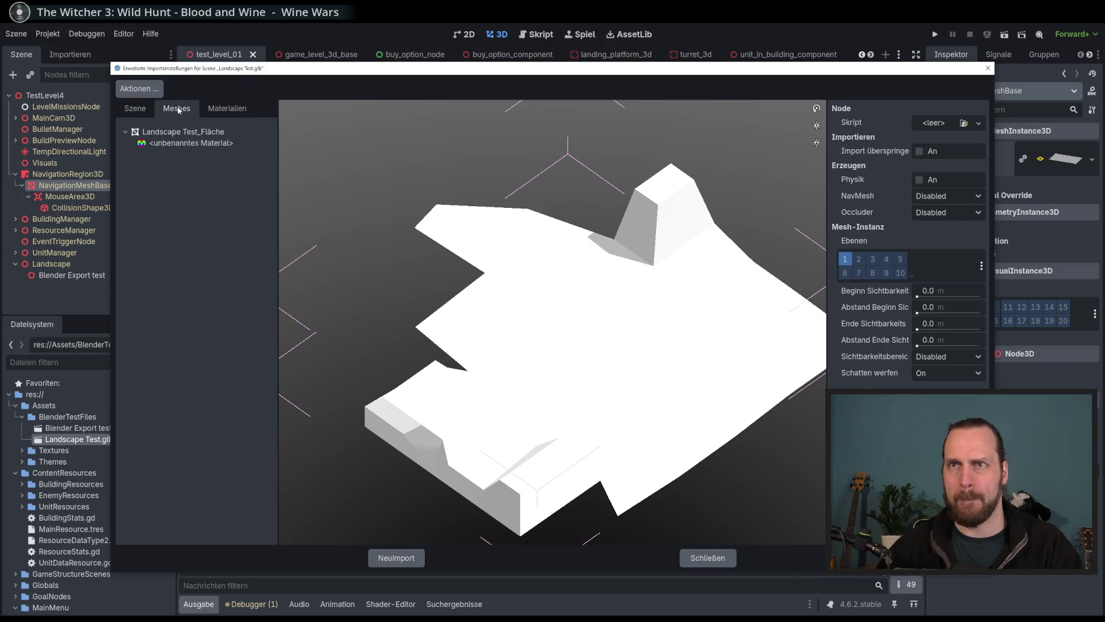
Browse the Szene, Meshes and Materialien tabs for the landscape mesh and unnamed material.
{"action": "left_click", "coordinate": [166, 132]}
{"action": "left_click", "coordinate": [191, 143]}
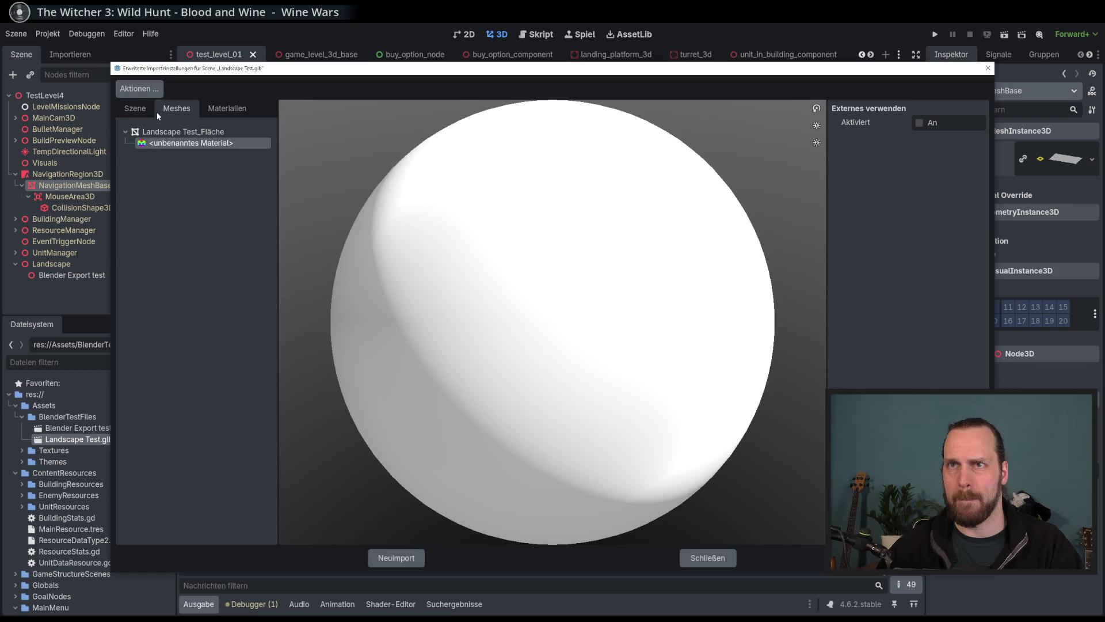
{"action": "left_click", "coordinate": [153, 110]}
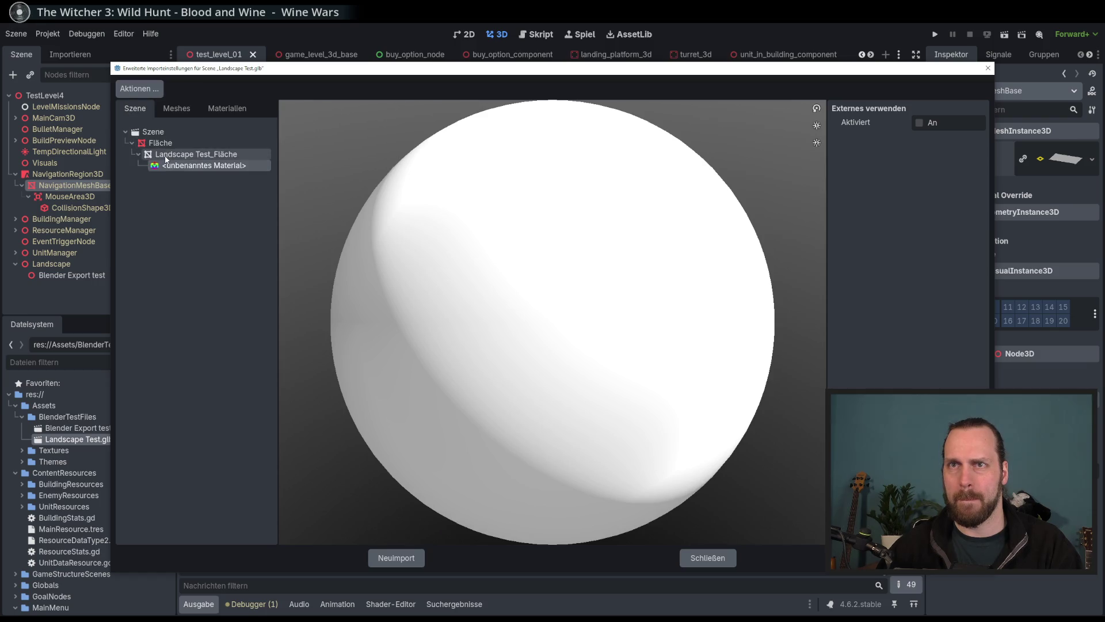
{"action": "left_click", "coordinate": [161, 143]}
{"action": "left_click", "coordinate": [224, 108]}
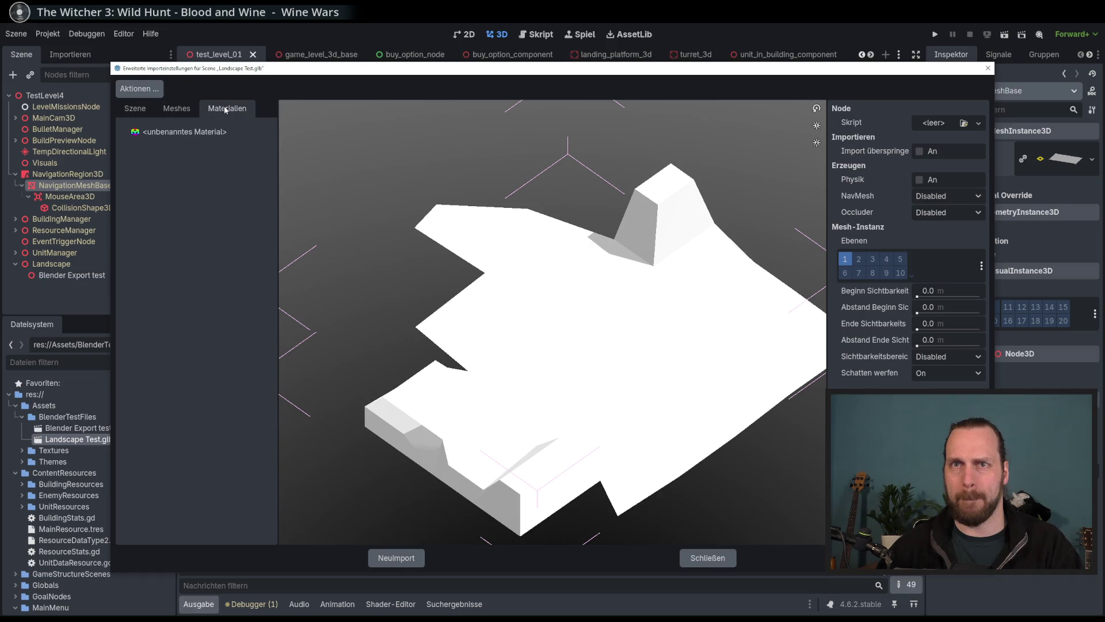
{"action": "left_click", "coordinate": [176, 108]}
{"action": "left_click", "coordinate": [151, 109]}
{"action": "left_click", "coordinate": [178, 154]}
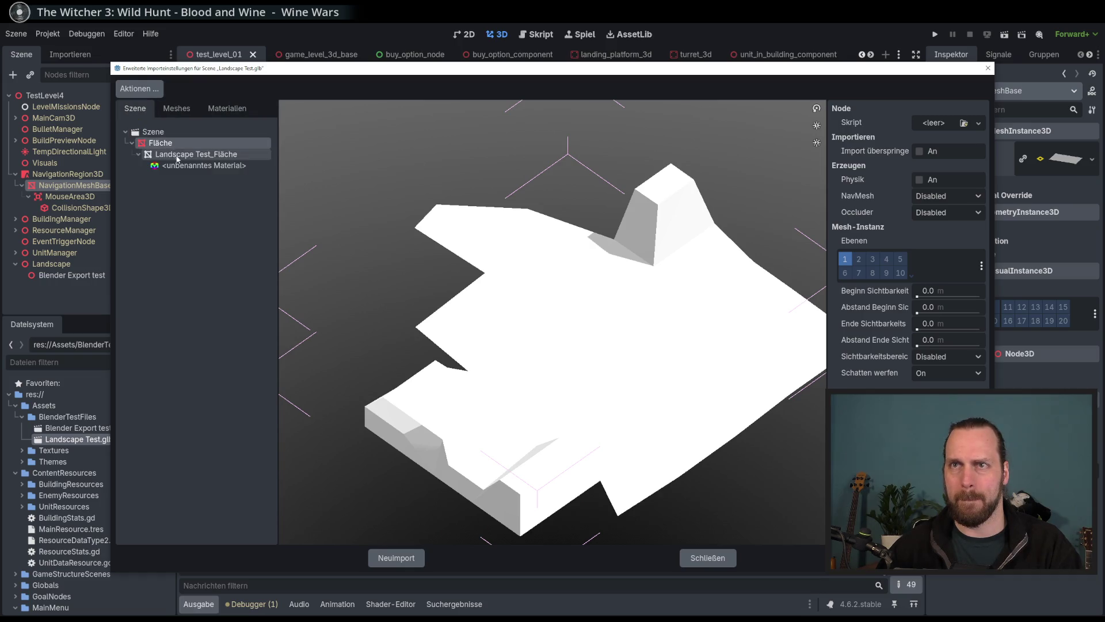
{"action": "left_click", "coordinate": [172, 144]}
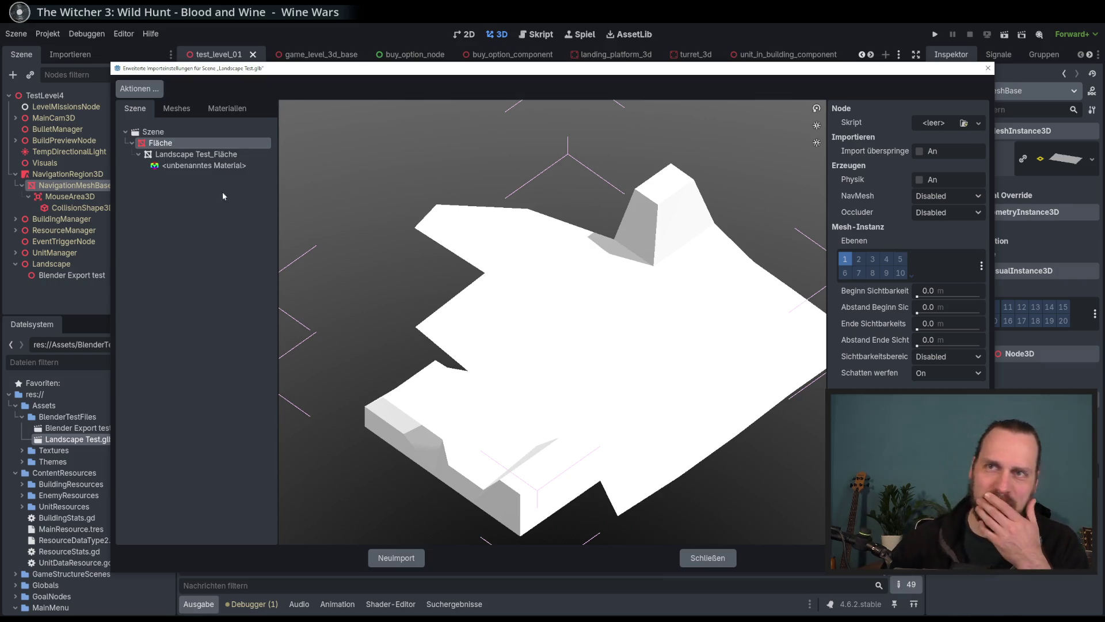
Check the Aktionen menu, then close the landscape's import settings.
{"action": "left_click", "coordinate": [146, 91]}
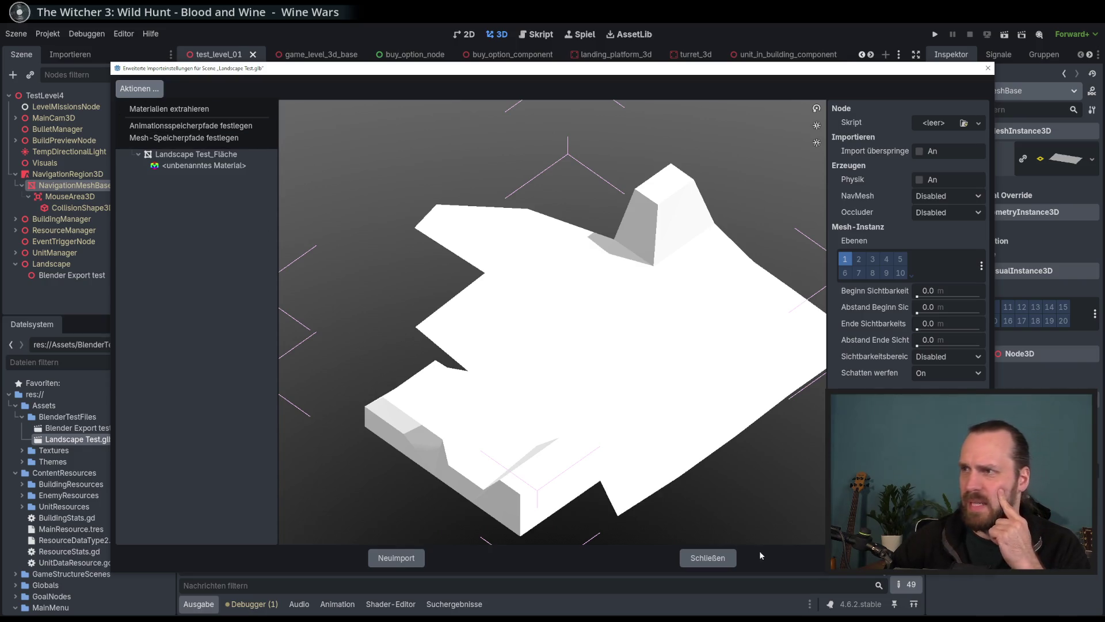
{"action": "left_click", "coordinate": [299, 436]}
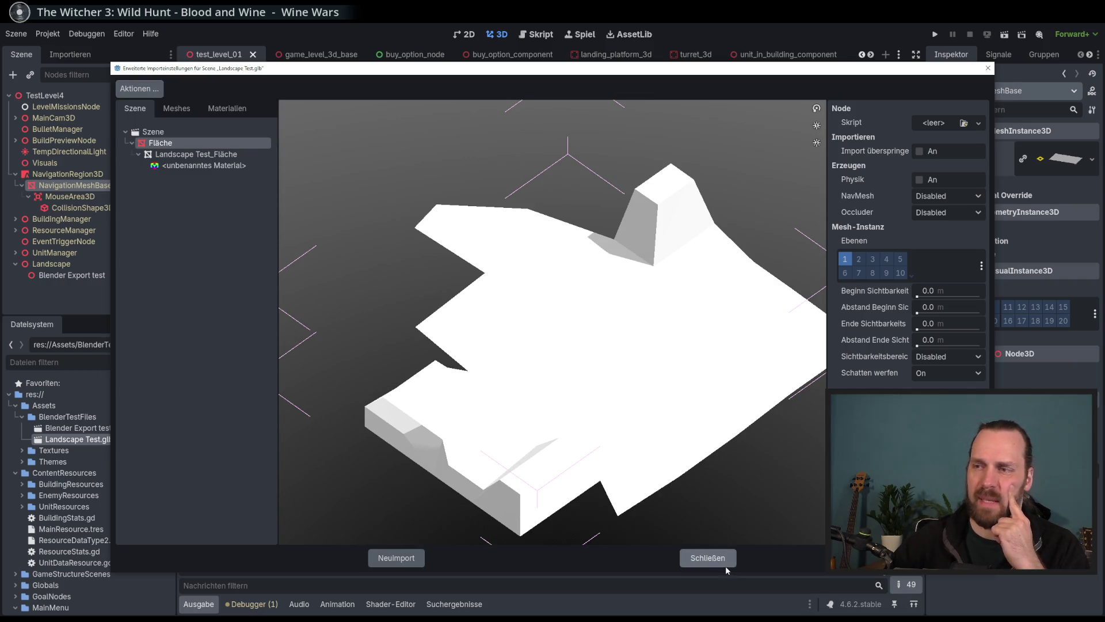
{"action": "left_click", "coordinate": [711, 559]}
{"action": "right_click", "coordinate": [102, 440]}
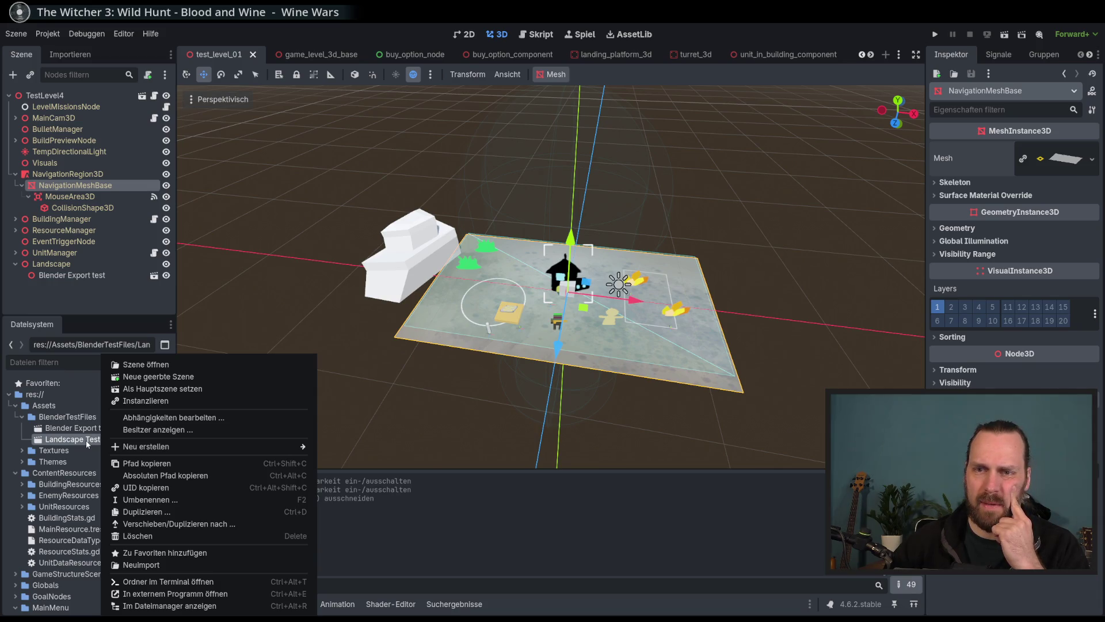
Reimport Landscape Test.glb and recheck its materials and Landscape Test_Fläche mesh.
{"action": "left_click", "coordinate": [159, 564]}
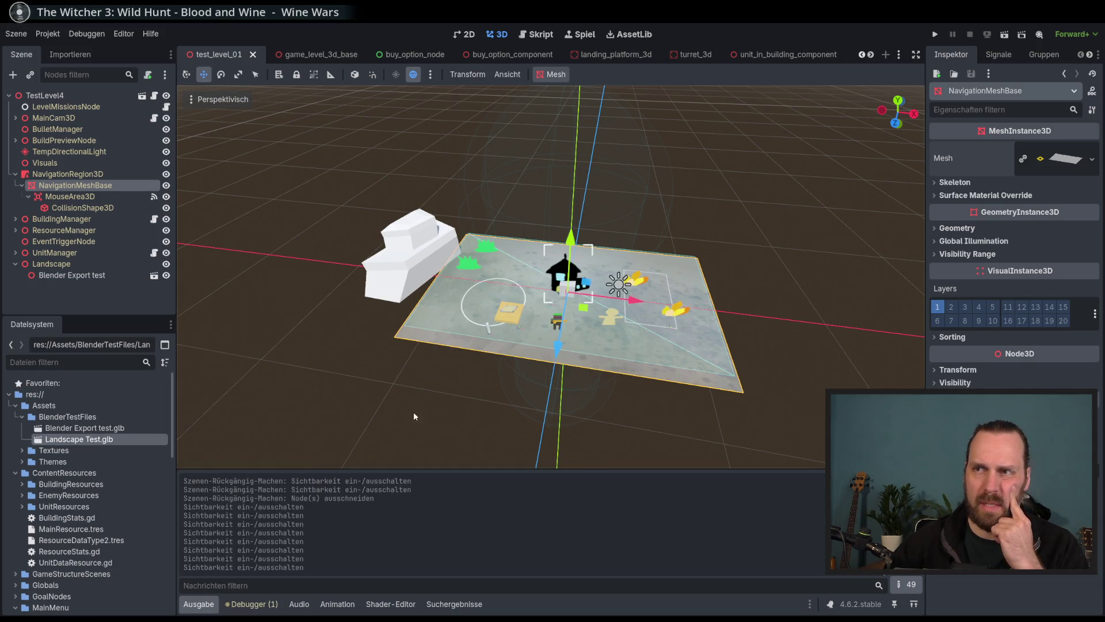
{"action": "double_click", "coordinate": [84, 441]}
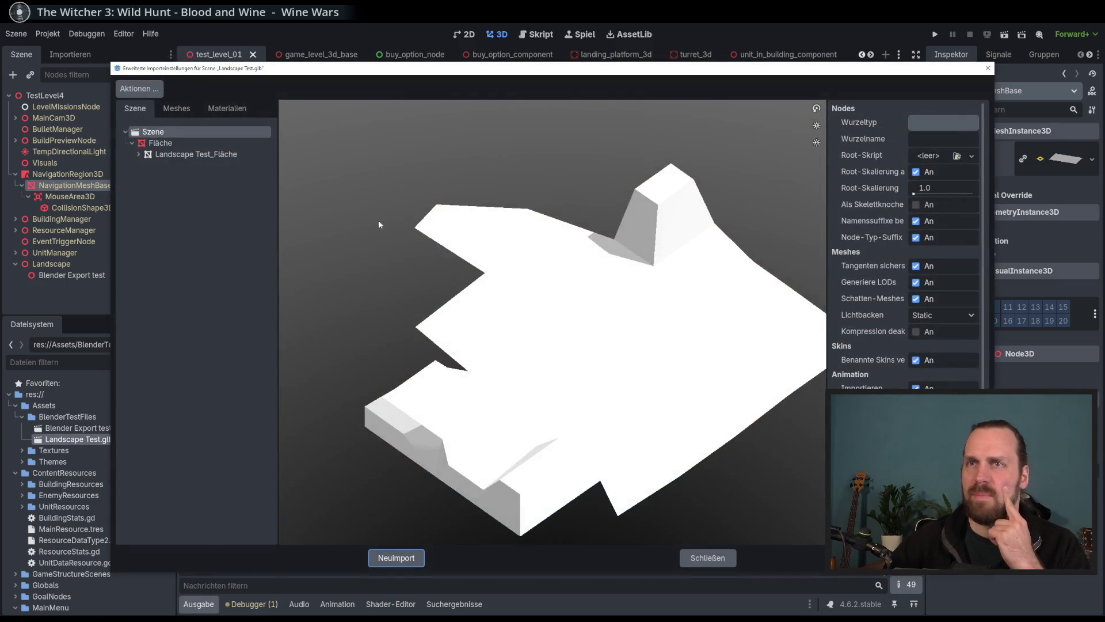
{"action": "left_click", "coordinate": [221, 109]}
{"action": "left_click", "coordinate": [166, 111]}
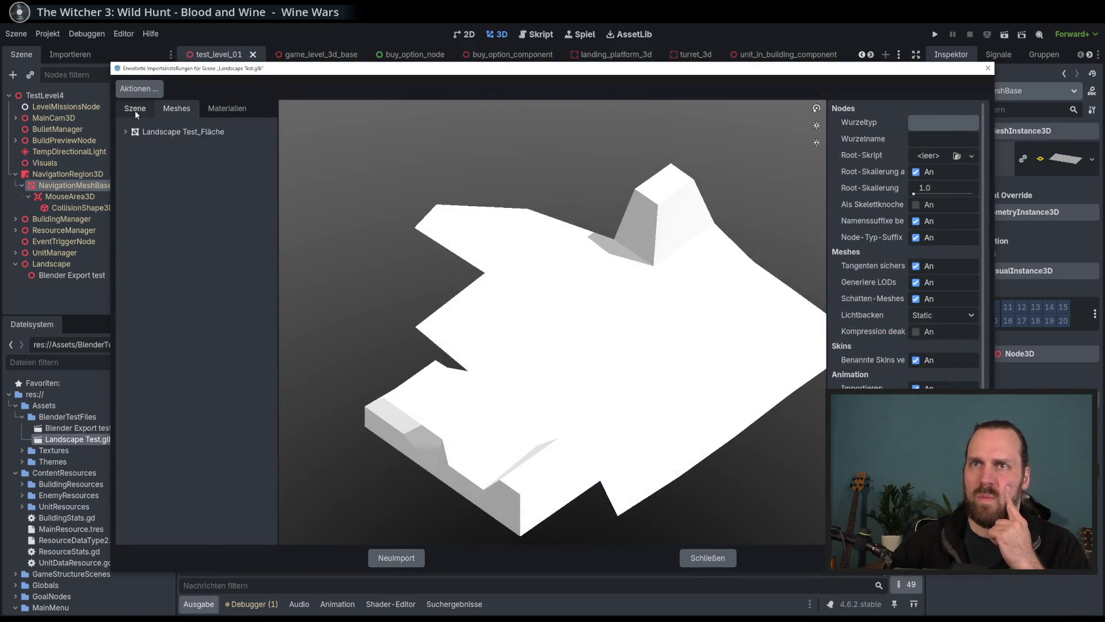
{"action": "left_click", "coordinate": [123, 130]}
{"action": "left_click", "coordinate": [123, 130]}
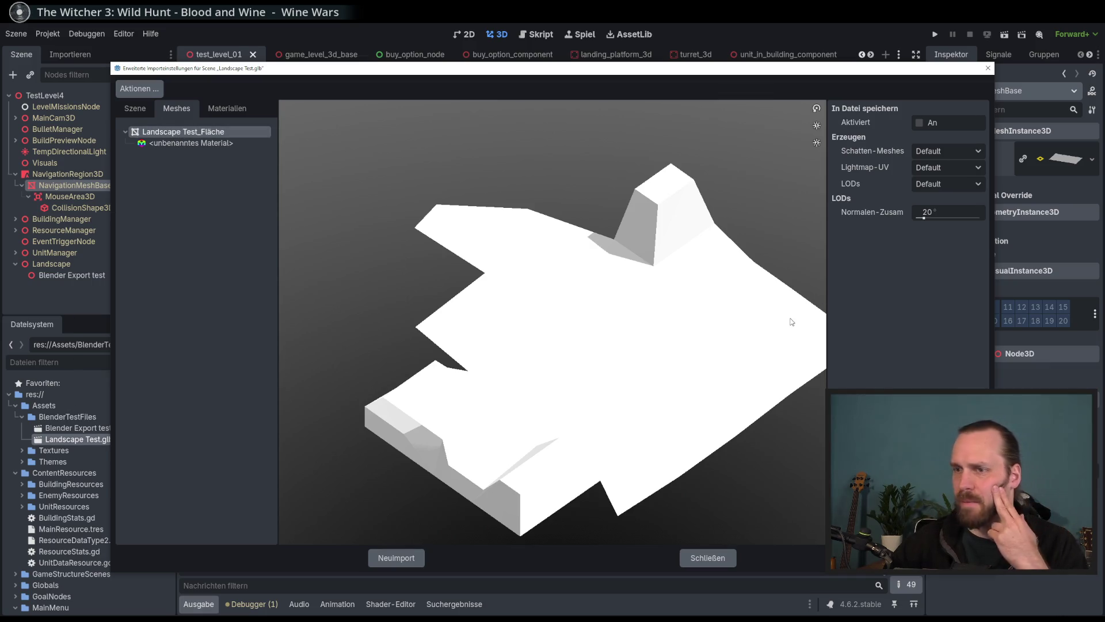
{"action": "left_click", "coordinate": [695, 559]}
Review the landscape file's import options once more, then close the dialog.
{"action": "left_click", "coordinate": [898, 56]}
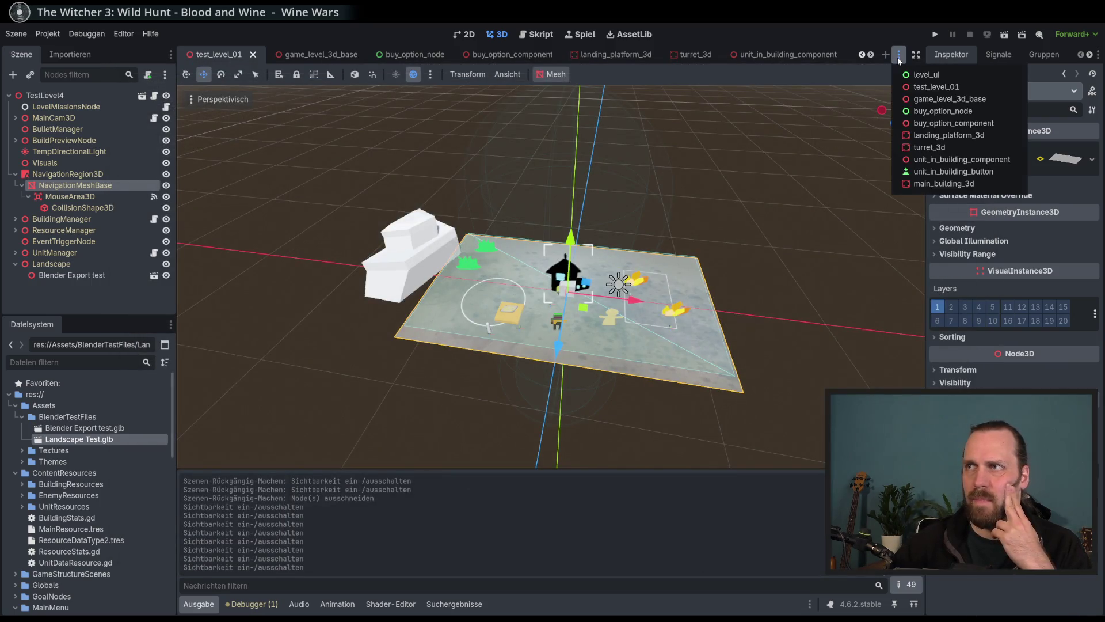
{"action": "left_click", "coordinate": [898, 58]}
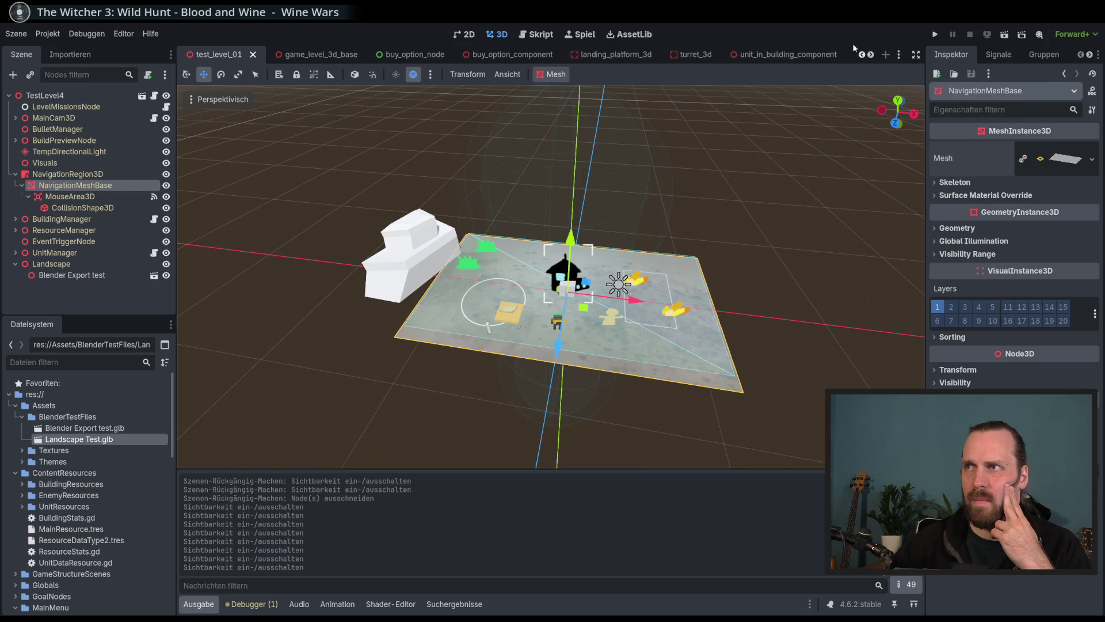
{"action": "double_click", "coordinate": [80, 440]}
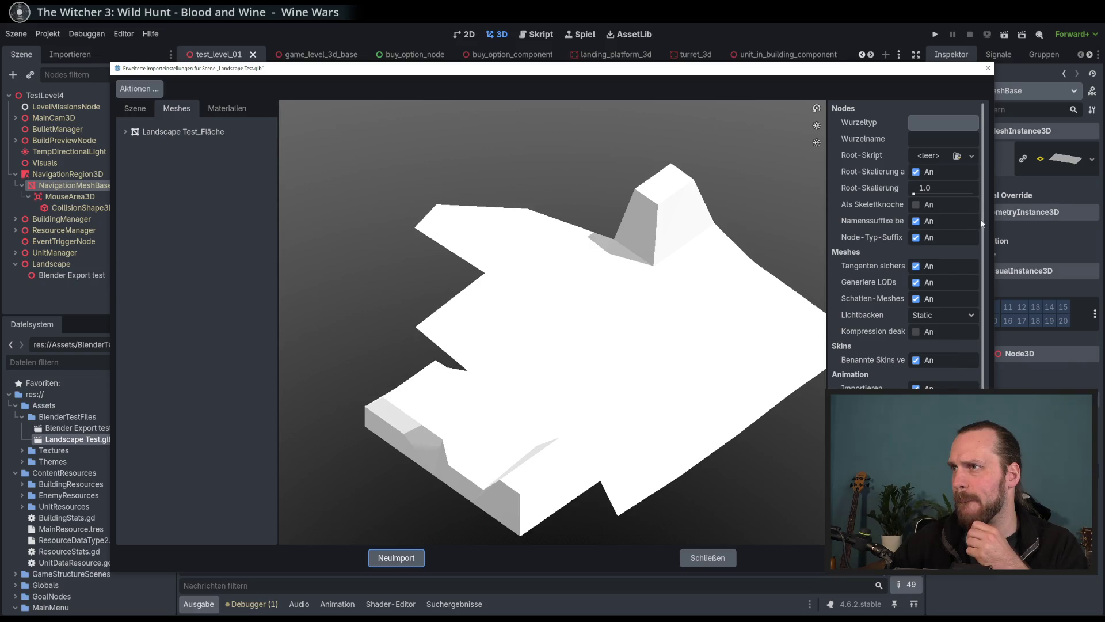
{"action": "scroll", "coordinate": [986, 236], "scroll_direction": "down", "scroll_amount": 3}
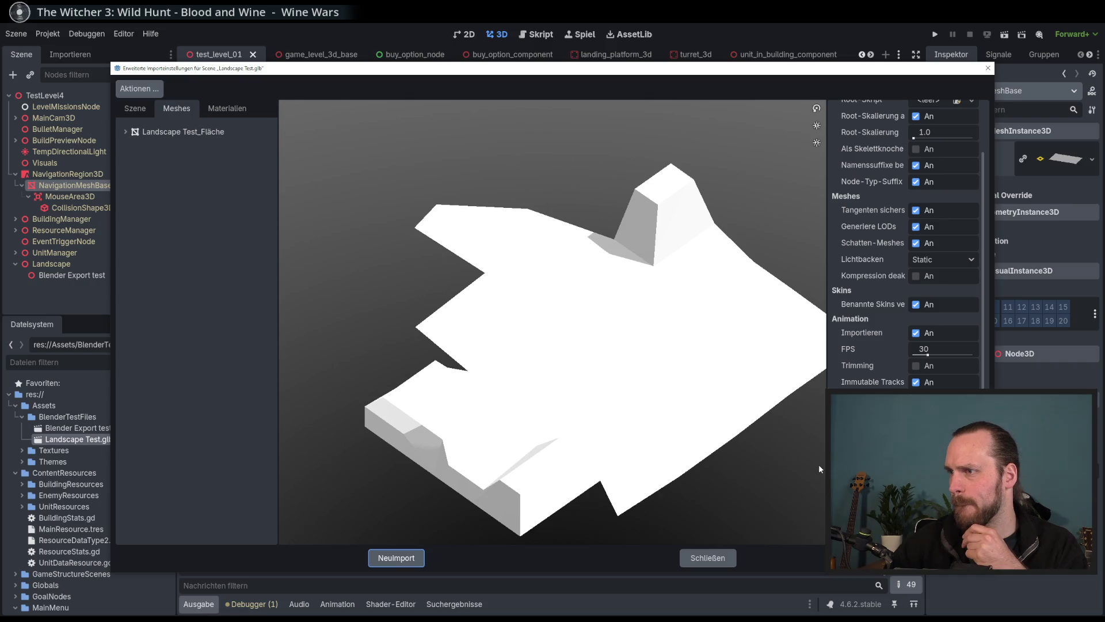
{"action": "left_click", "coordinate": [720, 558]}
Check NavigationMeshBase's Mesh choices, then begin a web search for 'godot glb'.
{"action": "left_click", "coordinate": [1093, 165]}
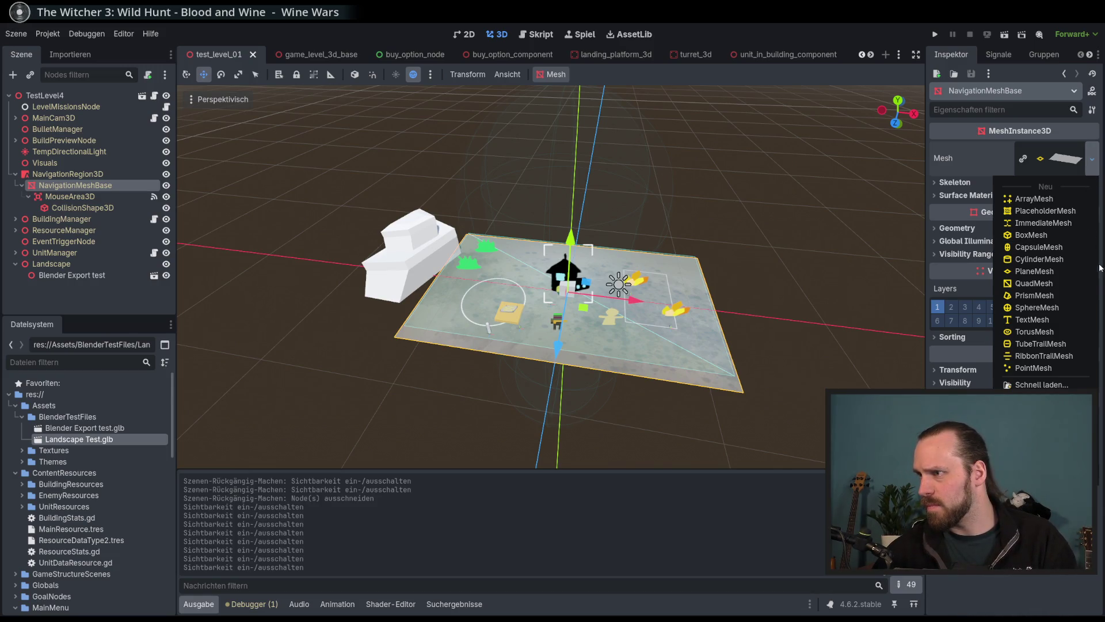
{"action": "key", "text": "Escape"}
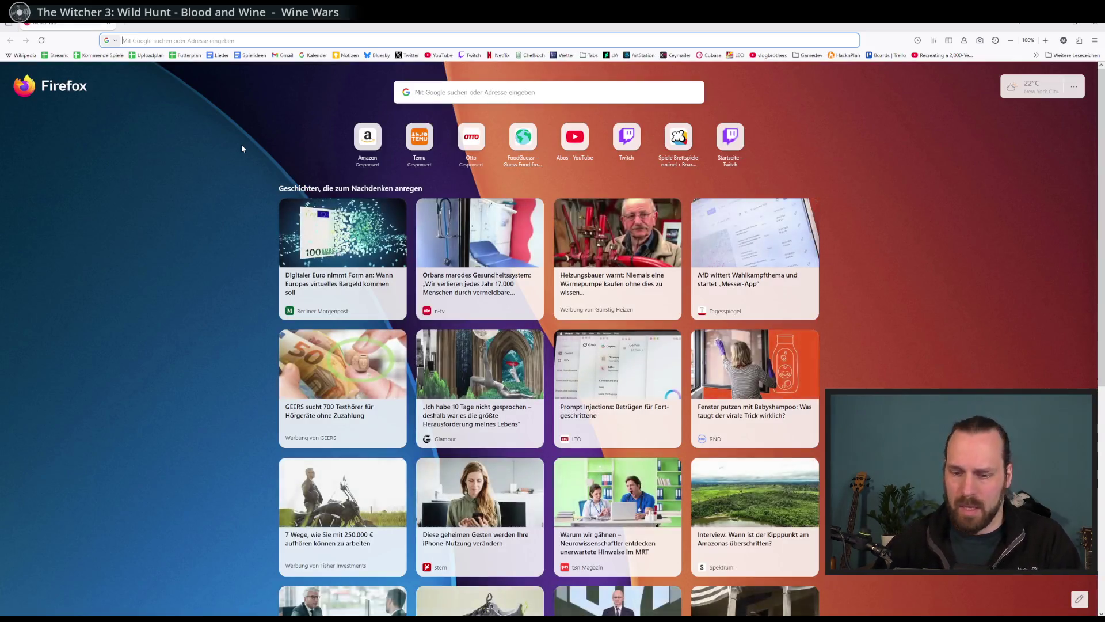
{"action": "type", "text": "godot"}
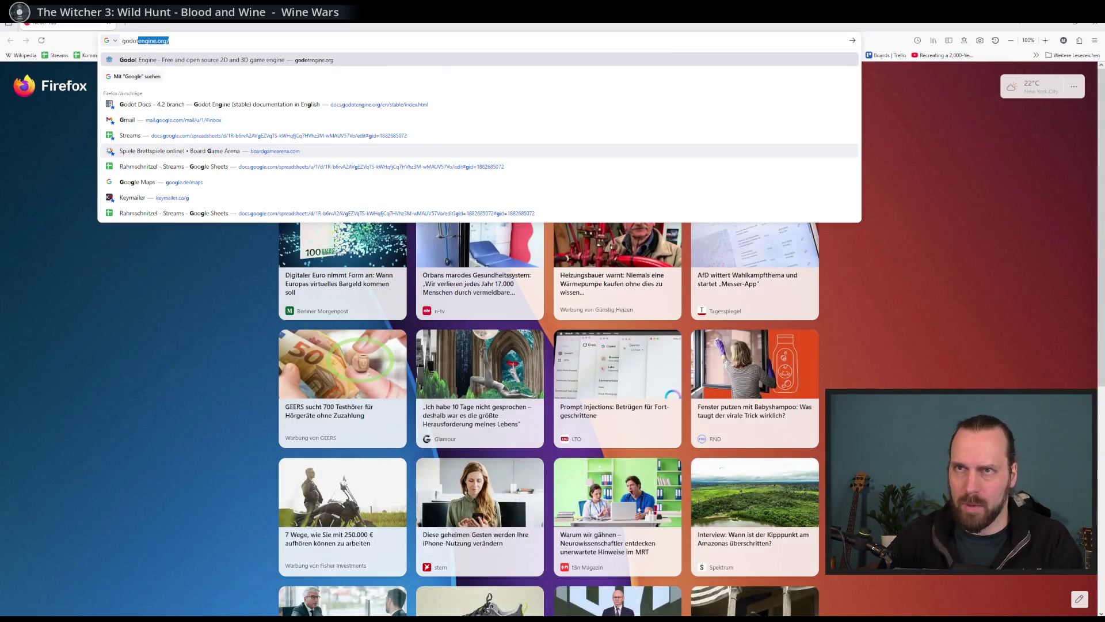
{"action": "type", "text": " glb"}
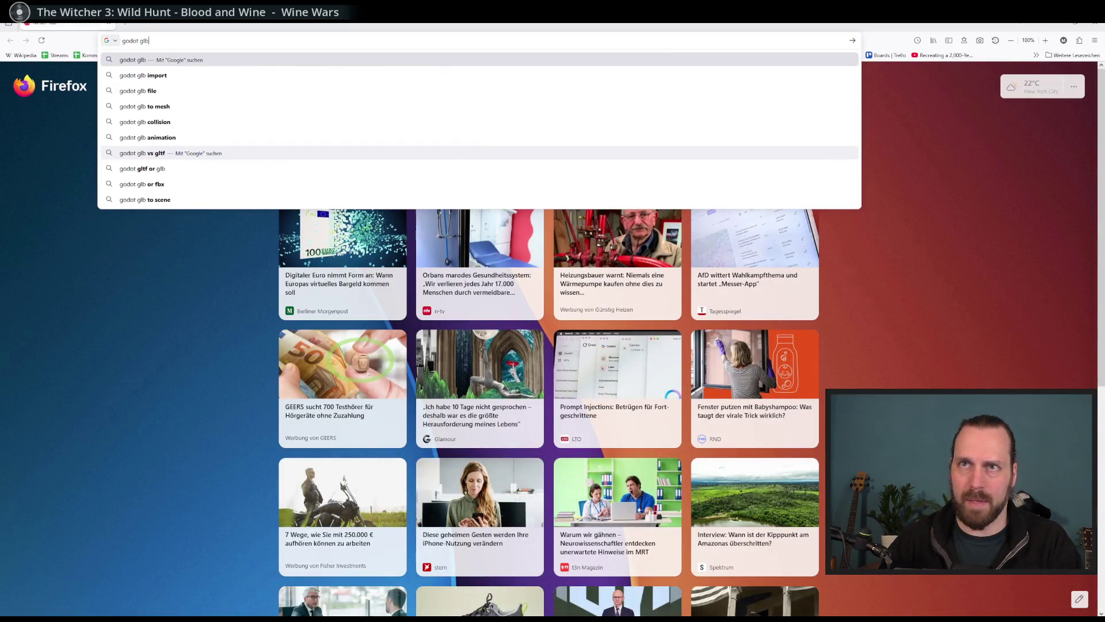
Search Google for 'godot glb to mesh' and open the '.glb files not an option for Mesh objects?' forum thread.
{"action": "key", "text": "Down"}
{"action": "key", "text": "Return"}
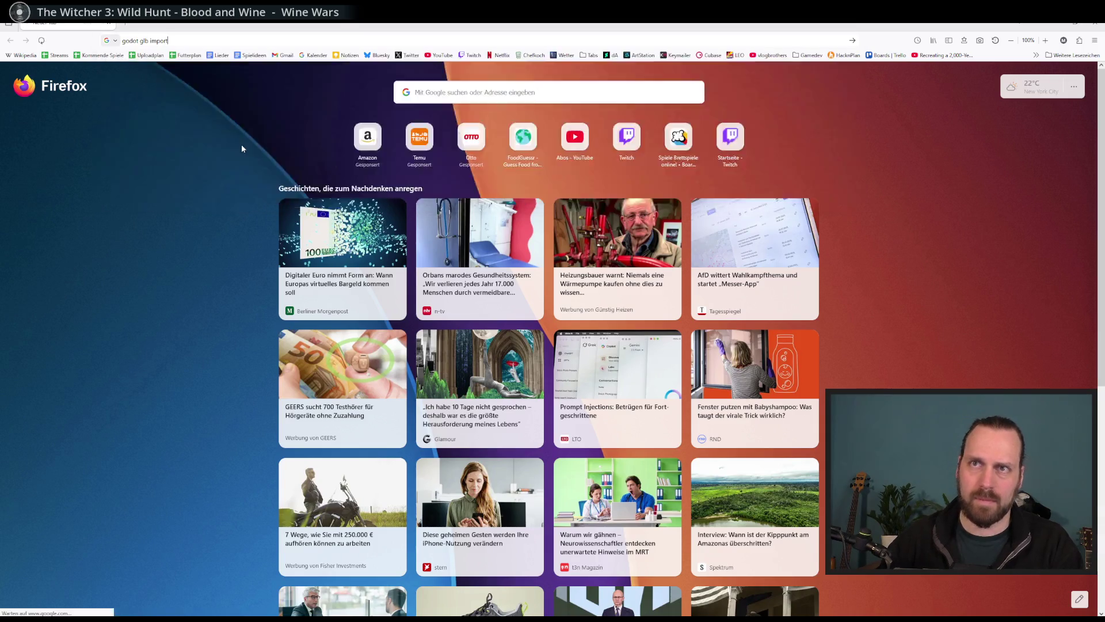
{"action": "double_click", "coordinate": [152, 83]}
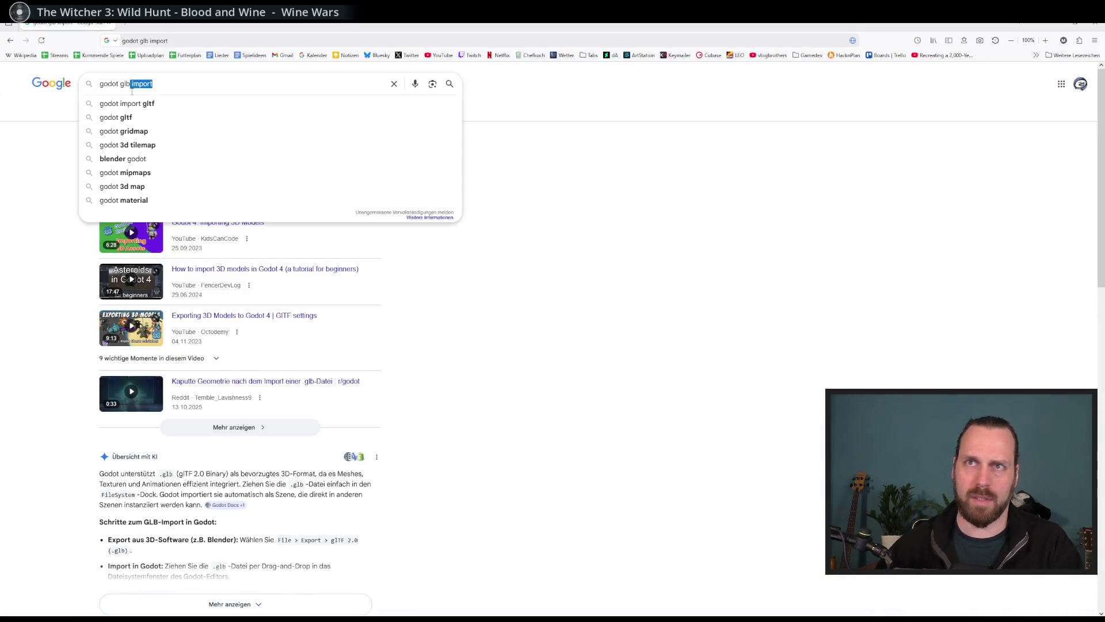
{"action": "key", "text": "BackSpace"}
{"action": "type", "text": "to me"}
{"action": "left_click", "coordinate": [128, 103]}
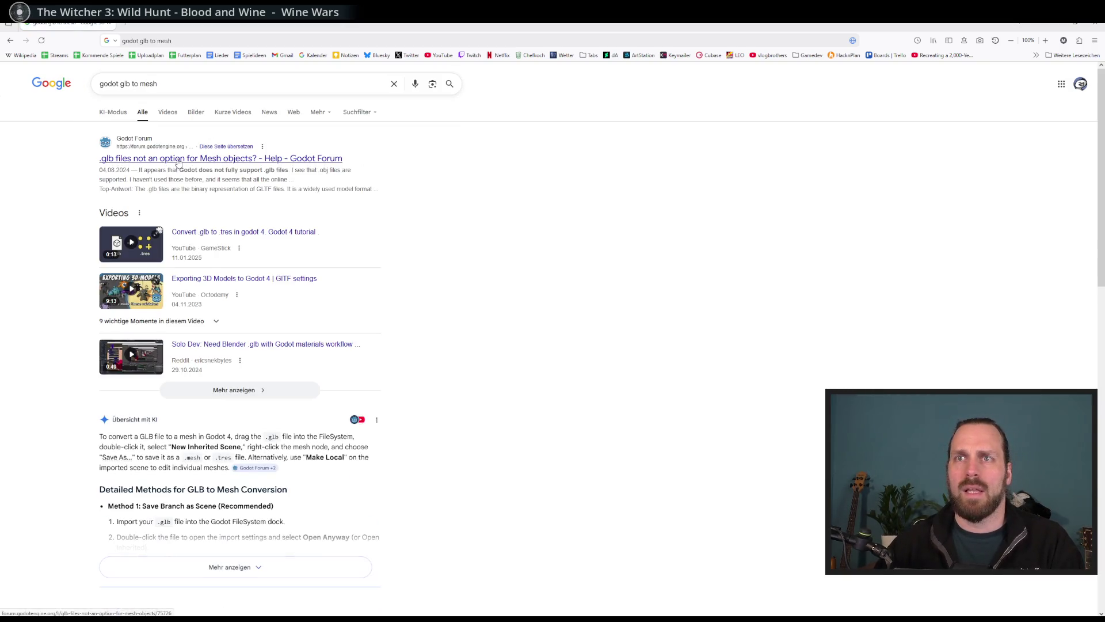
{"action": "left_click", "coordinate": [178, 160]}
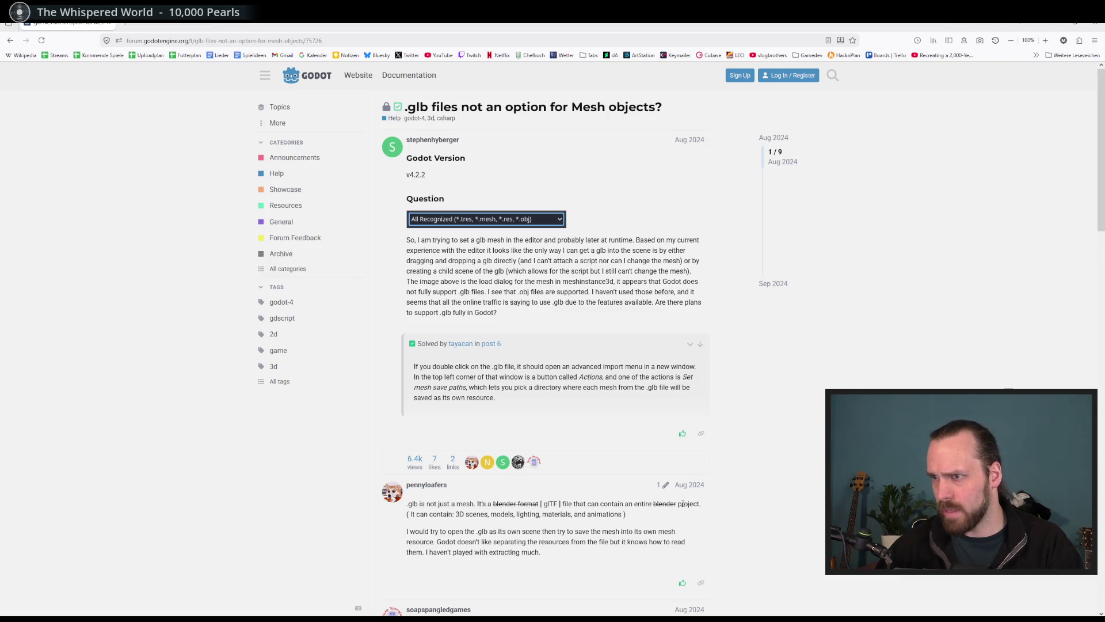
Read through the forum replies and follow the 'Import configuration' docs link.
{"action": "scroll", "coordinate": [419, 518], "scroll_direction": "down", "scroll_amount": 3}
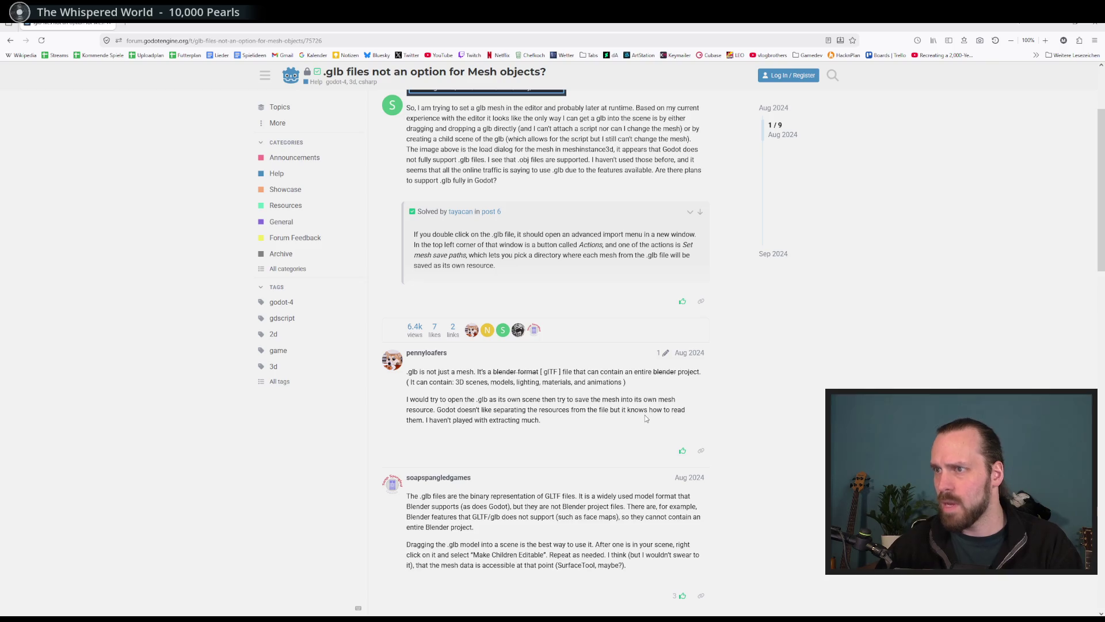
{"action": "scroll", "coordinate": [588, 426], "scroll_direction": "down", "scroll_amount": 3}
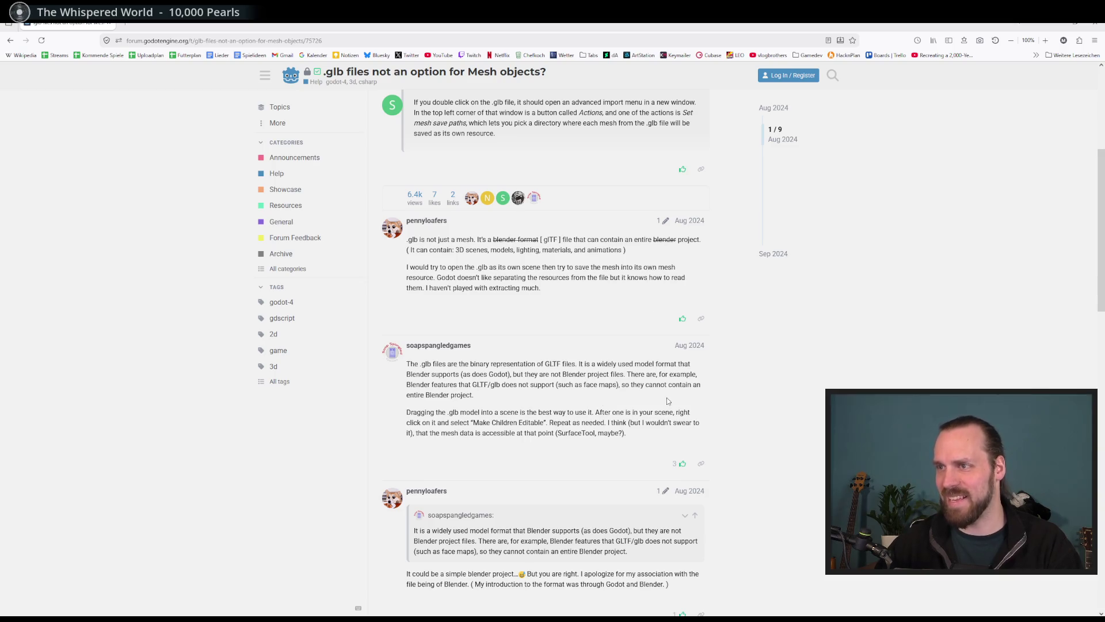
{"action": "scroll", "coordinate": [653, 432], "scroll_direction": "down", "scroll_amount": 2}
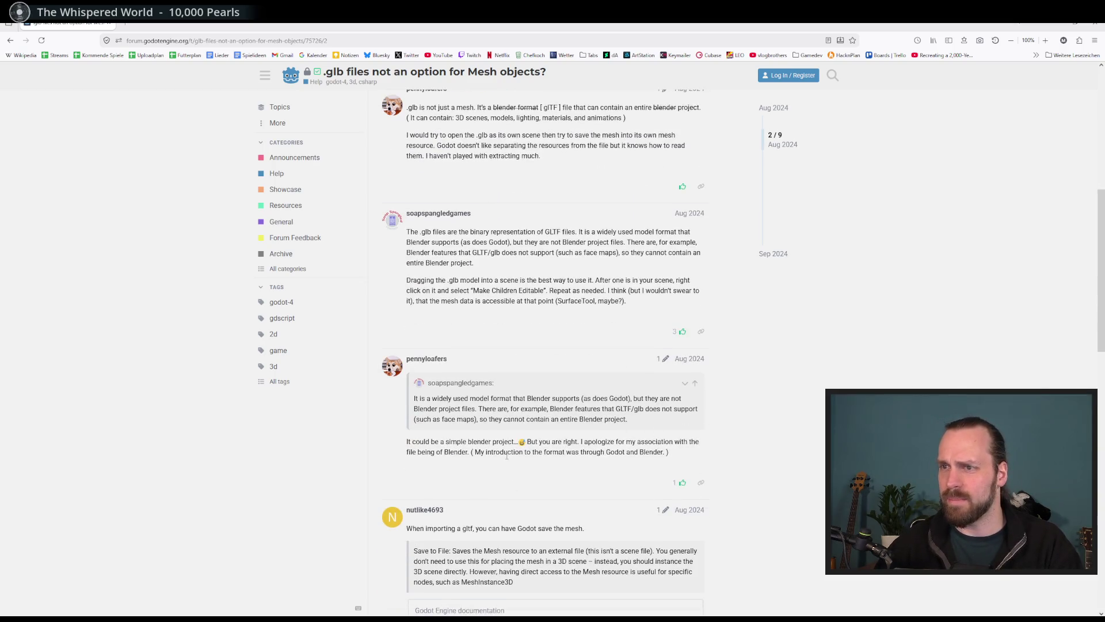
{"action": "scroll", "coordinate": [507, 456], "scroll_direction": "down", "scroll_amount": 5}
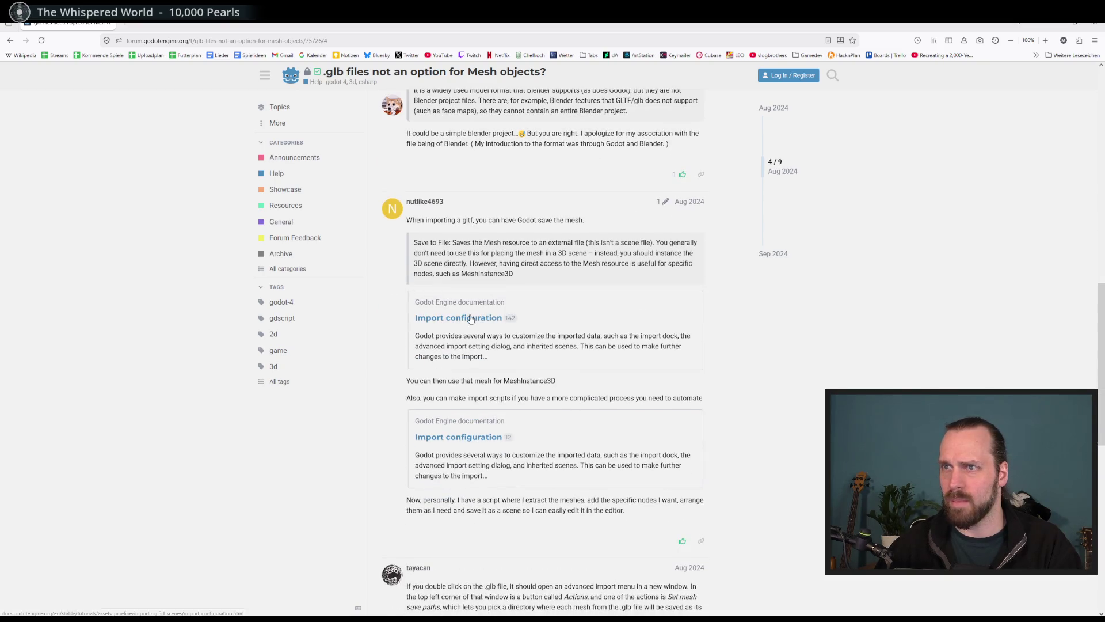
{"action": "left_click", "coordinate": [469, 319]}
{"action": "scroll", "coordinate": [484, 357], "scroll_direction": "down", "scroll_amount": 2}
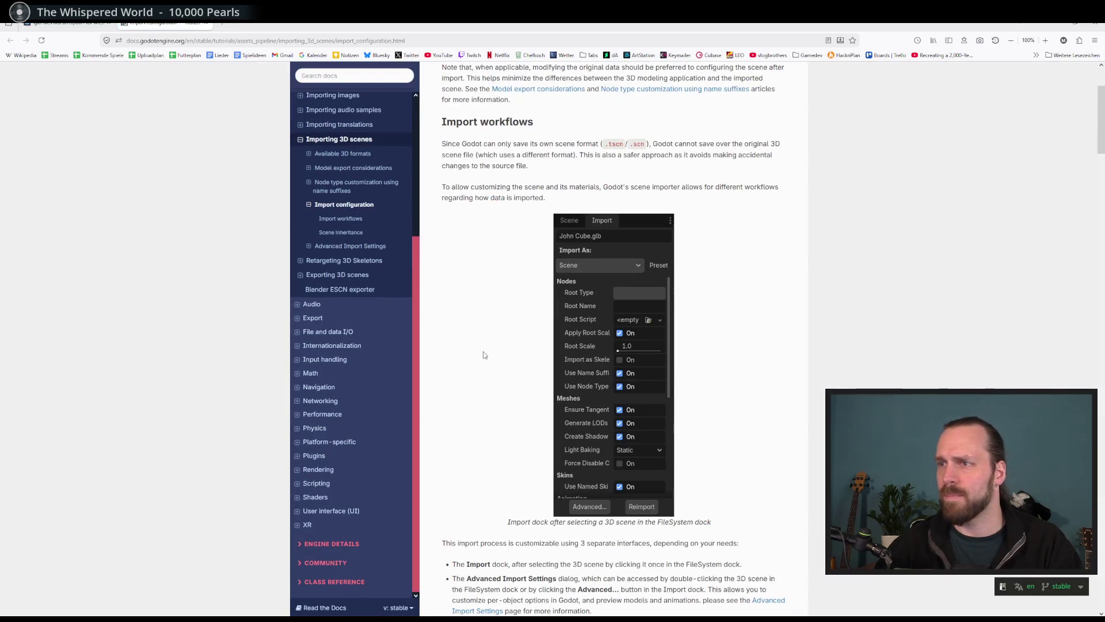
Skim the 3D scene import docs, return to Godot, and drop Landscape Test.glb under NavigationMeshBase.
{"action": "scroll", "coordinate": [484, 355], "scroll_direction": "down", "scroll_amount": 6}
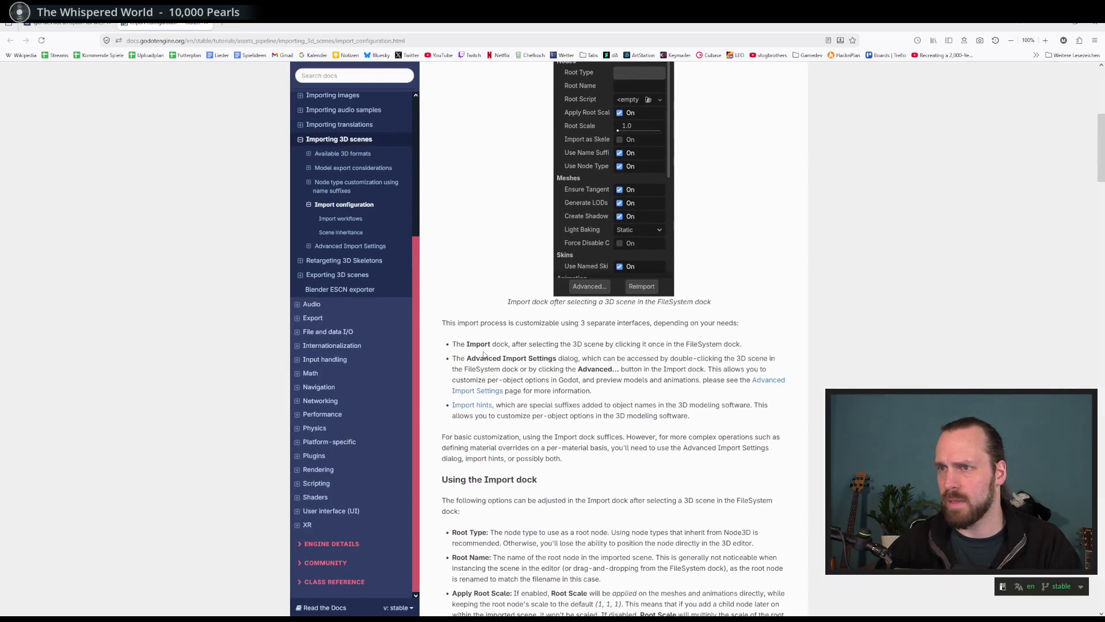
{"action": "scroll", "coordinate": [595, 357], "scroll_direction": "down", "scroll_amount": 6}
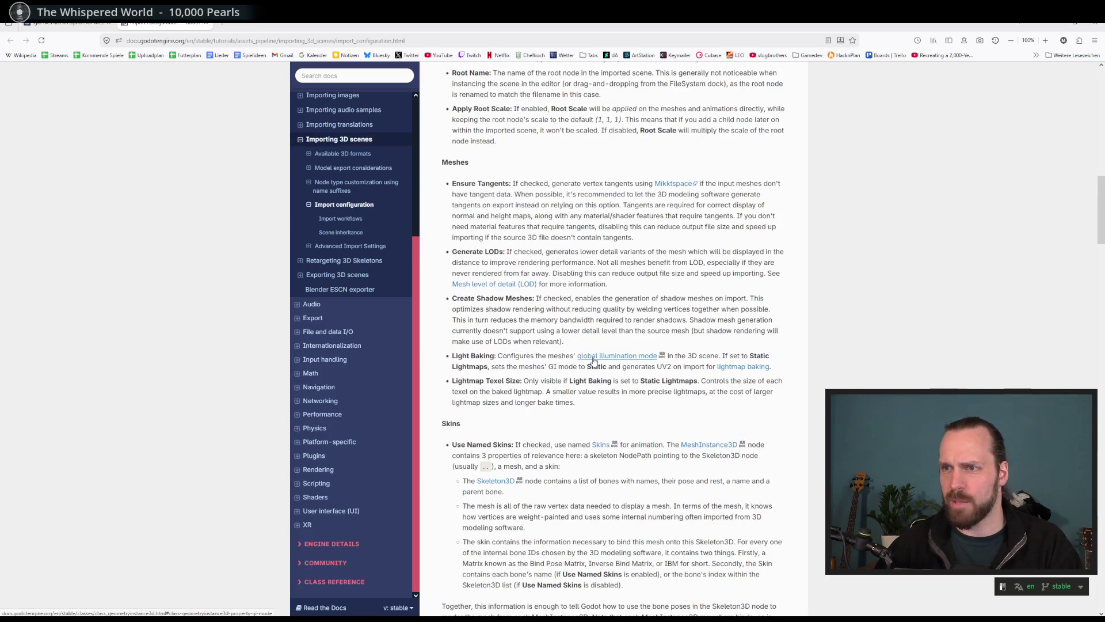
{"action": "scroll", "coordinate": [595, 359], "scroll_direction": "down", "scroll_amount": 6}
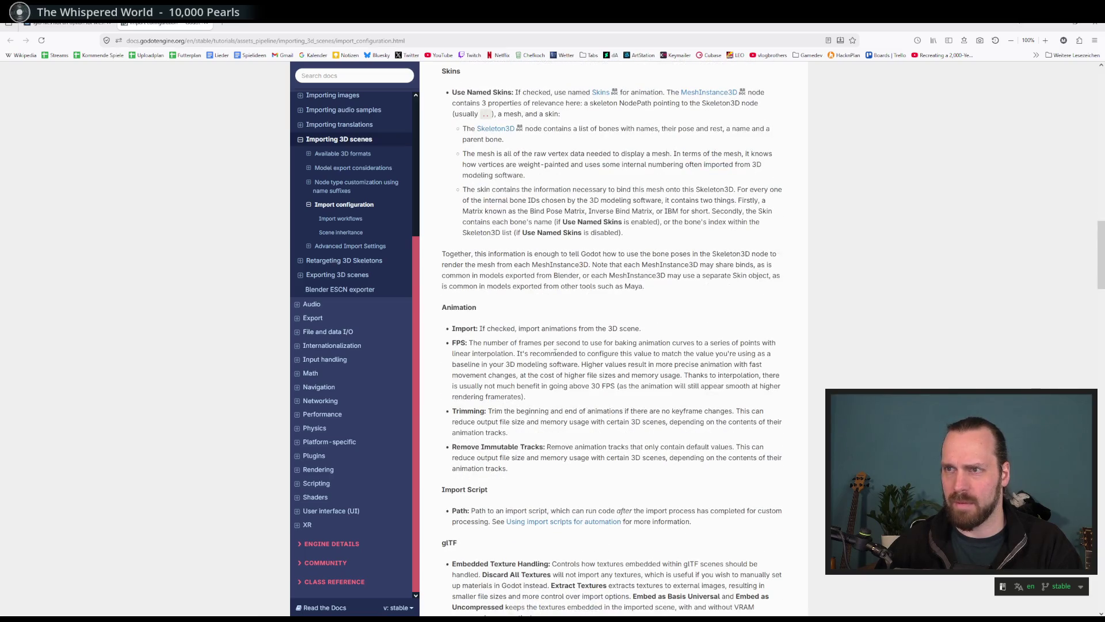
{"action": "left_click", "coordinate": [207, 25]}
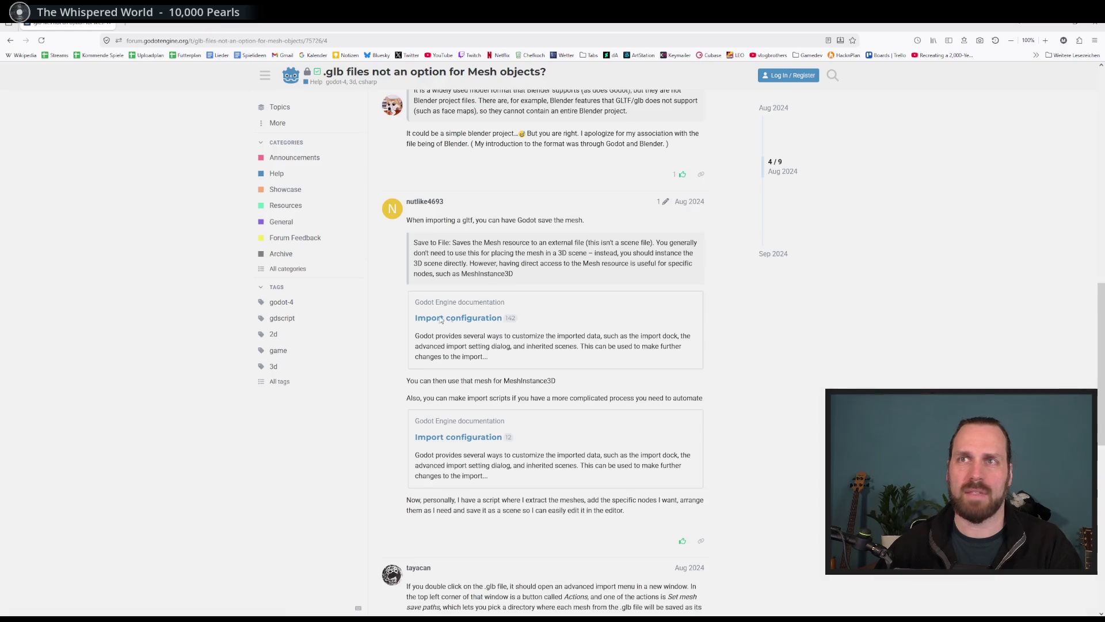
{"action": "left_click", "coordinate": [1019, 24]}
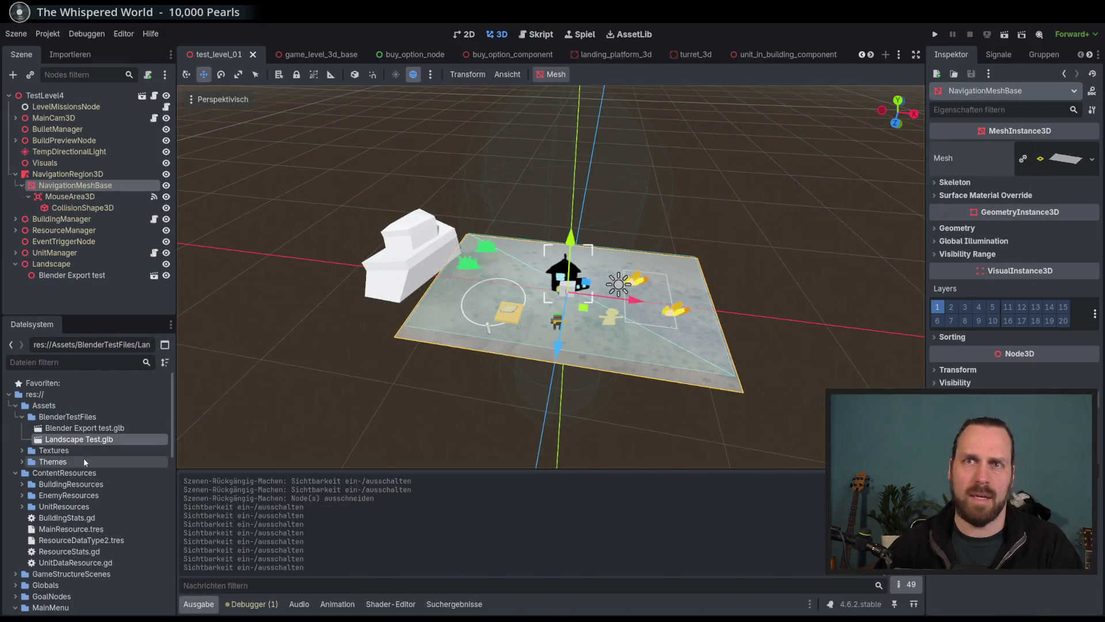
{"action": "mouse_move", "coordinate": [72, 442]}
{"action": "left_mouse_down"}
{"action": "mouse_move", "coordinate": [109, 314]}
{"action": "mouse_move", "coordinate": [84, 185]}
{"action": "mouse_move", "coordinate": [83, 200]}
{"action": "left_mouse_up"}
Create a new inherited scene from Landscape Test and inspect its Fläche node's Mesh choices.
{"action": "left_click", "coordinate": [153, 197]}
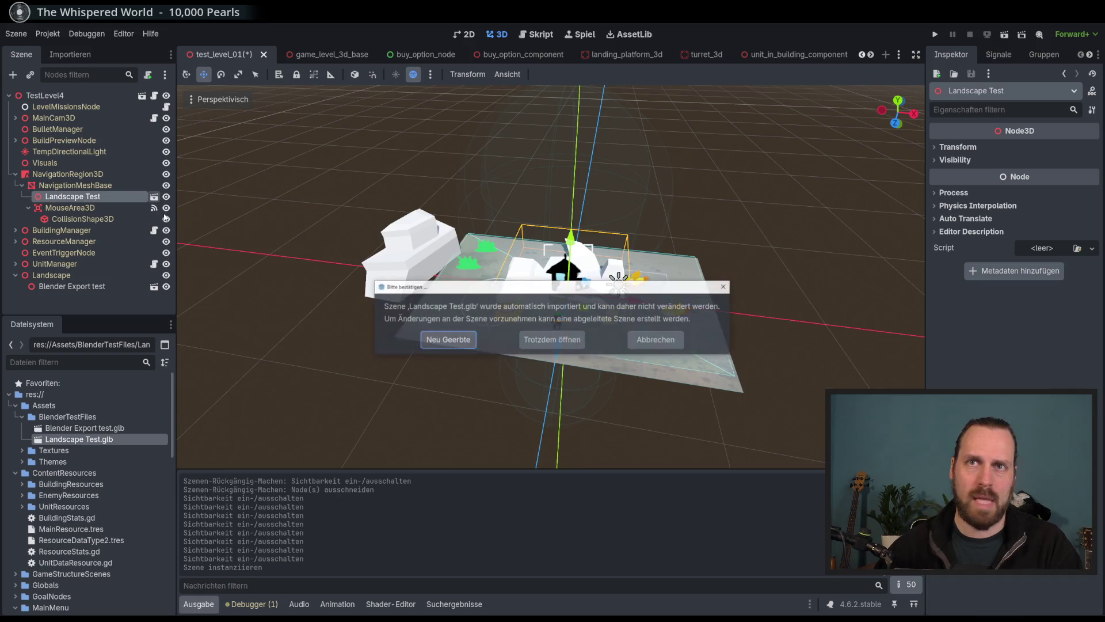
{"action": "left_click", "coordinate": [455, 344]}
{"action": "left_click", "coordinate": [44, 107]}
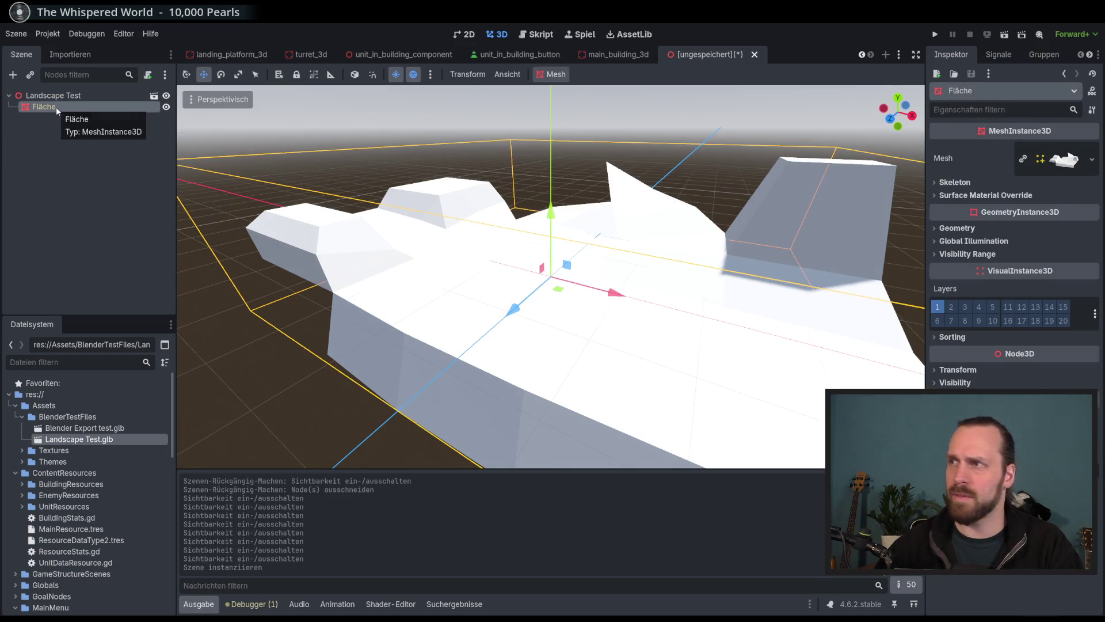
{"action": "left_click", "coordinate": [1090, 161]}
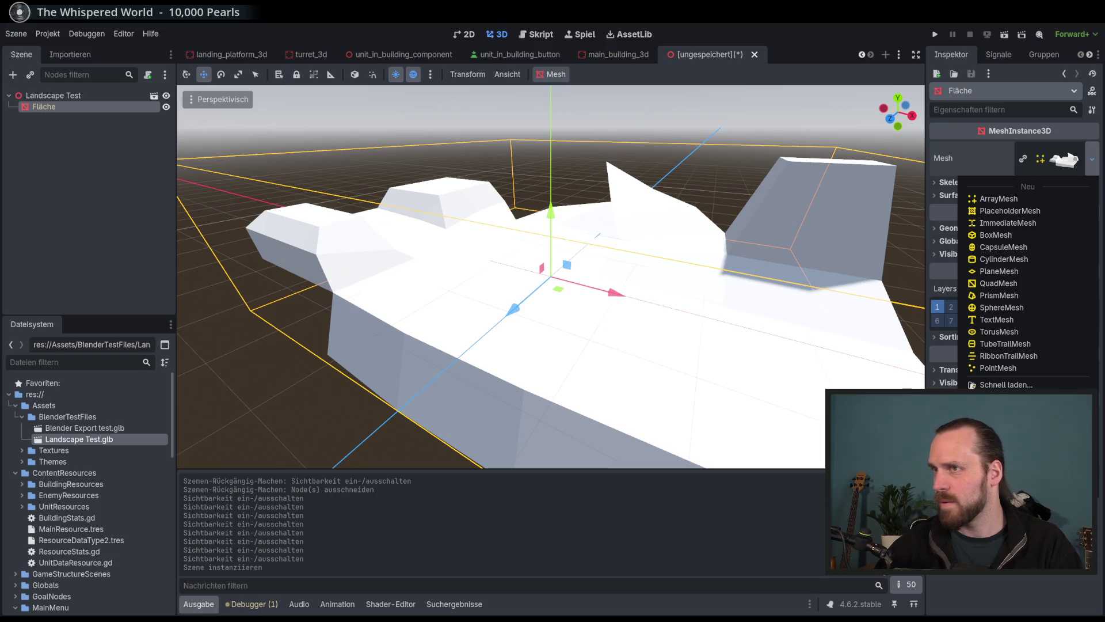
Return to the test_level_01 scene through the open scenes list.
{"action": "key", "text": "Escape"}
{"action": "left_click", "coordinate": [623, 57]}
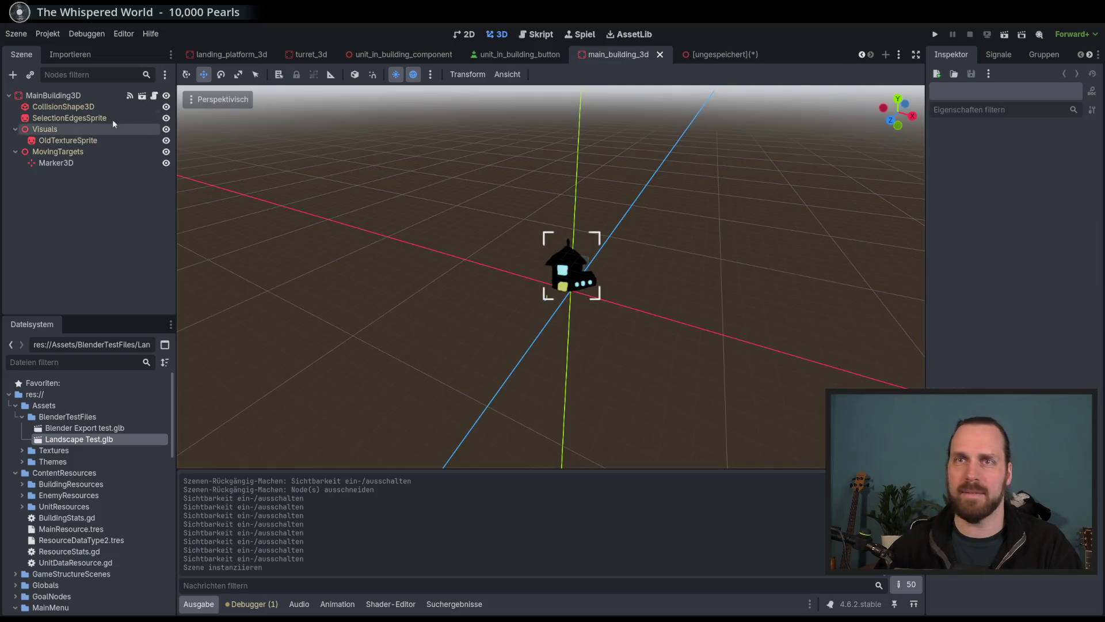
{"action": "left_click", "coordinate": [233, 54]}
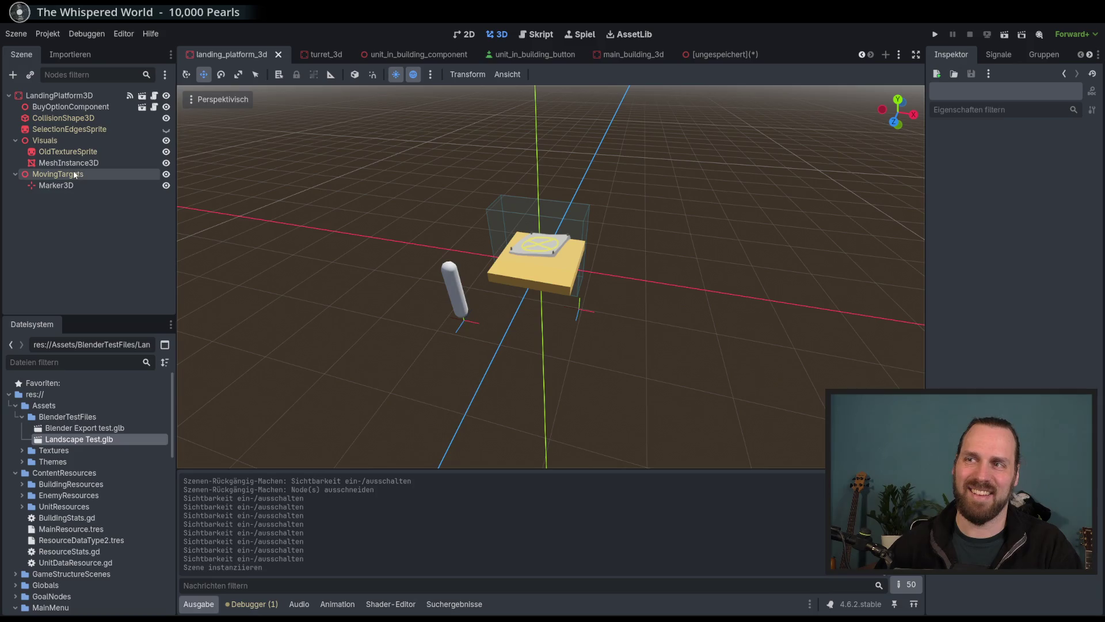
{"action": "mouse_move", "coordinate": [628, 56]}
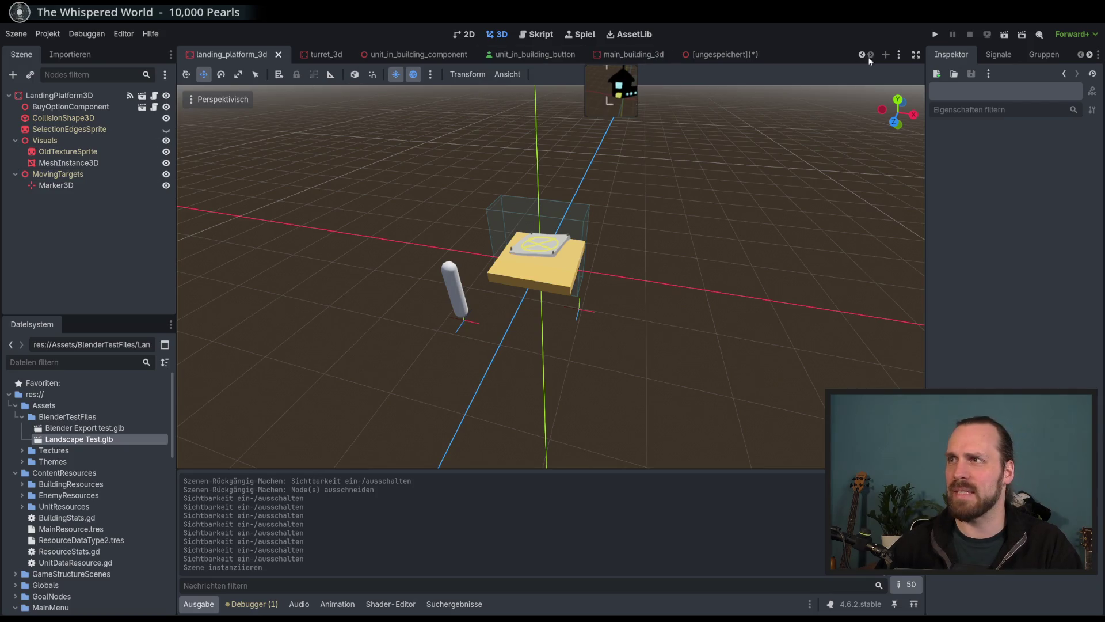
{"action": "left_click", "coordinate": [898, 54]}
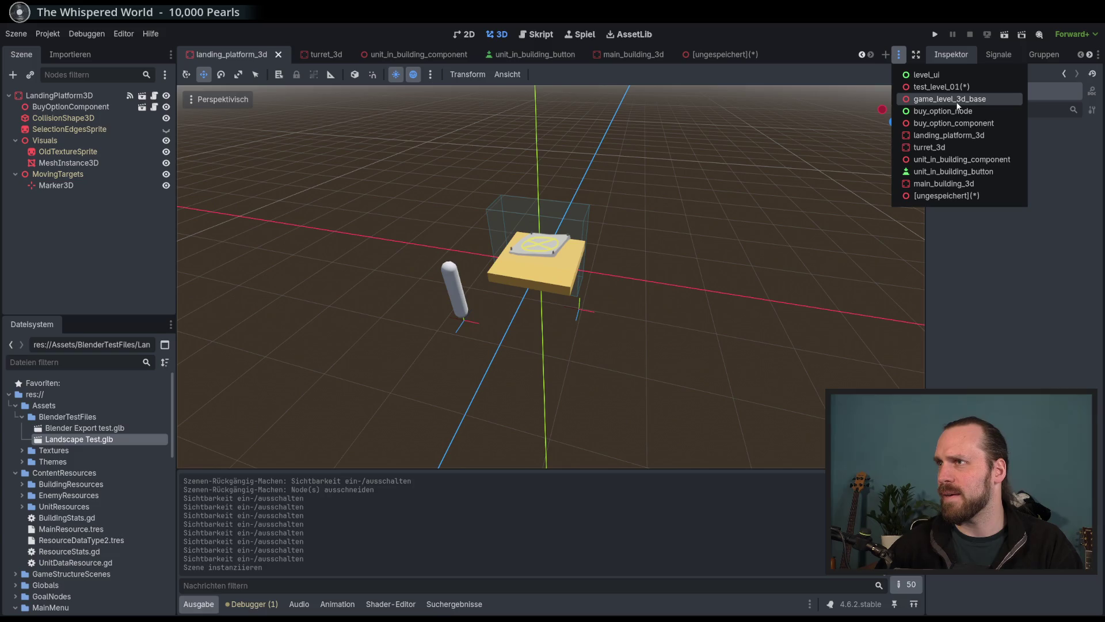
{"action": "left_click", "coordinate": [944, 87]}
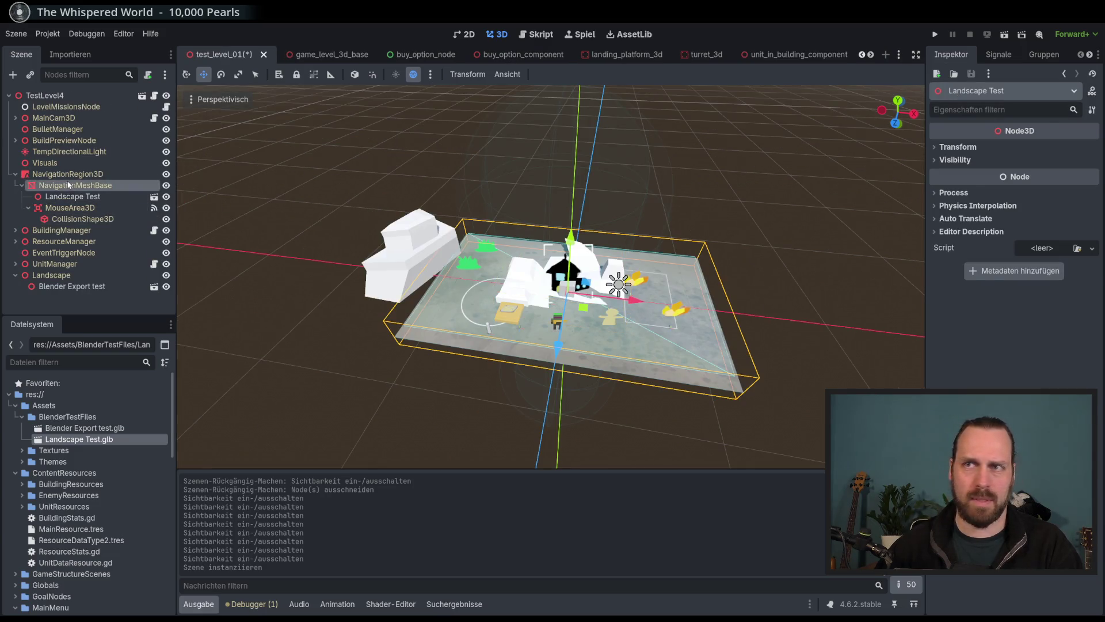
Quick-load the landscape mesh into NavigationMeshBase's Mesh property.
{"action": "left_click", "coordinate": [67, 185]}
{"action": "left_click", "coordinate": [1092, 158]}
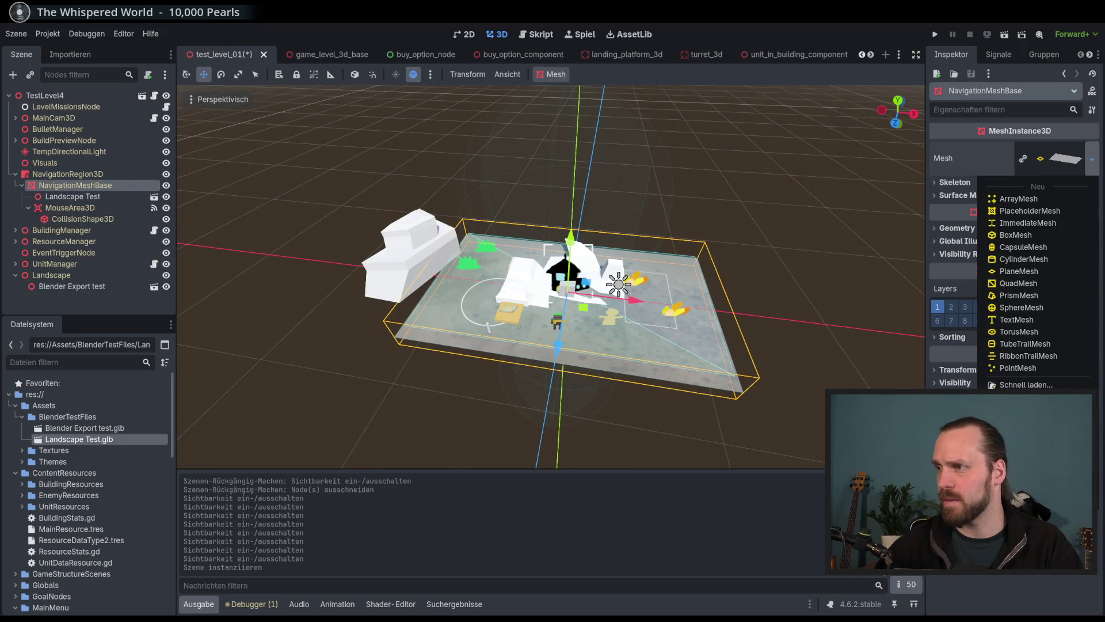
{"action": "left_click", "coordinate": [1024, 499]}
{"action": "scroll", "coordinate": [653, 292], "scroll_direction": "down", "scroll_amount": 3}
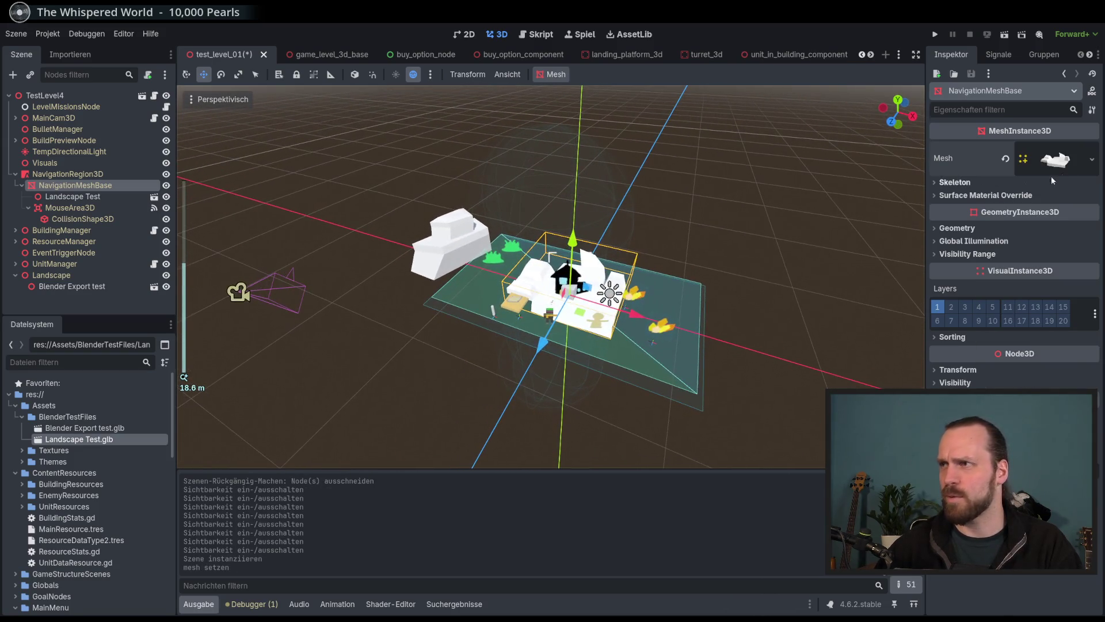
{"action": "left_click", "coordinate": [1054, 160]}
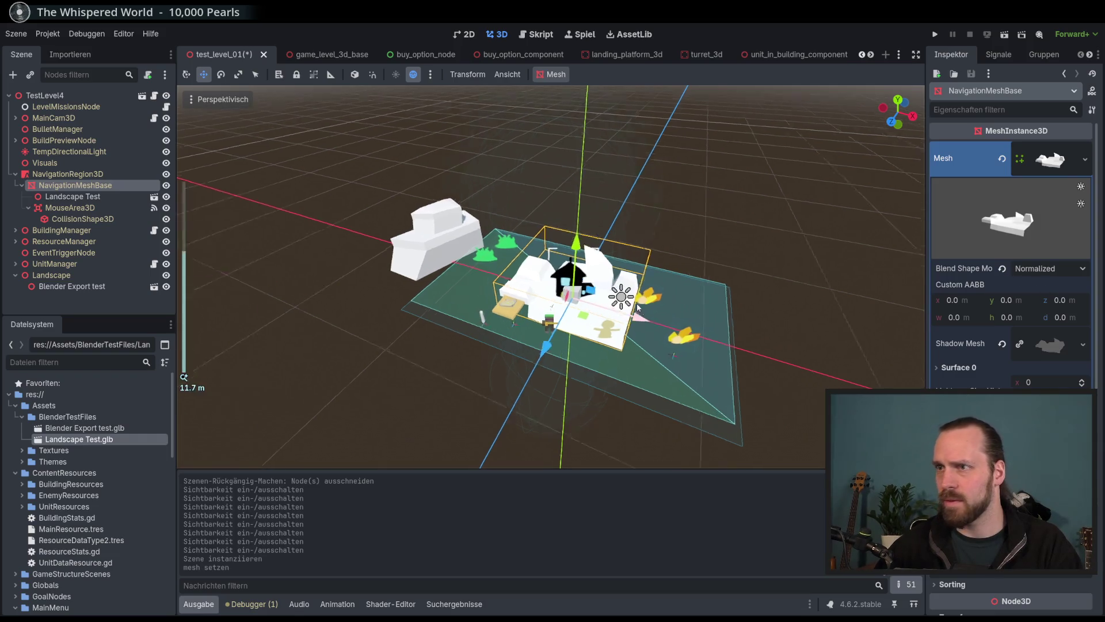
{"action": "scroll", "coordinate": [636, 303], "scroll_direction": "up", "scroll_amount": 4}
{"action": "scroll", "coordinate": [675, 313], "scroll_direction": "down", "scroll_amount": 5}
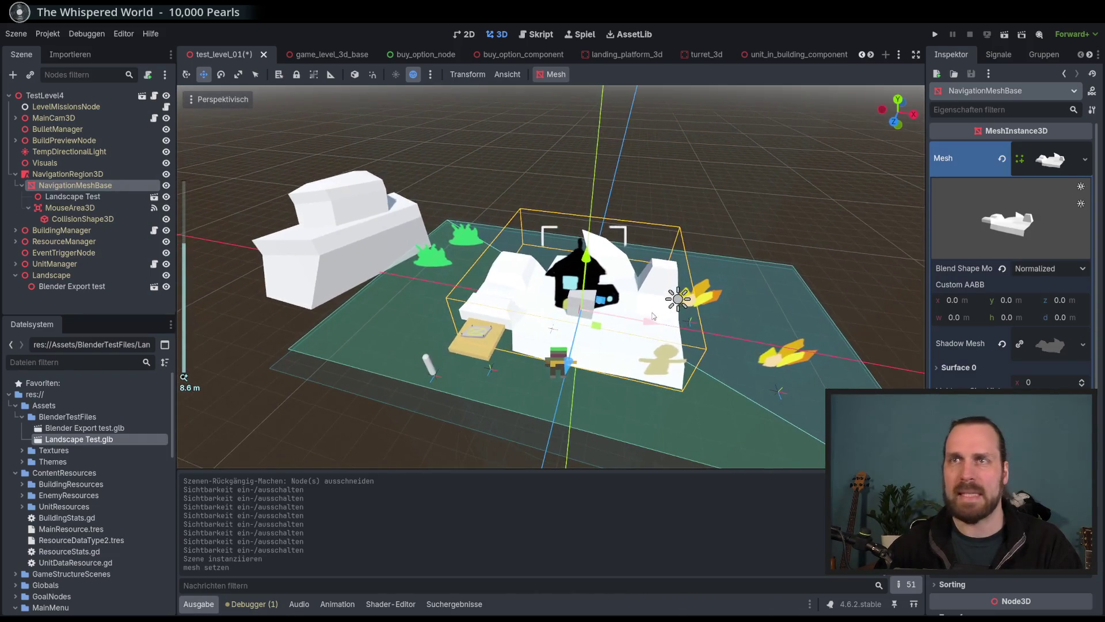
Scale NavigationMeshBase up along X and Z to span the level's ground.
{"action": "key", "text": "r"}
{"action": "left_click_drag", "start_coordinate": [637, 311], "coordinate": [829, 356]}
{"action": "scroll", "coordinate": [748, 351], "scroll_direction": "down", "scroll_amount": 4}
{"action": "left_click_drag", "start_coordinate": [523, 335], "coordinate": [361, 437]}
{"action": "mouse_move", "coordinate": [493, 353]}
{"action": "left_mouse_down"}
{"action": "mouse_move", "coordinate": [552, 310]}
{"action": "mouse_move", "coordinate": [609, 292]}
{"action": "mouse_move", "coordinate": [600, 299]}
{"action": "left_mouse_up"}
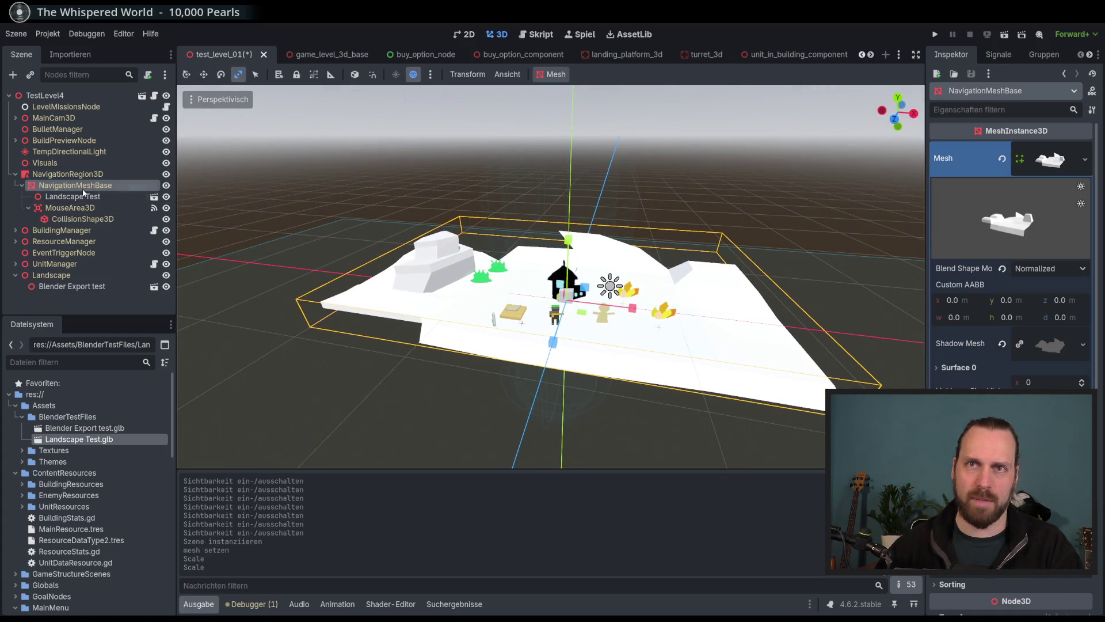
{"action": "left_click", "coordinate": [68, 173]}
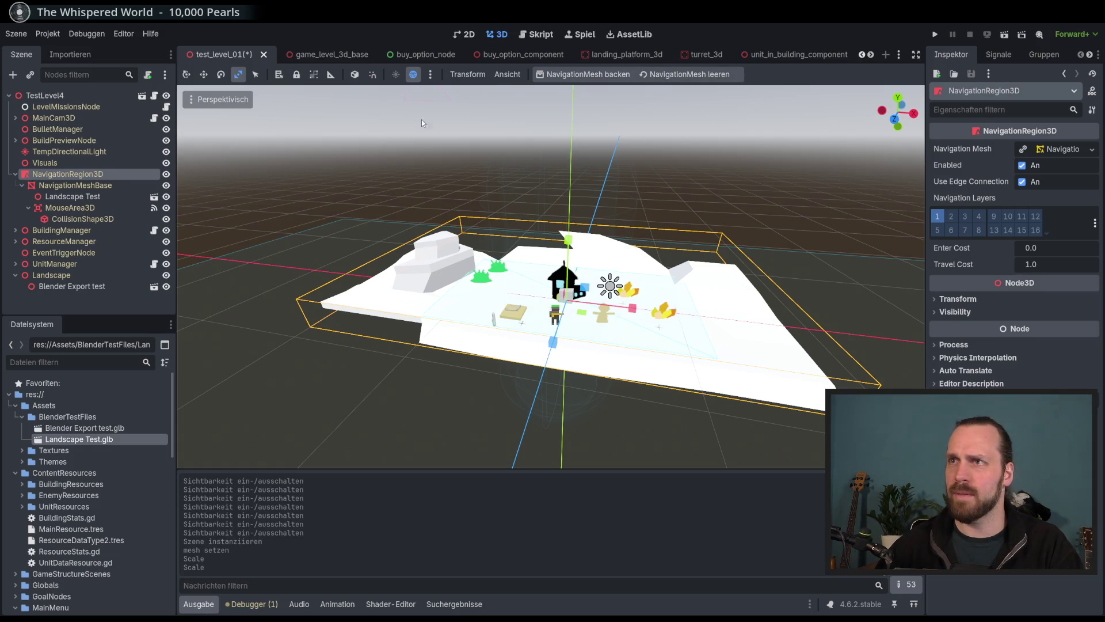
Delete the Landscape Test instance and attempt a navigation mesh bake, which errors.
{"action": "left_click", "coordinate": [75, 197]}
{"action": "key", "text": "Delete"}
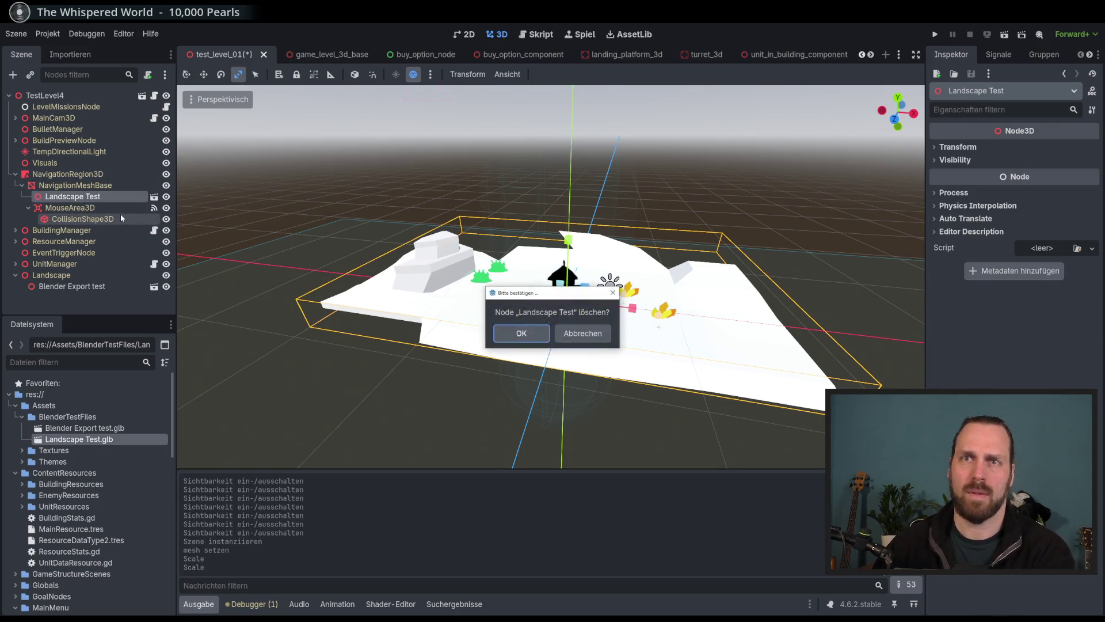
{"action": "key", "text": "Return"}
{"action": "mouse_move", "coordinate": [372, 222]}
{"action": "left_mouse_down"}
{"action": "mouse_move", "coordinate": [383, 242]}
{"action": "mouse_move", "coordinate": [530, 285]}
{"action": "mouse_move", "coordinate": [597, 285]}
{"action": "left_mouse_up"}
{"action": "scroll", "coordinate": [383, 242], "scroll_direction": "up", "scroll_amount": 2}
{"action": "scroll", "coordinate": [580, 287], "scroll_direction": "up", "scroll_amount": 2}
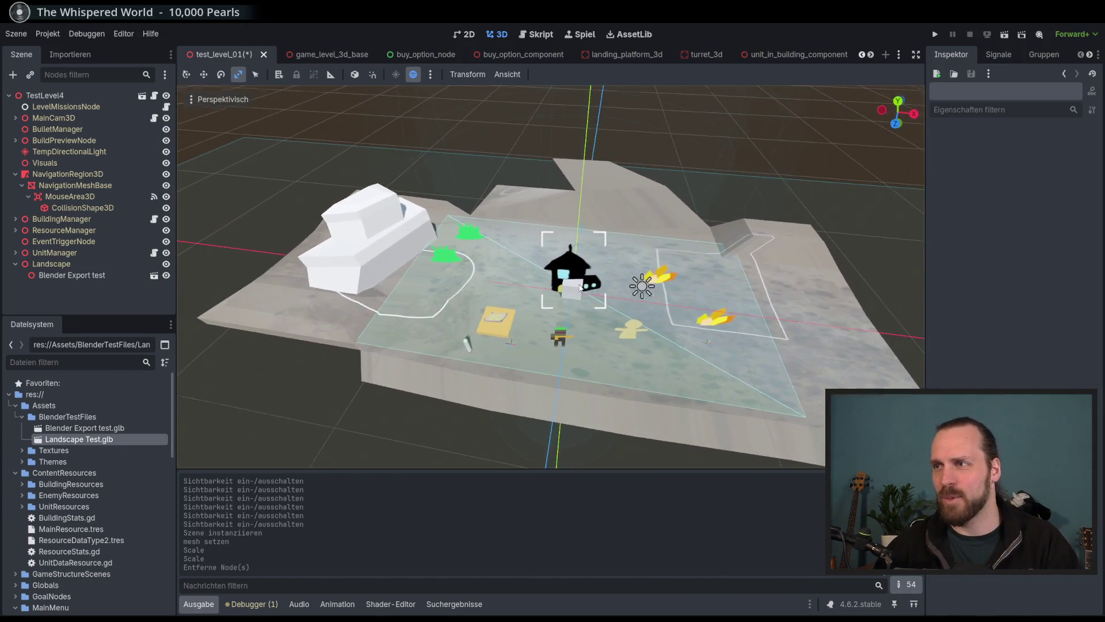
{"action": "left_click", "coordinate": [75, 185]}
{"action": "key", "text": "Up"}
{"action": "left_click", "coordinate": [604, 74]}
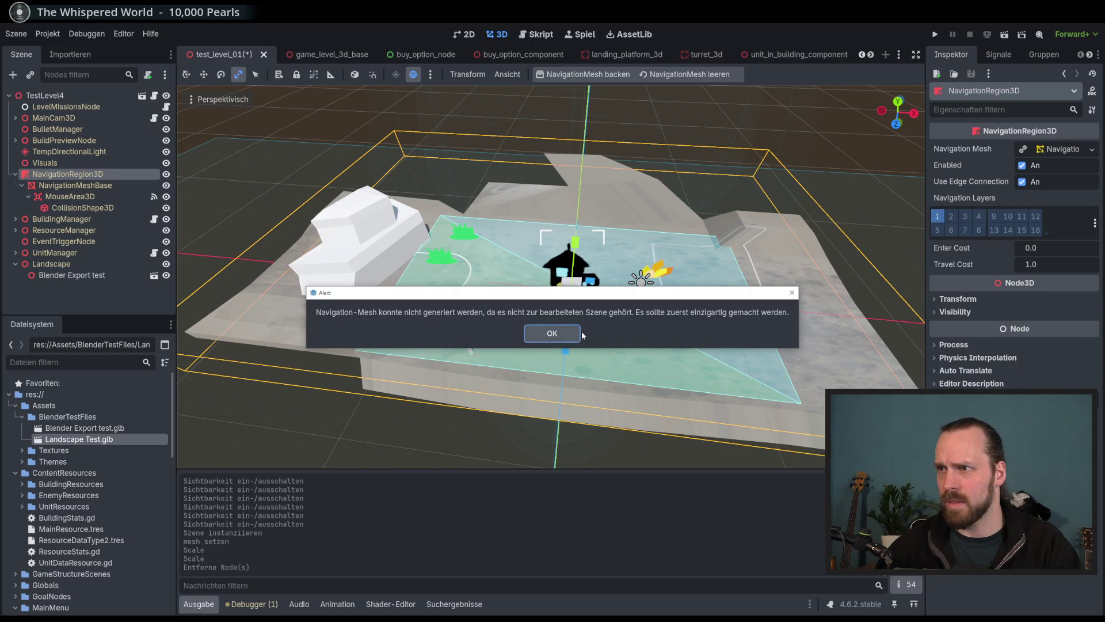
{"action": "left_click", "coordinate": [553, 333]}
Toggle NavigationRegion3D's scene-unique name on, retry the bake, then turn it off.
{"action": "right_click", "coordinate": [95, 174]}
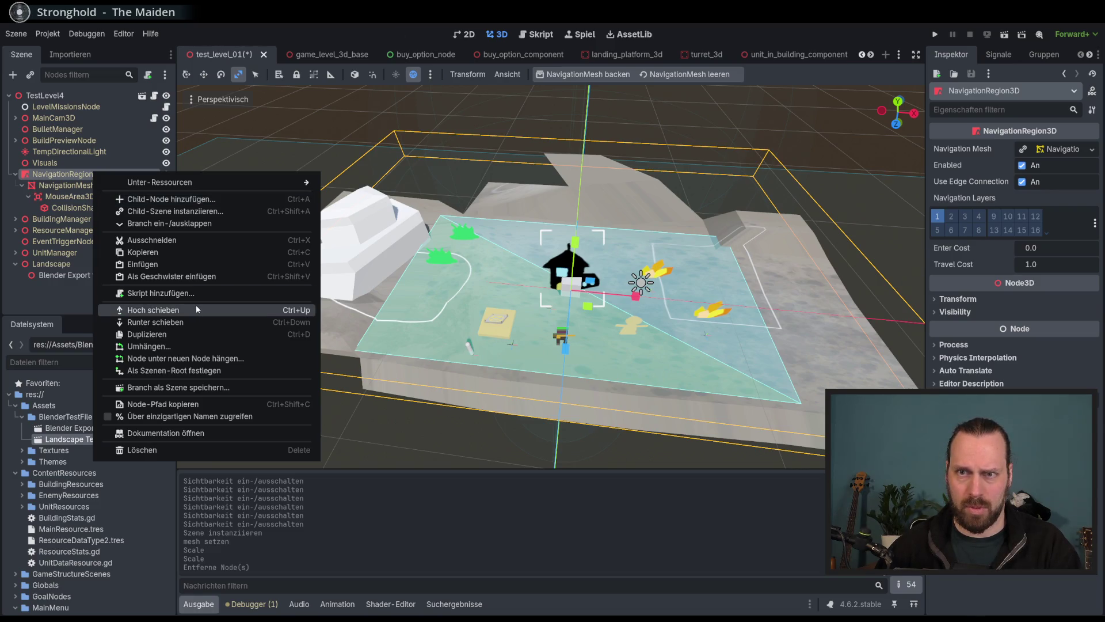
{"action": "left_click", "coordinate": [220, 417]}
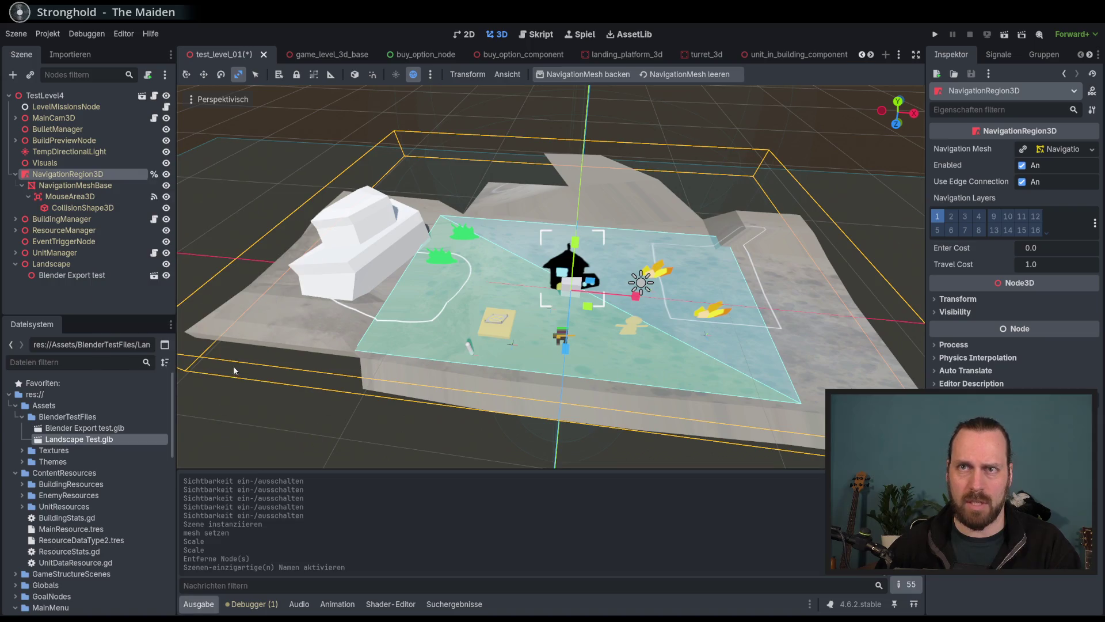
{"action": "left_click", "coordinate": [574, 77]}
{"action": "left_click", "coordinate": [552, 334]}
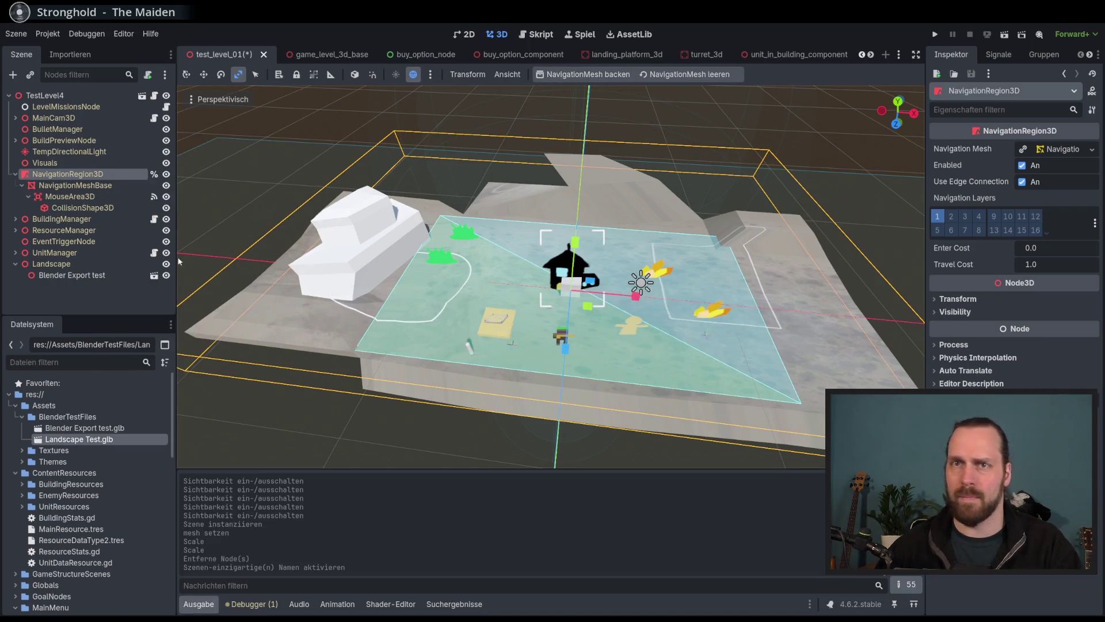
{"action": "right_click", "coordinate": [165, 174]}
{"action": "left_click", "coordinate": [221, 408]}
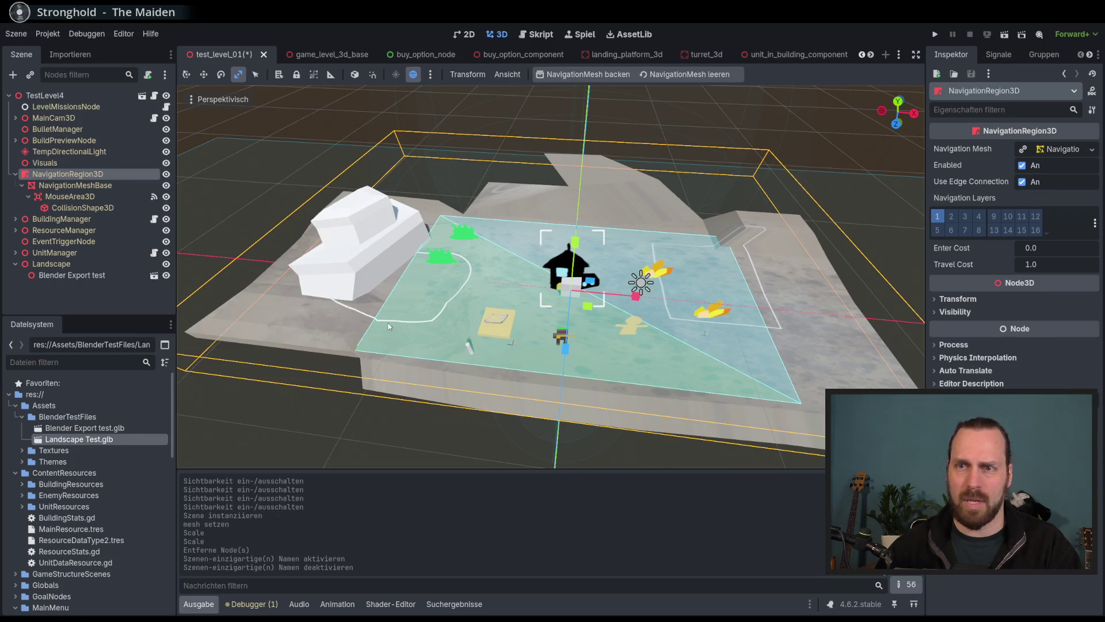
Make the navigation mesh resource unique and bake it over the landscape.
{"action": "left_click", "coordinate": [1092, 149]}
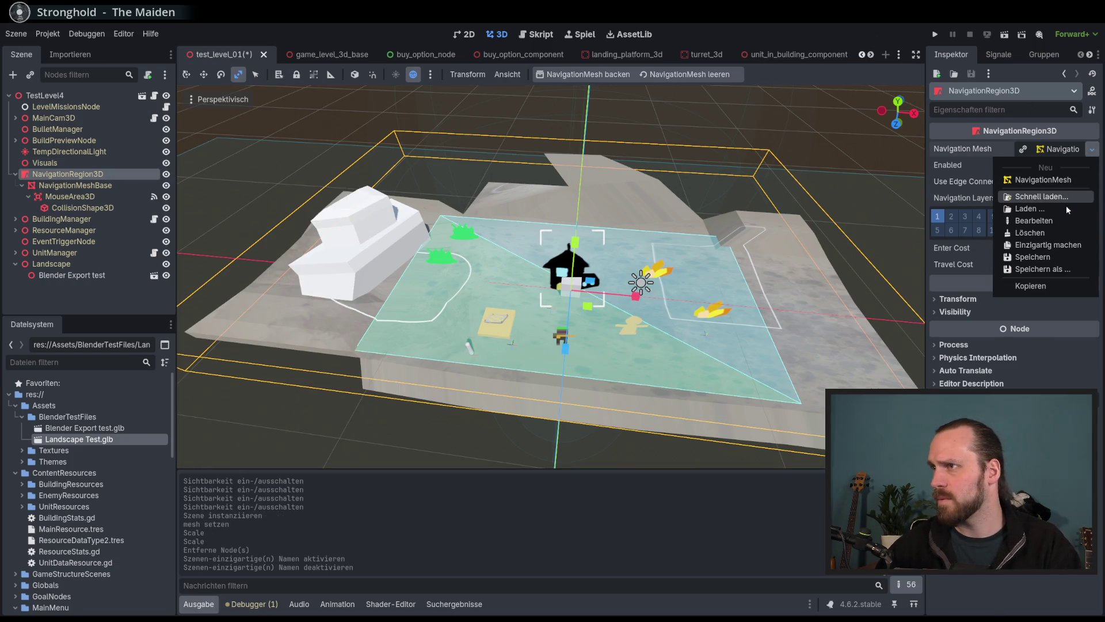
{"action": "left_click", "coordinate": [1047, 245]}
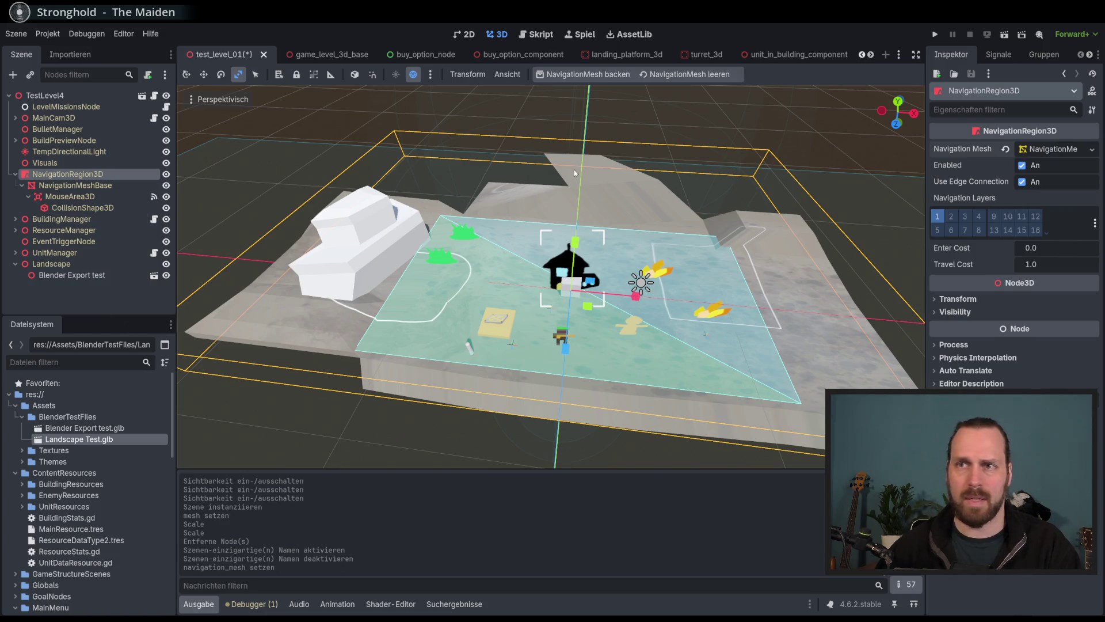
{"action": "left_click", "coordinate": [607, 75]}
Undo the accidental NavigationRegion3D scaling and rescale NavigationMeshBase along the Y axis.
{"action": "mouse_move", "coordinate": [640, 266]}
{"action": "left_mouse_down"}
{"action": "mouse_move", "coordinate": [622, 291]}
{"action": "mouse_move", "coordinate": [658, 247]}
{"action": "mouse_move", "coordinate": [625, 248]}
{"action": "mouse_move", "coordinate": [616, 253]}
{"action": "mouse_move", "coordinate": [685, 262]}
{"action": "mouse_move", "coordinate": [548, 254]}
{"action": "mouse_move", "coordinate": [544, 212]}
{"action": "mouse_move", "coordinate": [453, 156]}
{"action": "mouse_move", "coordinate": [461, 185]}
{"action": "left_mouse_up"}
{"action": "key", "text": "ctrl+z"}
{"action": "left_click", "coordinate": [86, 185]}
{"action": "left_click", "coordinate": [87, 174]}
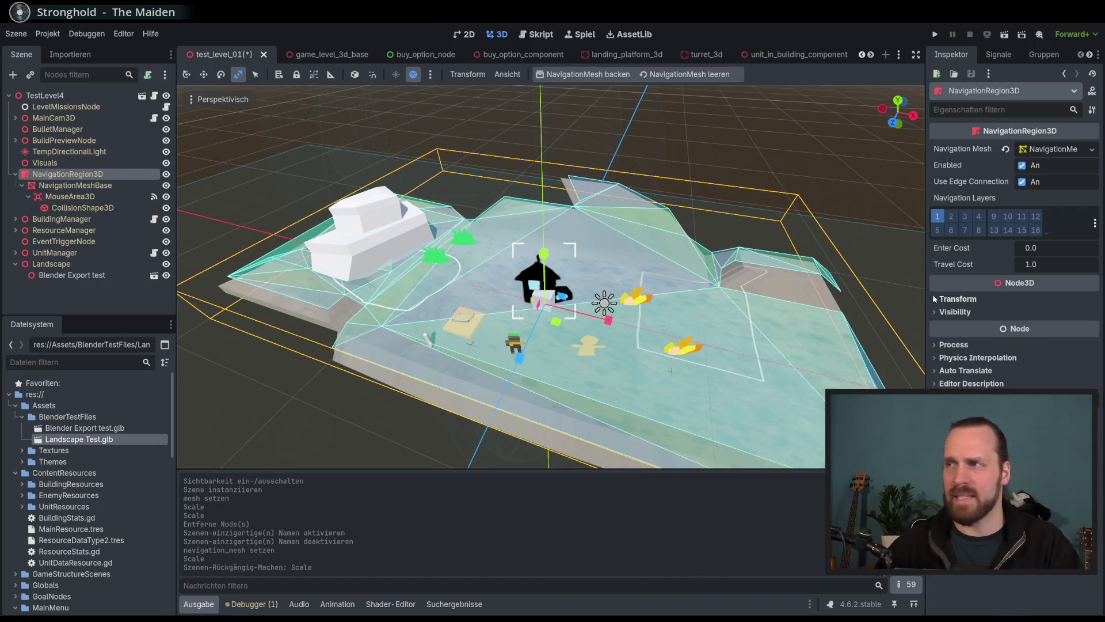
{"action": "left_click", "coordinate": [971, 298]}
{"action": "left_click", "coordinate": [989, 295]}
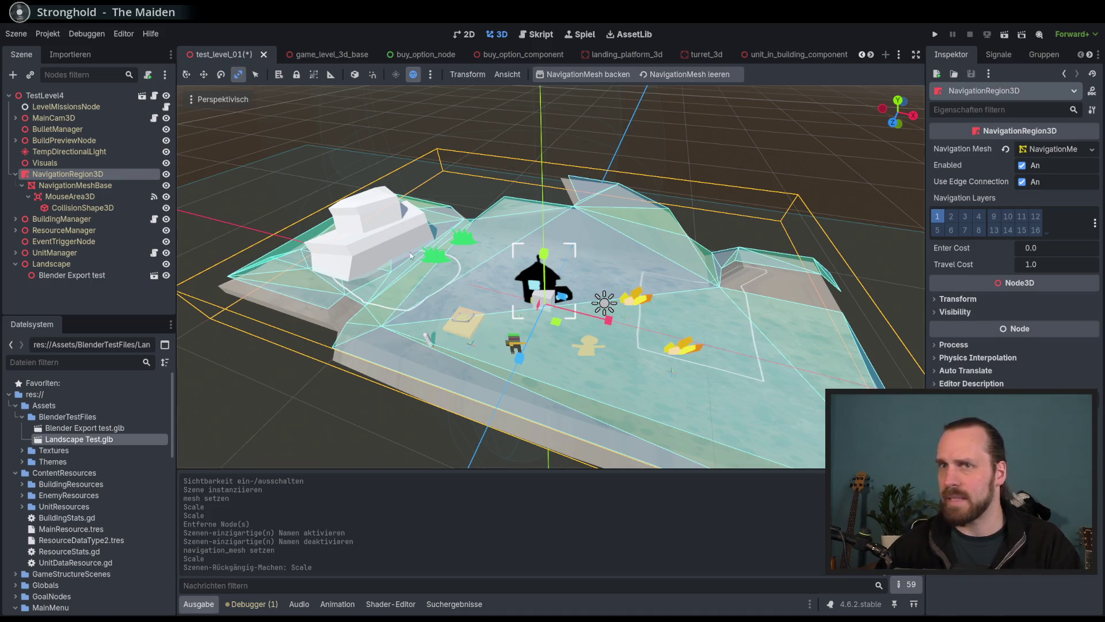
{"action": "left_click", "coordinate": [86, 184]}
{"action": "left_click_drag", "start_coordinate": [544, 253], "coordinate": [347, 25]}
{"action": "left_click_drag", "start_coordinate": [544, 254], "coordinate": [535, 253]}
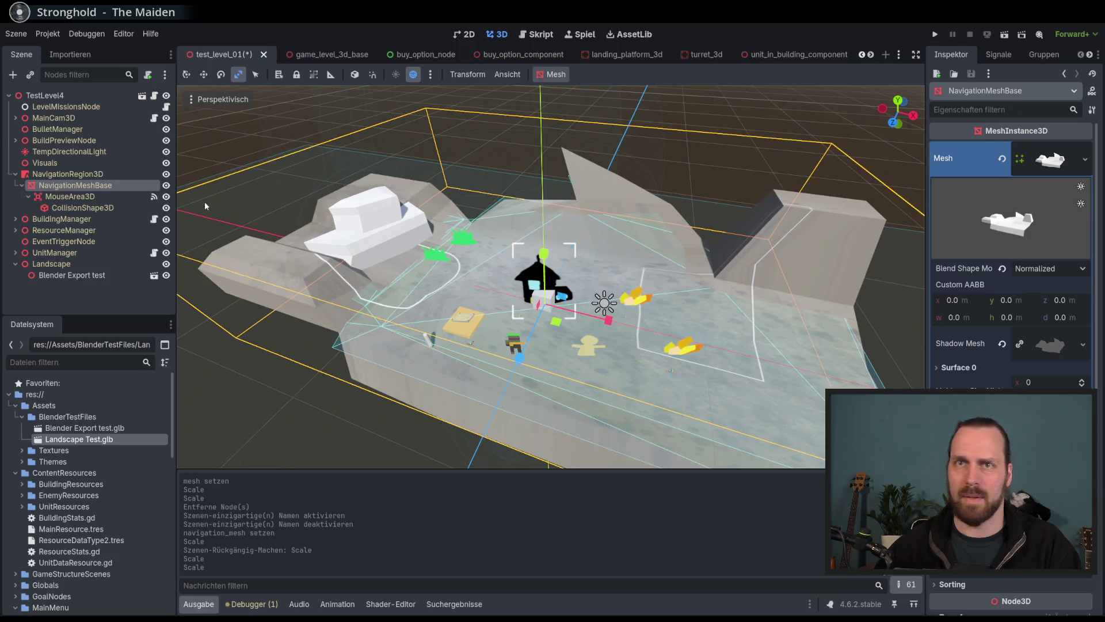
Rebake the navigation mesh from NavigationRegion3D and orbit to check its coverage over the hills.
{"action": "left_click", "coordinate": [67, 174]}
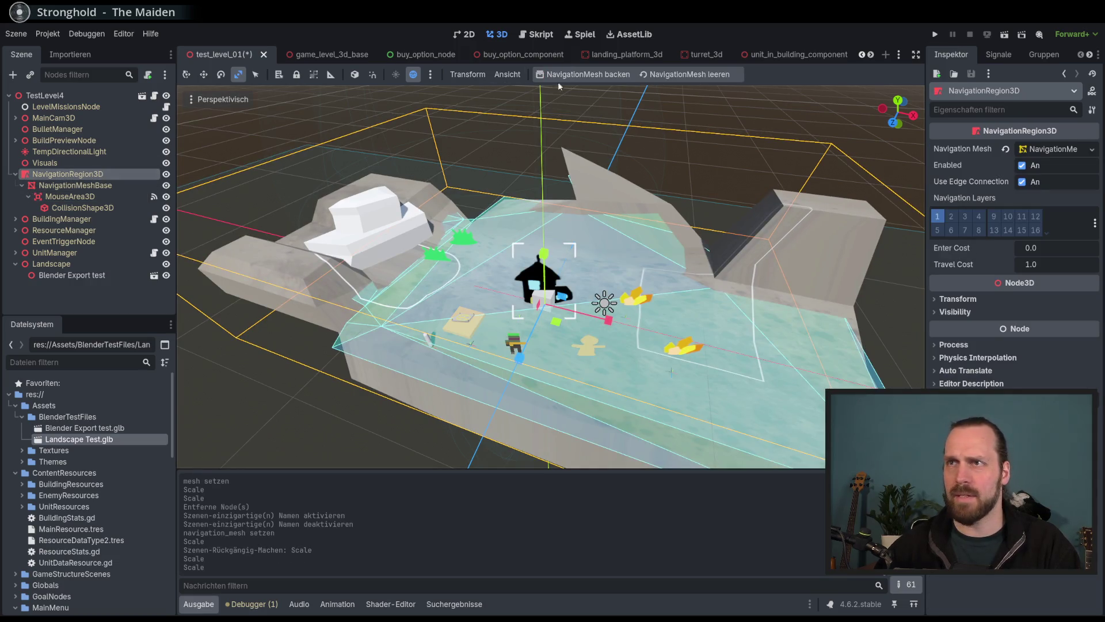
{"action": "left_click", "coordinate": [578, 75]}
{"action": "scroll", "coordinate": [490, 251], "scroll_direction": "up", "scroll_amount": 5}
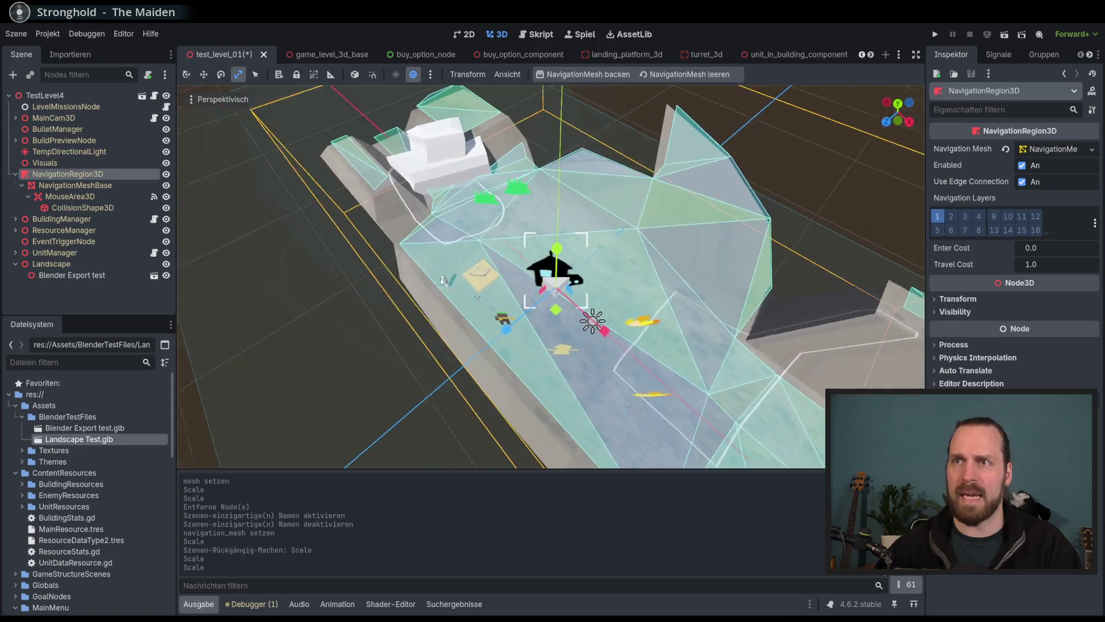
{"action": "mouse_move", "coordinate": [359, 276]}
{"action": "left_mouse_down"}
{"action": "mouse_move", "coordinate": [681, 290]}
{"action": "mouse_move", "coordinate": [720, 252]}
{"action": "left_mouse_up"}
{"action": "left_click_drag", "start_coordinate": [673, 246], "coordinate": [684, 260]}
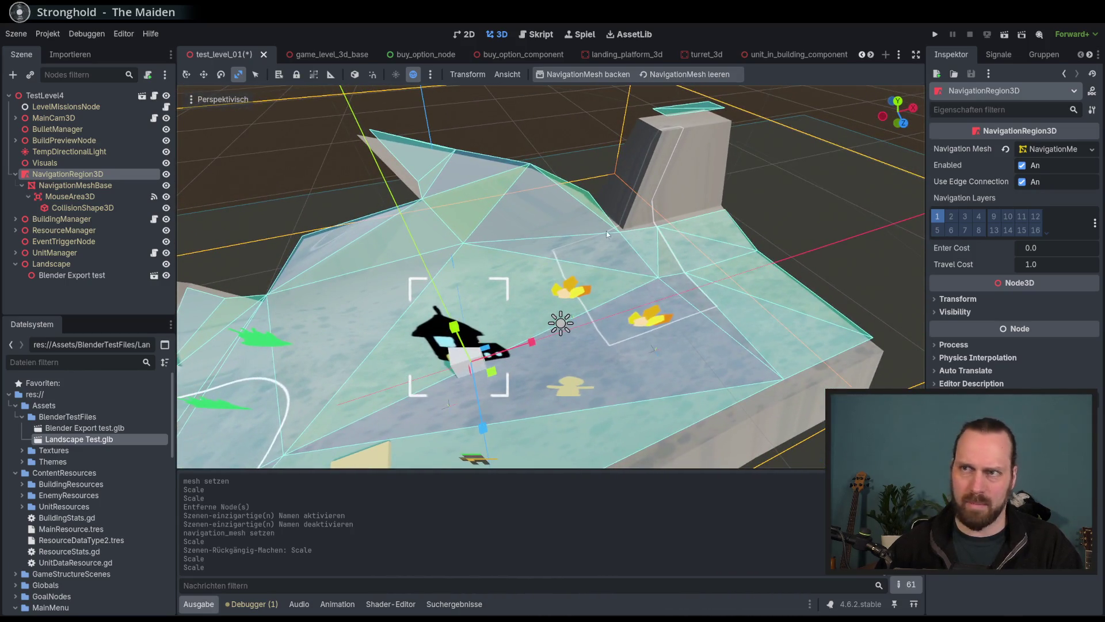
{"action": "left_click_drag", "start_coordinate": [620, 232], "coordinate": [725, 238]}
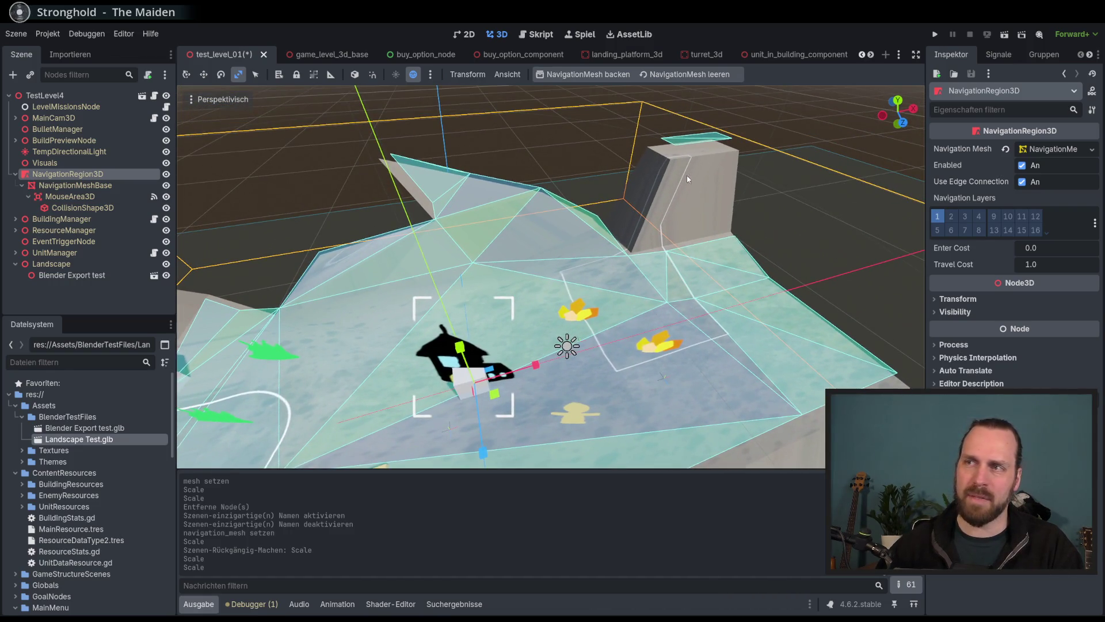
{"action": "left_click_drag", "start_coordinate": [684, 182], "coordinate": [766, 184]}
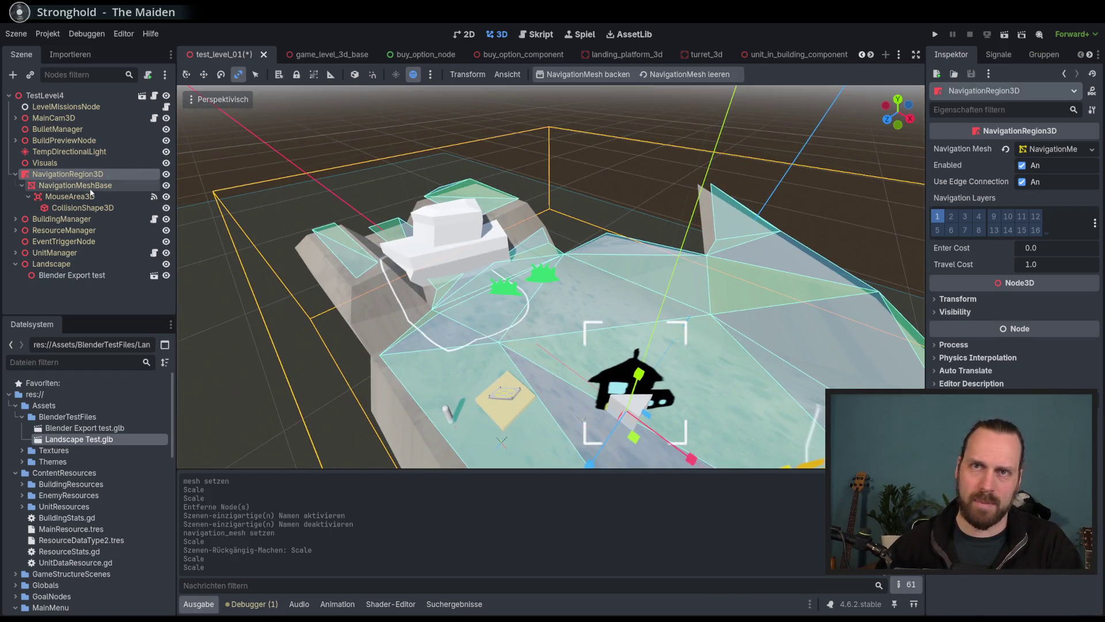
Expand NavigationRegion3D's NavigationMesh resource and review its Geometry, Edges and Polygons settings.
{"action": "left_click", "coordinate": [86, 185]}
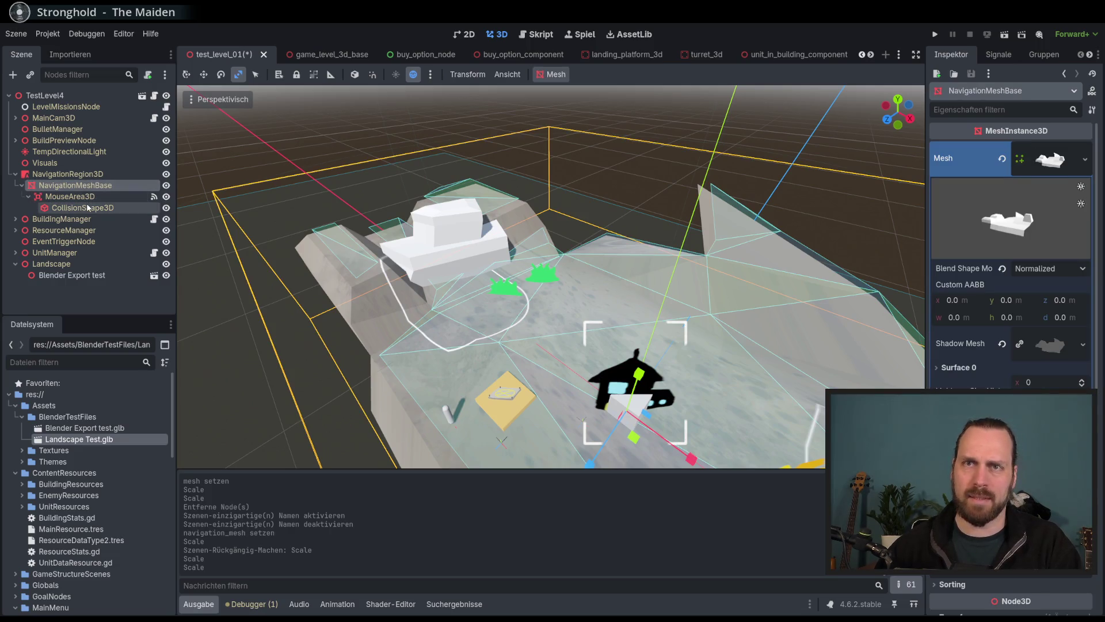
{"action": "left_click", "coordinate": [67, 174]}
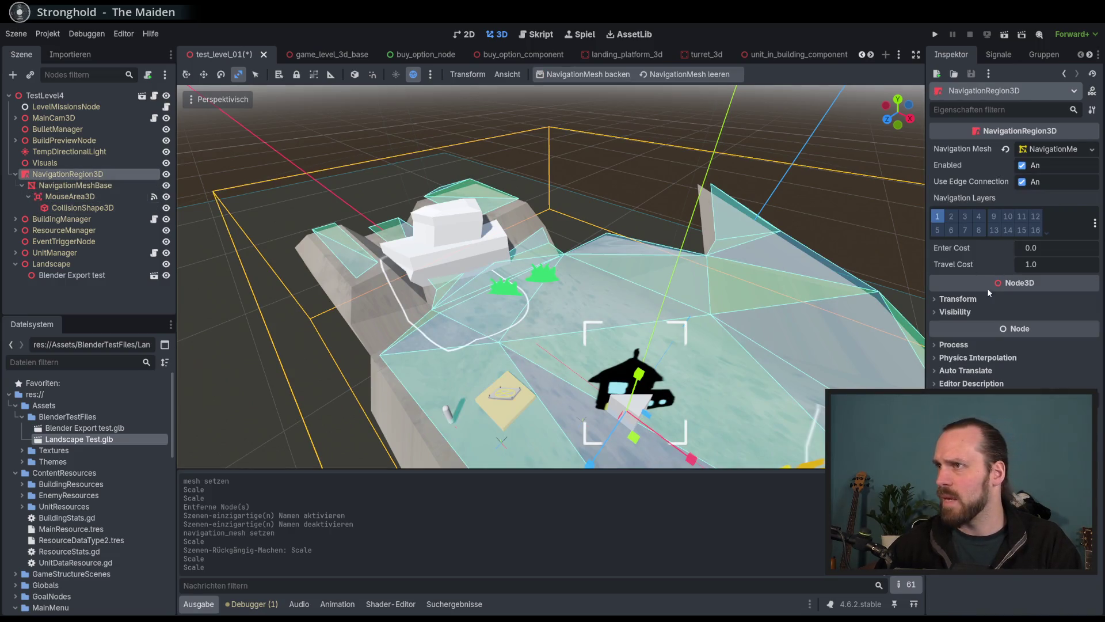
{"action": "left_click", "coordinate": [1064, 149]}
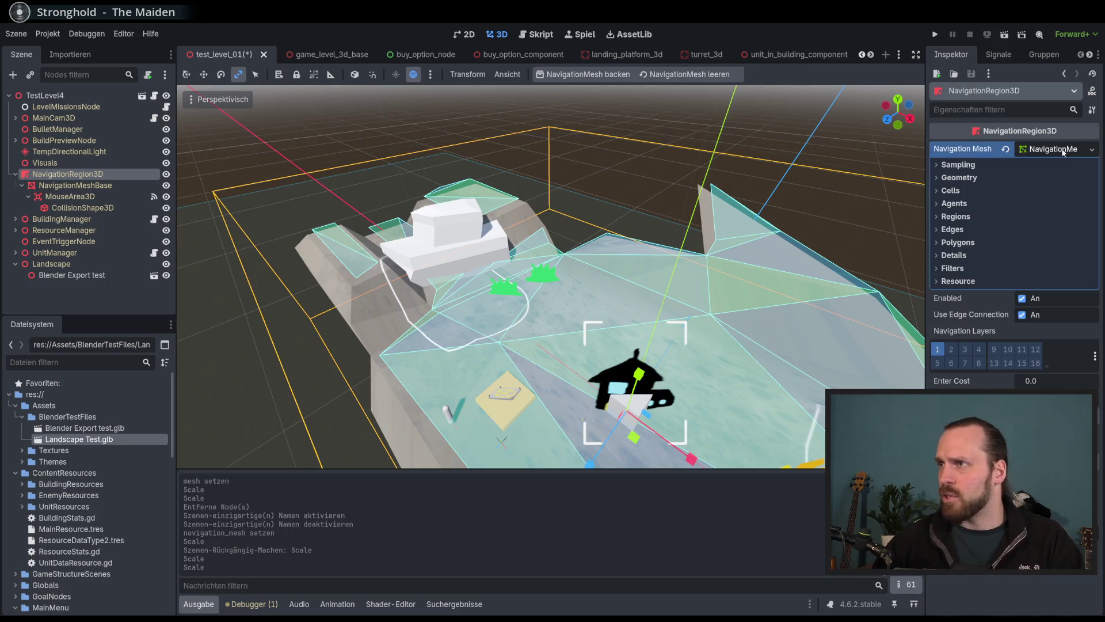
{"action": "left_click", "coordinate": [967, 178]}
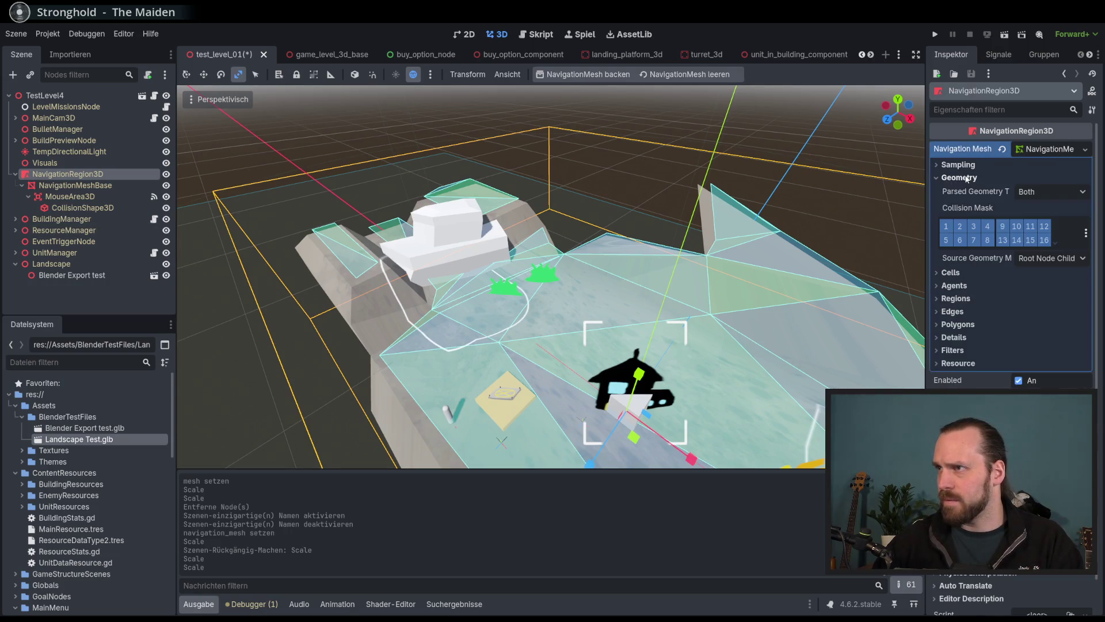
{"action": "left_click", "coordinate": [967, 179]}
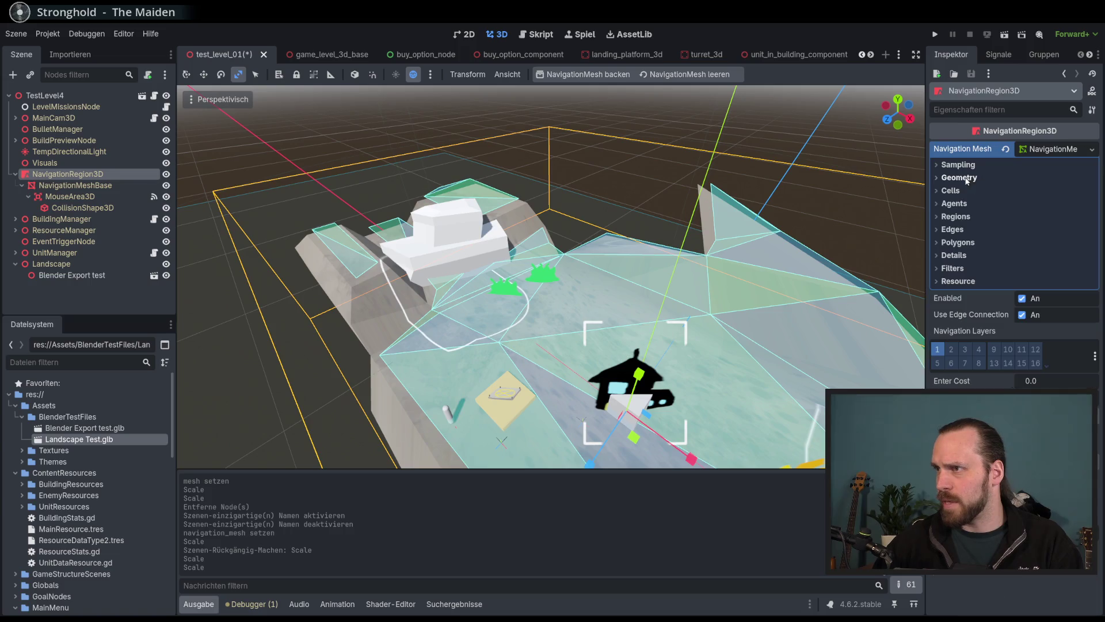
{"action": "left_click", "coordinate": [966, 228]}
{"action": "left_click", "coordinate": [963, 229]}
{"action": "left_click", "coordinate": [971, 248]}
{"action": "left_click", "coordinate": [968, 247]}
Review the Polygons, Regions, Cells, Geometry and Filters bake settings of the navigation mesh.
{"action": "left_click", "coordinate": [965, 245]}
{"action": "left_click", "coordinate": [961, 245]}
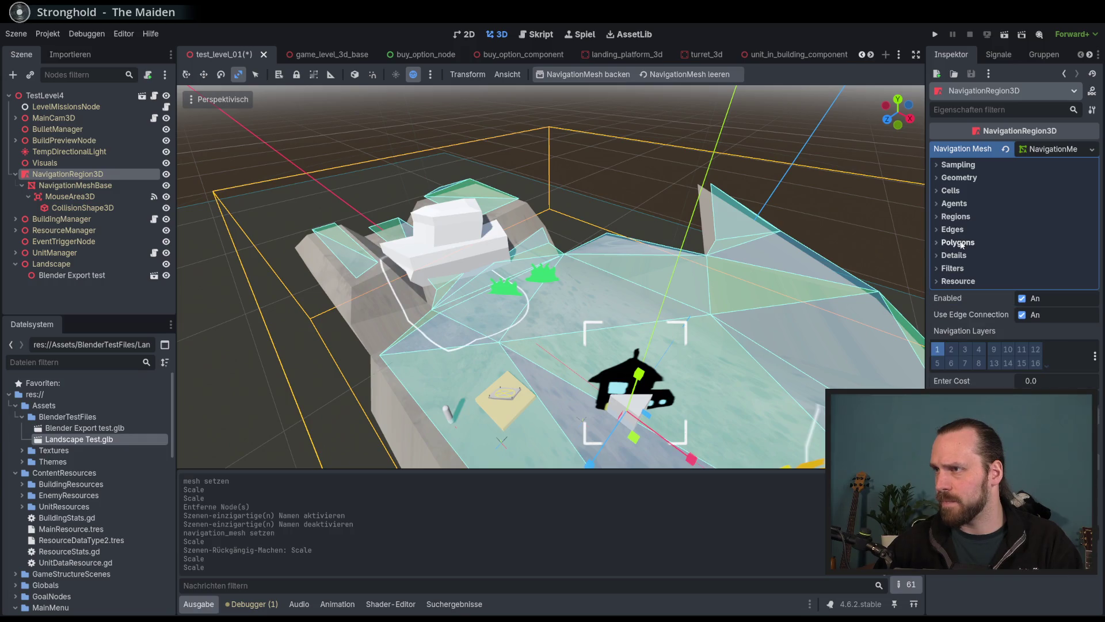
{"action": "left_click", "coordinate": [961, 245]}
{"action": "left_click", "coordinate": [961, 245]}
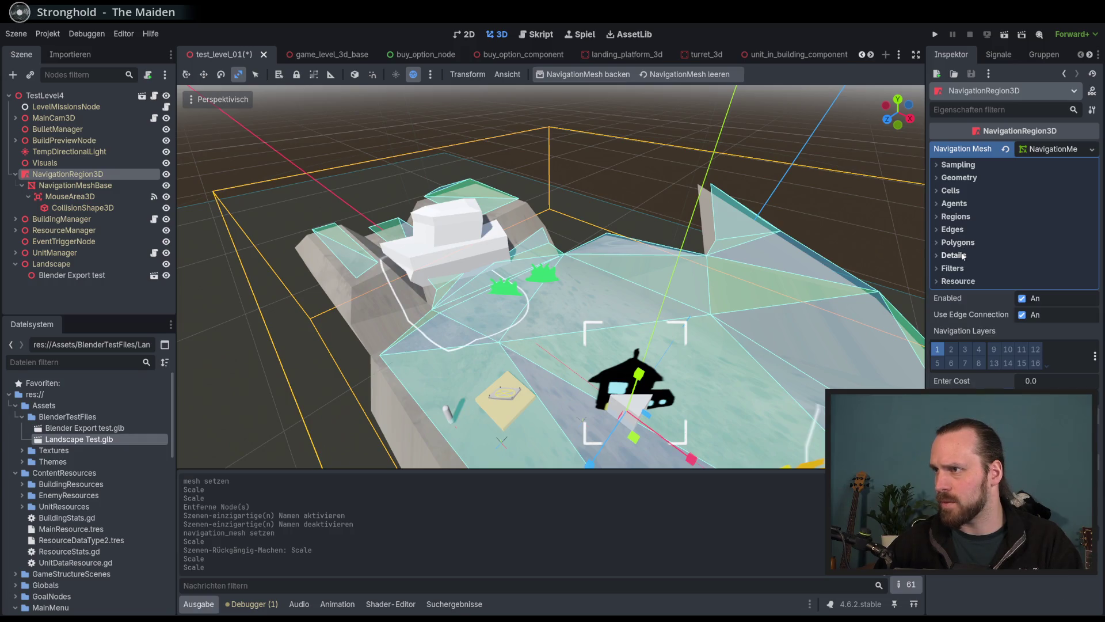
{"action": "left_click", "coordinate": [956, 217]}
{"action": "left_click", "coordinate": [957, 217]}
{"action": "left_click", "coordinate": [956, 193]}
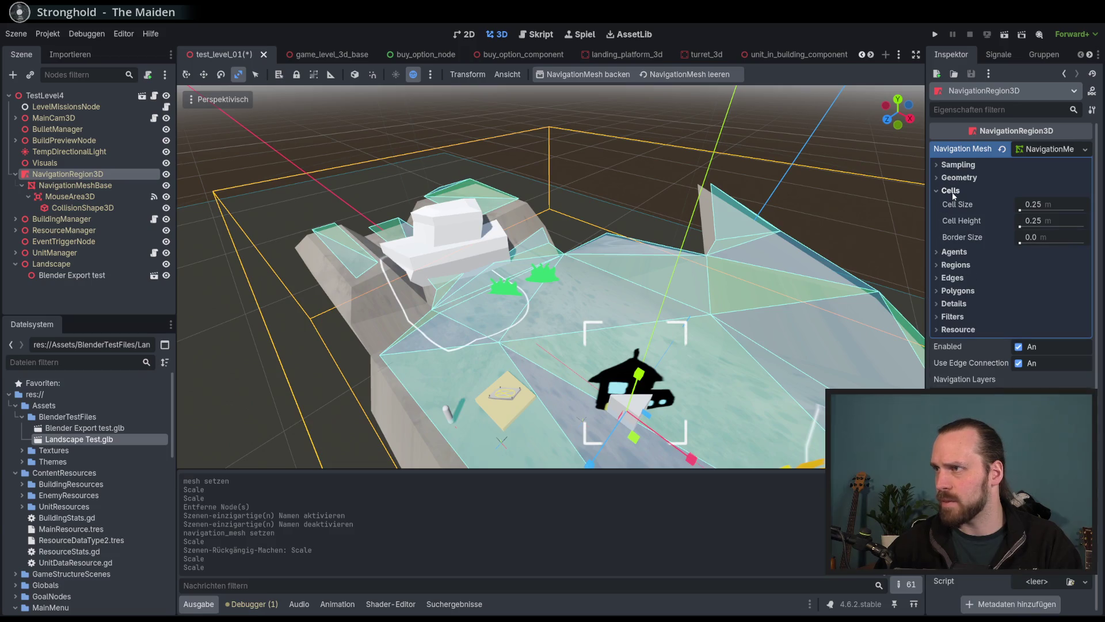
{"action": "left_click", "coordinate": [953, 192]}
{"action": "left_click", "coordinate": [959, 179]}
{"action": "left_click", "coordinate": [960, 180]}
{"action": "left_click", "coordinate": [956, 269]}
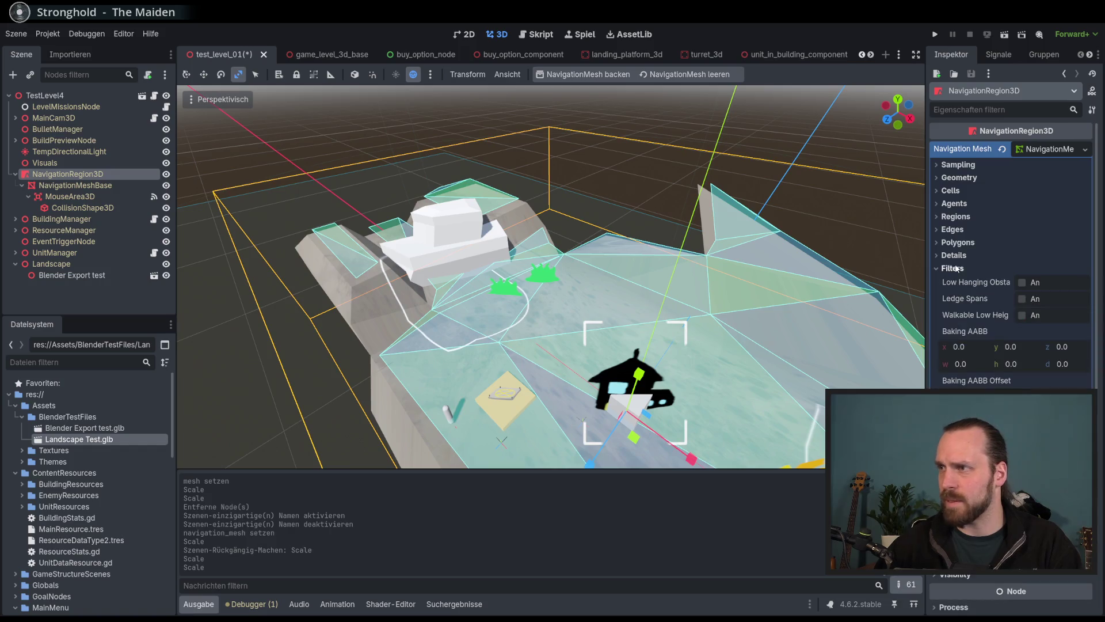
{"action": "left_click", "coordinate": [957, 268]}
{"action": "scroll", "coordinate": [765, 264], "scroll_direction": "up", "scroll_amount": 3}
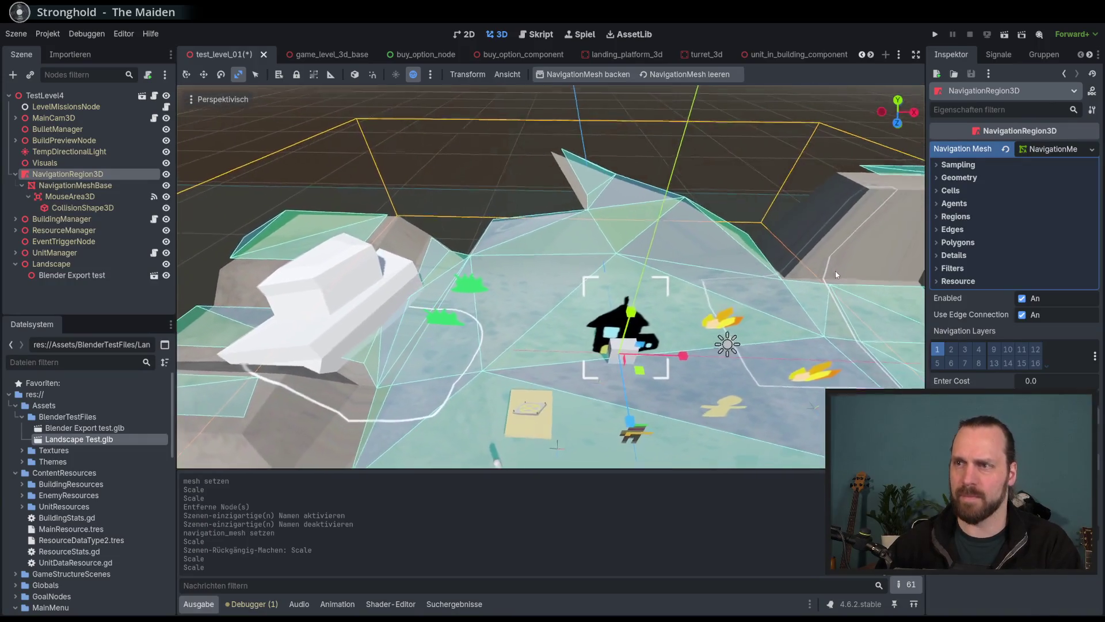
Test-run the game with F5, dismiss the save prompts, then close the unsaved Landscape Test tab.
{"action": "key", "text": "F5"}
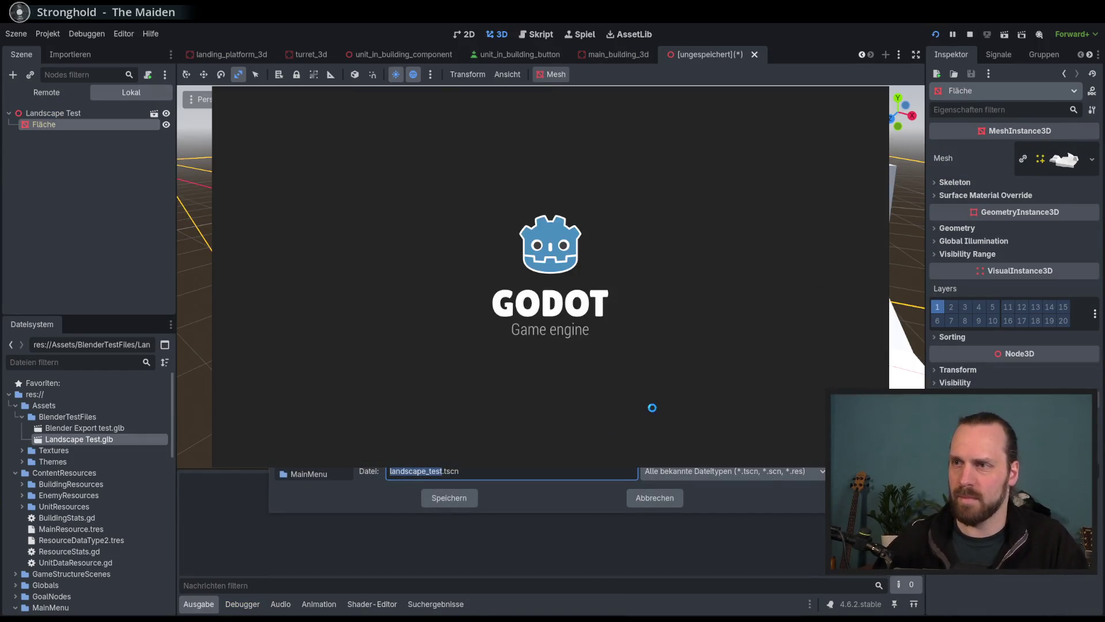
{"action": "left_click", "coordinate": [677, 495]}
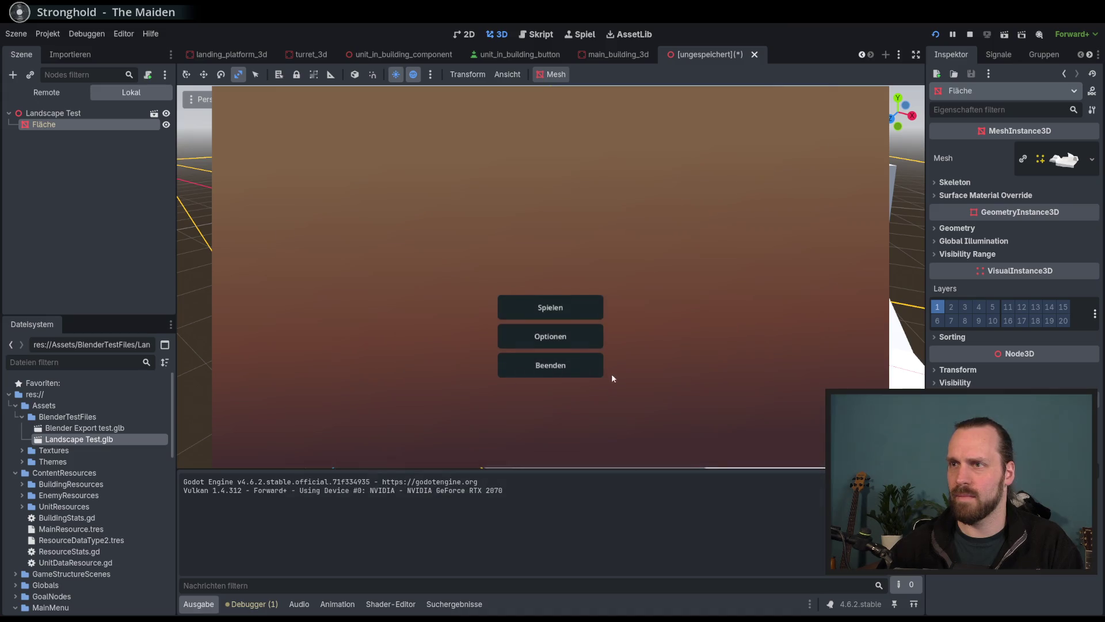
{"action": "left_click", "coordinate": [571, 306]}
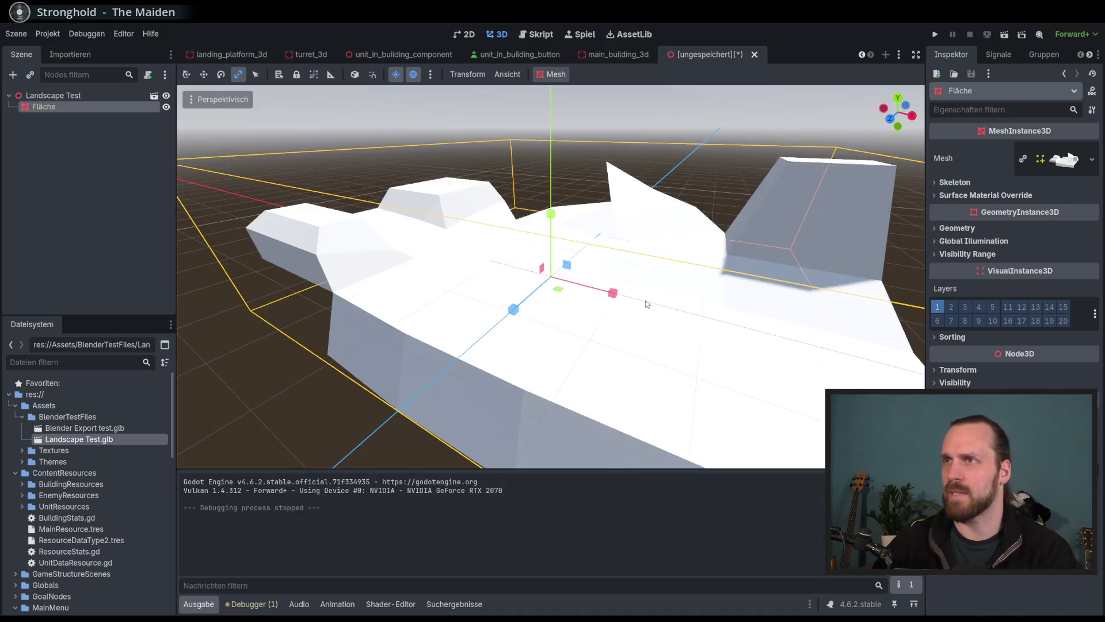
{"action": "key", "text": "F5"}
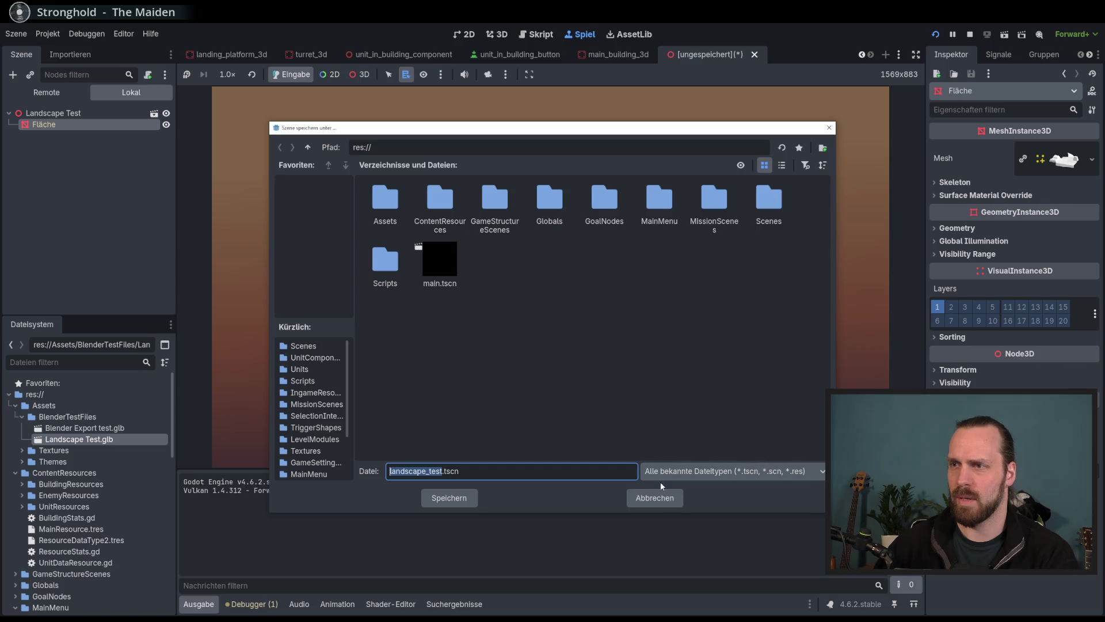
{"action": "left_click", "coordinate": [656, 497]}
{"action": "left_click_drag", "start_coordinate": [609, 304], "coordinate": [661, 249]}
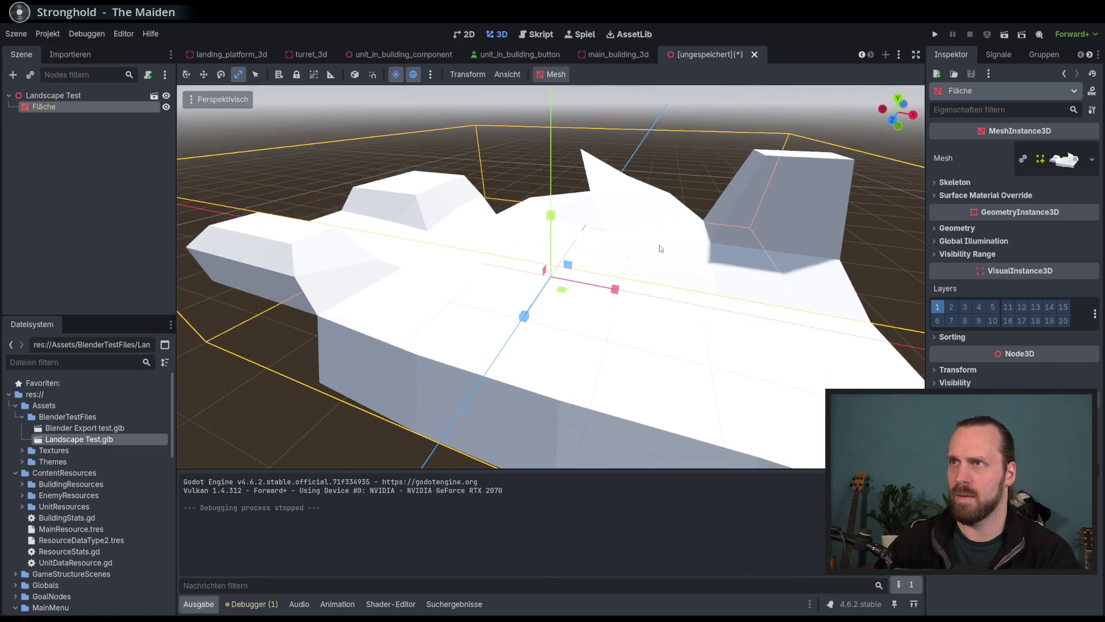
{"action": "left_click", "coordinate": [756, 57]}
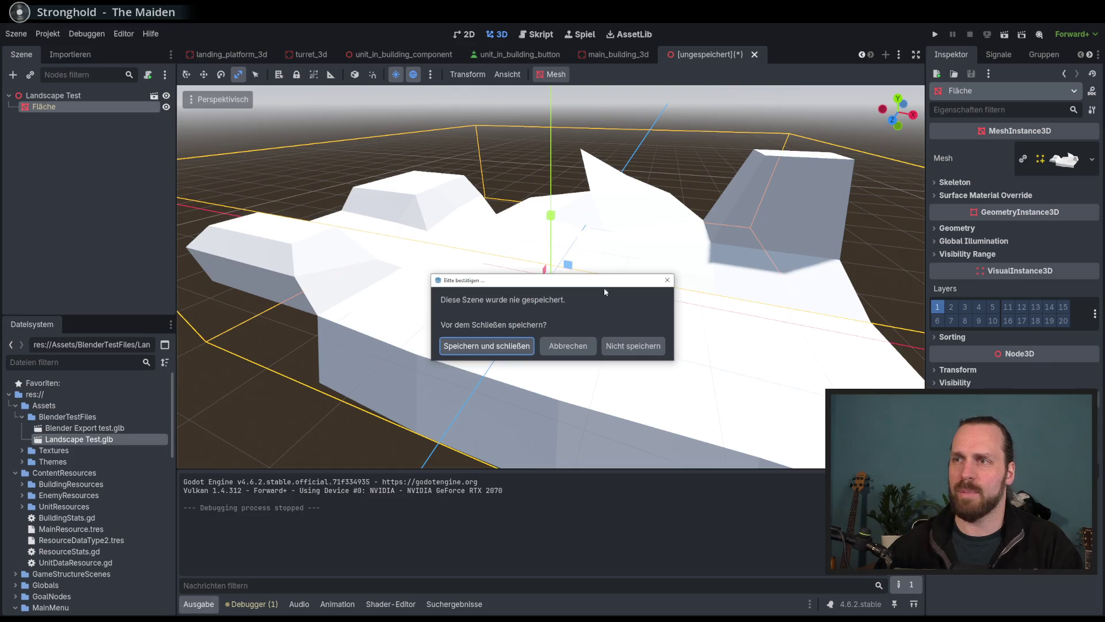
Discard Landscape Test without saving and launch Test Mission 01 via Spielen and Starte Mission.
{"action": "left_click", "coordinate": [618, 344]}
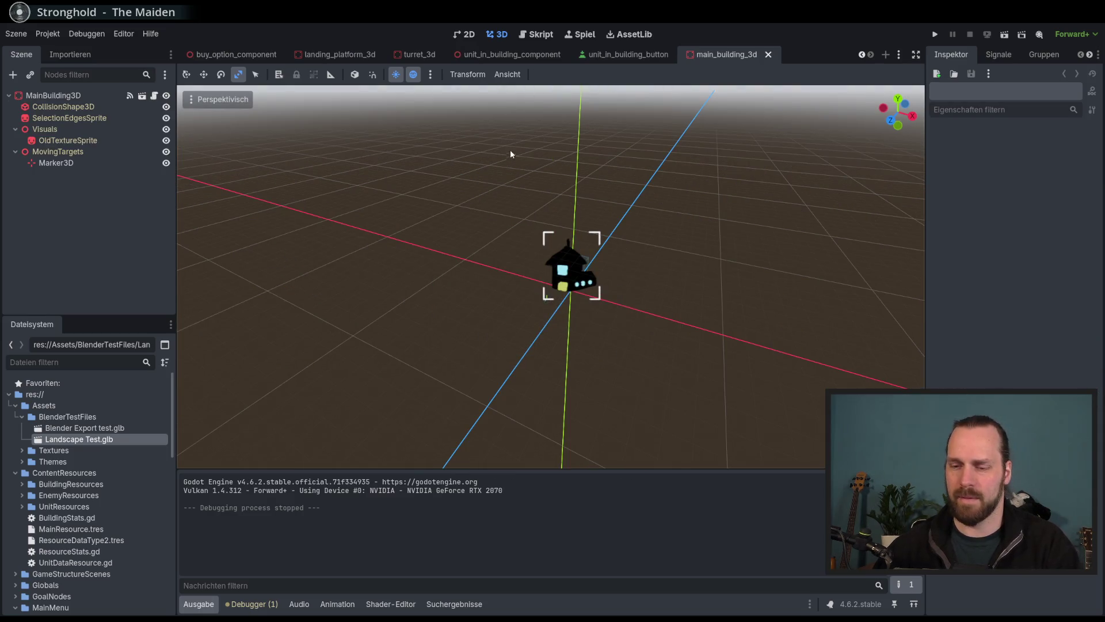
{"action": "key", "text": "F5"}
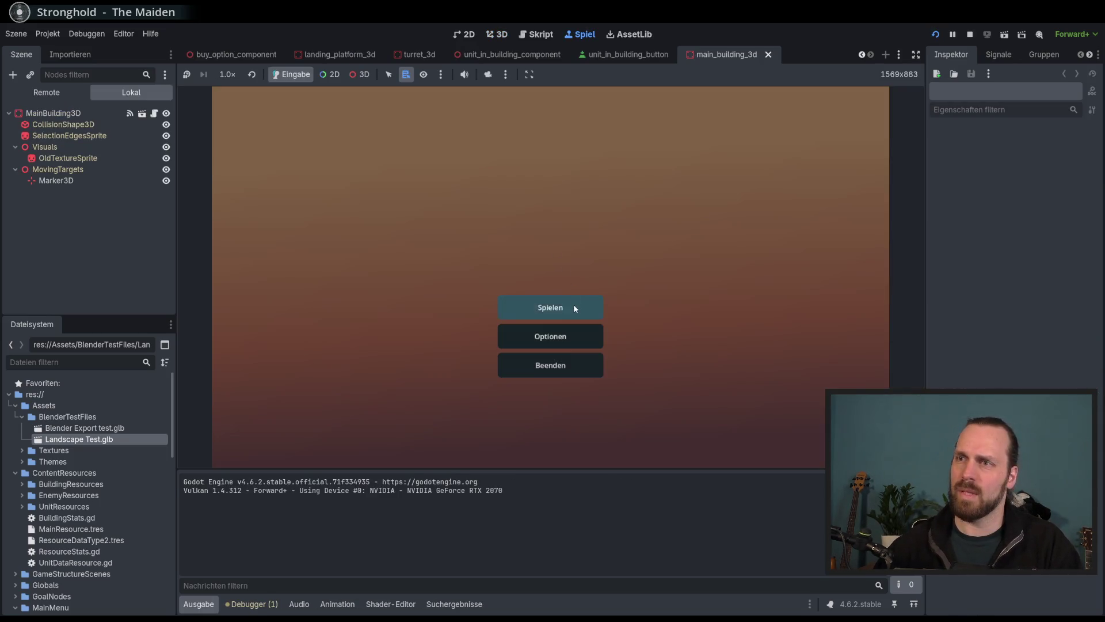
{"action": "left_click", "coordinate": [574, 309]}
{"action": "left_click", "coordinate": [641, 419]}
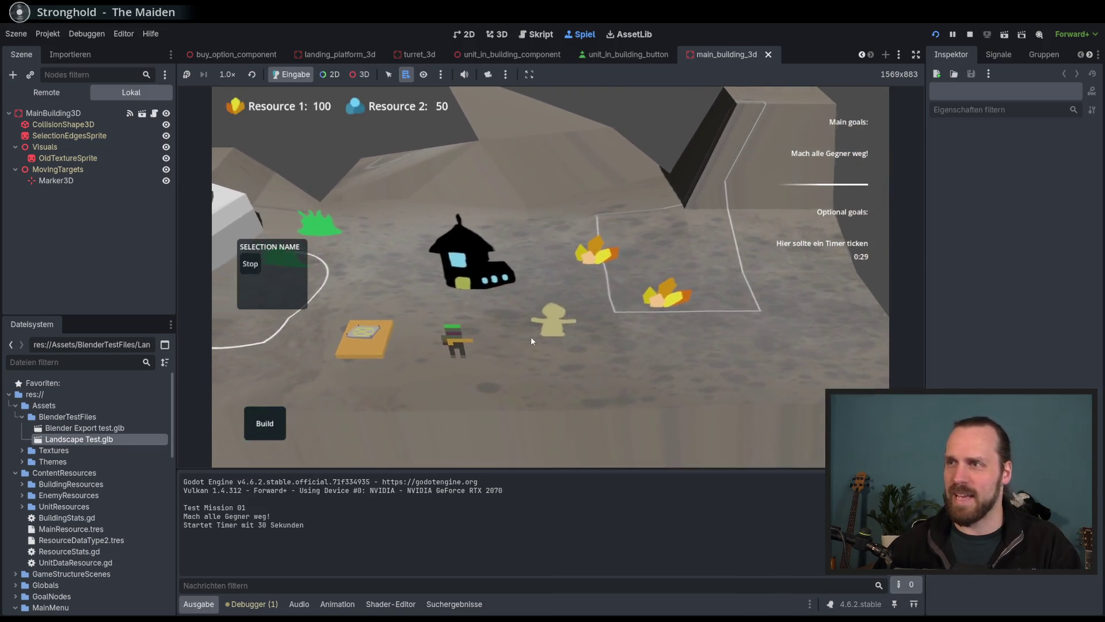
Select the green-hat Laser Dude and order it up the ramp onto the cliff plateau.
{"action": "scroll", "coordinate": [553, 346], "scroll_direction": "down", "scroll_amount": 3}
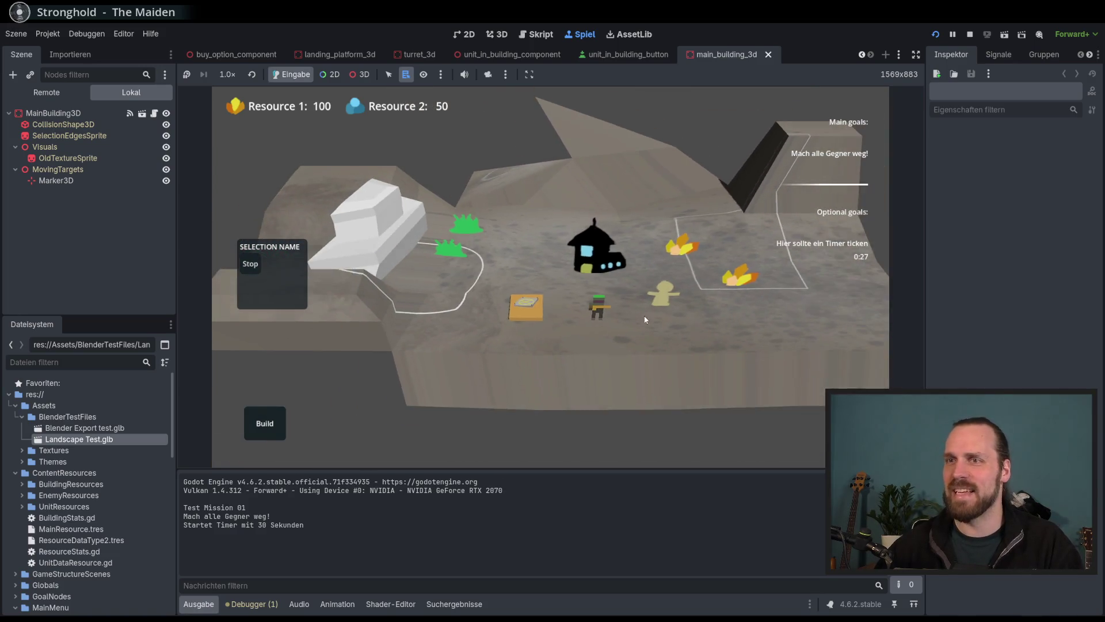
{"action": "left_click", "coordinate": [513, 348]}
{"action": "mouse_move", "coordinate": [513, 348]}
{"action": "left_mouse_down"}
{"action": "mouse_move", "coordinate": [617, 363]}
{"action": "mouse_move", "coordinate": [489, 403]}
{"action": "mouse_move", "coordinate": [702, 355]}
{"action": "mouse_move", "coordinate": [603, 374]}
{"action": "left_mouse_up"}
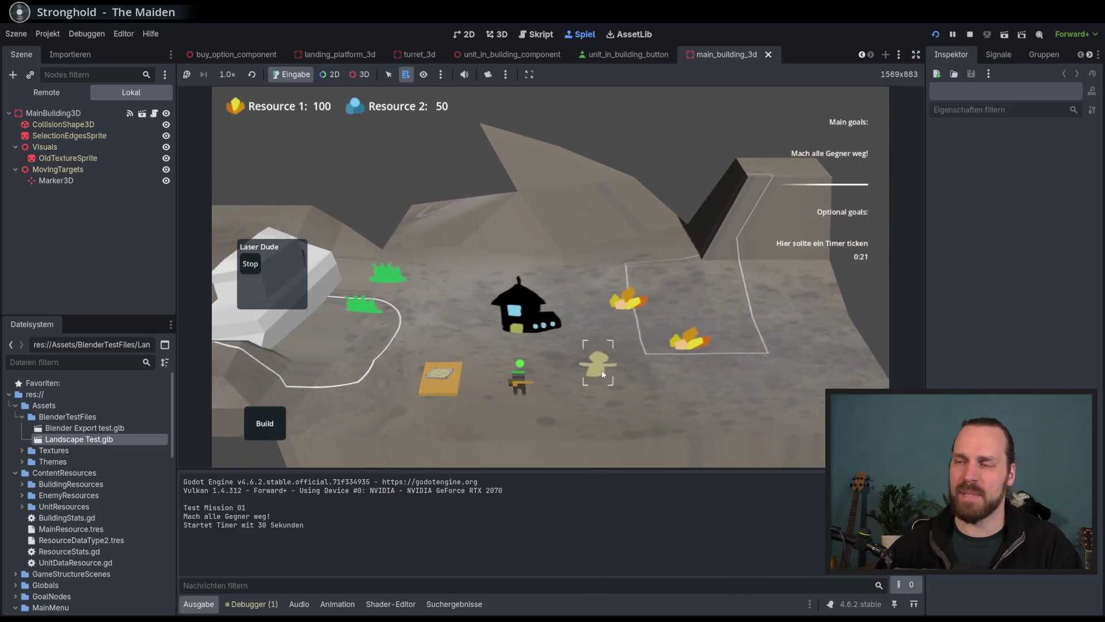
{"action": "mouse_move", "coordinate": [658, 321]}
{"action": "left_mouse_down"}
{"action": "mouse_move", "coordinate": [598, 340]}
{"action": "mouse_move", "coordinate": [674, 337]}
{"action": "left_mouse_up"}
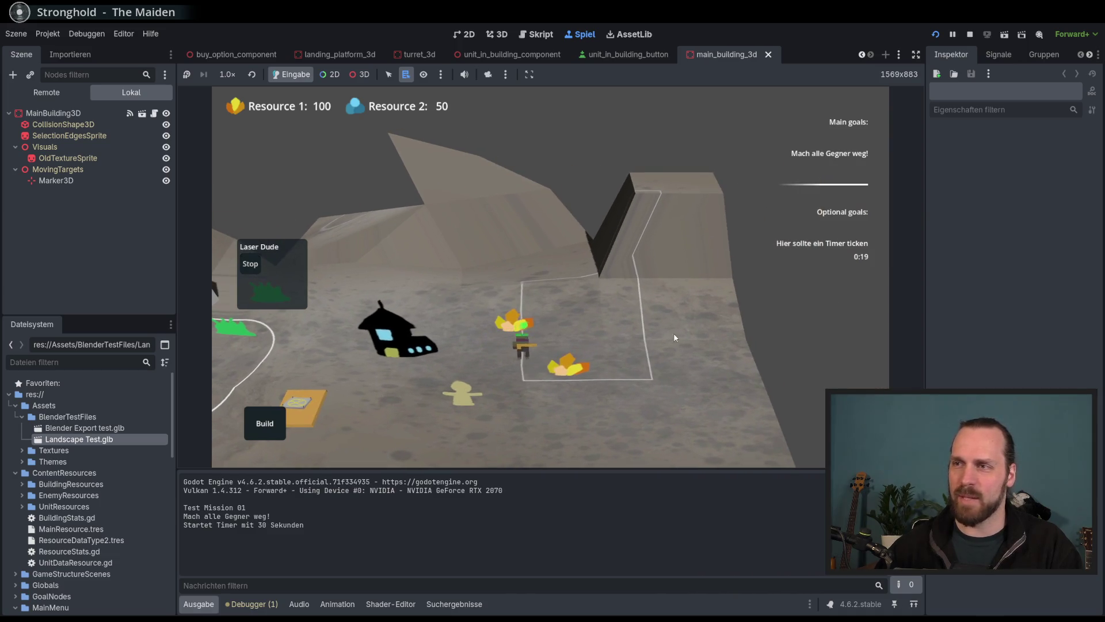
{"action": "right_click", "coordinate": [682, 179]}
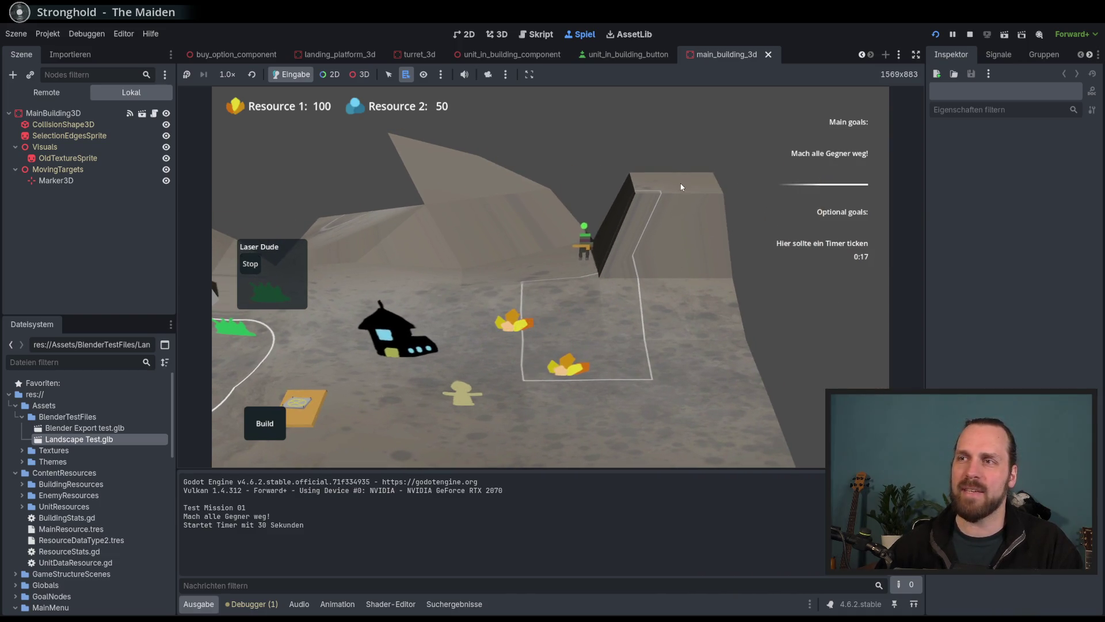
{"action": "mouse_move", "coordinate": [623, 232]}
{"action": "left_mouse_down"}
{"action": "mouse_move", "coordinate": [558, 372]}
{"action": "mouse_move", "coordinate": [583, 308]}
{"action": "left_mouse_up"}
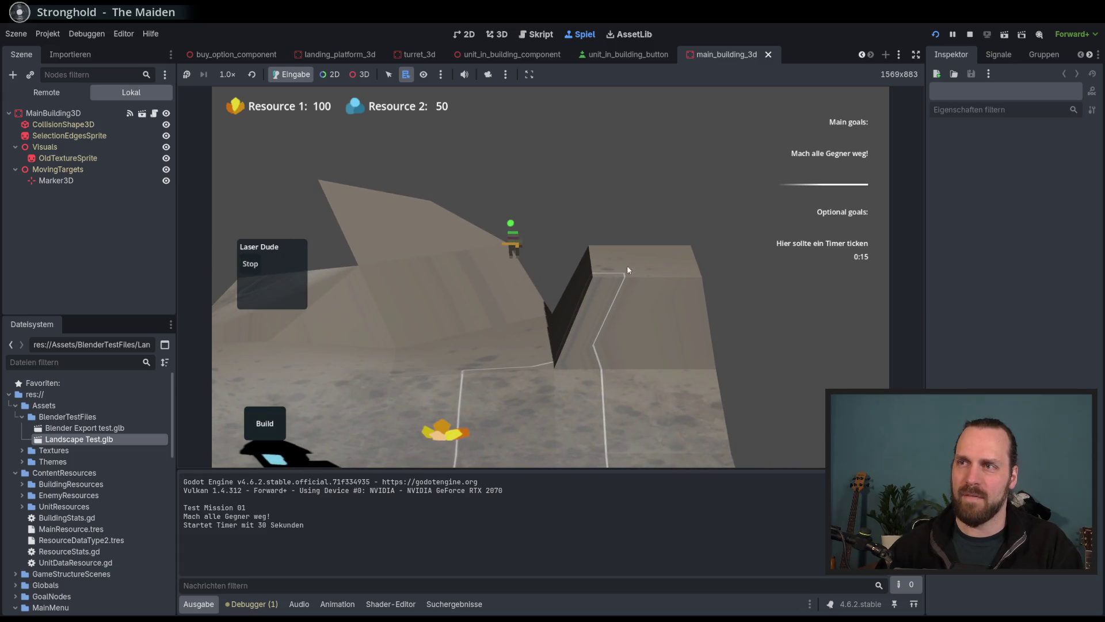
{"action": "left_click_drag", "start_coordinate": [627, 265], "coordinate": [624, 311]}
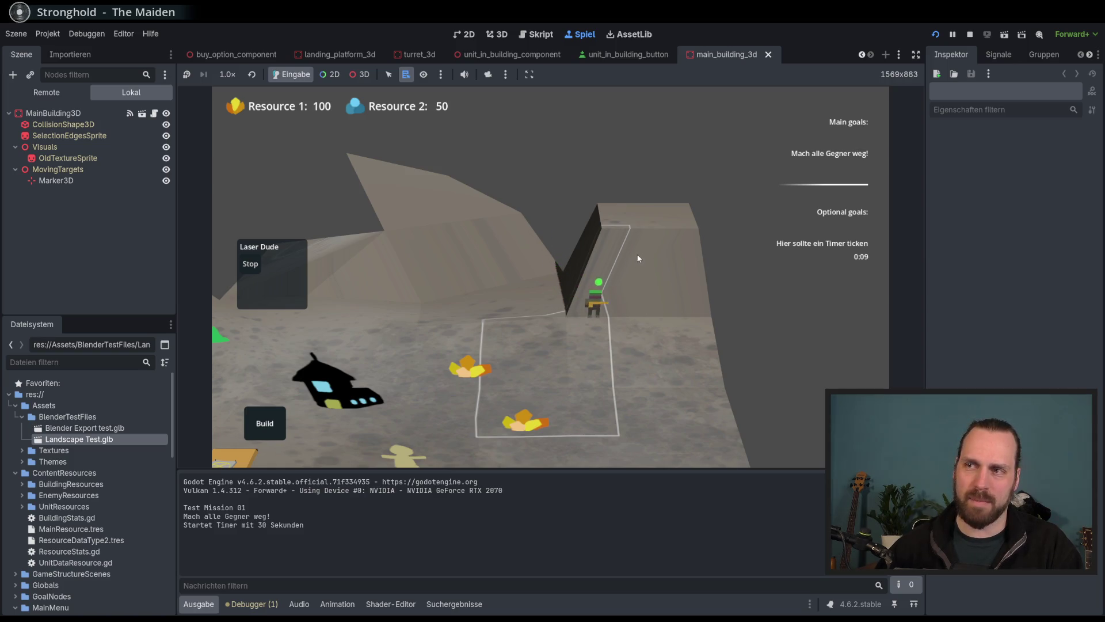
Pan the game camera with WASD across the terrain while the unit walks and the timer completes.
{"action": "key", "text": "a"}
{"action": "key", "text": "s"}
{"action": "key", "text": "a"}
{"action": "key", "text": "s"}
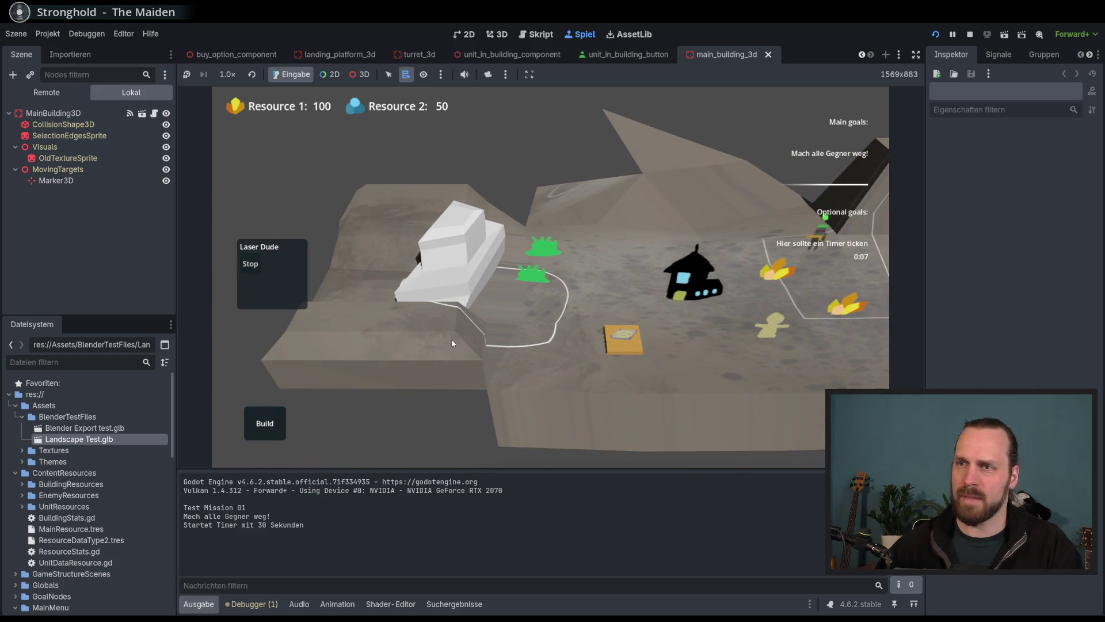
{"action": "key", "text": "d"}
{"action": "key", "text": "w"}
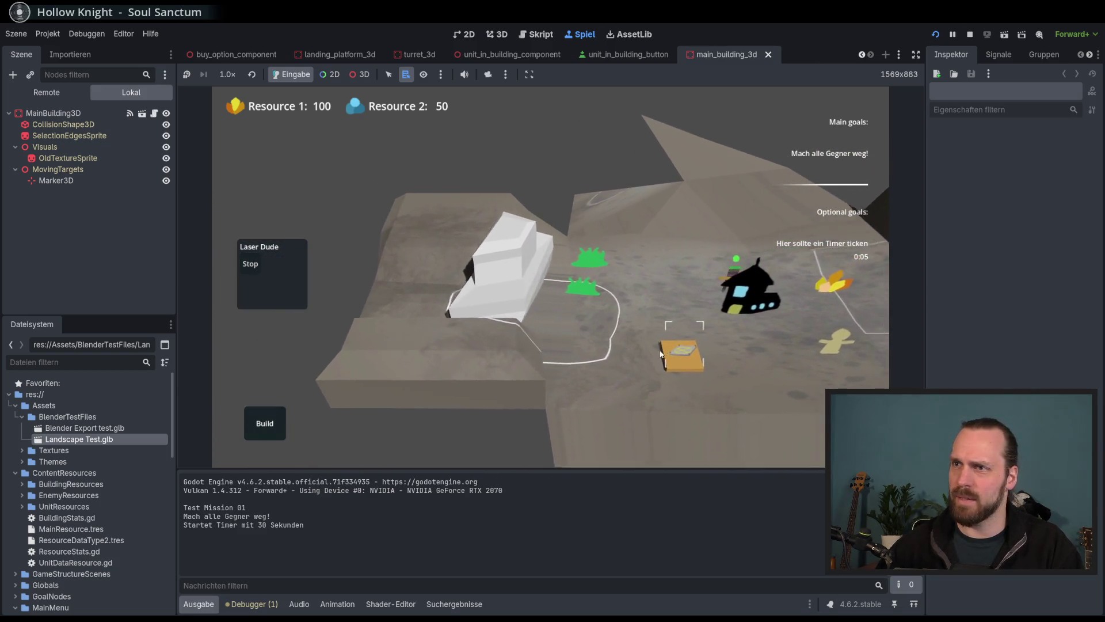
{"action": "key", "text": "a"}
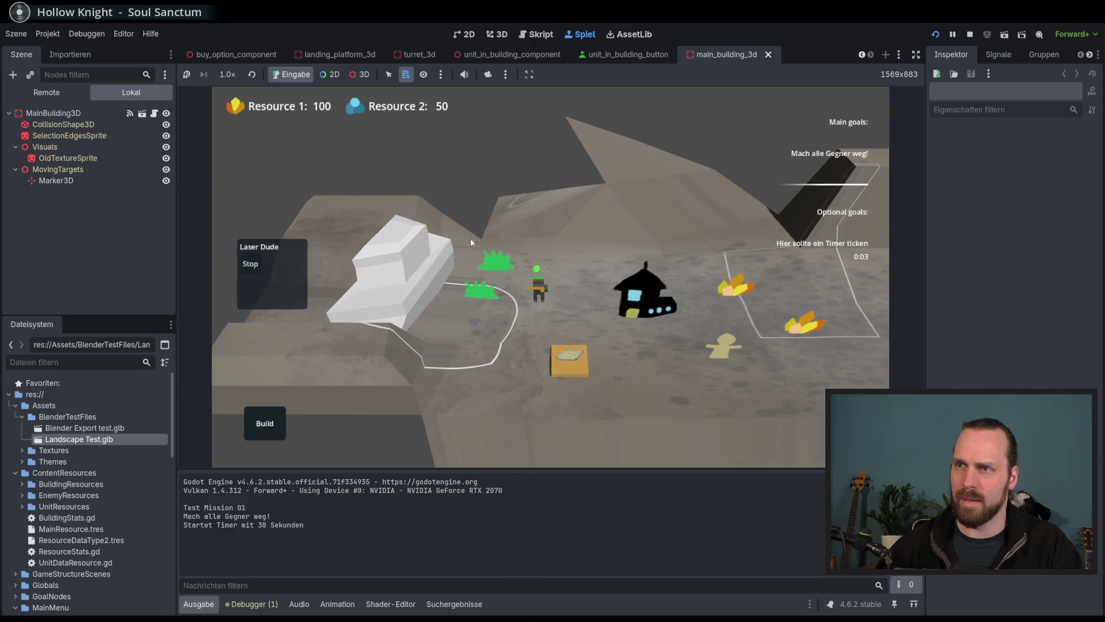
{"action": "key", "text": "a"}
{"action": "key", "text": "w"}
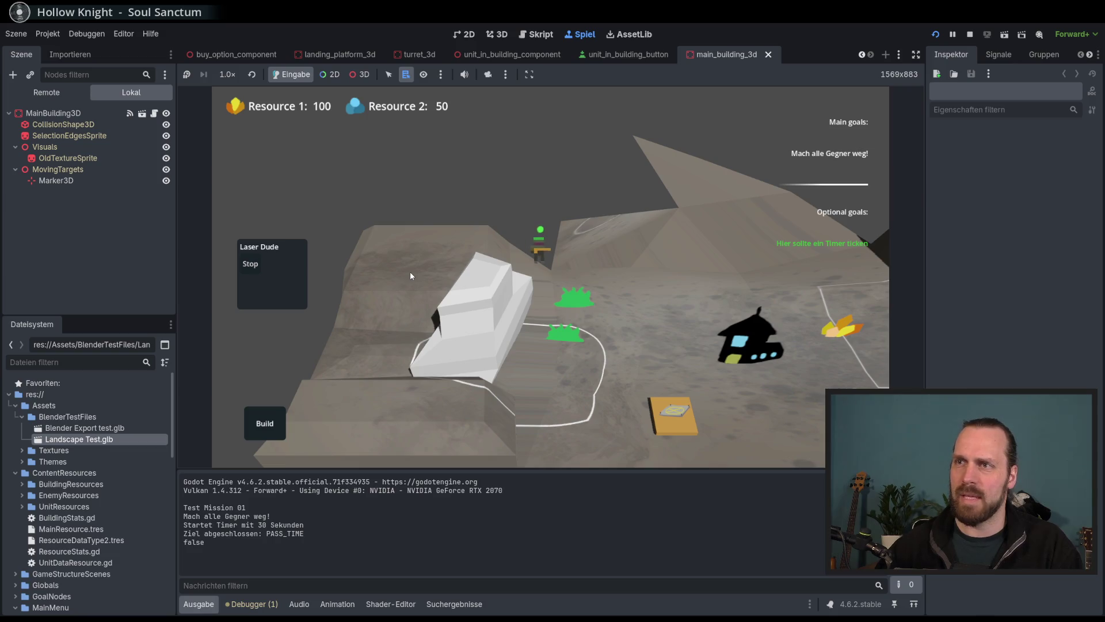
{"action": "key", "text": "s"}
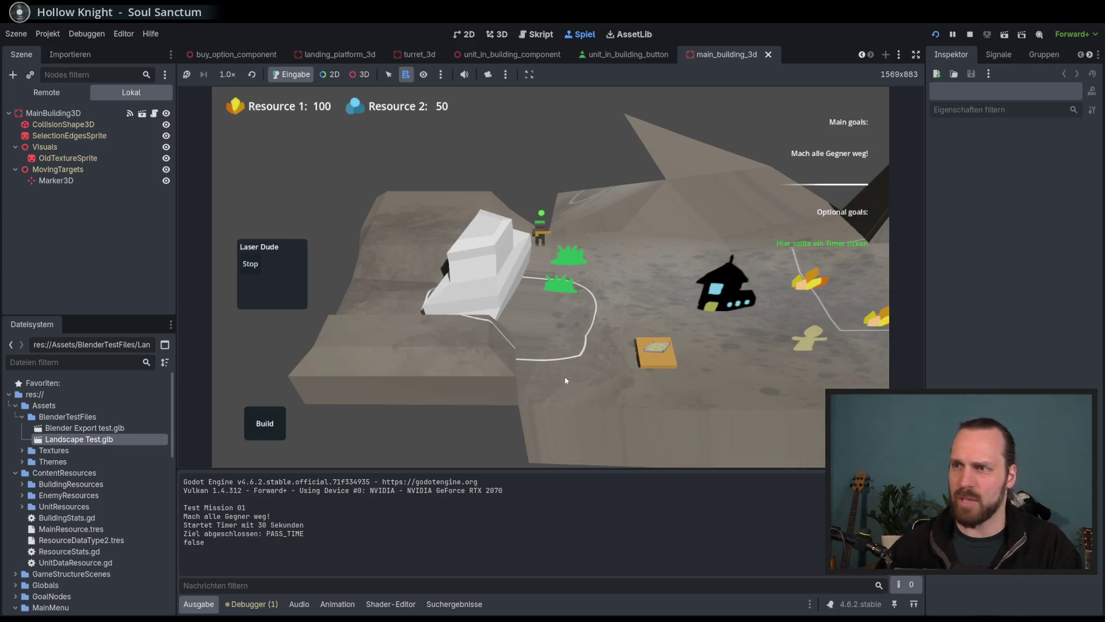
{"action": "key", "text": "d"}
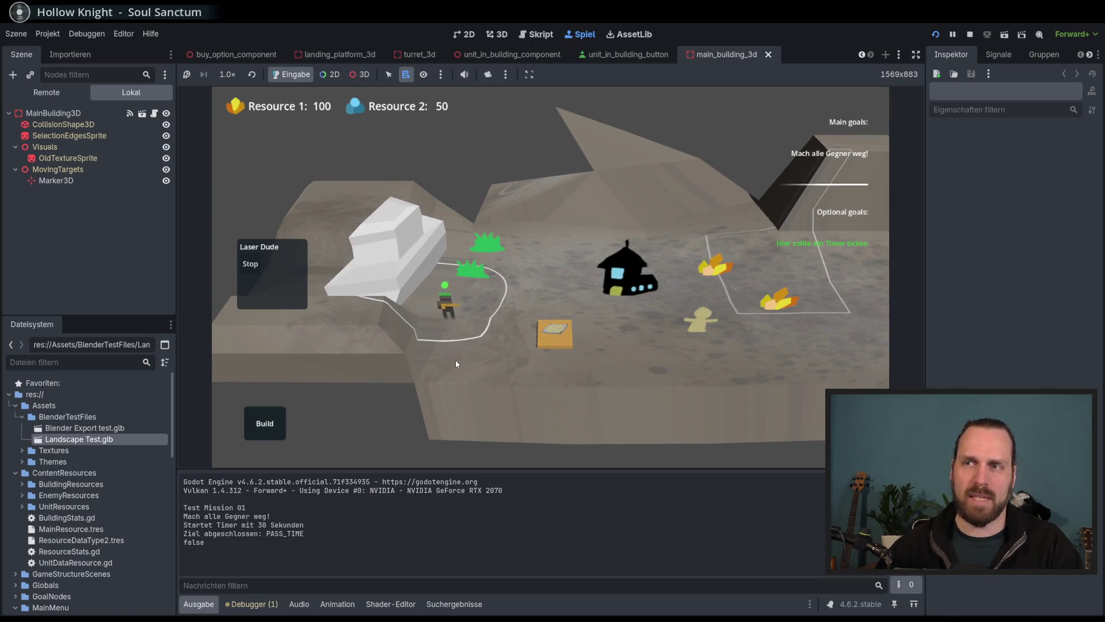
{"action": "key", "text": "a"}
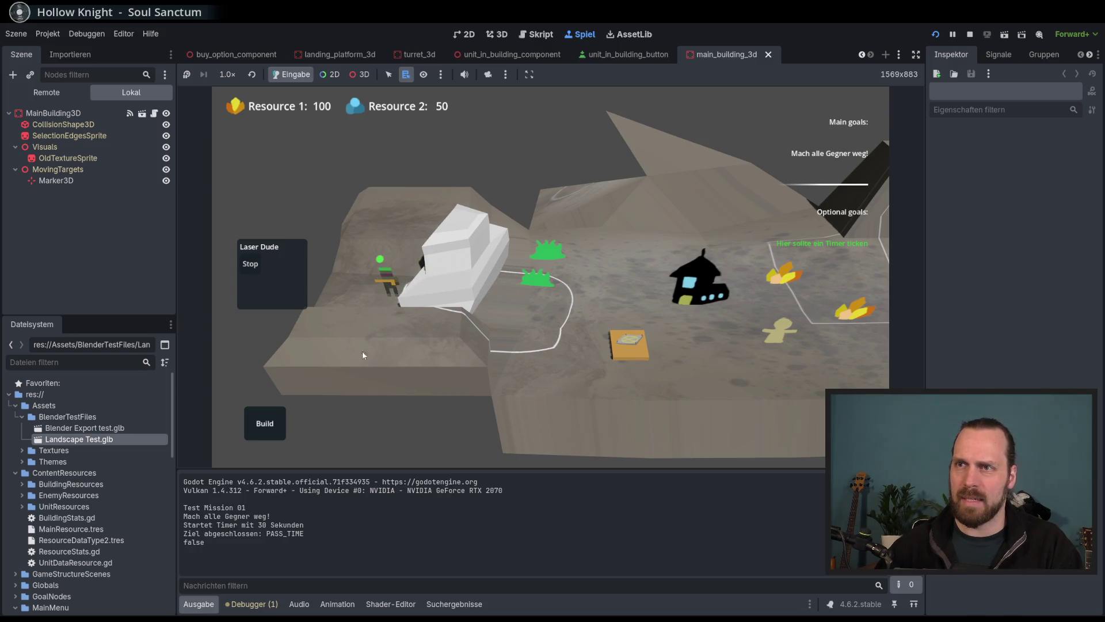
Pan with WASD and zoom to follow Laser Dude from the house area toward the crate.
{"action": "key", "text": "a"}
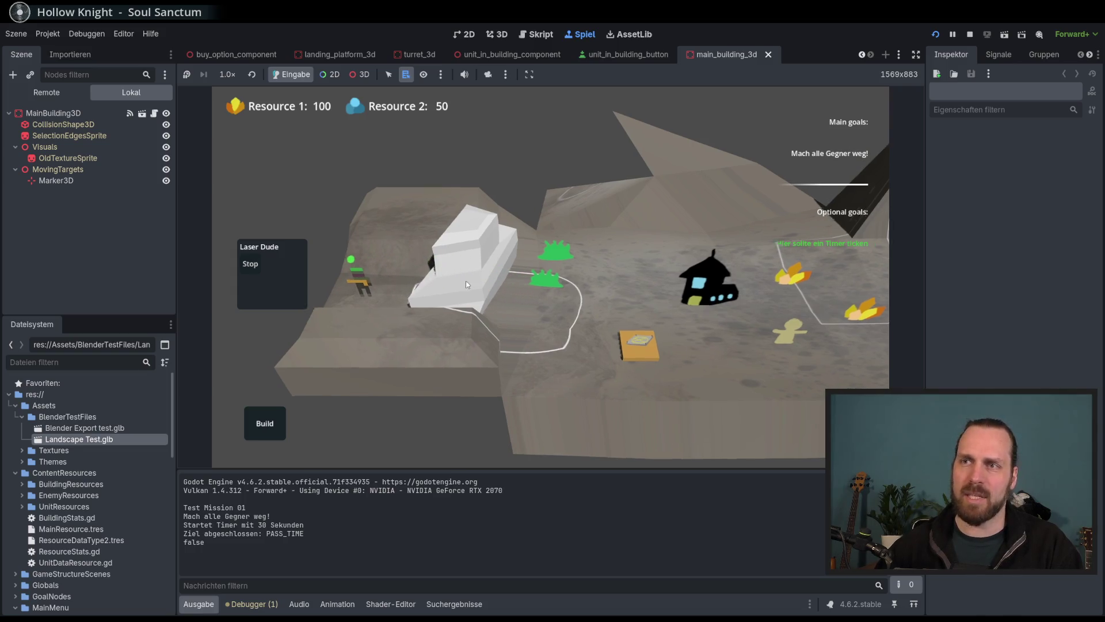
{"action": "scroll", "coordinate": [466, 285], "scroll_direction": "up", "scroll_amount": 3}
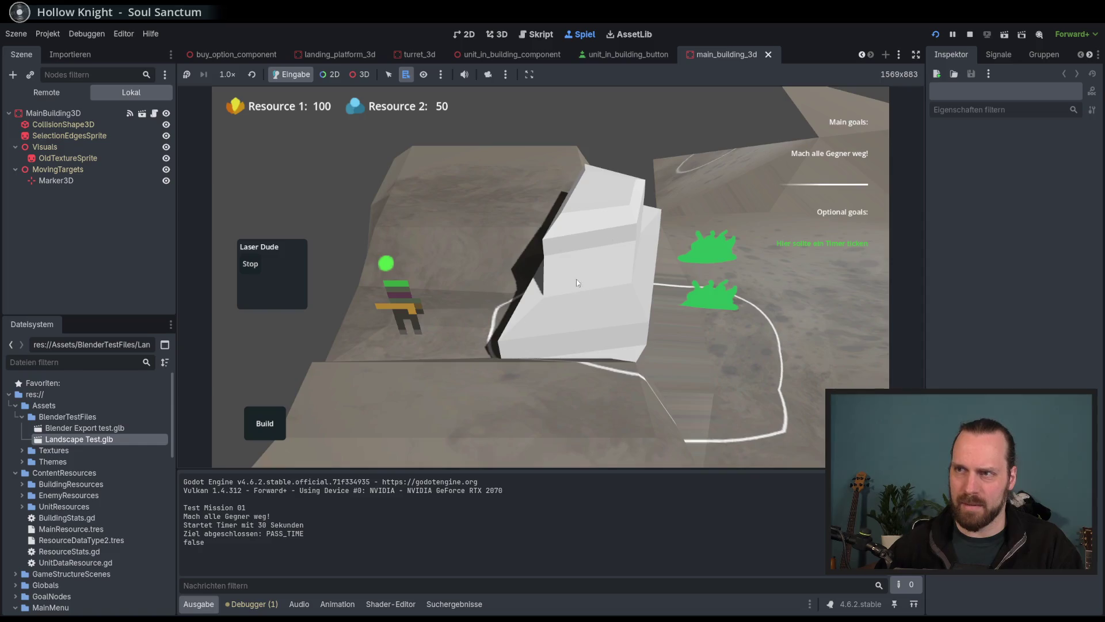
{"action": "scroll", "coordinate": [576, 278], "scroll_direction": "down", "scroll_amount": 3}
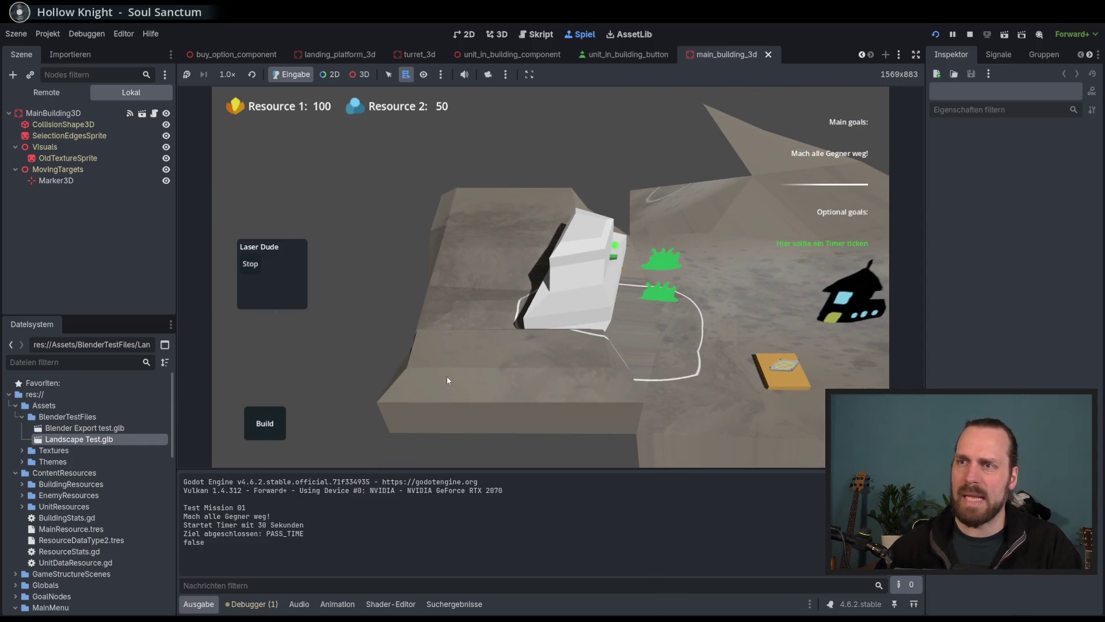
{"action": "scroll", "coordinate": [472, 446], "scroll_direction": "up", "scroll_amount": 2}
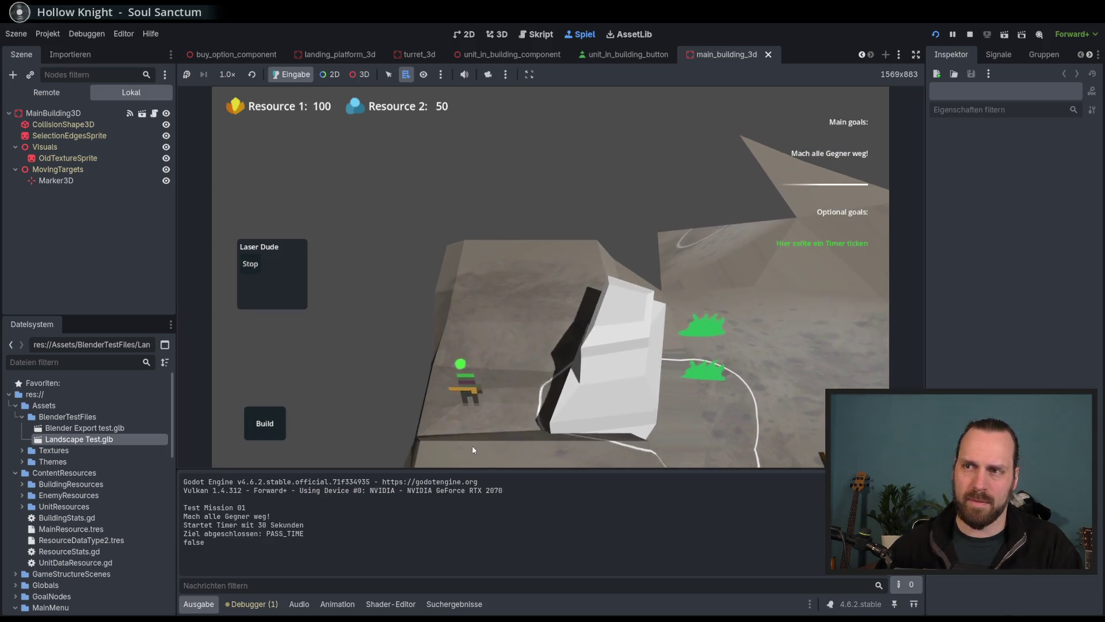
{"action": "scroll", "coordinate": [472, 445], "scroll_direction": "down", "scroll_amount": 2}
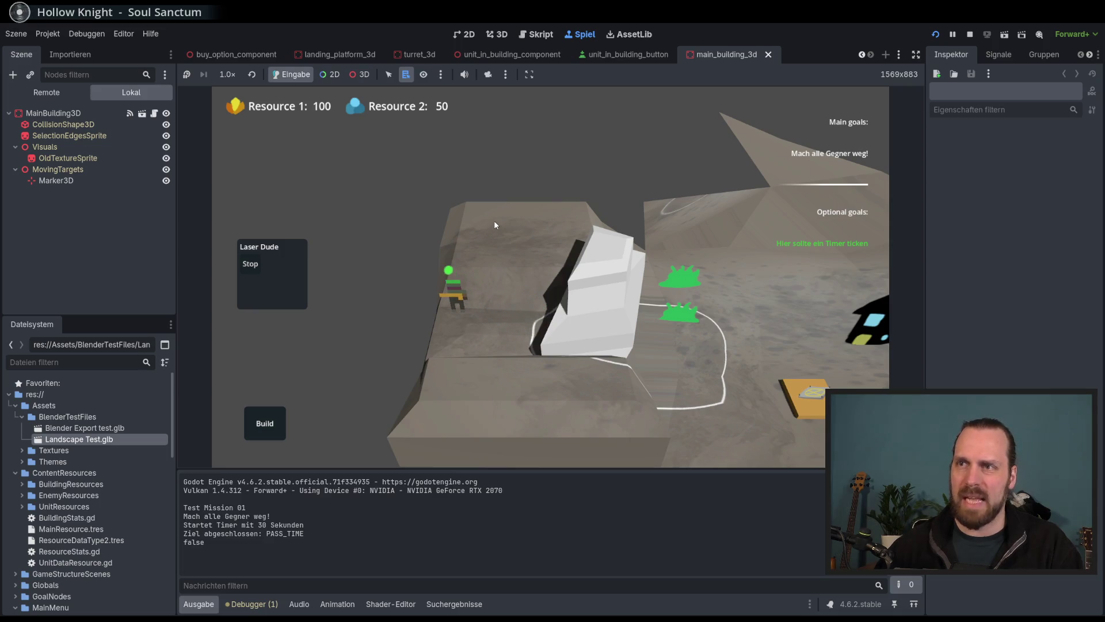
{"action": "key", "text": "s"}
{"action": "key", "text": "d"}
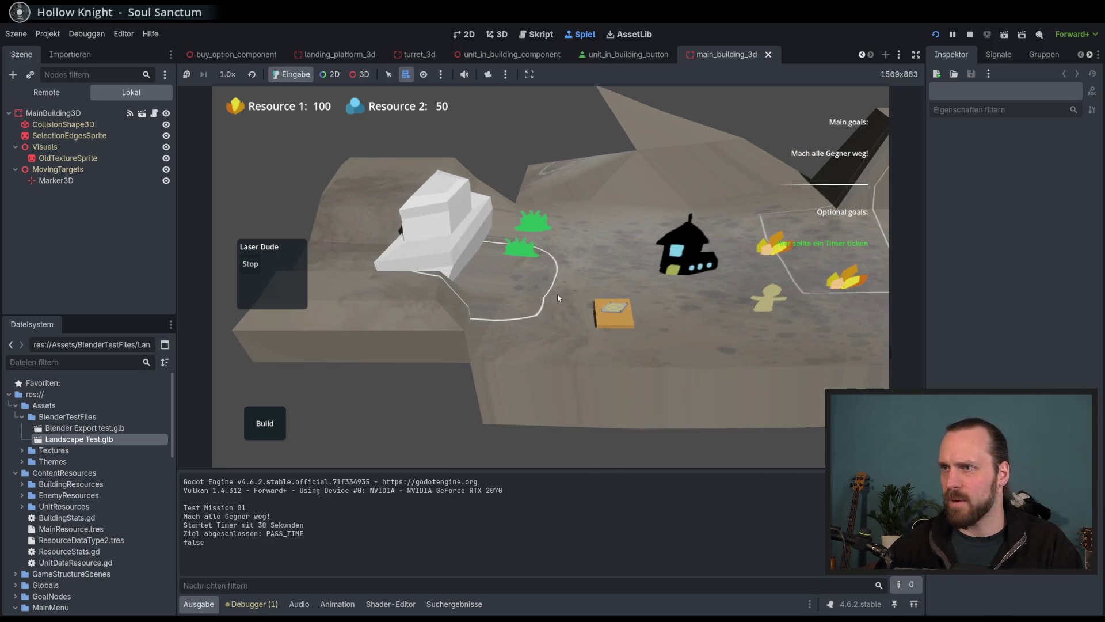
{"action": "key", "text": "d"}
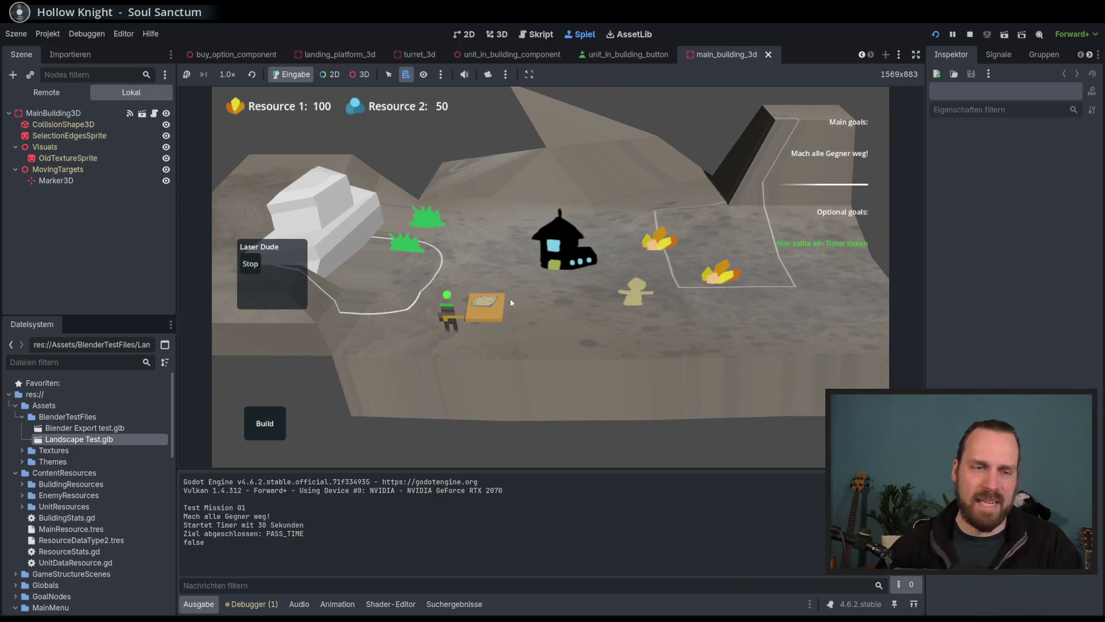
{"action": "key", "text": "d"}
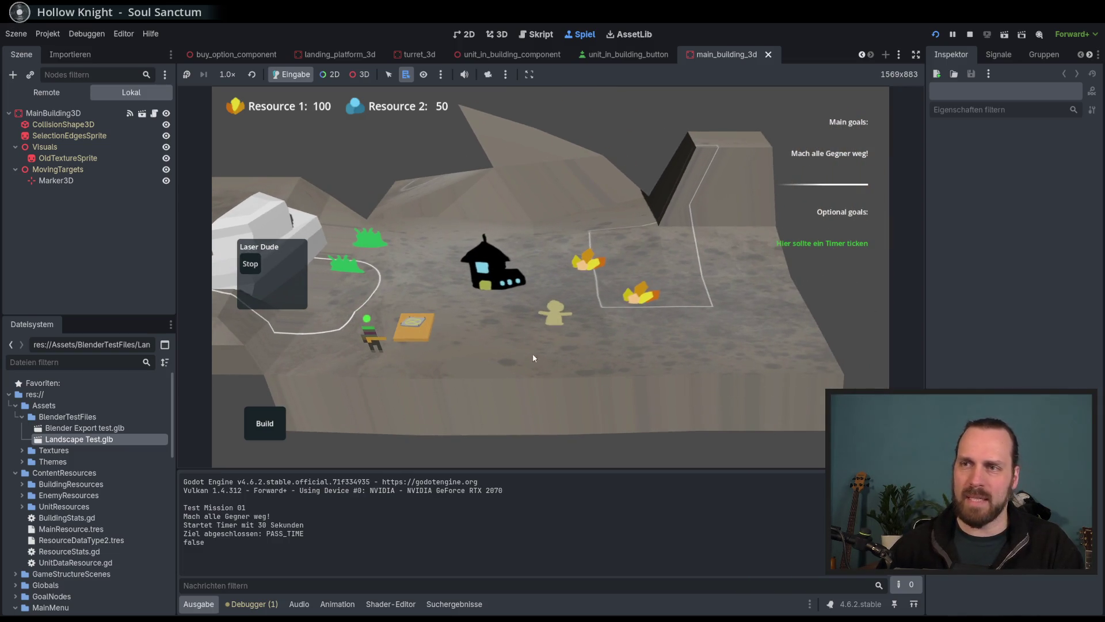
{"action": "scroll", "coordinate": [534, 358], "scroll_direction": "up", "scroll_amount": 3}
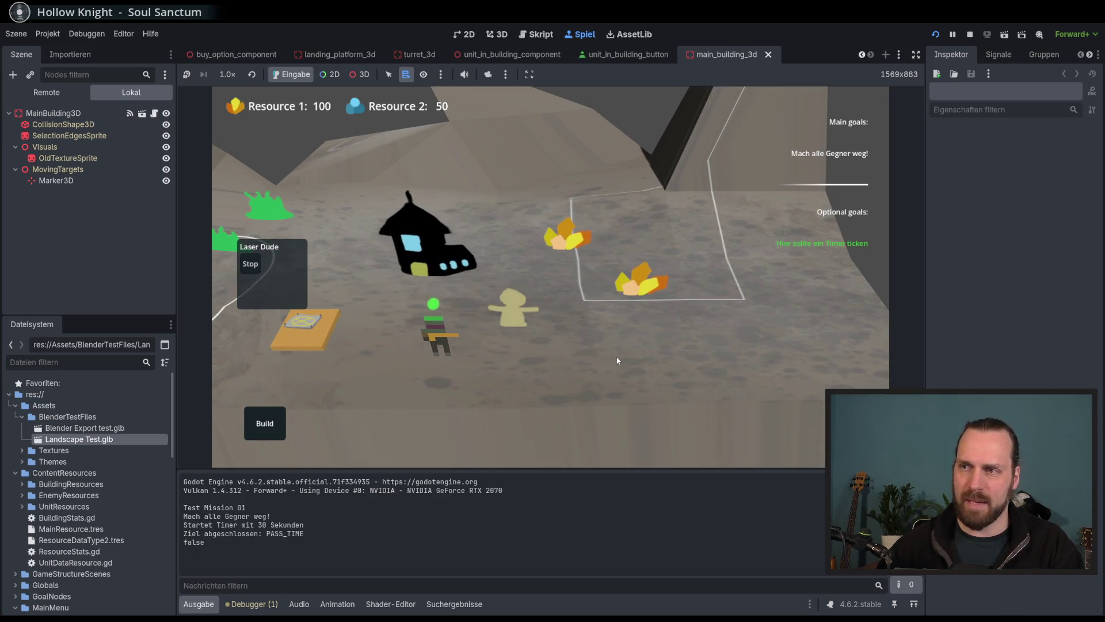
{"action": "key", "text": "d"}
{"action": "key", "text": "a"}
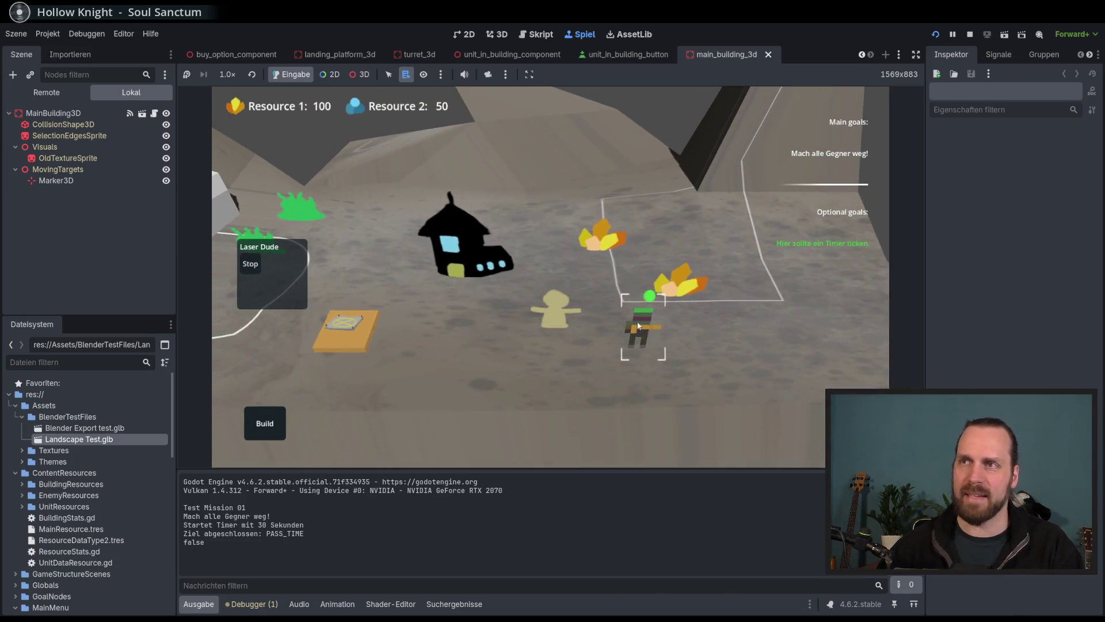
{"action": "scroll", "coordinate": [638, 326], "scroll_direction": "down", "scroll_amount": 3}
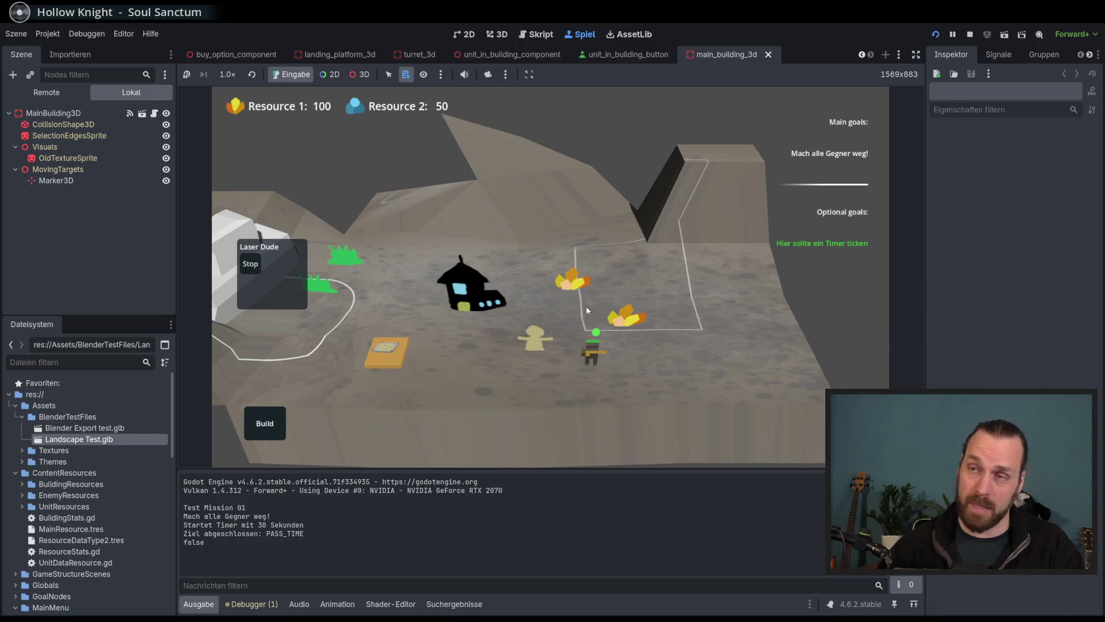
{"action": "key", "text": "d"}
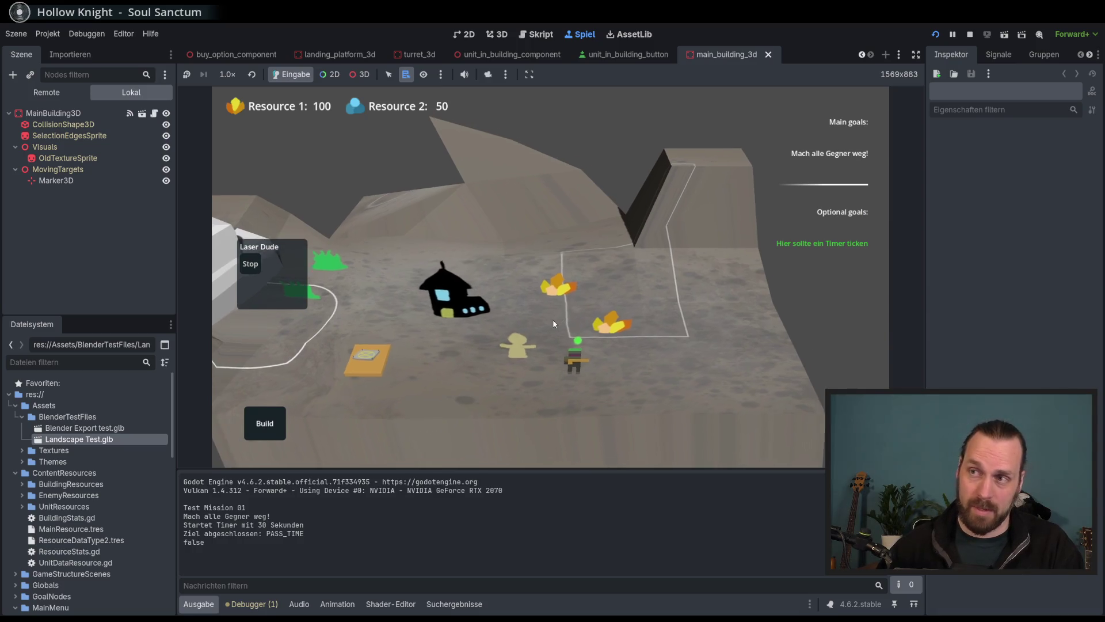
Zoom in and out to watch Laser Dude climb the steep hillside as Resource 1 reaches 102.
{"action": "scroll", "coordinate": [550, 314], "scroll_direction": "up", "scroll_amount": 3}
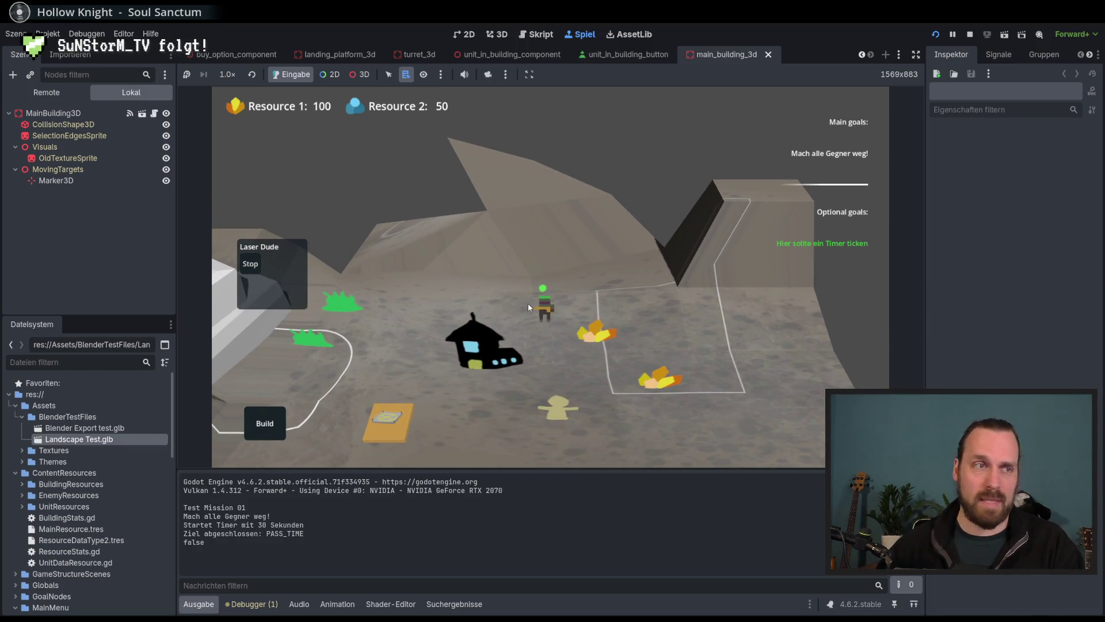
{"action": "scroll", "coordinate": [541, 302], "scroll_direction": "up", "scroll_amount": 3}
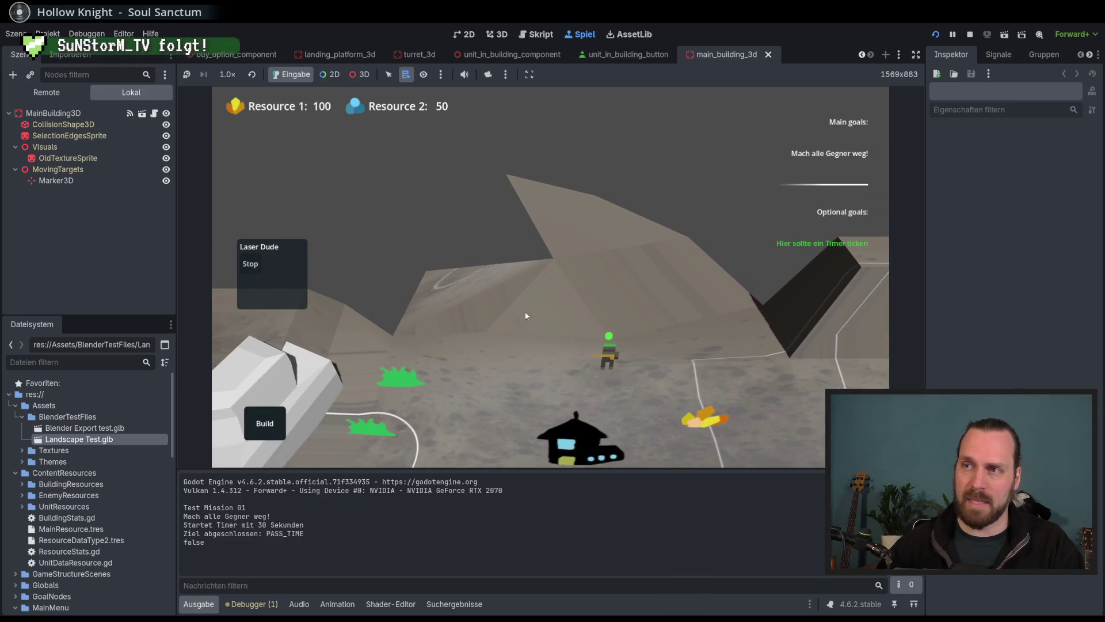
{"action": "scroll", "coordinate": [584, 342], "scroll_direction": "up", "scroll_amount": 2}
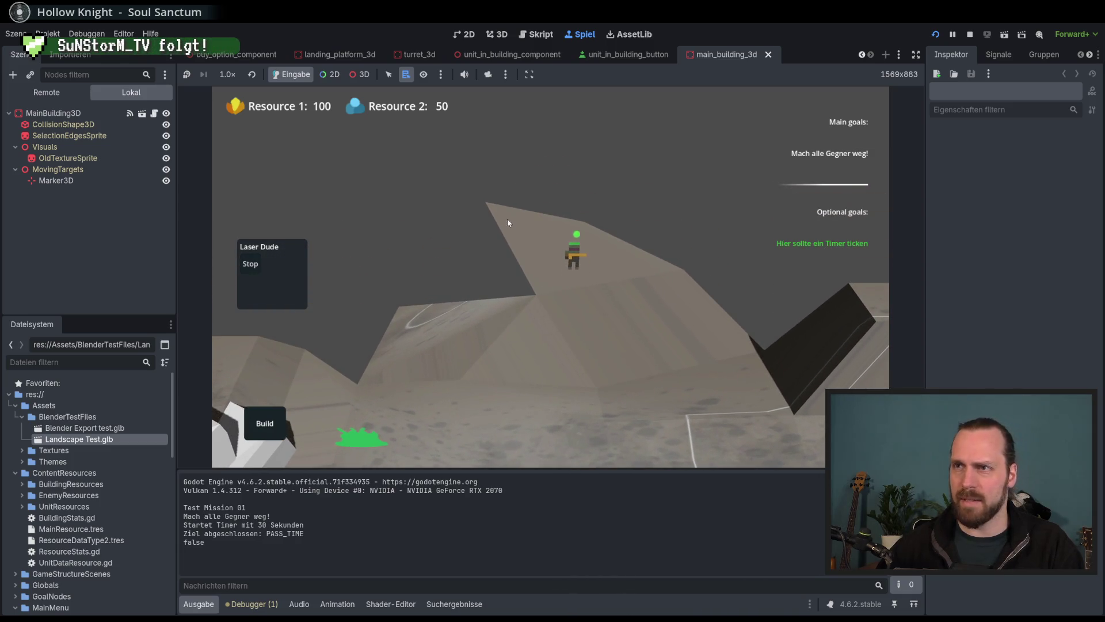
{"action": "scroll", "coordinate": [558, 300], "scroll_direction": "up", "scroll_amount": 2}
{"action": "scroll", "coordinate": [558, 300], "scroll_direction": "up", "scroll_amount": 1}
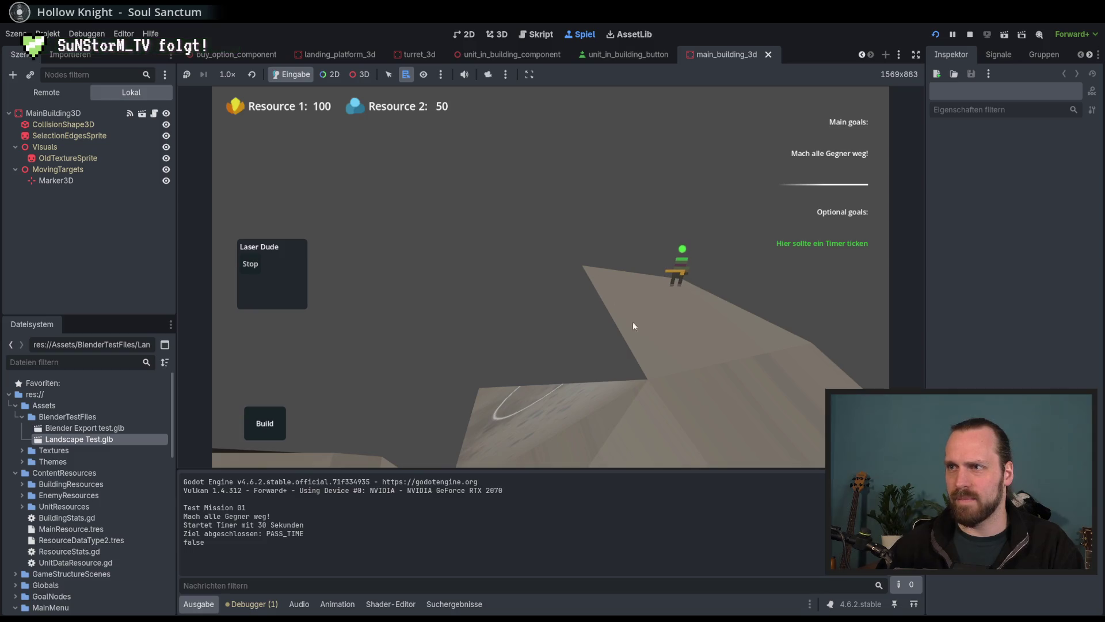
{"action": "scroll", "coordinate": [624, 326], "scroll_direction": "down", "scroll_amount": 5}
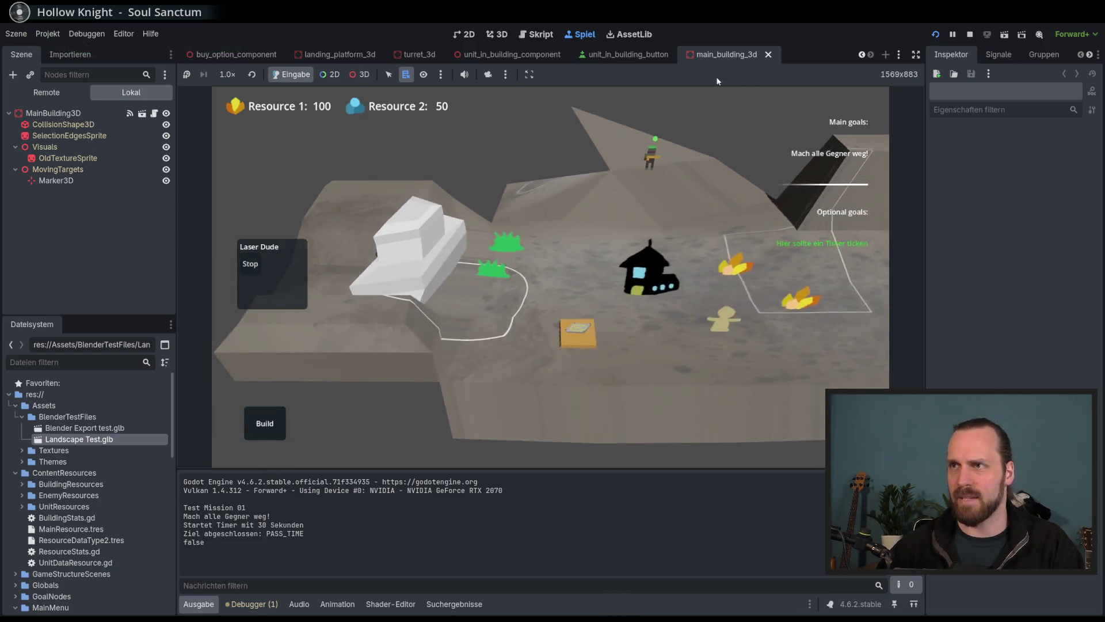
{"action": "scroll", "coordinate": [645, 284], "scroll_direction": "down", "scroll_amount": 1}
{"action": "scroll", "coordinate": [712, 299], "scroll_direction": "up", "scroll_amount": 1}
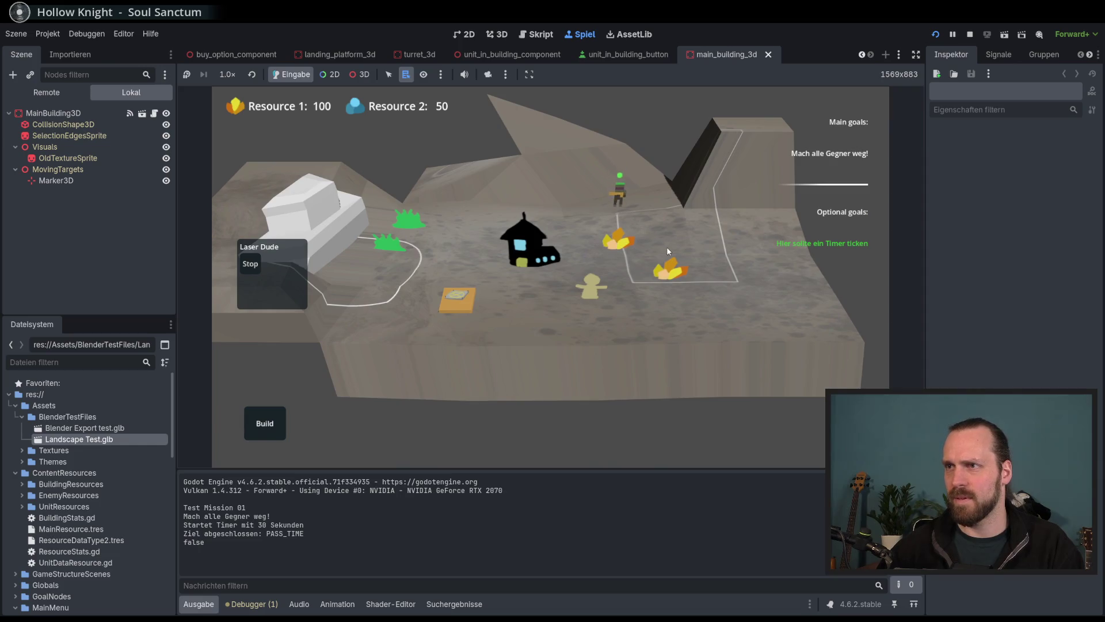
{"action": "scroll", "coordinate": [647, 344], "scroll_direction": "up", "scroll_amount": 2}
{"action": "scroll", "coordinate": [592, 331], "scroll_direction": "up", "scroll_amount": 2}
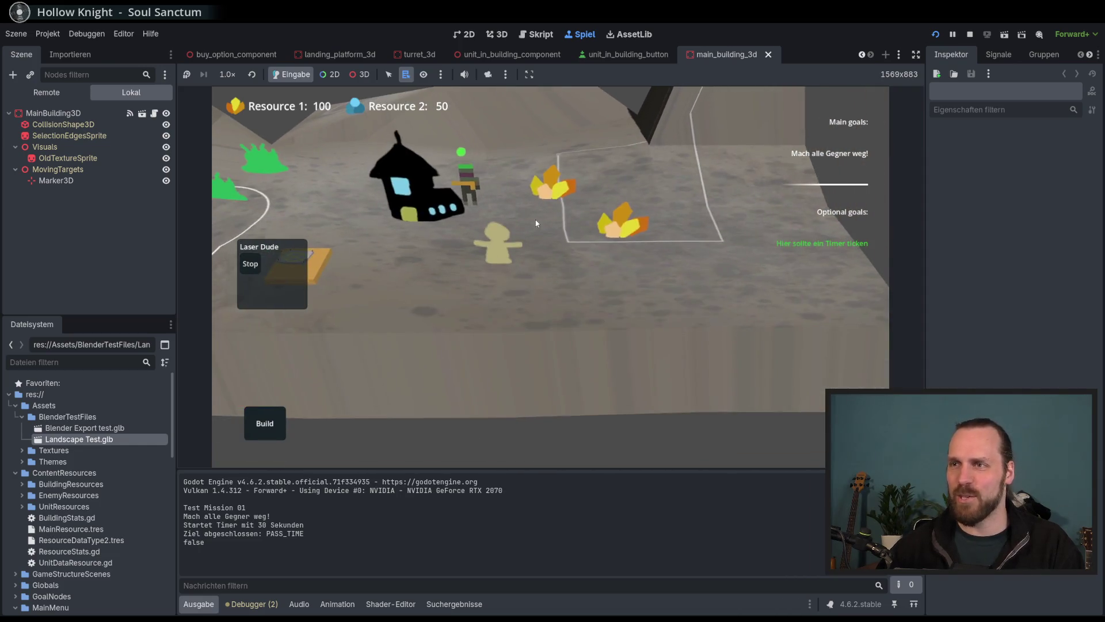
{"action": "scroll", "coordinate": [700, 302], "scroll_direction": "down", "scroll_amount": 3}
{"action": "scroll", "coordinate": [604, 339], "scroll_direction": "up", "scroll_amount": 1}
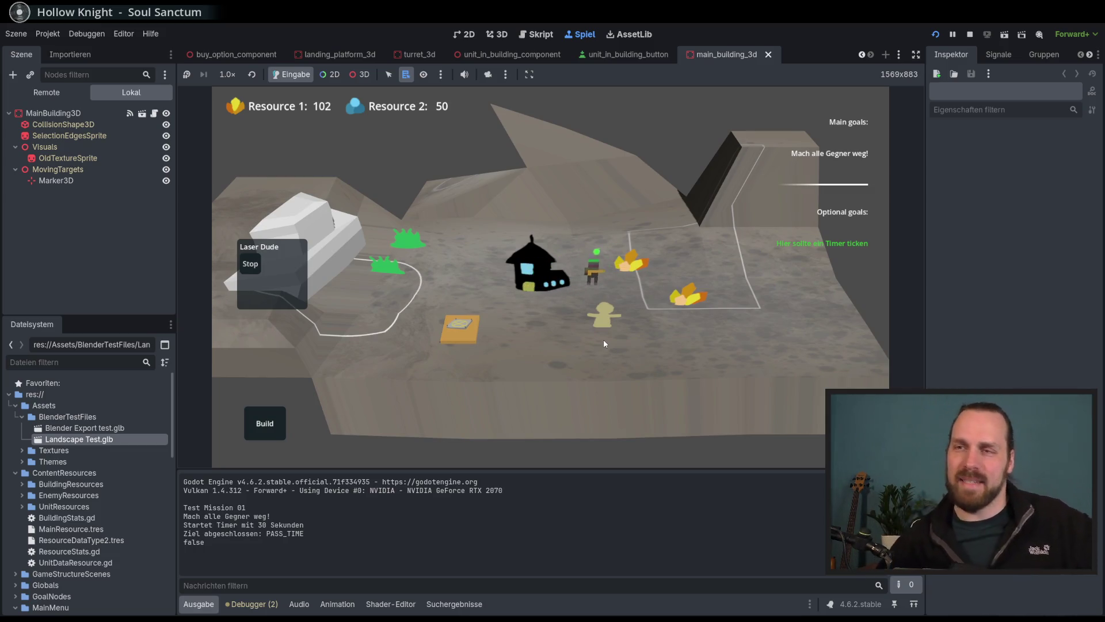
Pan and rotate the game camera around the base, selecting the house and the worker unit.
{"action": "mouse_move", "coordinate": [652, 316]}
{"action": "left_mouse_down"}
{"action": "mouse_move", "coordinate": [536, 361]}
{"action": "mouse_move", "coordinate": [783, 308]}
{"action": "mouse_move", "coordinate": [736, 318]}
{"action": "mouse_move", "coordinate": [590, 390]}
{"action": "left_mouse_up"}
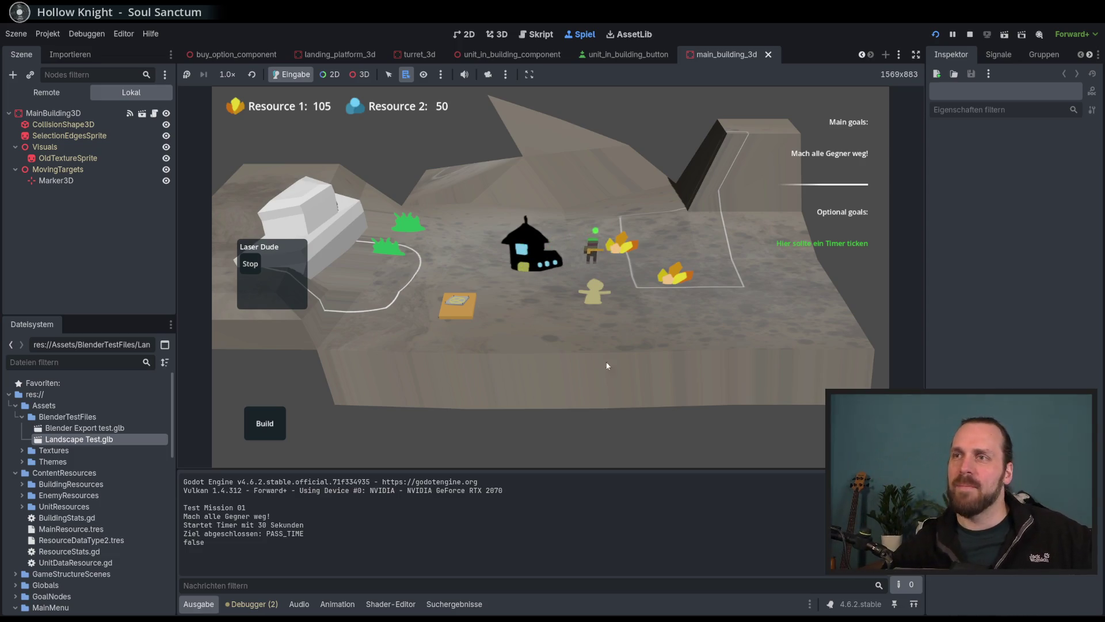
{"action": "left_click_drag", "start_coordinate": [607, 366], "coordinate": [552, 346]}
{"action": "scroll", "coordinate": [416, 259], "scroll_direction": "up", "scroll_amount": 3}
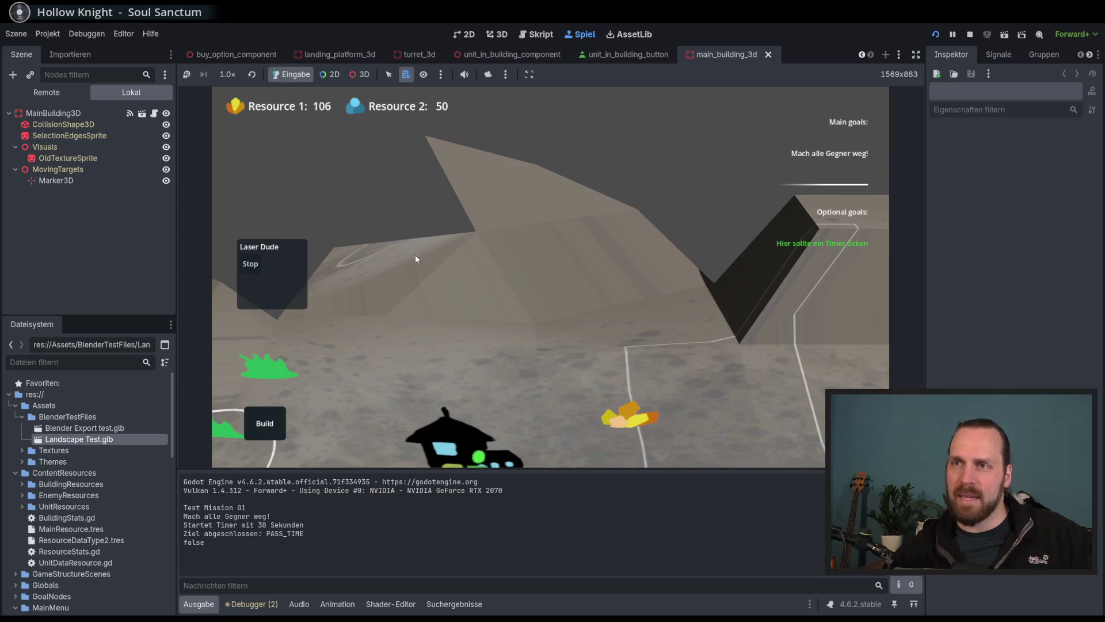
{"action": "scroll", "coordinate": [415, 259], "scroll_direction": "down", "scroll_amount": 4}
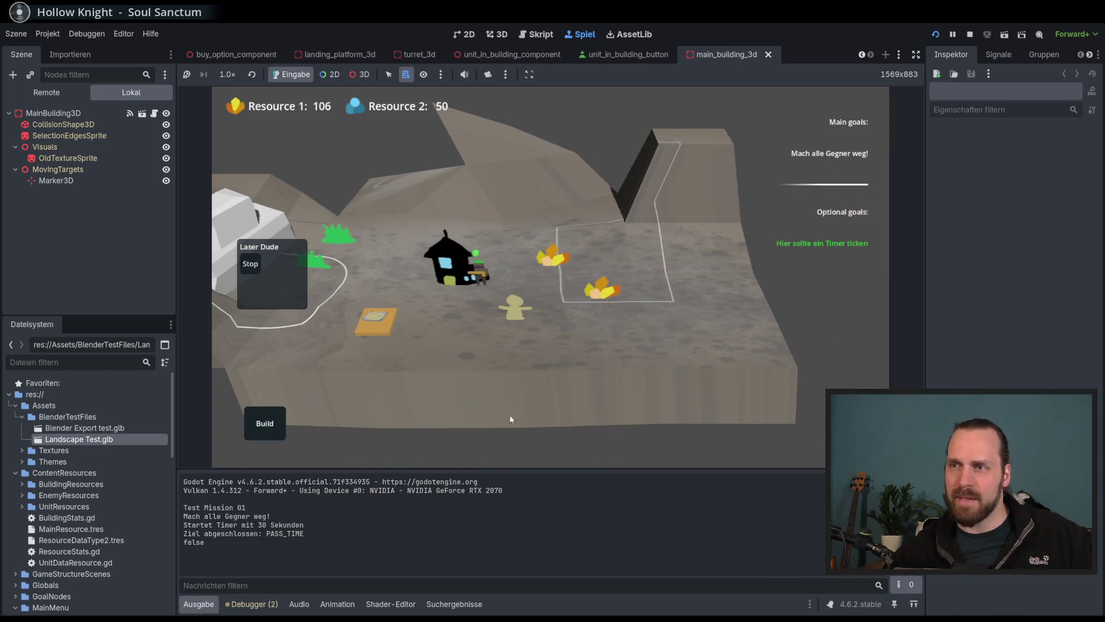
{"action": "mouse_move", "coordinate": [510, 419]}
{"action": "left_mouse_down"}
{"action": "mouse_move", "coordinate": [581, 380]}
{"action": "mouse_move", "coordinate": [480, 393]}
{"action": "left_mouse_up"}
{"action": "left_click", "coordinate": [495, 298]}
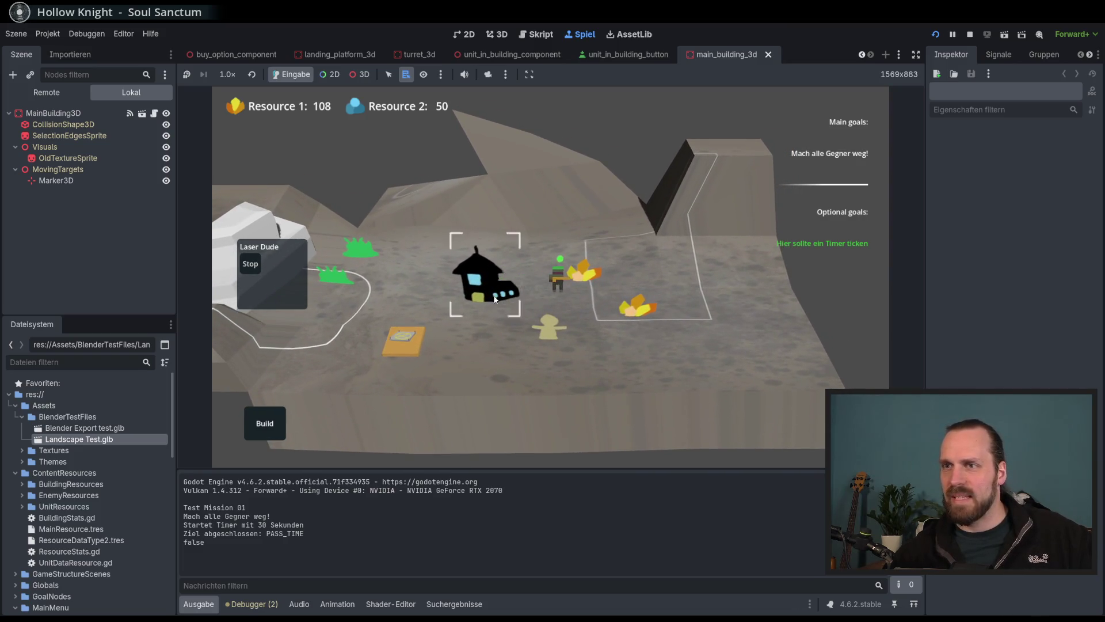
{"action": "mouse_move", "coordinate": [495, 299]}
{"action": "left_mouse_down"}
{"action": "mouse_move", "coordinate": [680, 389]}
{"action": "mouse_move", "coordinate": [645, 334]}
{"action": "mouse_move", "coordinate": [627, 347]}
{"action": "mouse_move", "coordinate": [653, 355]}
{"action": "mouse_move", "coordinate": [727, 340]}
{"action": "mouse_move", "coordinate": [663, 371]}
{"action": "left_mouse_up"}
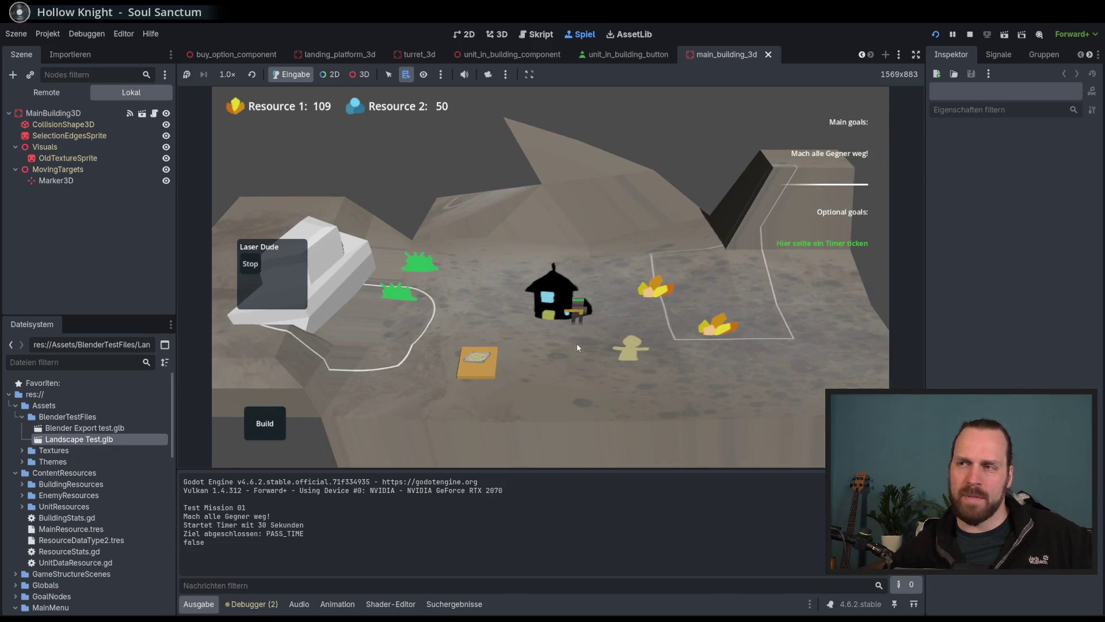
{"action": "left_click", "coordinate": [559, 316]}
{"action": "left_click", "coordinate": [640, 333]}
Pull the camera back over the base and stop the running game with F8.
{"action": "mouse_move", "coordinate": [674, 373]}
{"action": "left_mouse_down"}
{"action": "mouse_move", "coordinate": [666, 351]}
{"action": "mouse_move", "coordinate": [702, 346]}
{"action": "mouse_move", "coordinate": [657, 344]}
{"action": "mouse_move", "coordinate": [674, 385]}
{"action": "mouse_move", "coordinate": [540, 381]}
{"action": "mouse_move", "coordinate": [561, 267]}
{"action": "mouse_move", "coordinate": [665, 322]}
{"action": "left_mouse_up"}
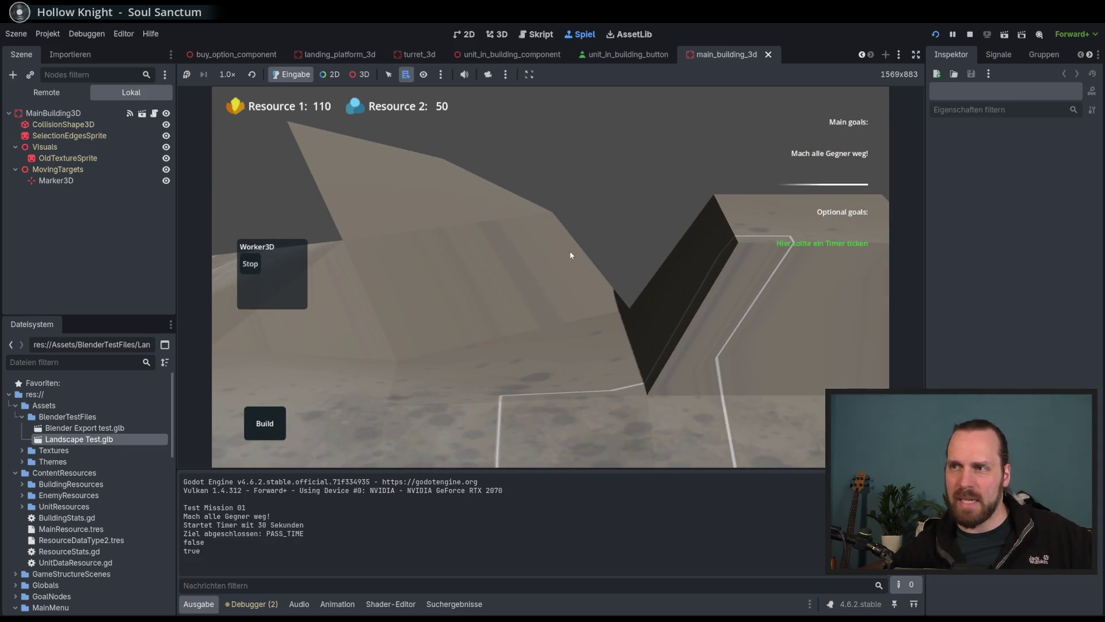
{"action": "mouse_move", "coordinate": [571, 255]}
{"action": "left_mouse_down"}
{"action": "mouse_move", "coordinate": [632, 385]}
{"action": "mouse_move", "coordinate": [640, 222]}
{"action": "mouse_move", "coordinate": [716, 202]}
{"action": "mouse_move", "coordinate": [714, 213]}
{"action": "mouse_move", "coordinate": [755, 206]}
{"action": "mouse_move", "coordinate": [692, 305]}
{"action": "left_mouse_up"}
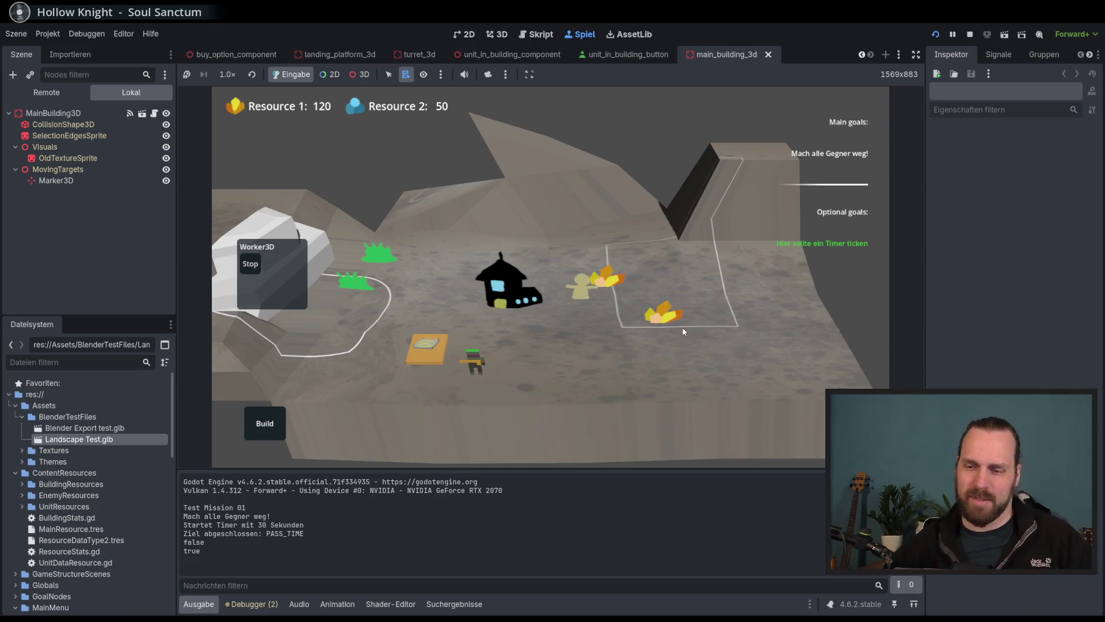
{"action": "key", "text": "F8"}
Save the scene with Ctrl+S and switch to the buy_option_component scene.
{"action": "key", "text": "ctrl+s"}
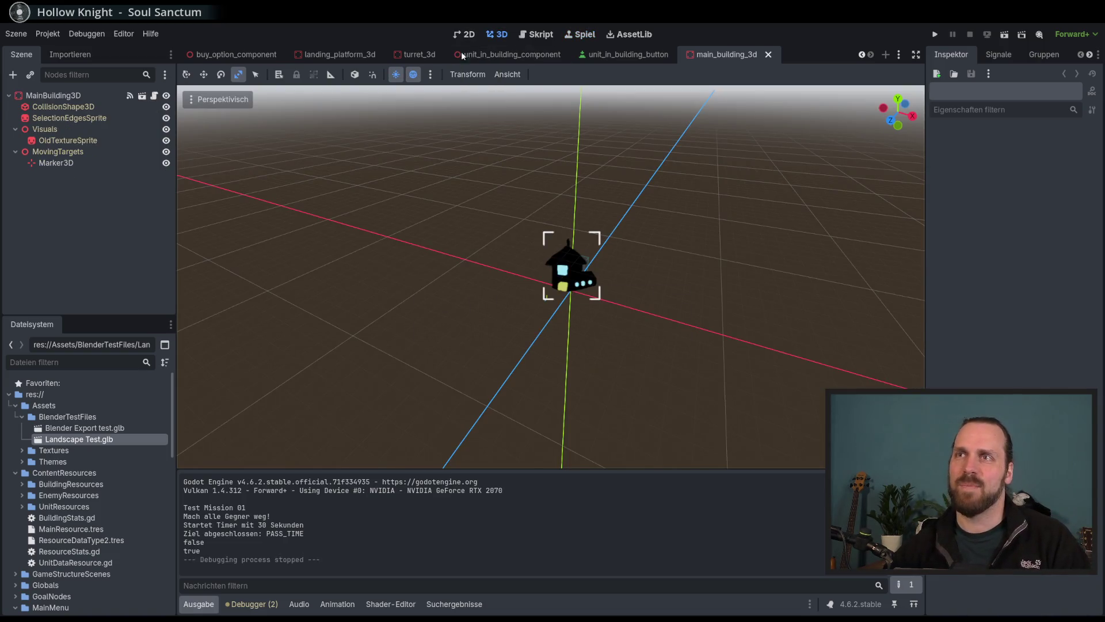
{"action": "left_click", "coordinate": [334, 57]}
{"action": "left_click", "coordinate": [230, 55]}
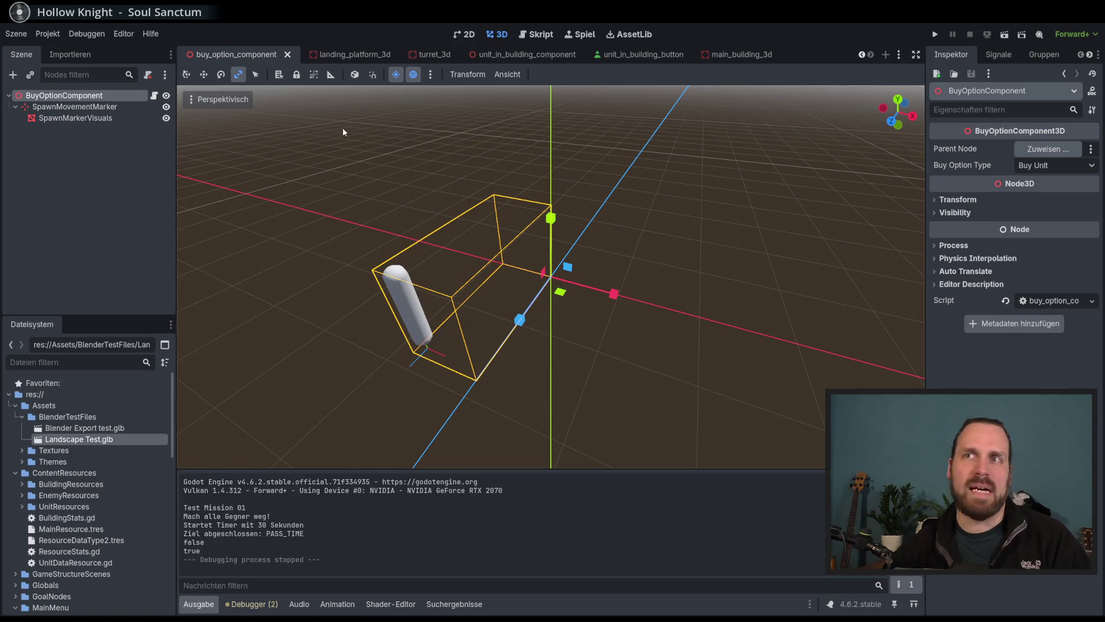
Orbit around the buy option box and run the project with F5.
{"action": "scroll", "coordinate": [375, 244], "scroll_direction": "down", "scroll_amount": 3}
{"action": "scroll", "coordinate": [412, 226], "scroll_direction": "up", "scroll_amount": 4}
{"action": "mouse_move", "coordinate": [444, 234]}
{"action": "left_mouse_down"}
{"action": "mouse_move", "coordinate": [457, 218]}
{"action": "mouse_move", "coordinate": [465, 232]}
{"action": "left_mouse_up"}
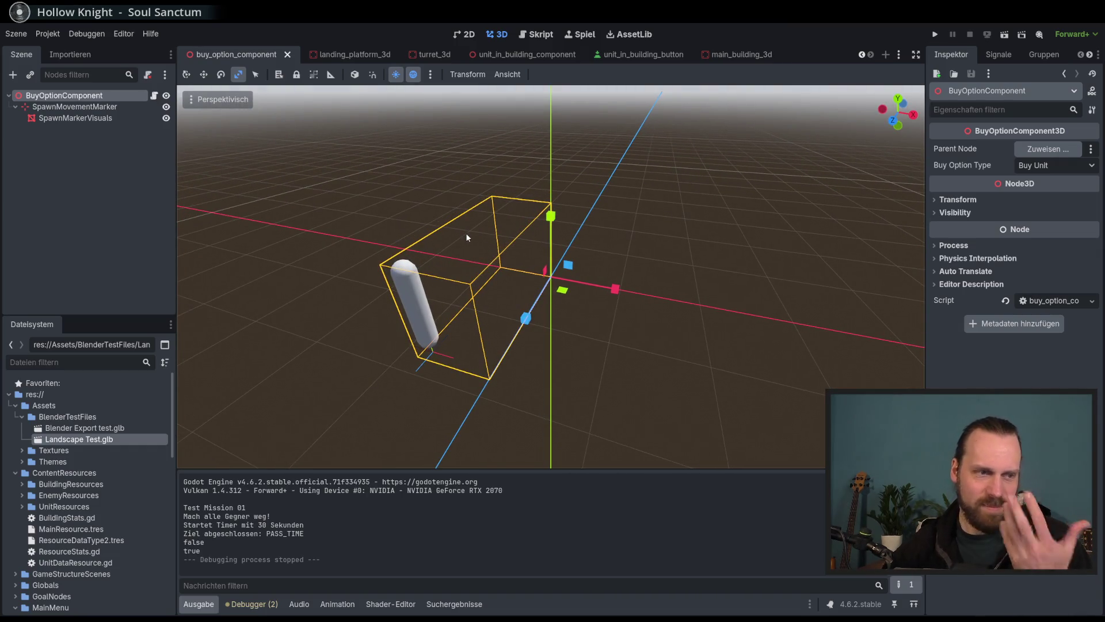
{"action": "left_click_drag", "start_coordinate": [465, 239], "coordinate": [474, 236]}
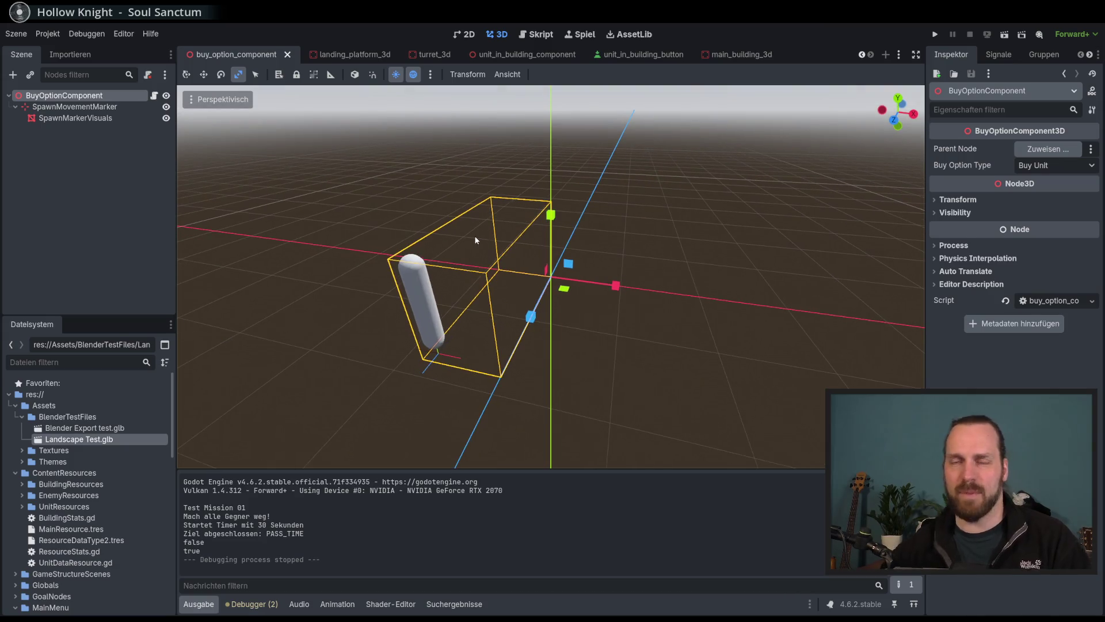
{"action": "key", "text": "F5"}
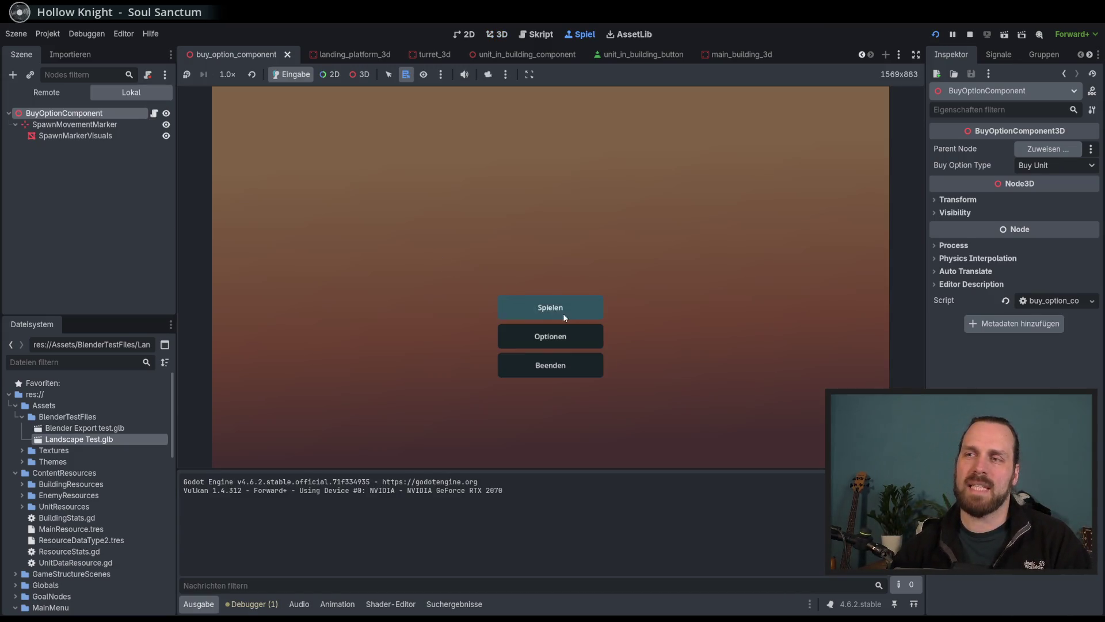
Start Test Mission 01 and select the worker and the Laser Dude soldier.
{"action": "left_click", "coordinate": [541, 311]}
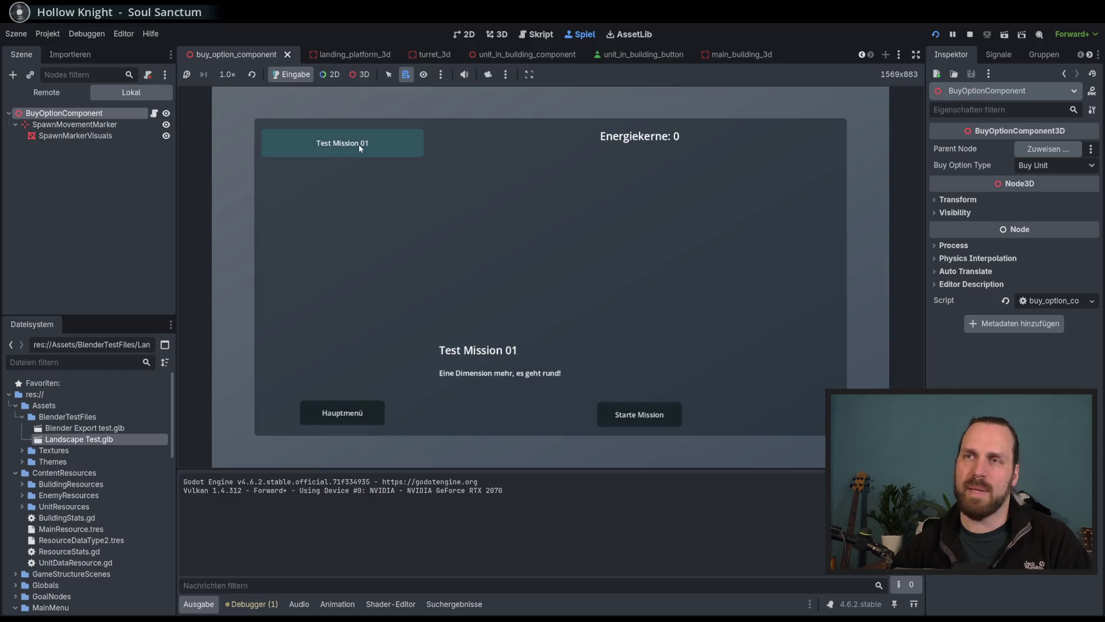
{"action": "left_click", "coordinate": [638, 415]}
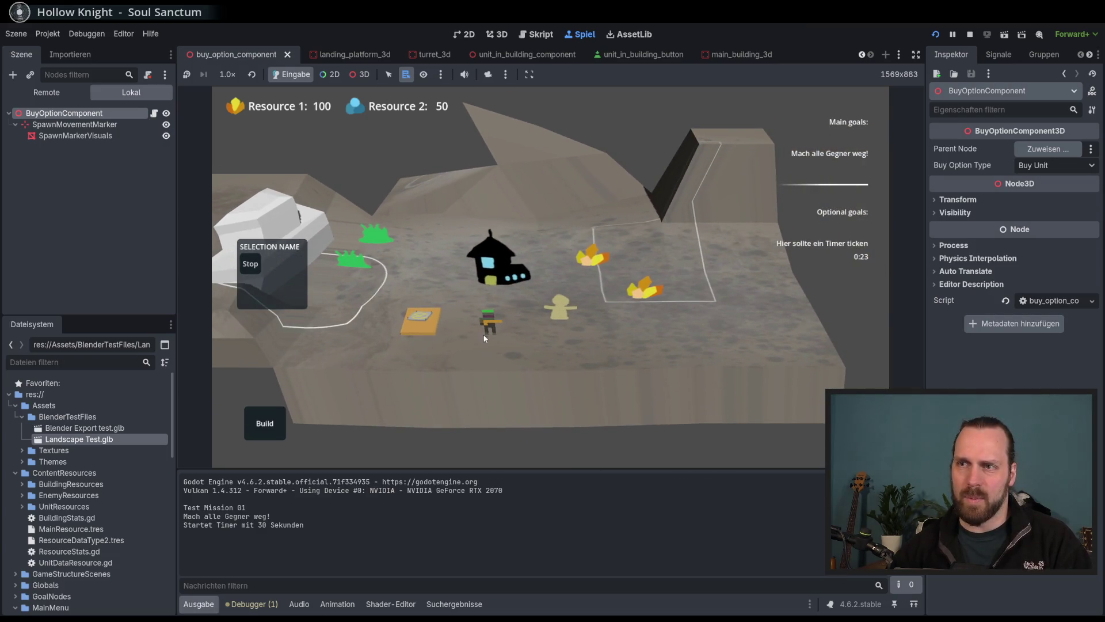
{"action": "left_click", "coordinate": [560, 305]}
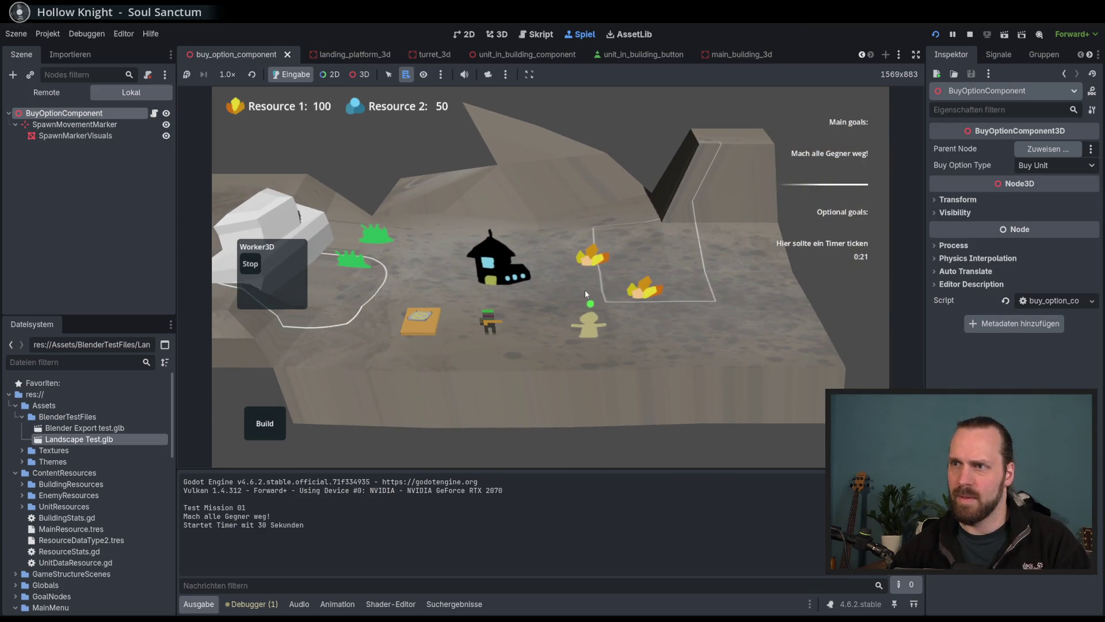
{"action": "left_click", "coordinate": [489, 323]}
{"action": "scroll", "coordinate": [321, 419], "scroll_direction": "up", "scroll_amount": 2}
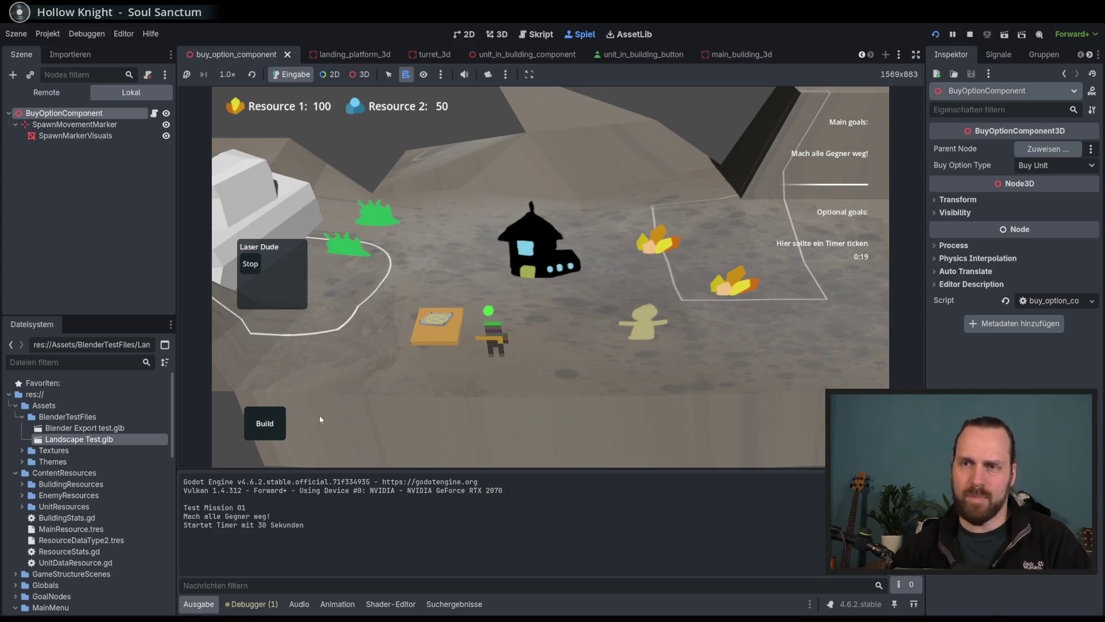
Build a Laser Turret on the ground near the map edge and pick another turret.
{"action": "left_click", "coordinate": [265, 423]}
{"action": "left_click", "coordinate": [281, 394]}
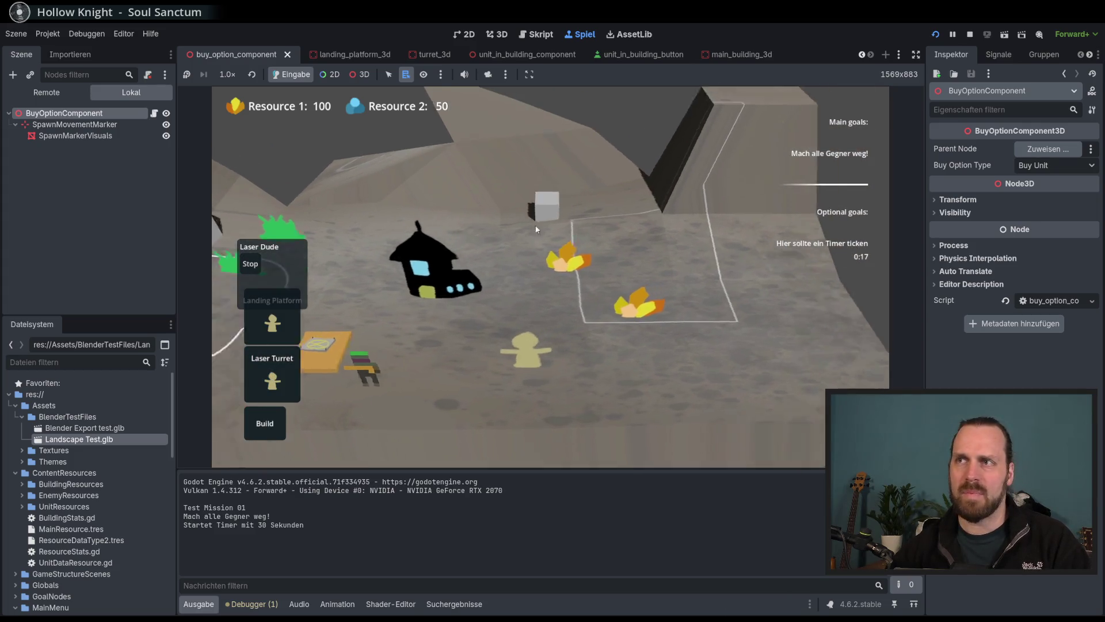
{"action": "key", "text": "d"}
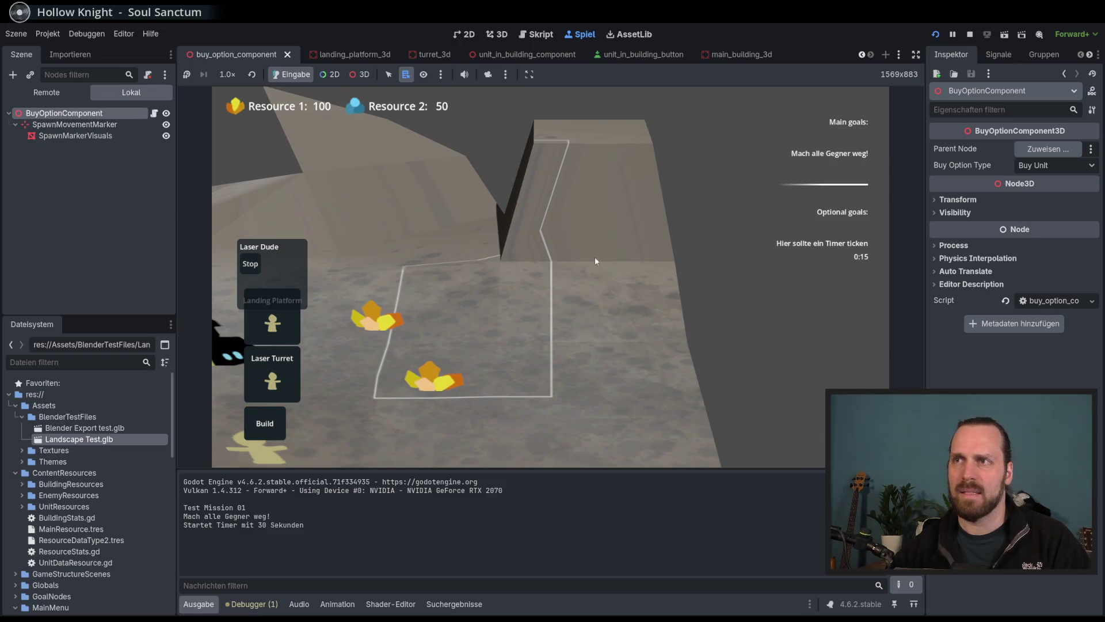
{"action": "scroll", "coordinate": [630, 229], "scroll_direction": "down", "scroll_amount": 3}
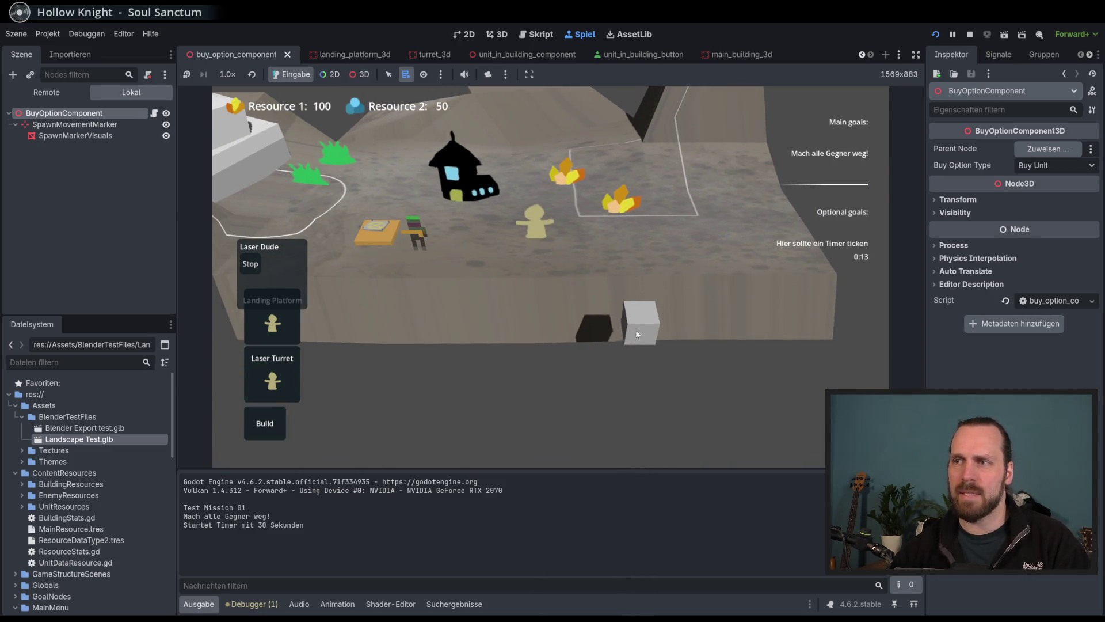
{"action": "left_click", "coordinate": [637, 334]}
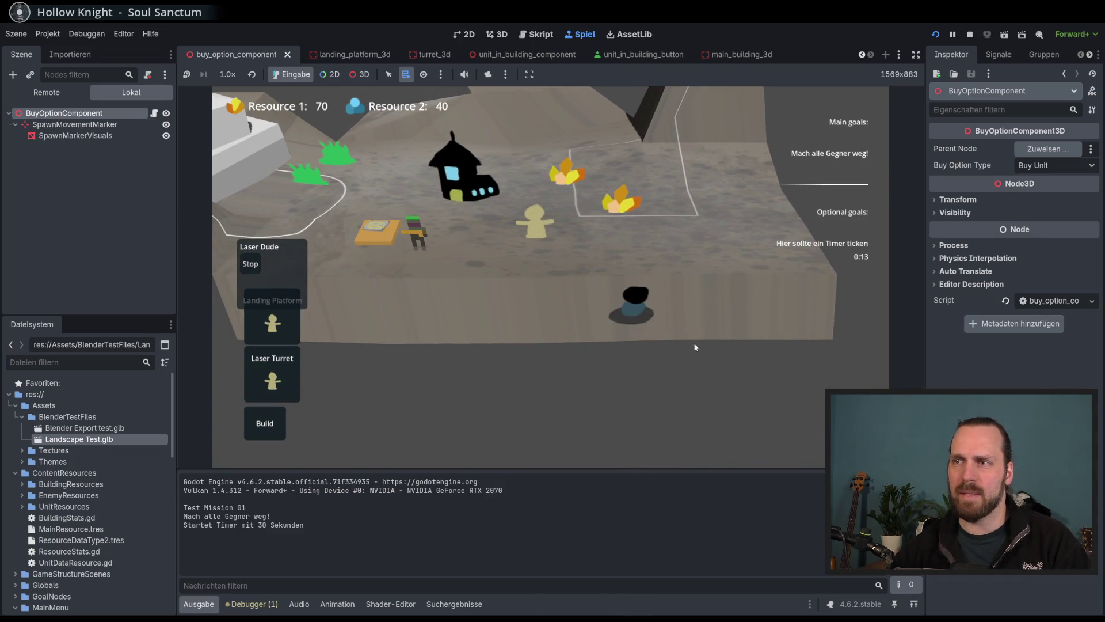
{"action": "left_click", "coordinate": [280, 384]}
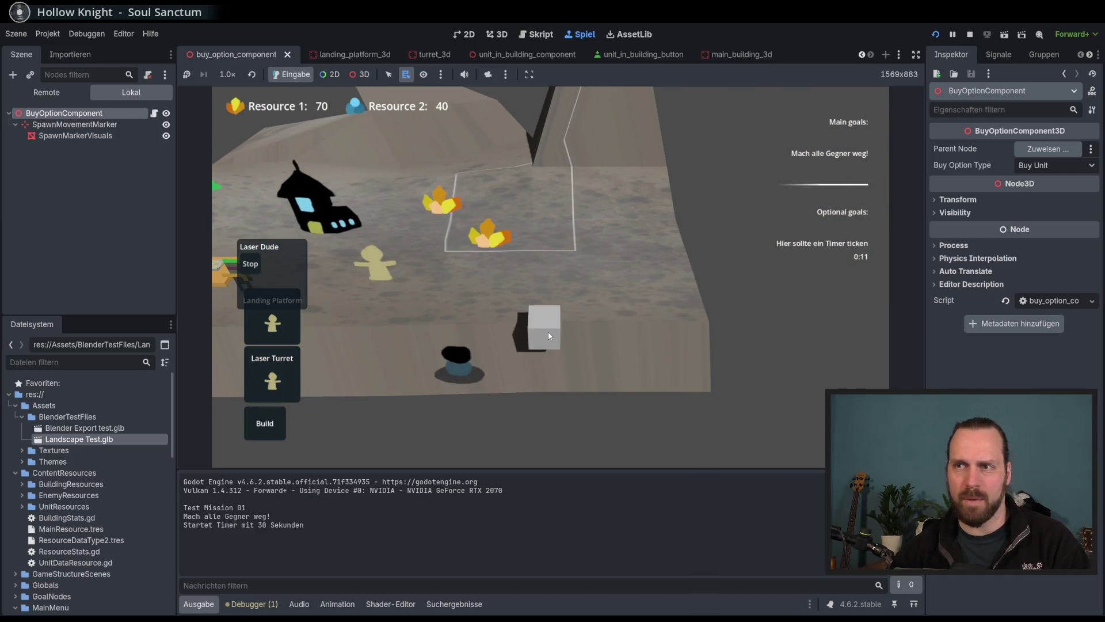
Pan the camera with WASD between the white building and house, then stop with F8.
{"action": "key", "text": "w"}
{"action": "key", "text": "a"}
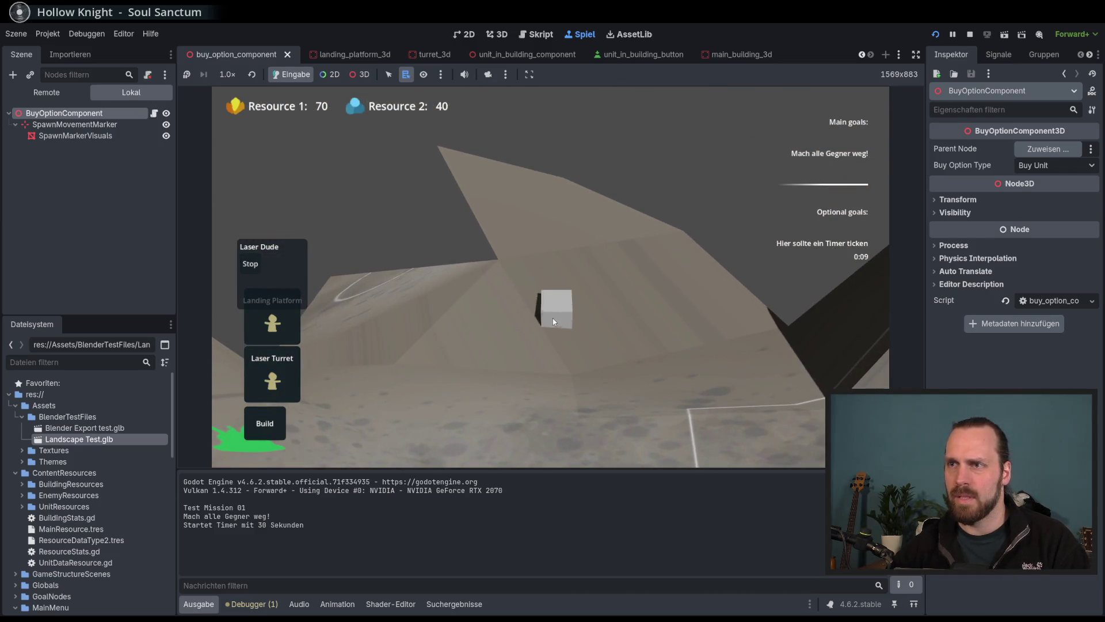
{"action": "key", "text": "a"}
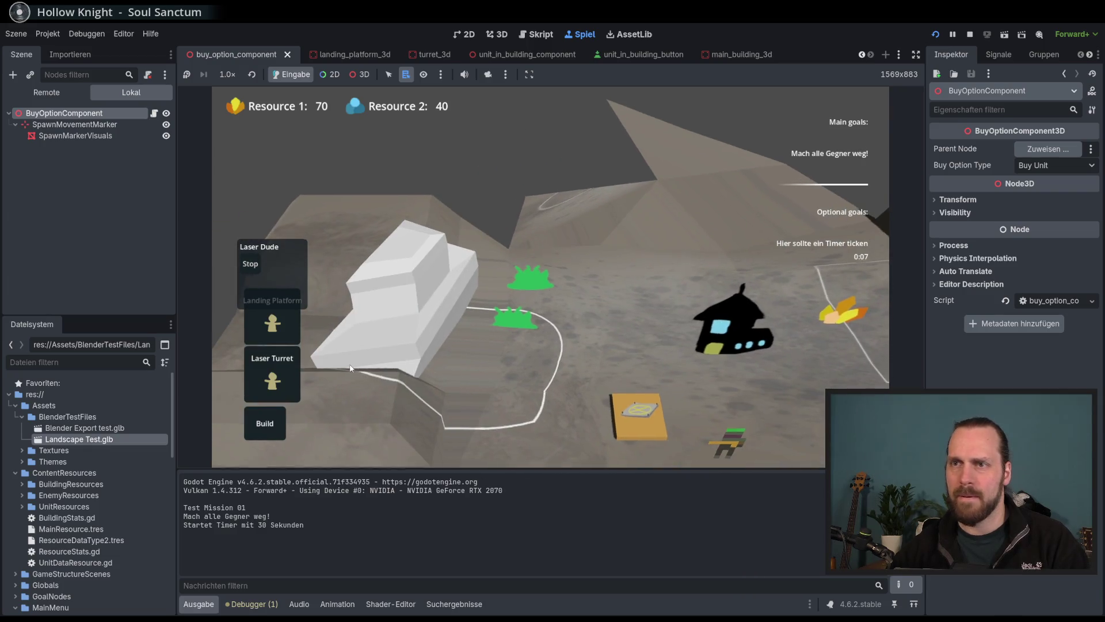
{"action": "key", "text": "a"}
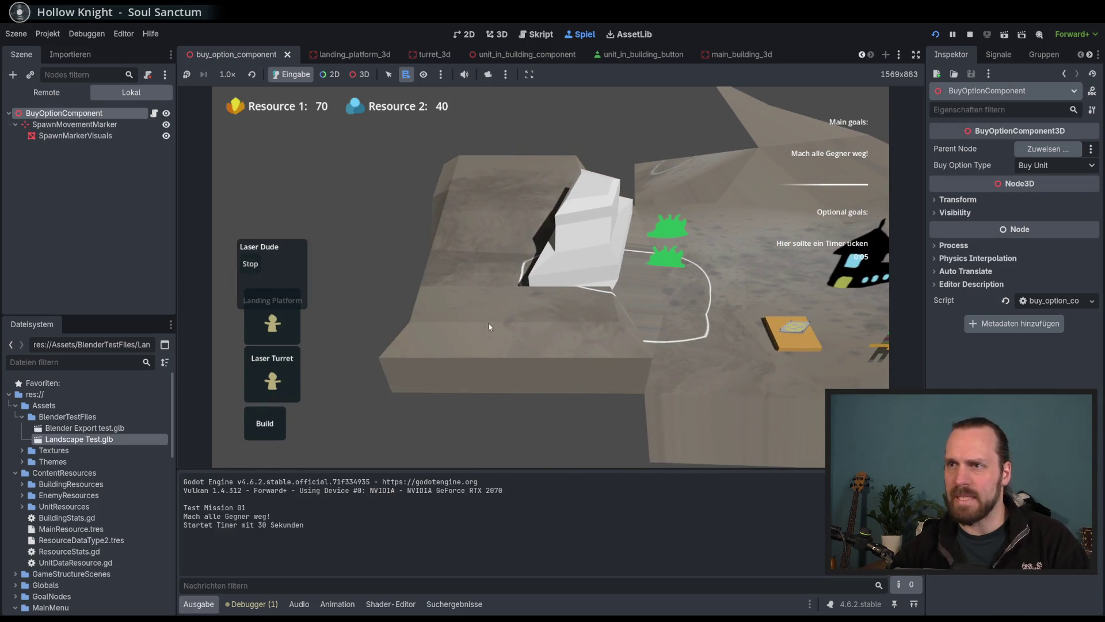
{"action": "key", "text": "d"}
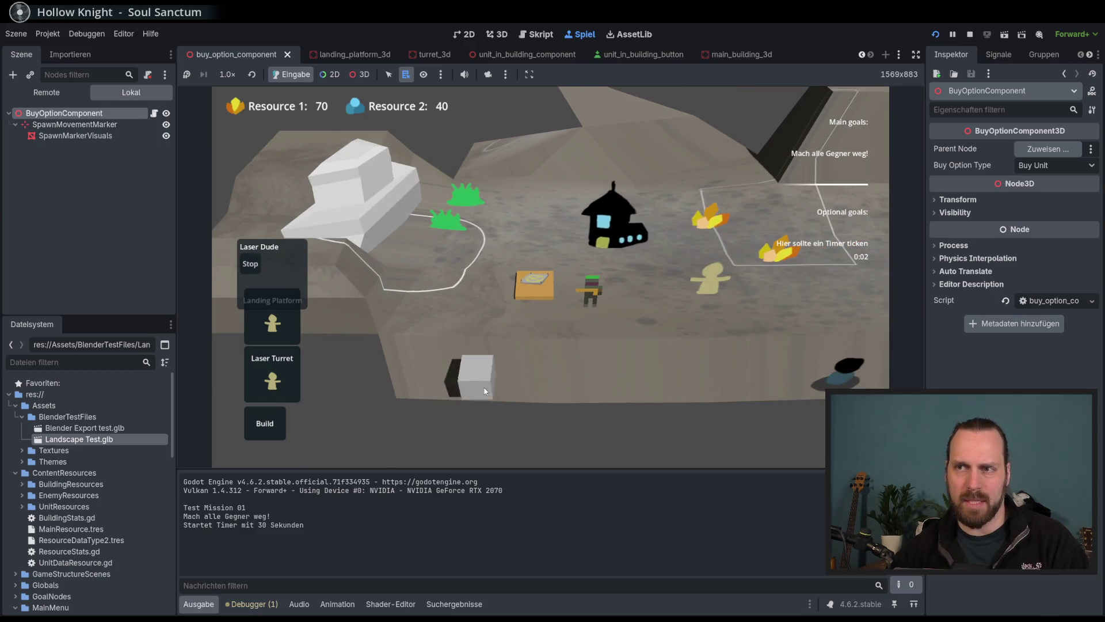
{"action": "key", "text": "d"}
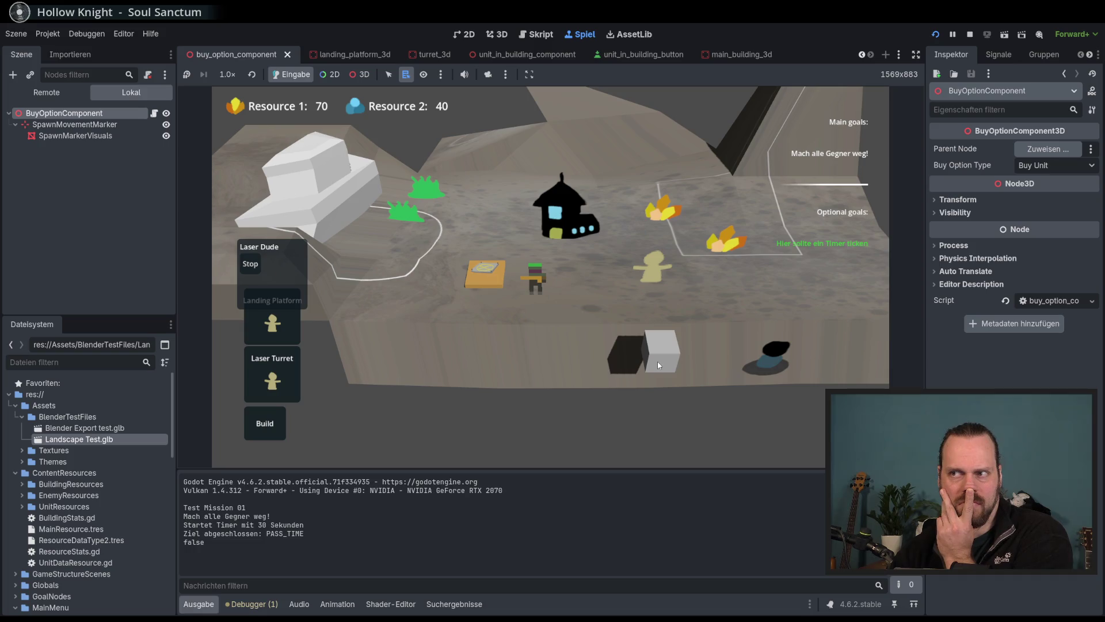
{"action": "key", "text": "F8"}
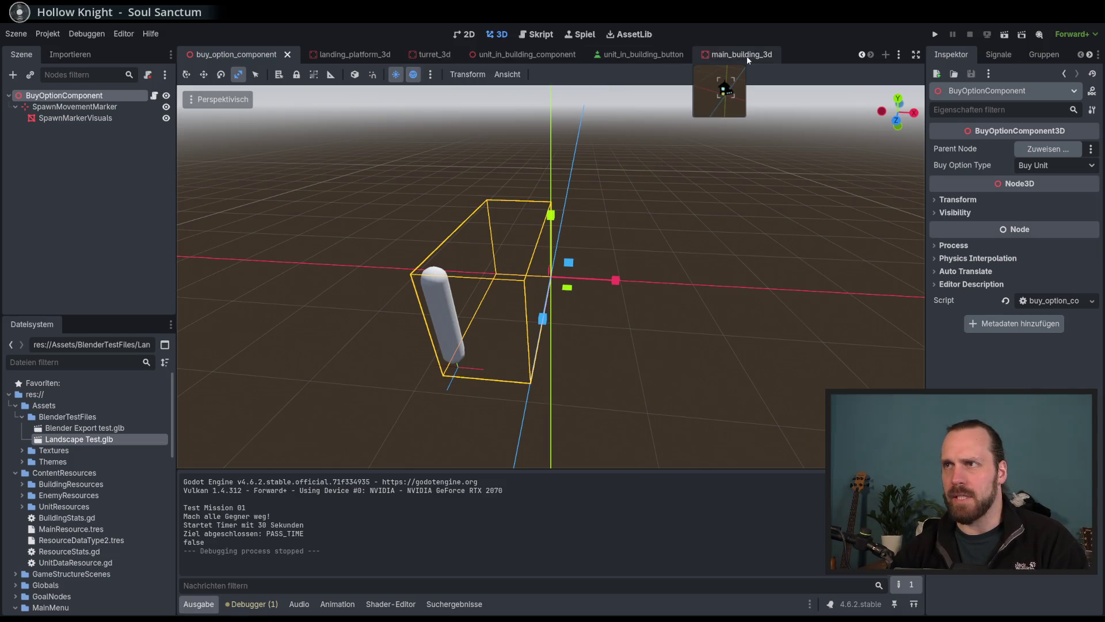
{"action": "left_click", "coordinate": [900, 56]}
{"action": "left_click", "coordinate": [933, 87]}
{"action": "scroll", "coordinate": [637, 175], "scroll_direction": "down", "scroll_amount": 1}
{"action": "scroll", "coordinate": [690, 156], "scroll_direction": "up", "scroll_amount": 3}
{"action": "left_click", "coordinate": [899, 54]}
{"action": "left_click", "coordinate": [919, 88]}
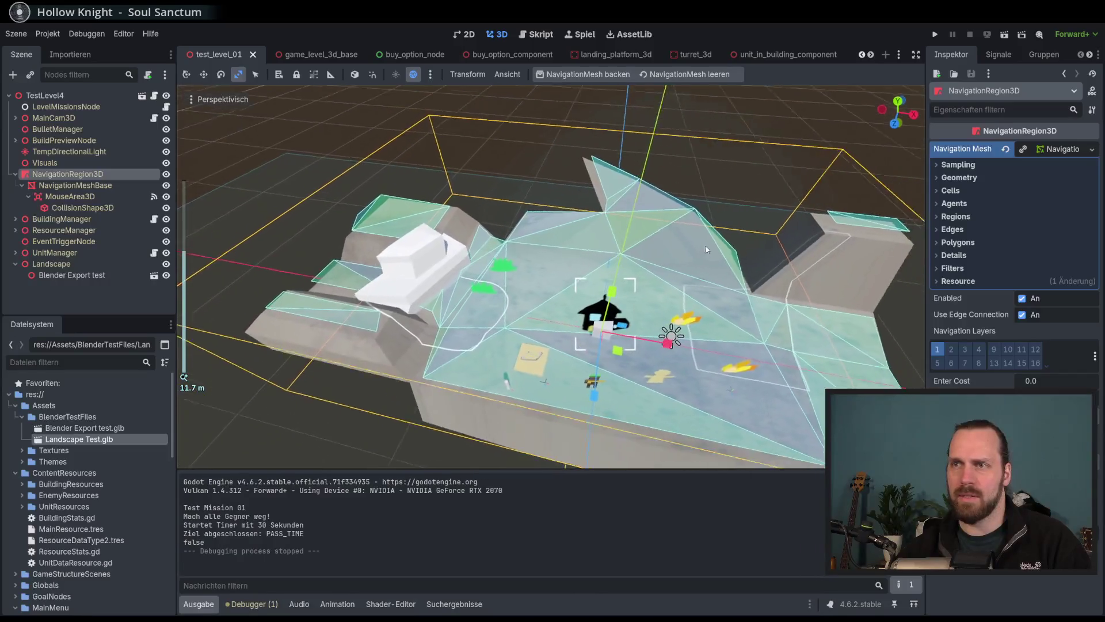
{"action": "scroll", "coordinate": [711, 252], "scroll_direction": "up", "scroll_amount": 1}
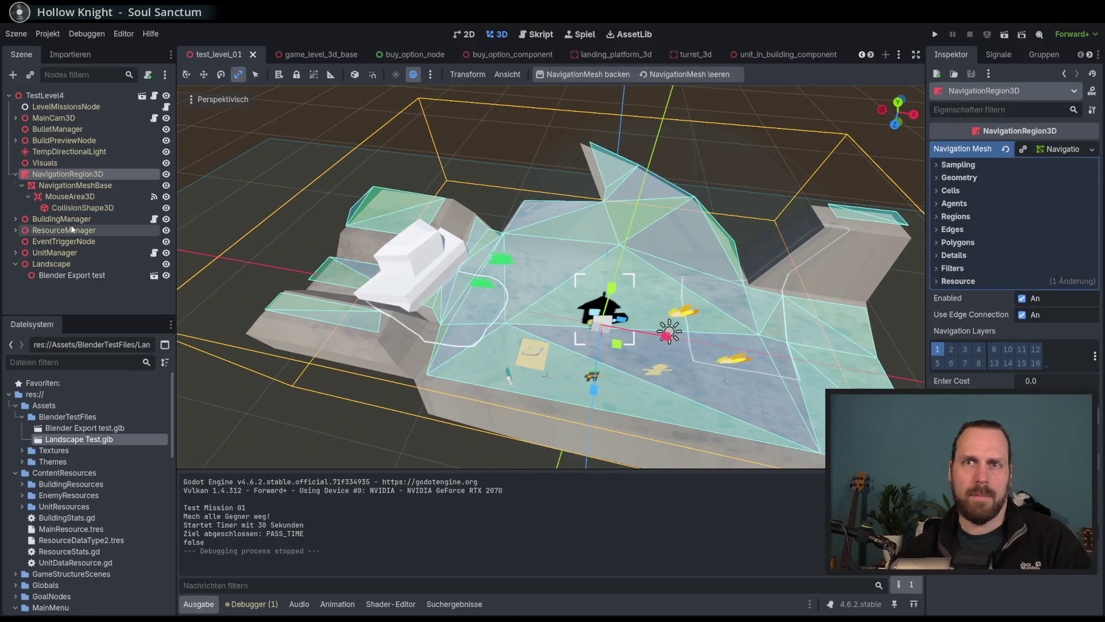
{"action": "left_click", "coordinate": [82, 208]}
{"action": "scroll", "coordinate": [447, 248], "scroll_direction": "down", "scroll_amount": 3}
{"action": "mouse_move", "coordinate": [450, 264]}
{"action": "left_mouse_down"}
{"action": "mouse_move", "coordinate": [506, 461]}
{"action": "mouse_move", "coordinate": [537, 469]}
{"action": "mouse_move", "coordinate": [547, 458]}
{"action": "left_mouse_up"}
{"action": "left_click", "coordinate": [79, 185]}
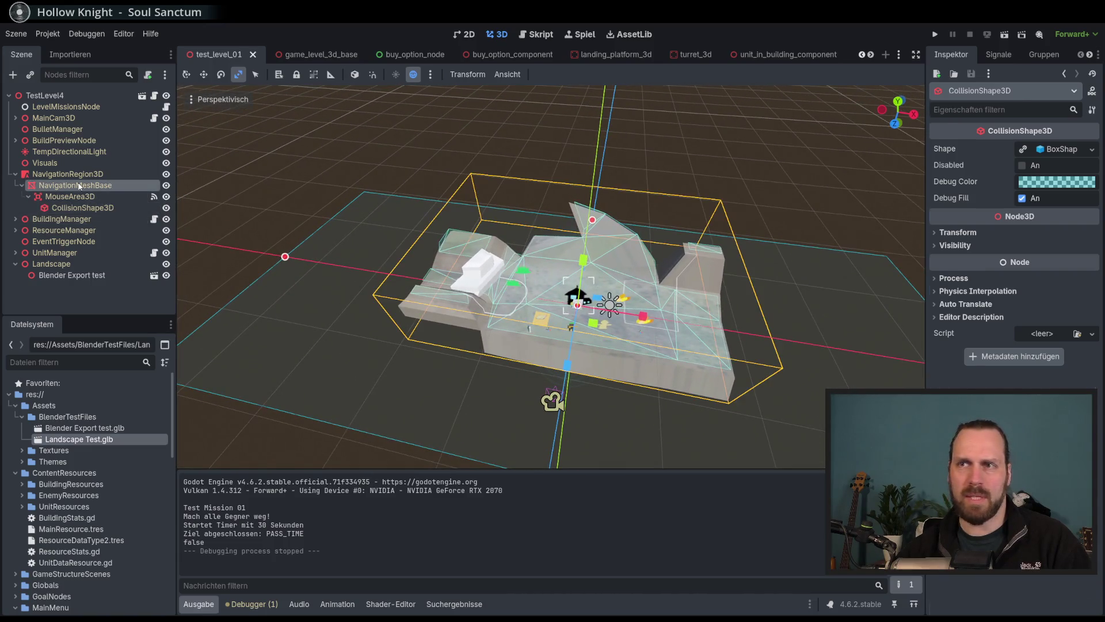
{"action": "double_click", "coordinate": [87, 186]}
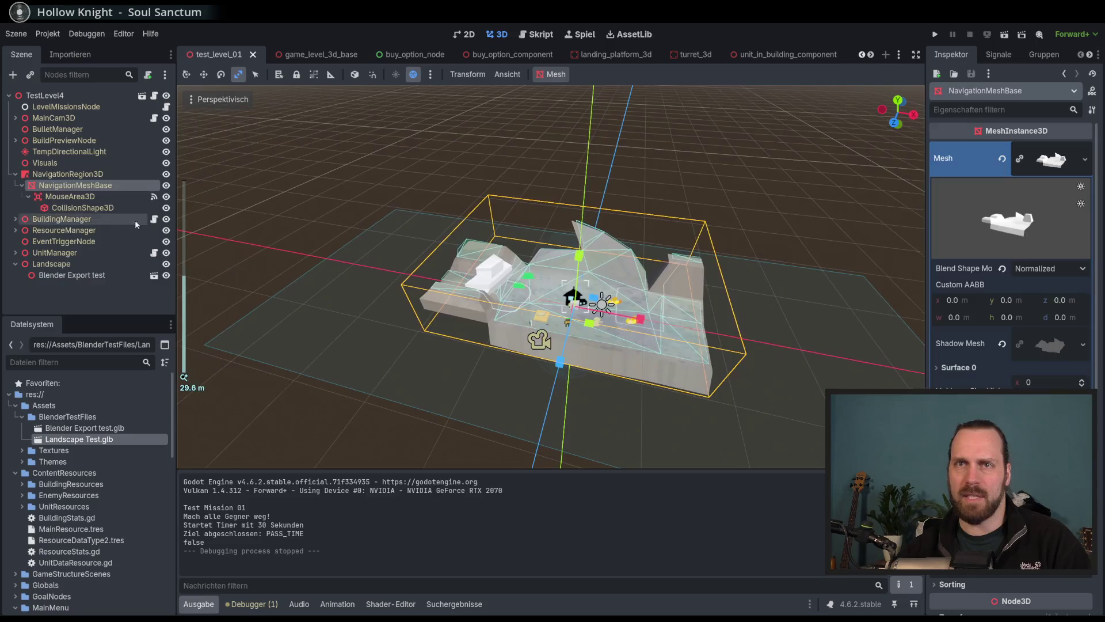
{"action": "left_click", "coordinate": [88, 209]}
{"action": "mouse_move", "coordinate": [806, 336]}
{"action": "left_mouse_down"}
{"action": "mouse_move", "coordinate": [731, 276]}
{"action": "mouse_move", "coordinate": [810, 402]}
{"action": "left_mouse_up"}
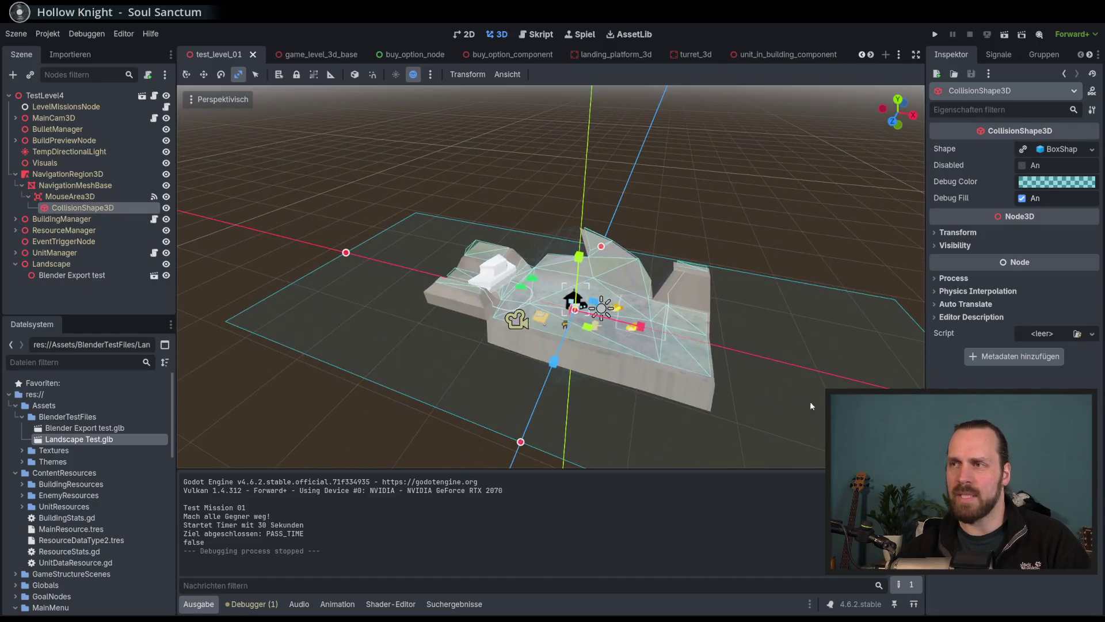
{"action": "mouse_move", "coordinate": [781, 317]}
{"action": "left_mouse_down"}
{"action": "mouse_move", "coordinate": [766, 308]}
{"action": "mouse_move", "coordinate": [799, 361]}
{"action": "left_mouse_up"}
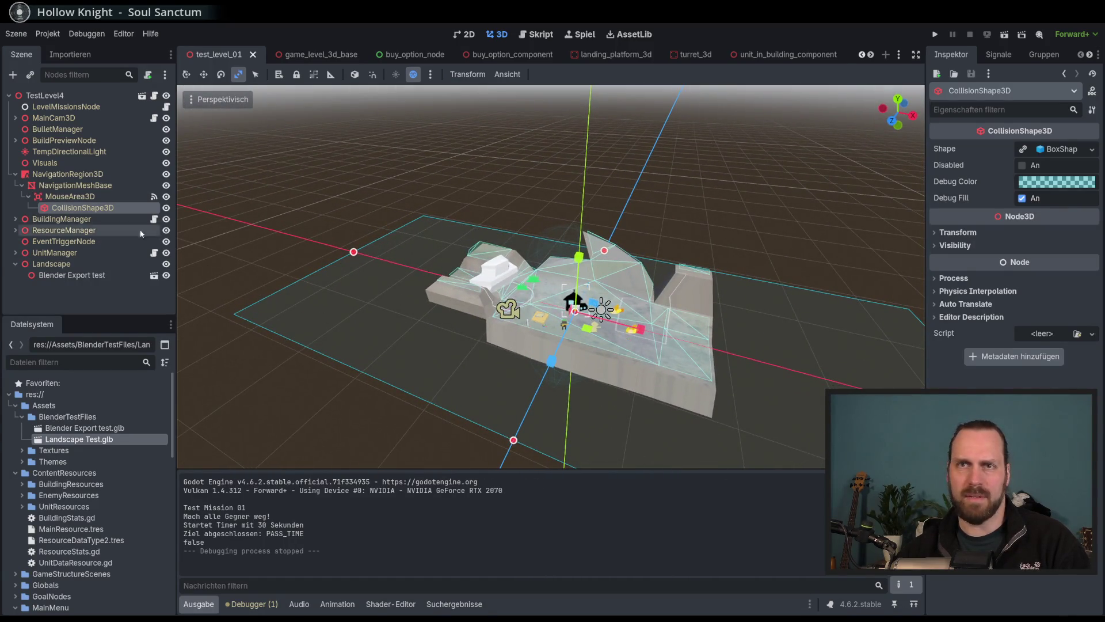
{"action": "left_click", "coordinate": [71, 185]}
{"action": "left_click", "coordinate": [72, 196]}
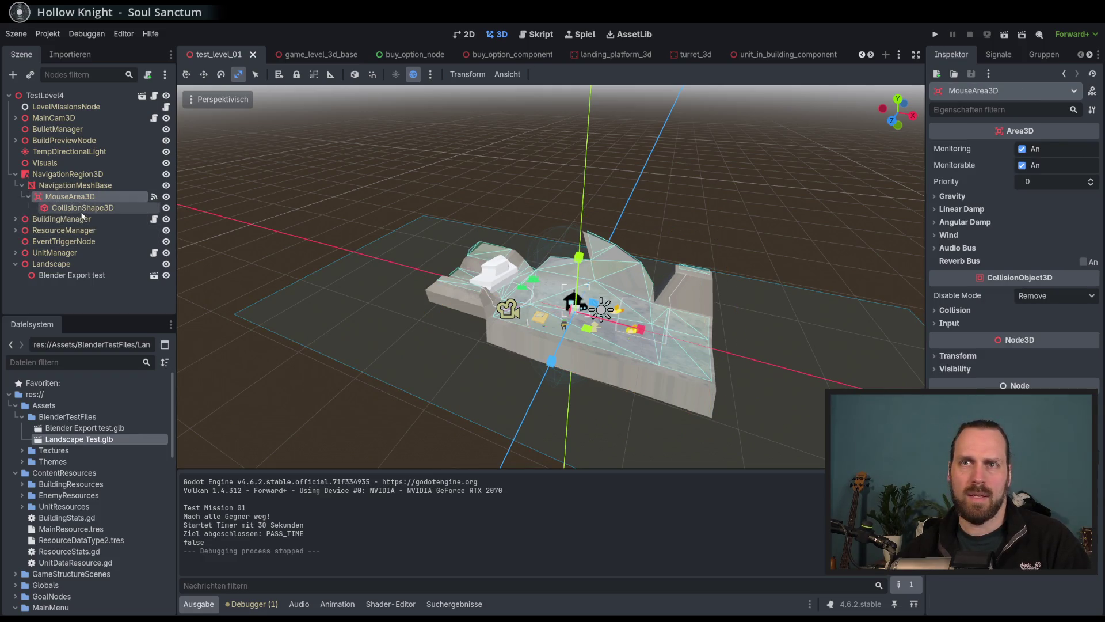
{"action": "left_click", "coordinate": [82, 208]}
{"action": "left_click", "coordinate": [1062, 151]}
{"action": "left_click", "coordinate": [1043, 150]}
{"action": "left_click", "coordinate": [75, 185]}
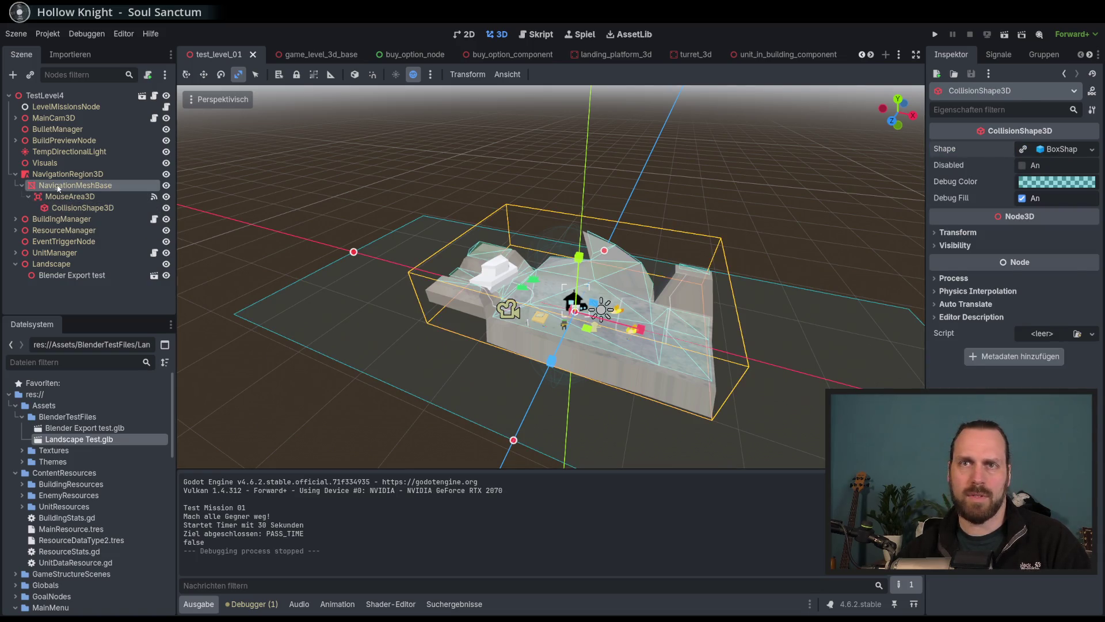
{"action": "left_click", "coordinate": [1085, 161]}
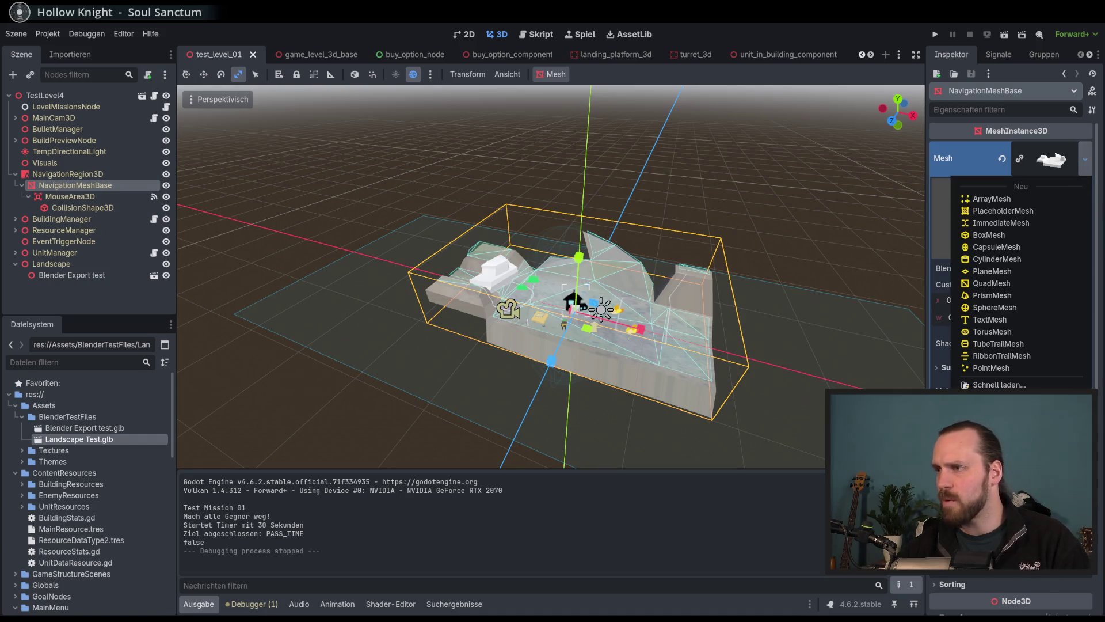
{"action": "left_click", "coordinate": [83, 208]}
{"action": "left_click", "coordinate": [82, 208]}
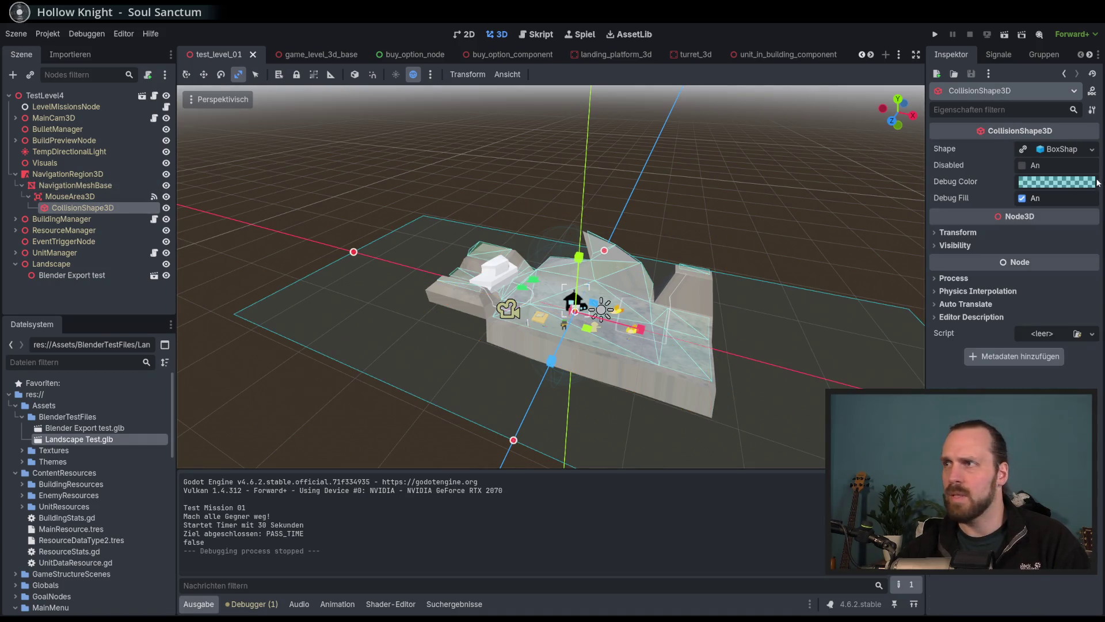
{"action": "left_click", "coordinate": [1092, 149]}
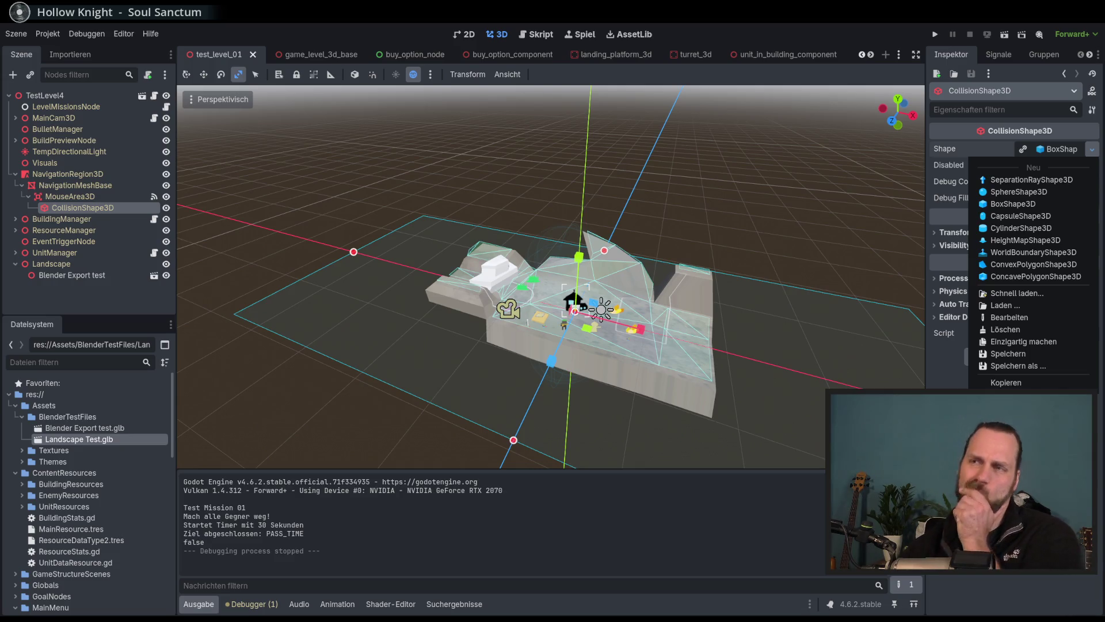
{"action": "key", "text": "Escape"}
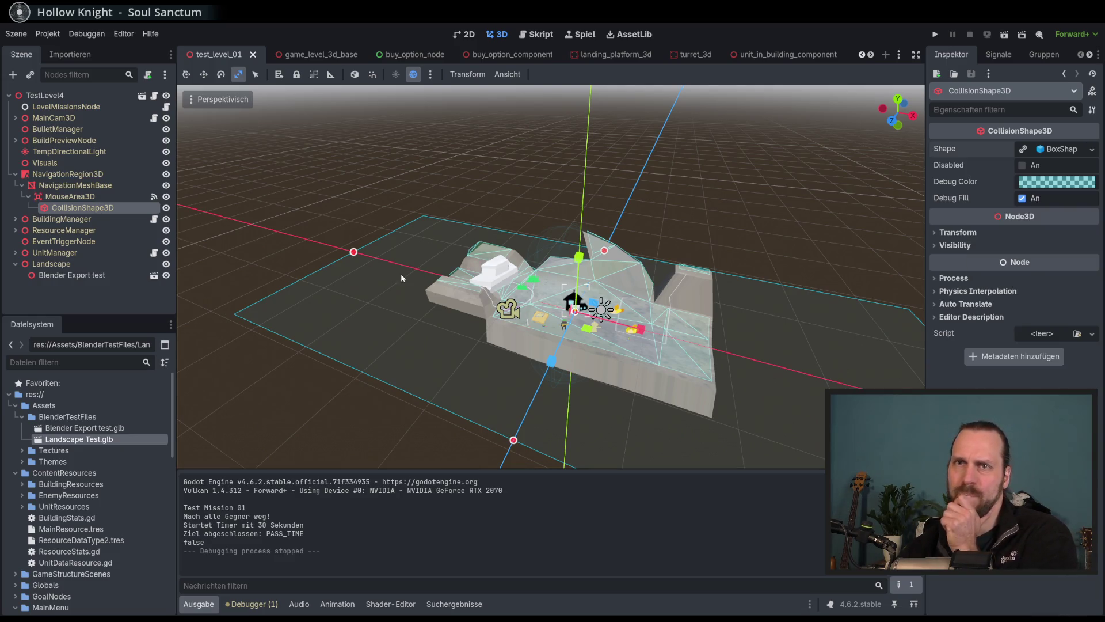
{"action": "right_click", "coordinate": [90, 209]}
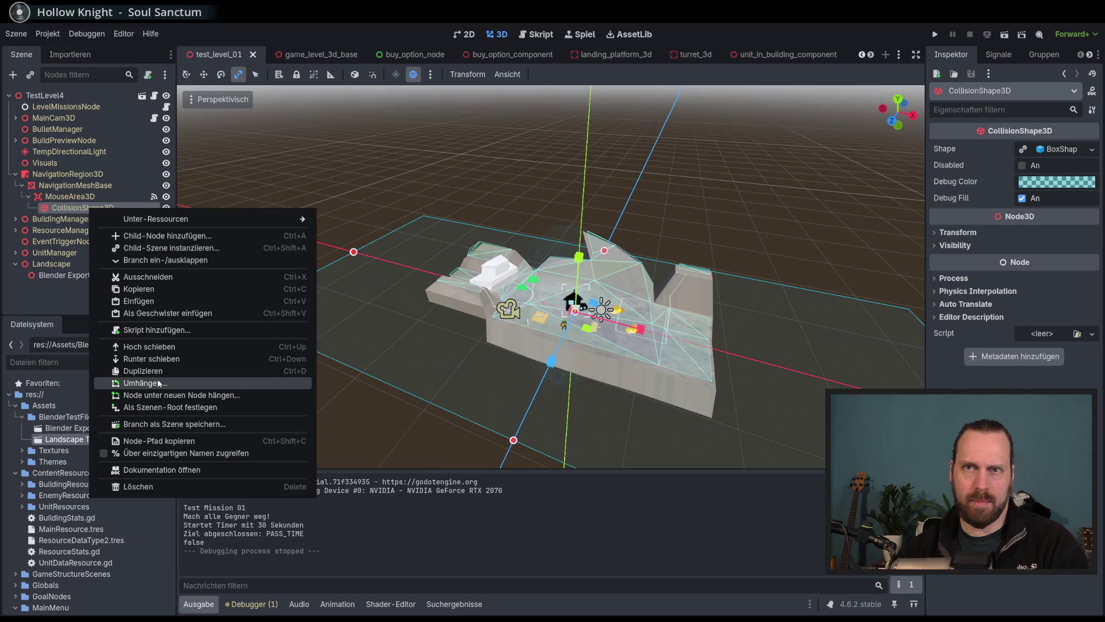
In game_level_3d_base, delete the CollisionShape3D under MouseArea3D.
{"action": "key", "text": "Escape"}
{"action": "left_click", "coordinate": [70, 196]}
{"action": "left_click", "coordinate": [82, 208]}
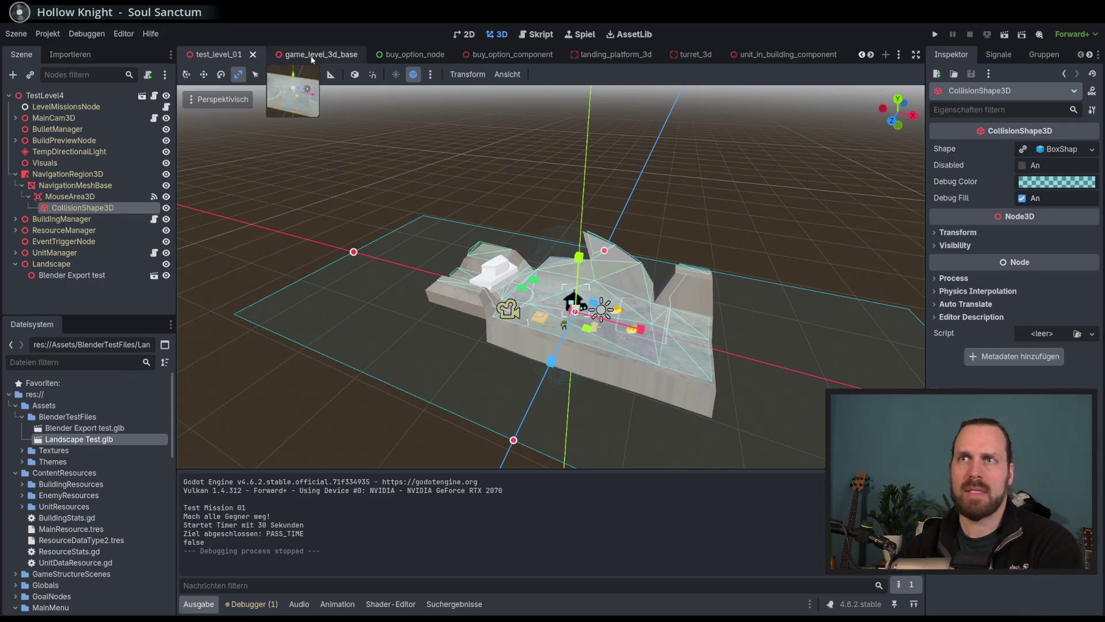
{"action": "left_click", "coordinate": [312, 56]}
{"action": "left_click", "coordinate": [92, 220]}
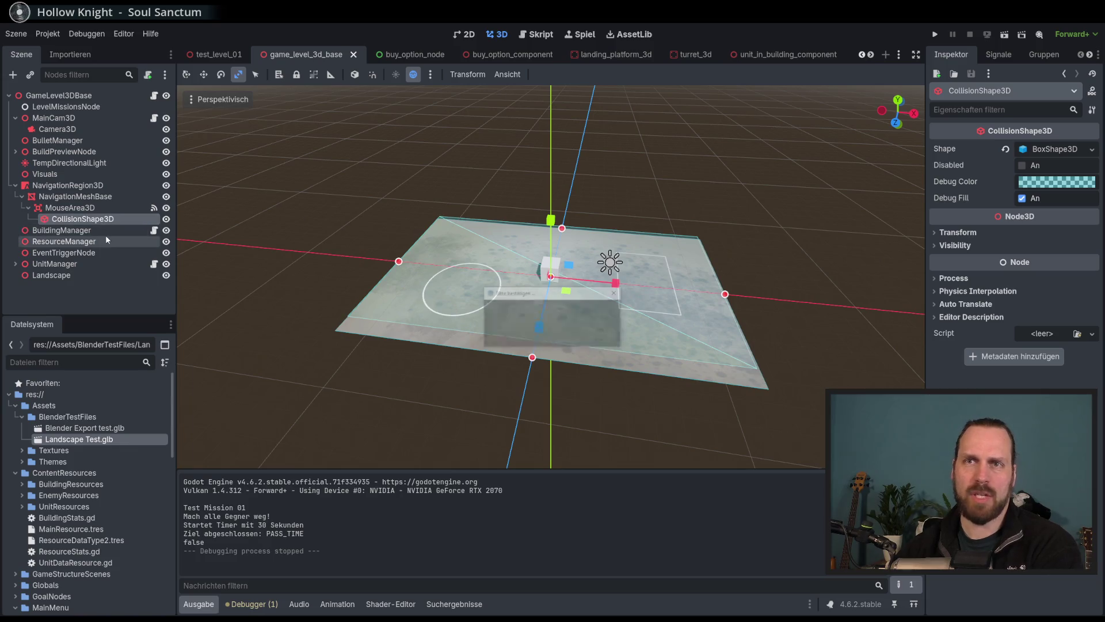
{"action": "key", "text": "Return"}
Add a CollisionPolygon3D child to MouseArea3D, save the base level, and return to test_level_01.
{"action": "left_click", "coordinate": [31, 75]}
{"action": "type", "text": "collis"}
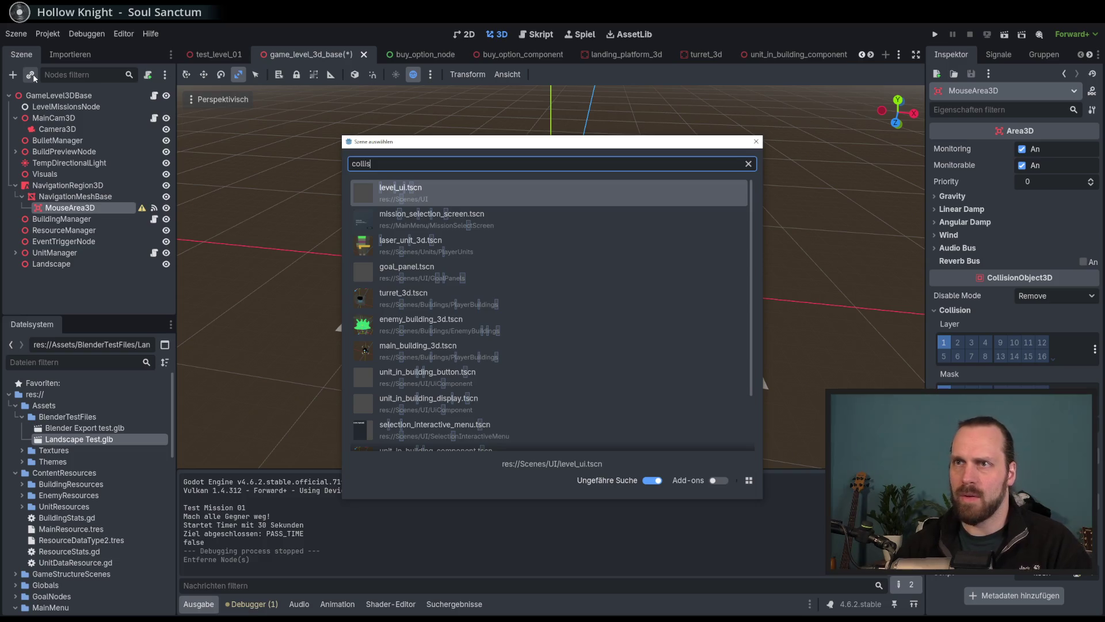
{"action": "type", "text": "io"}
{"action": "key", "text": "BackSpace"}
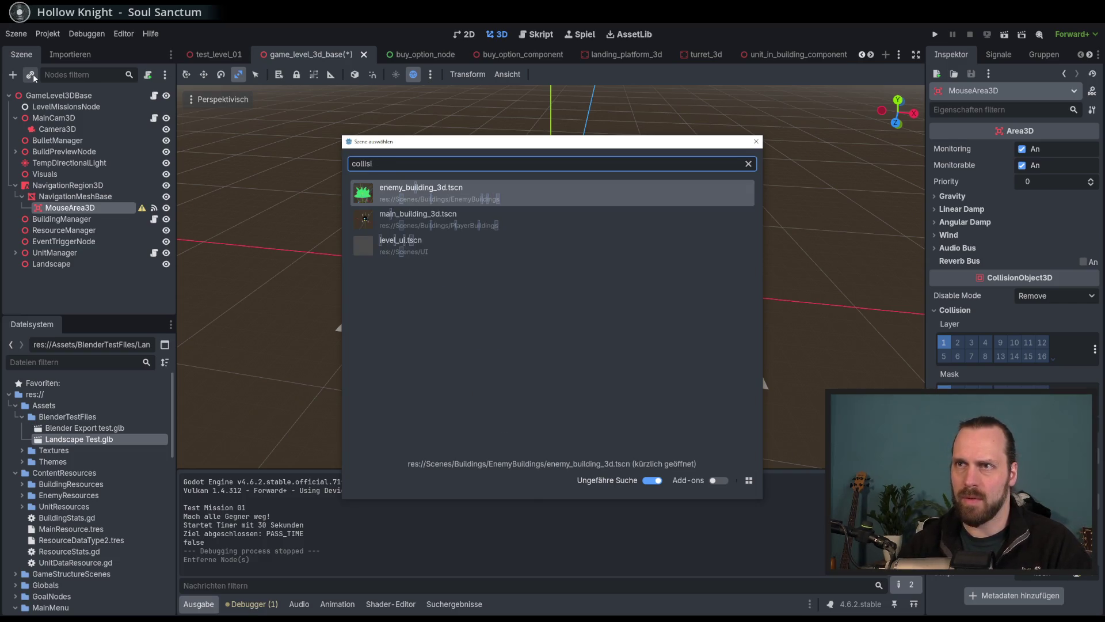
{"action": "key", "text": "Escape"}
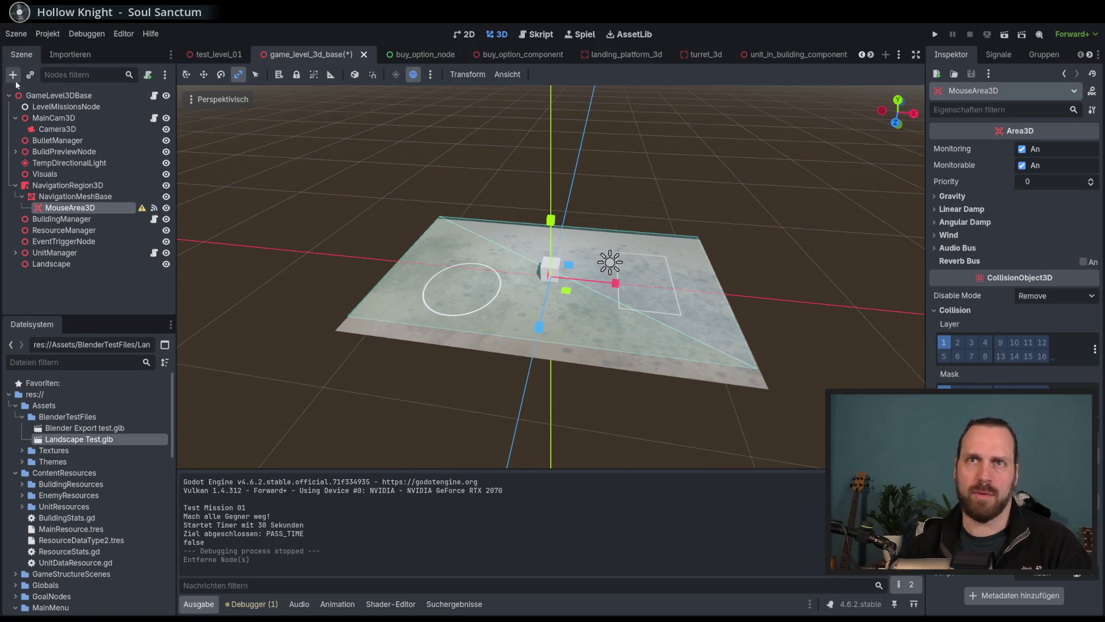
{"action": "left_click", "coordinate": [12, 75]}
{"action": "type", "text": "collisio"}
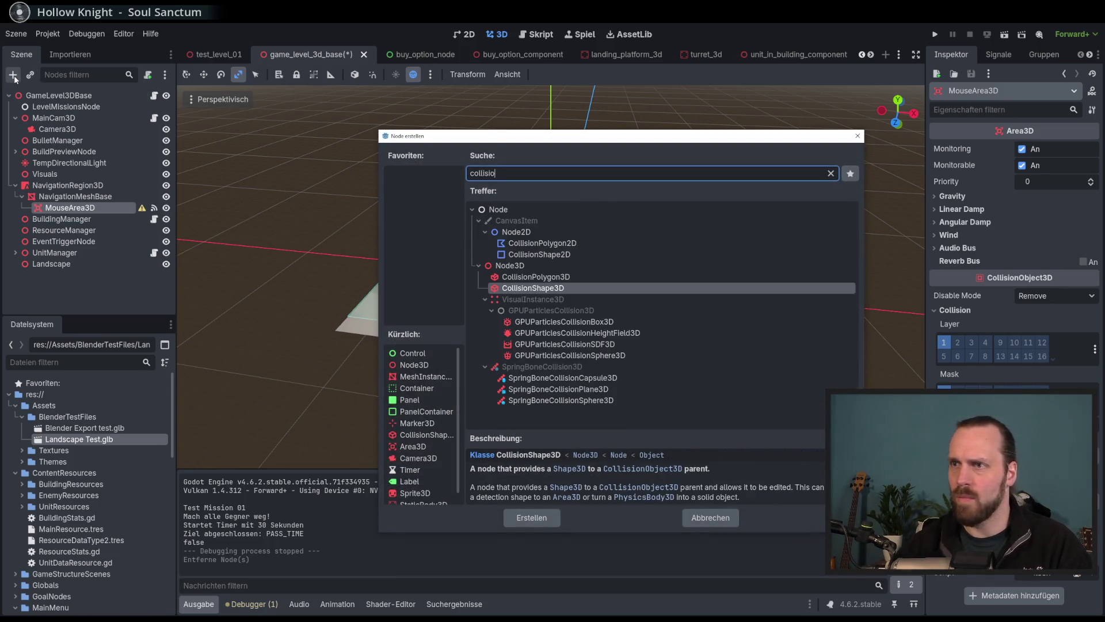
{"action": "key", "text": "Up"}
{"action": "key", "text": "Return"}
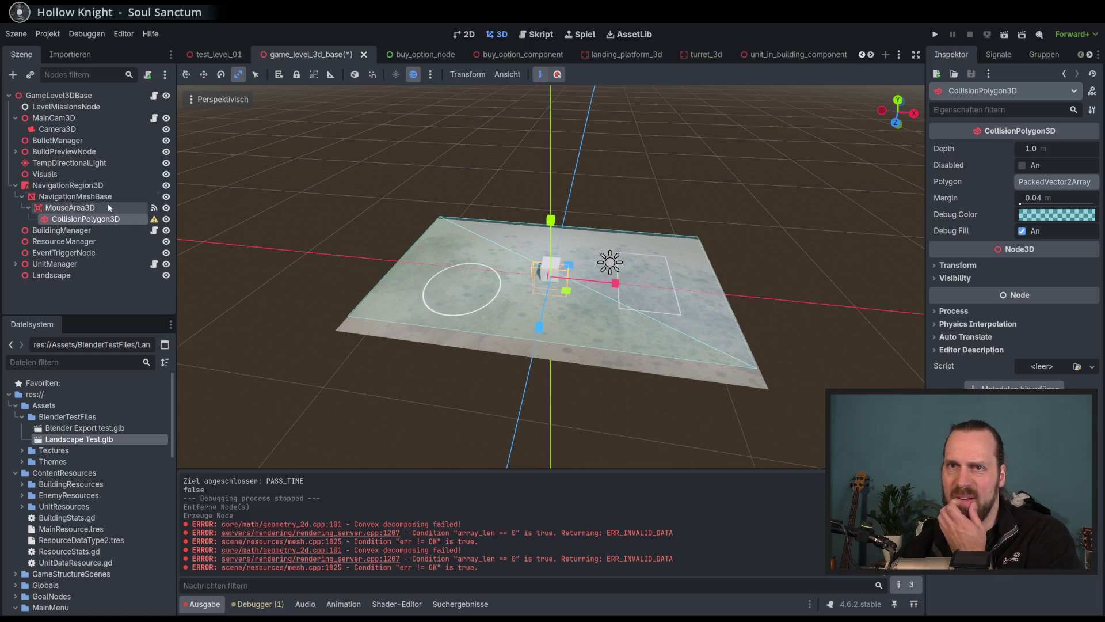
{"action": "key", "text": "ctrl+s"}
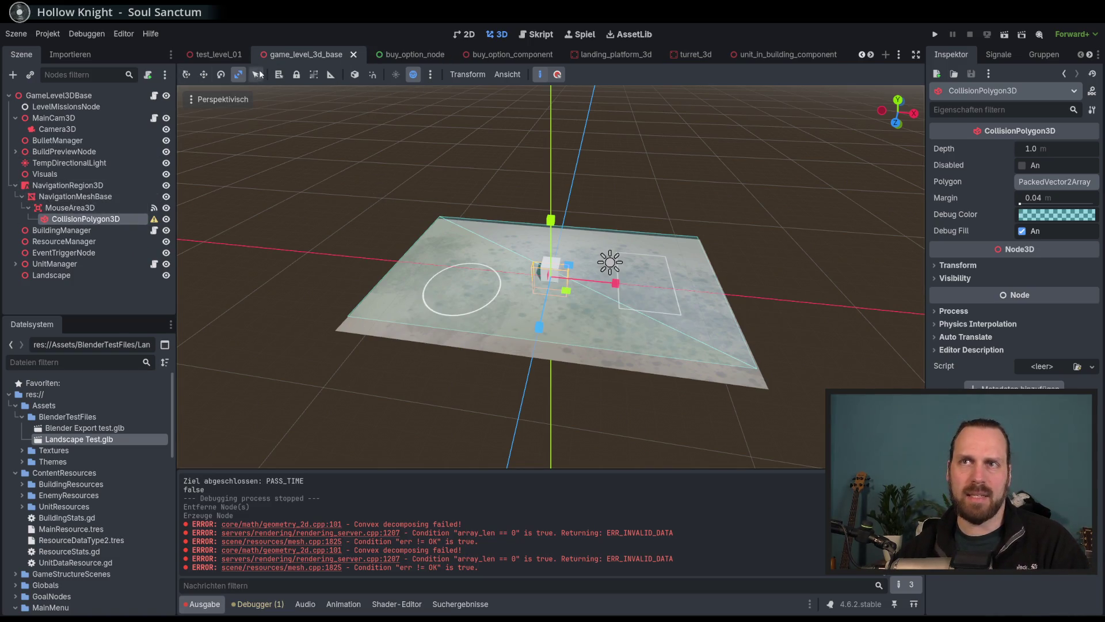
{"action": "left_click", "coordinate": [218, 54]}
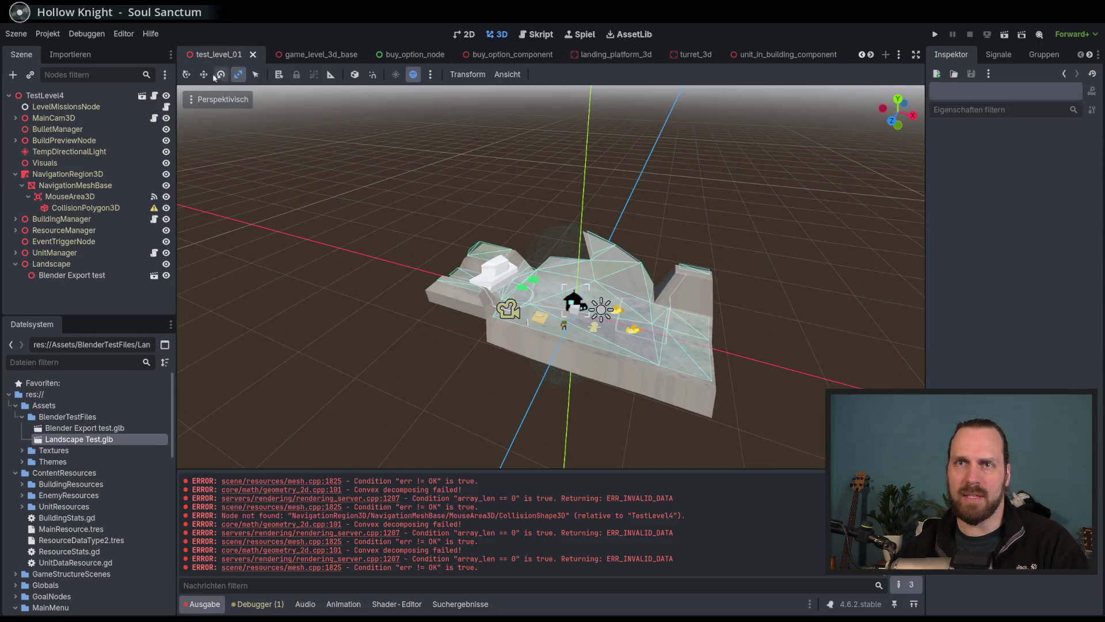
Delete the CollisionPolygon3D under MouseArea3D in game_level_3d_base.
{"action": "left_click", "coordinate": [103, 211]}
{"action": "left_click", "coordinate": [70, 197]}
{"action": "left_click", "coordinate": [85, 208]}
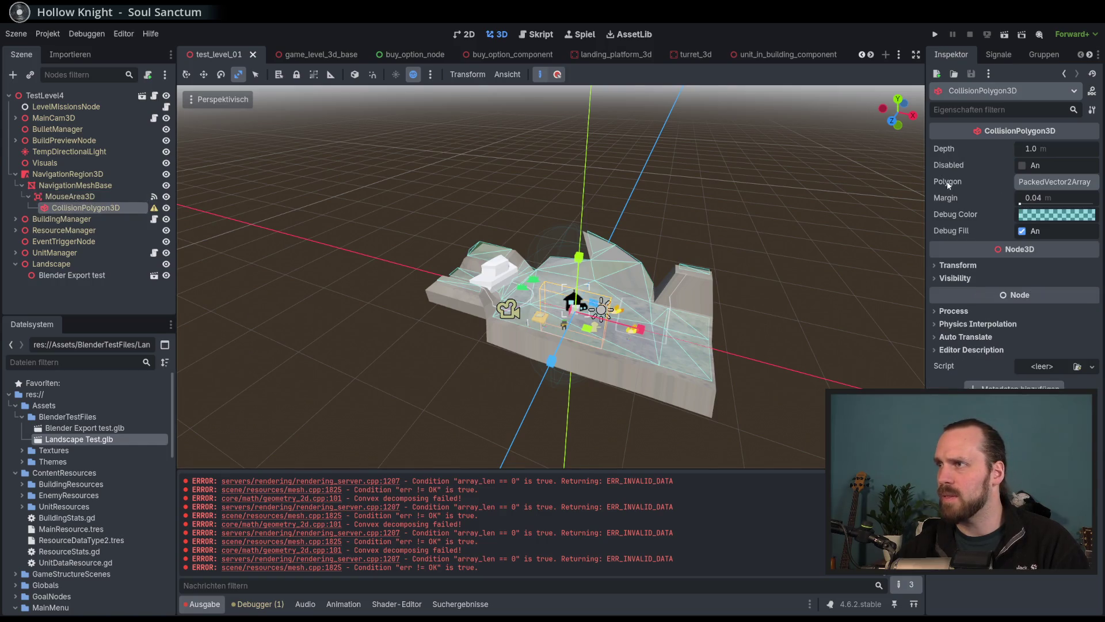
{"action": "mouse_move", "coordinate": [949, 183]}
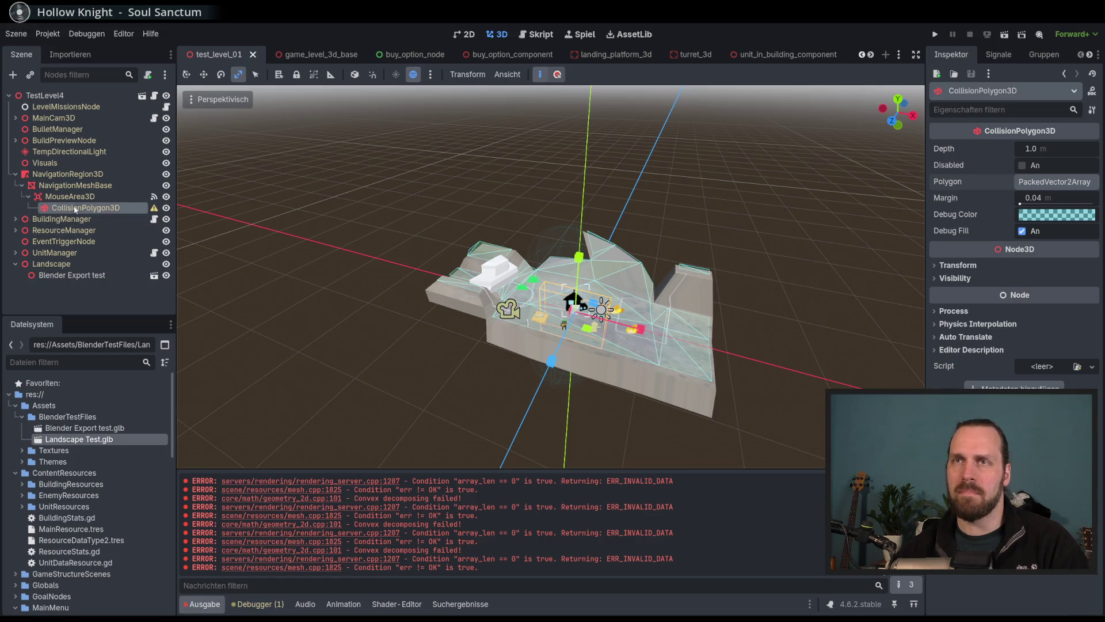
{"action": "left_click", "coordinate": [313, 55]}
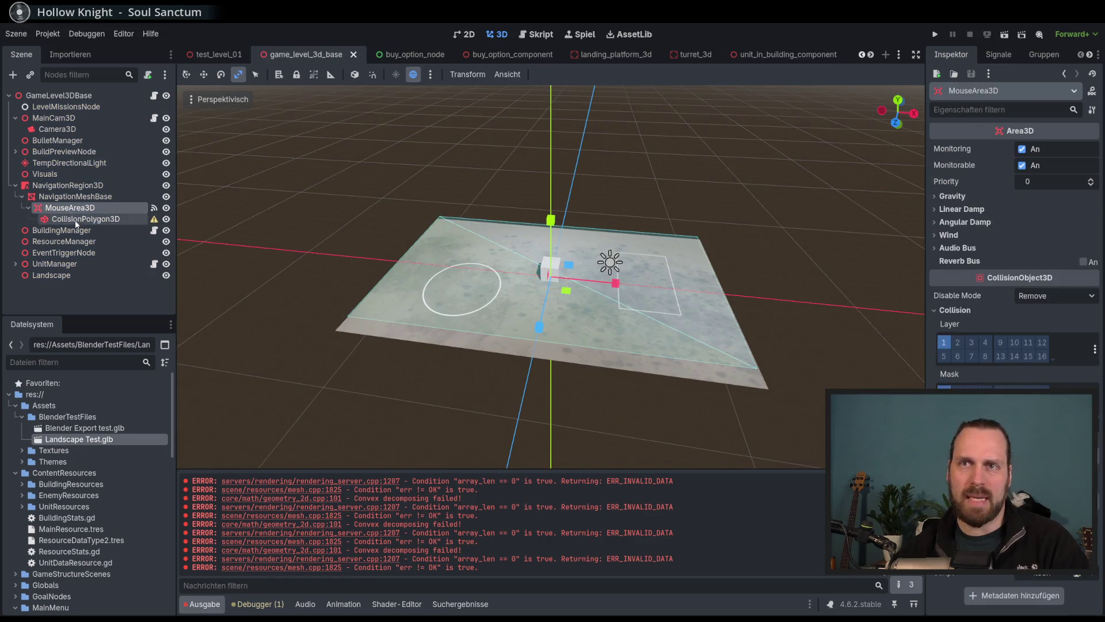
{"action": "right_click", "coordinate": [77, 221]}
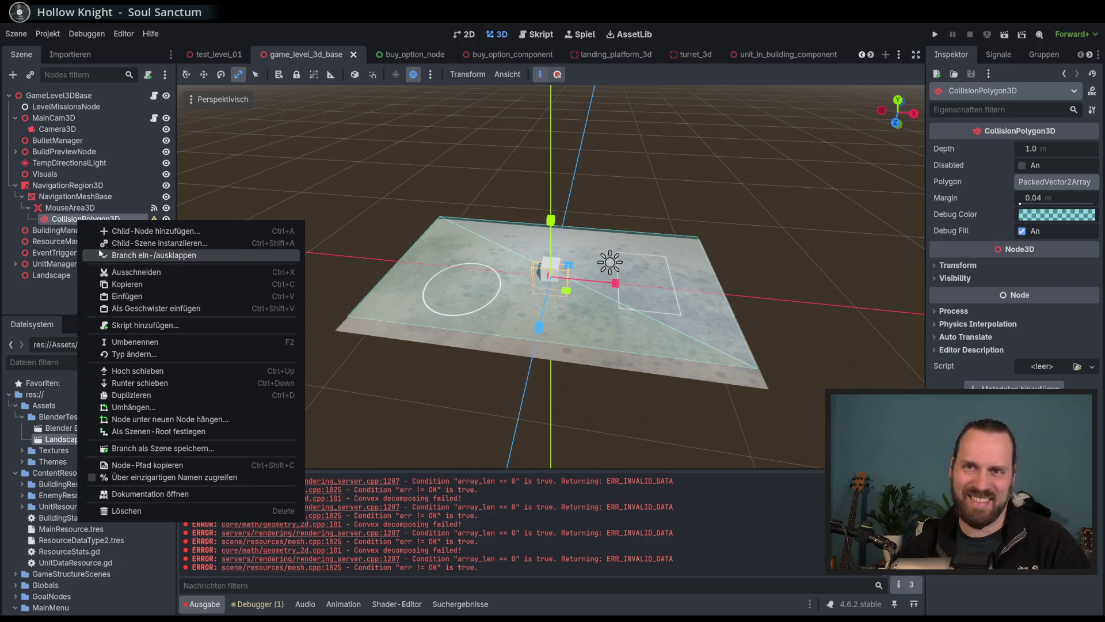
{"action": "left_click", "coordinate": [126, 510]}
{"action": "key", "text": "Return"}
Add a new CollisionShape3D under MouseArea3D and bring up its Shape type choices.
{"action": "left_click", "coordinate": [30, 74]}
{"action": "type", "text": "collisi"}
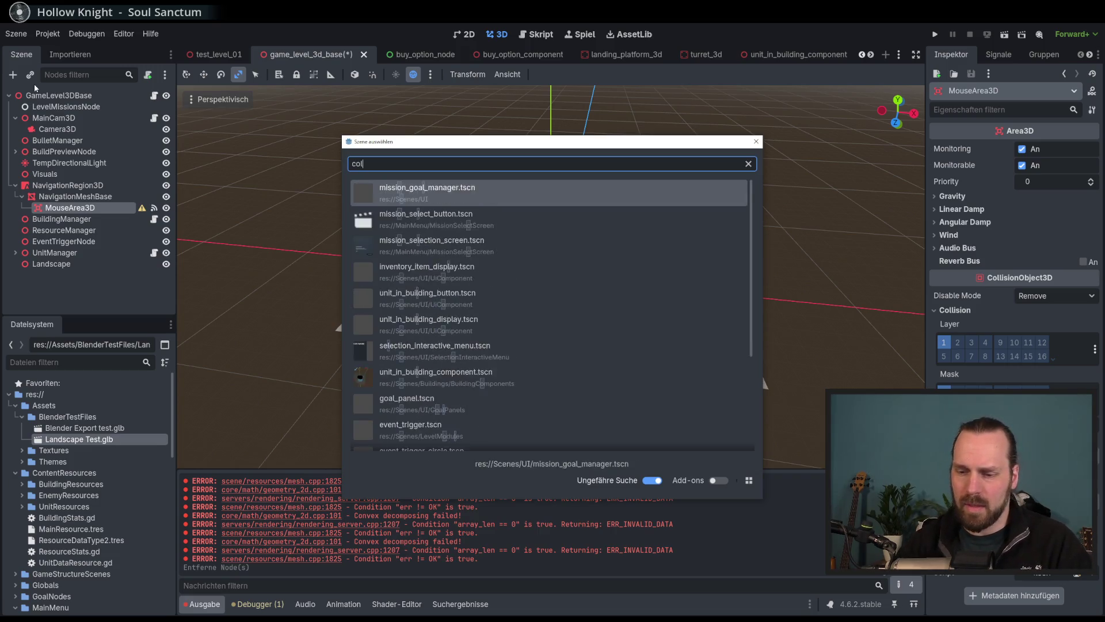
{"action": "key", "text": "Escape"}
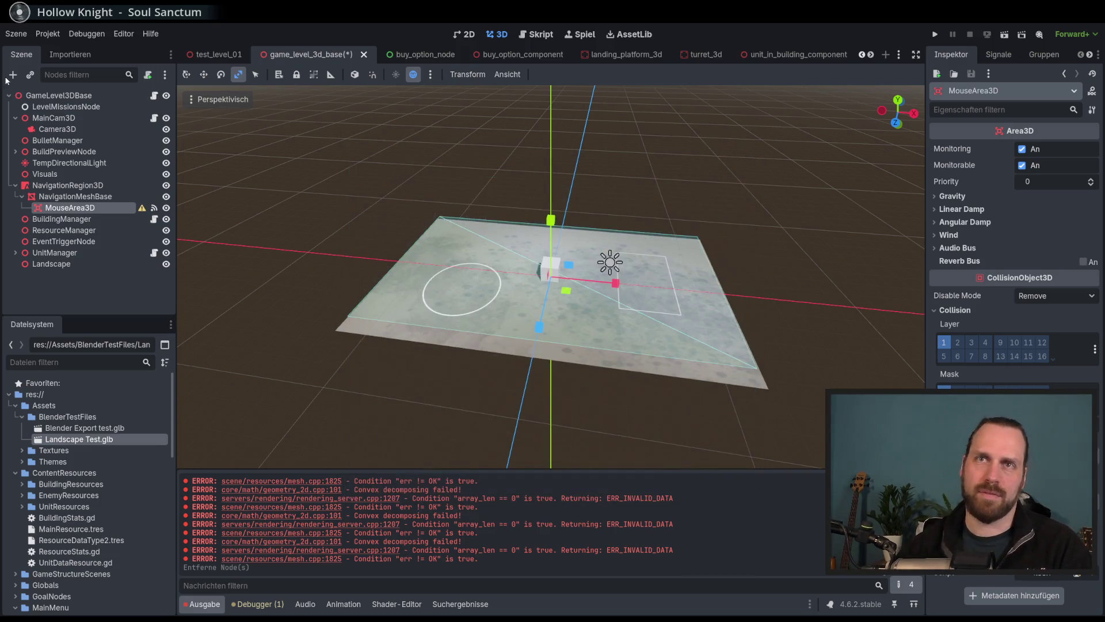
{"action": "left_click", "coordinate": [12, 76]}
{"action": "type", "text": "collisio"}
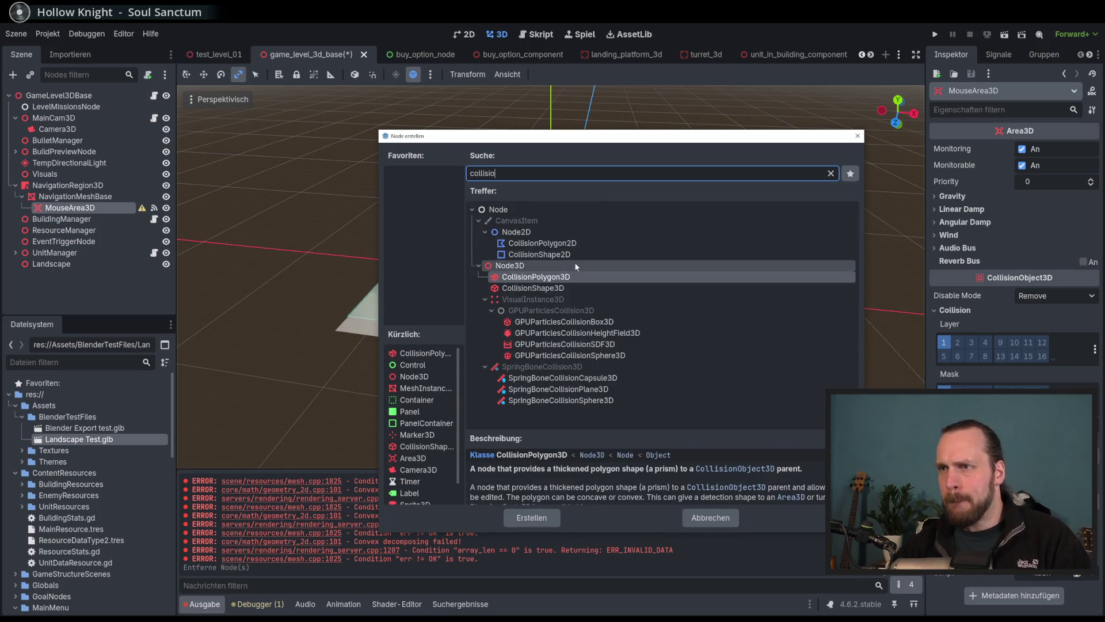
{"action": "double_click", "coordinate": [545, 289]}
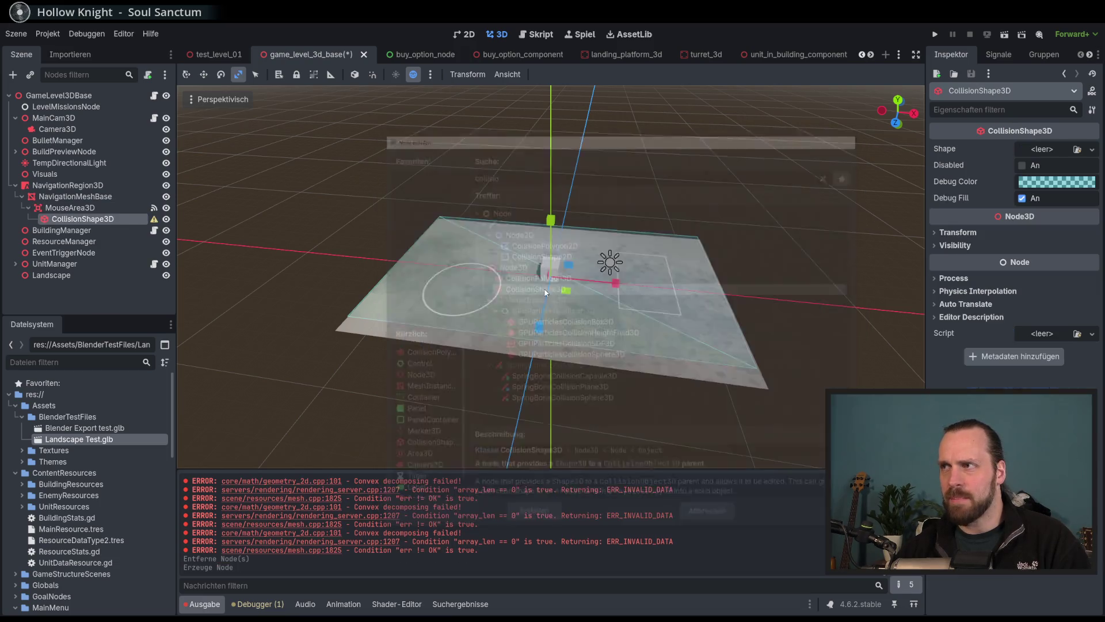
{"action": "left_click", "coordinate": [1092, 149]}
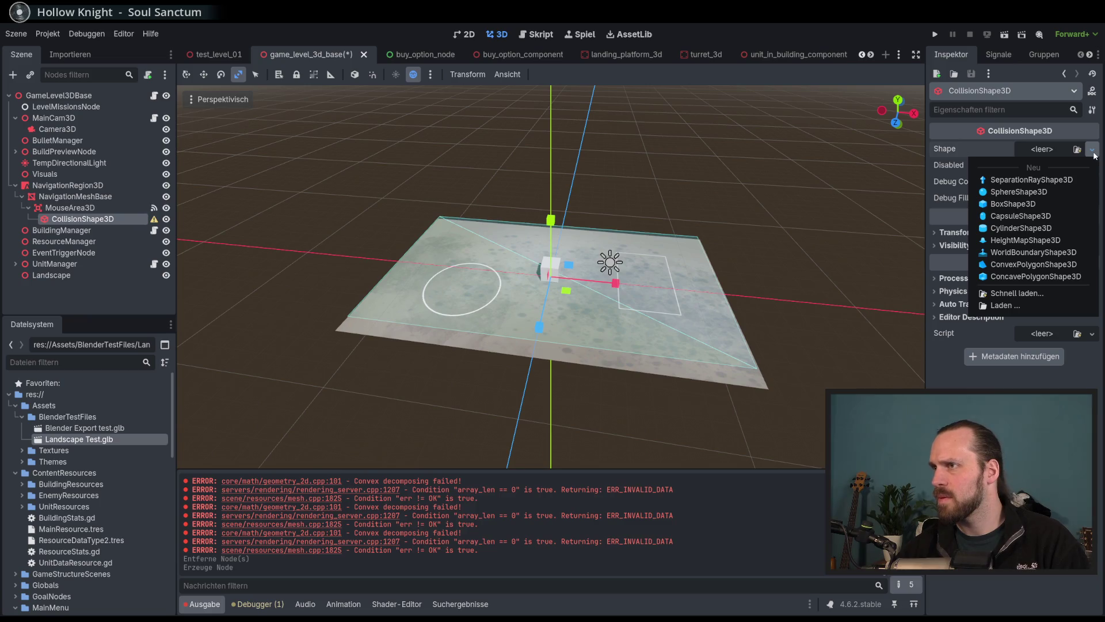
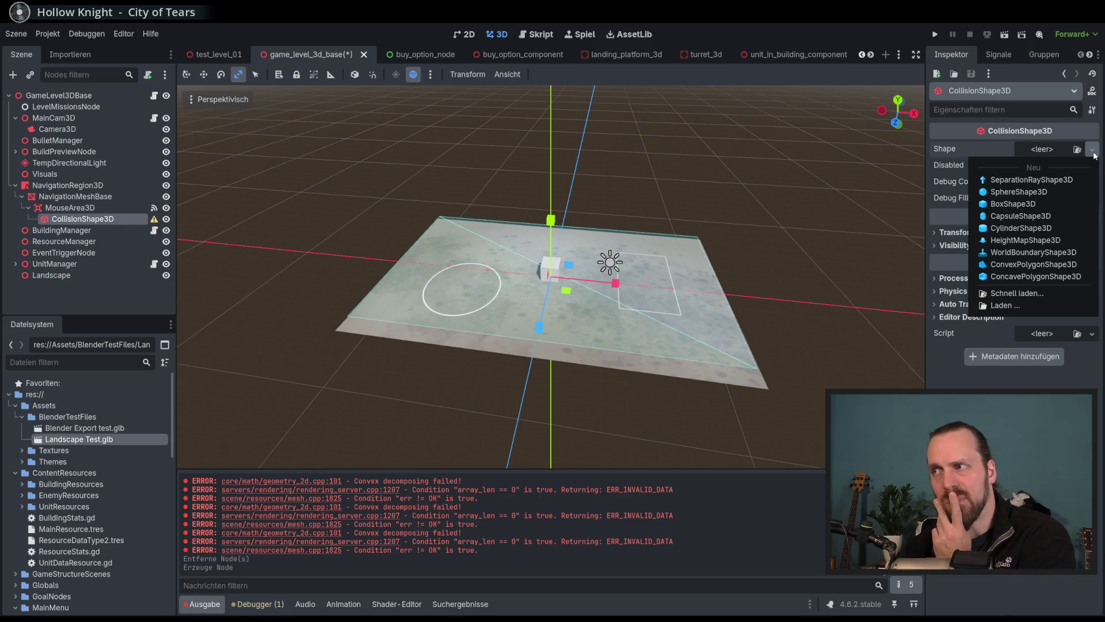
Try a HeightMapShape3D on the collision shape and inspect it over the landscape plane.
{"action": "left_click", "coordinate": [1031, 241]}
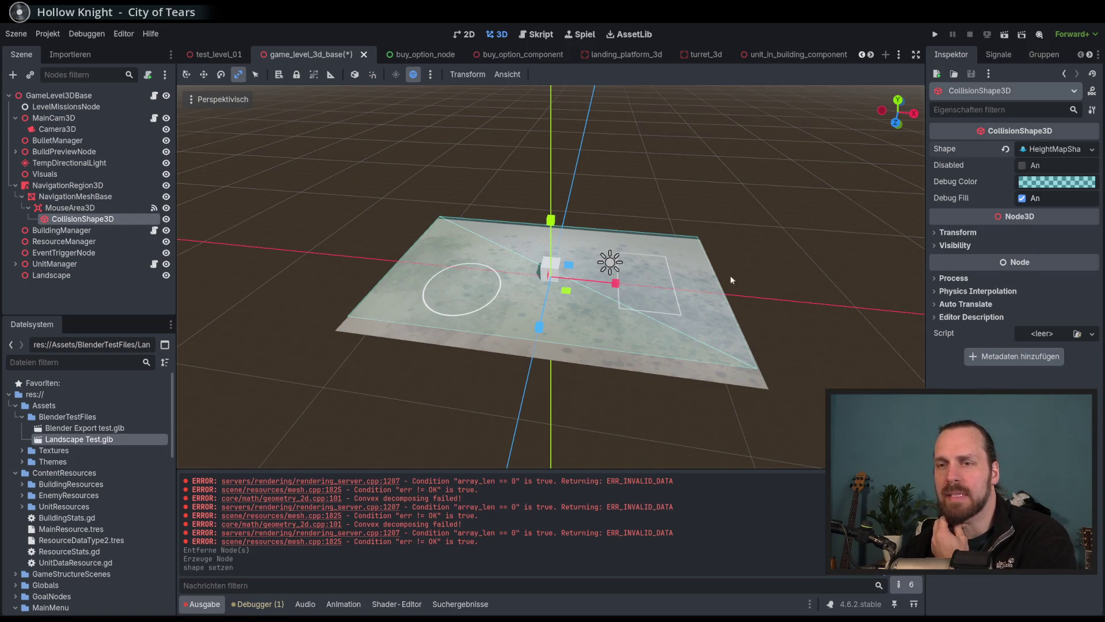
{"action": "left_click", "coordinate": [1047, 150]}
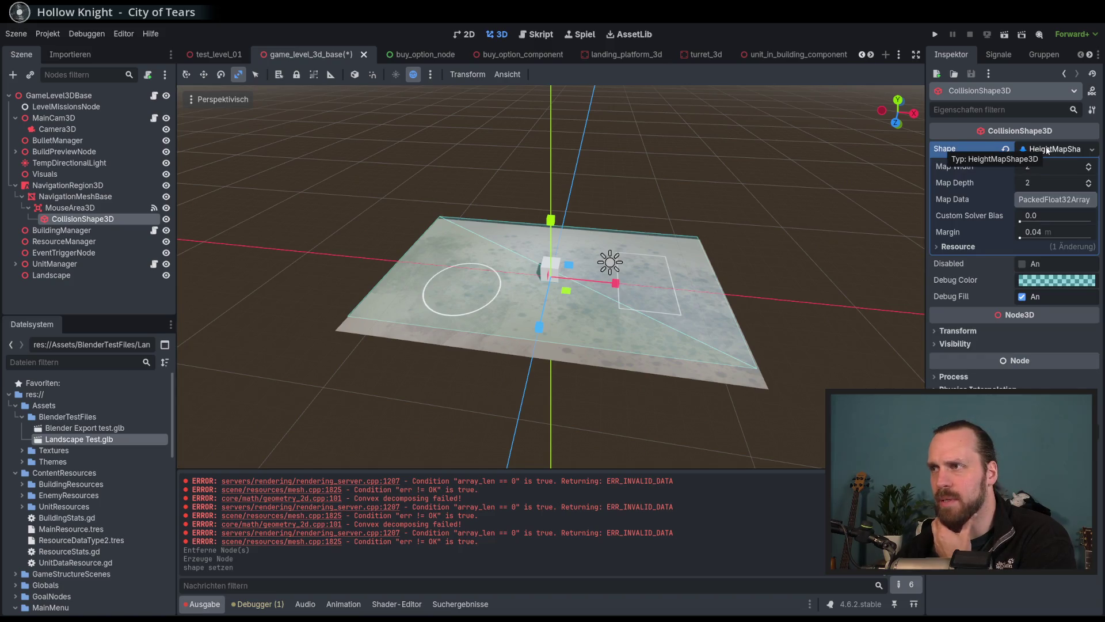
{"action": "left_click_drag", "start_coordinate": [553, 233], "coordinate": [529, 243]}
{"action": "scroll", "coordinate": [542, 238], "scroll_direction": "down", "scroll_amount": 2}
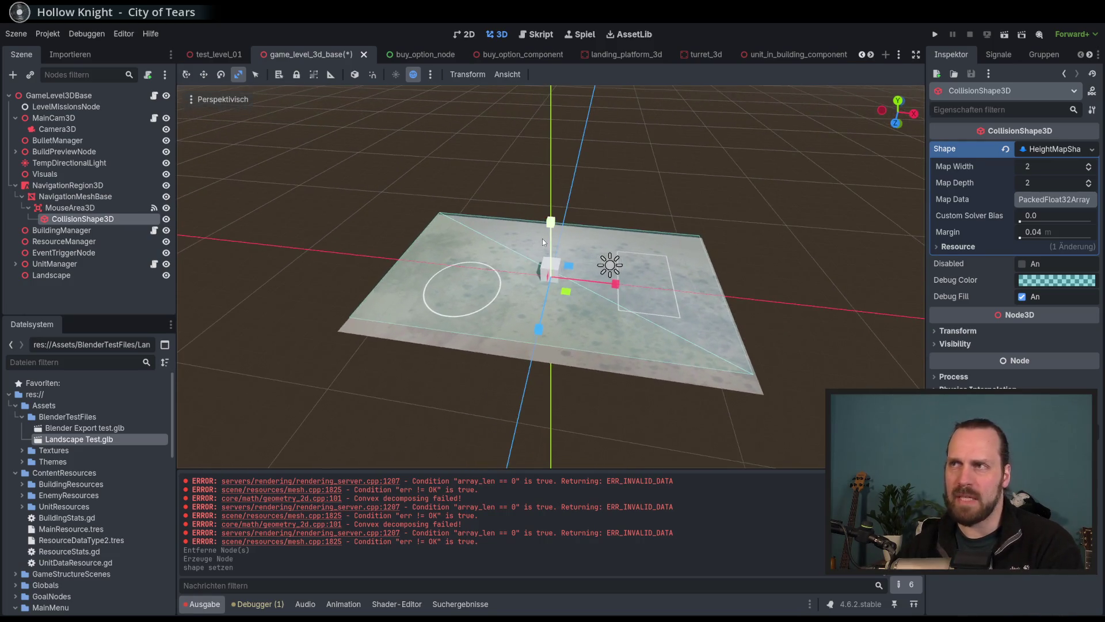
{"action": "scroll", "coordinate": [563, 270], "scroll_direction": "down", "scroll_amount": 1}
{"action": "scroll", "coordinate": [563, 270], "scroll_direction": "up", "scroll_amount": 5}
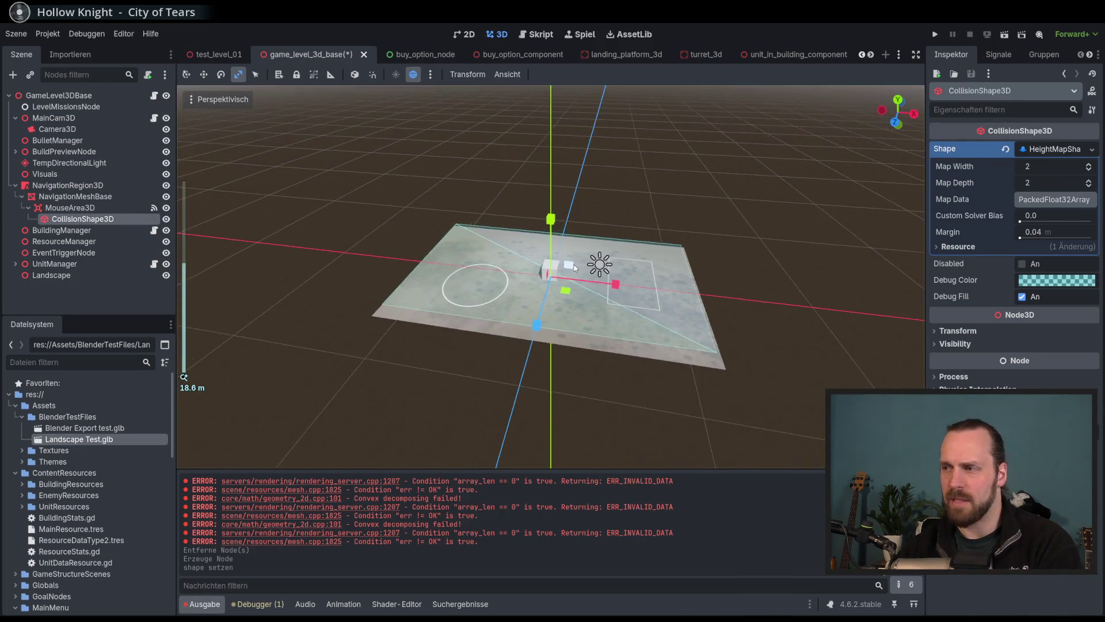
{"action": "left_click_drag", "start_coordinate": [574, 276], "coordinate": [539, 280]}
Replace it with a new 1 × 1 × 1 BoxShape3D on CollisionShape3D under MouseArea3D.
{"action": "left_click", "coordinate": [108, 218]}
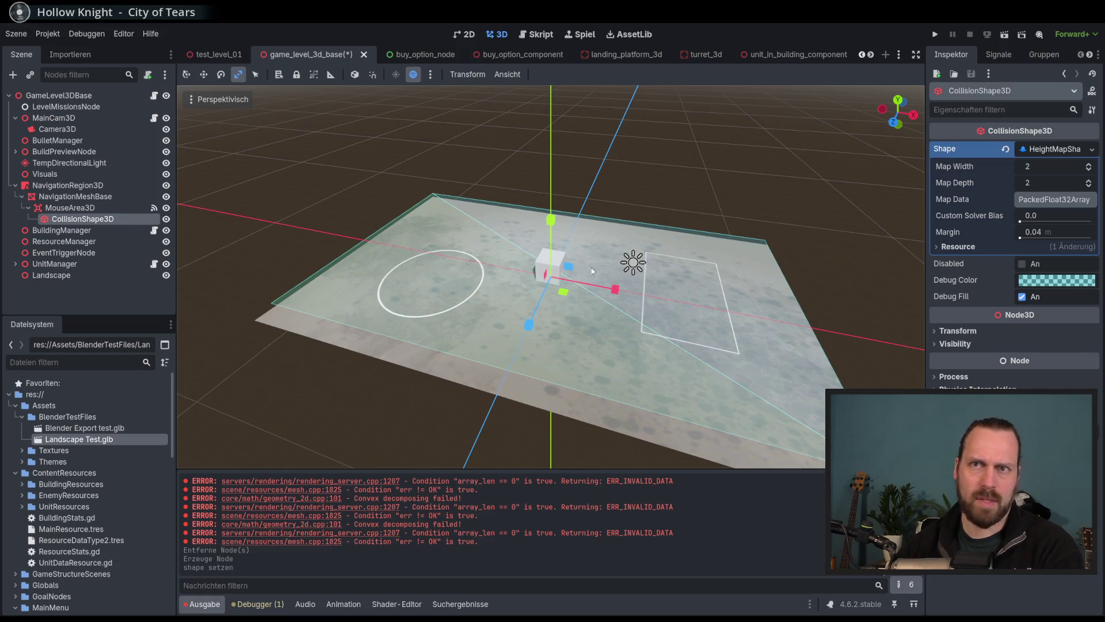
{"action": "left_click", "coordinate": [112, 207]}
{"action": "left_click", "coordinate": [92, 219]}
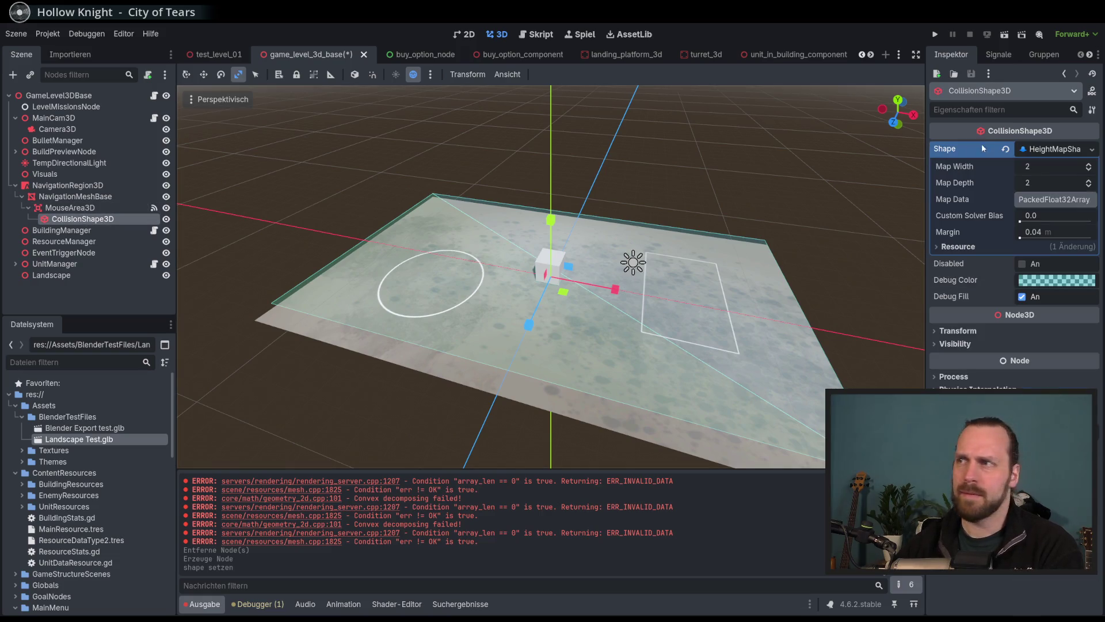
{"action": "left_click", "coordinate": [1091, 152]}
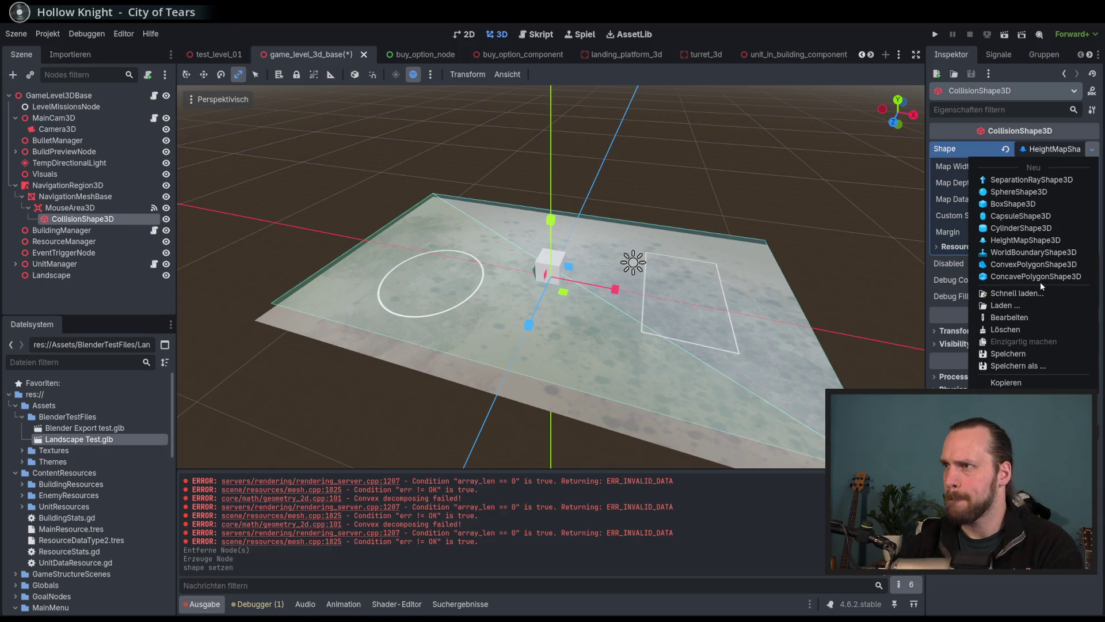
{"action": "left_click", "coordinate": [1020, 205]}
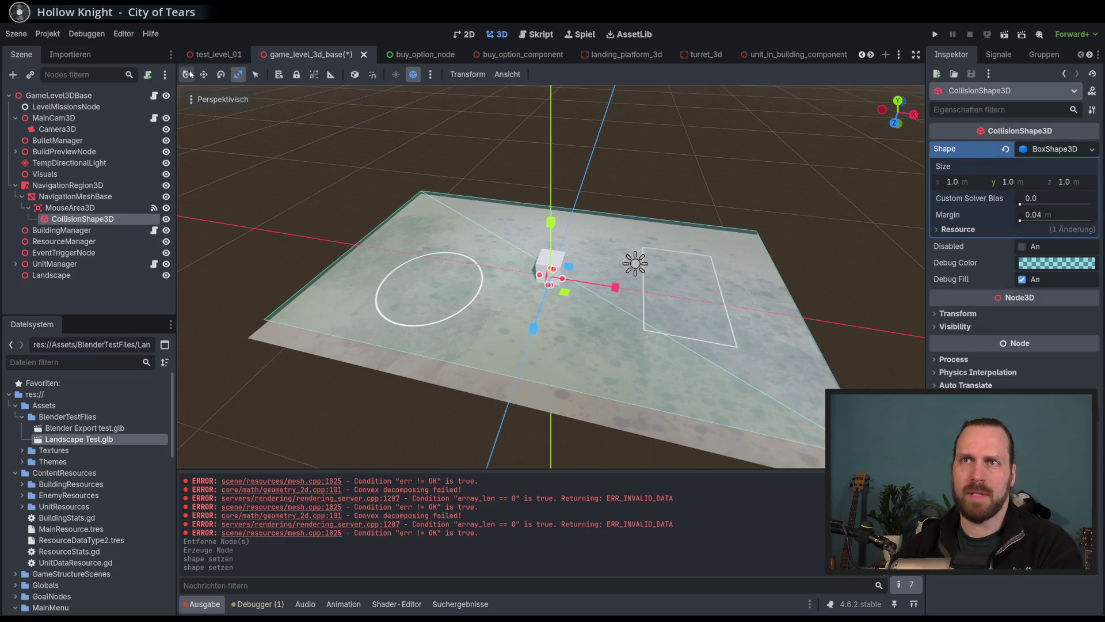
Drag the collision box out to 22.55 m along X across the plane.
{"action": "mouse_move", "coordinate": [561, 282]}
{"action": "left_mouse_down"}
{"action": "mouse_move", "coordinate": [765, 319]}
{"action": "mouse_move", "coordinate": [801, 338]}
{"action": "mouse_move", "coordinate": [835, 336]}
{"action": "left_mouse_up"}
{"action": "mouse_move", "coordinate": [702, 278]}
{"action": "left_mouse_down"}
{"action": "mouse_move", "coordinate": [475, 304]}
{"action": "mouse_move", "coordinate": [720, 284]}
{"action": "left_mouse_up"}
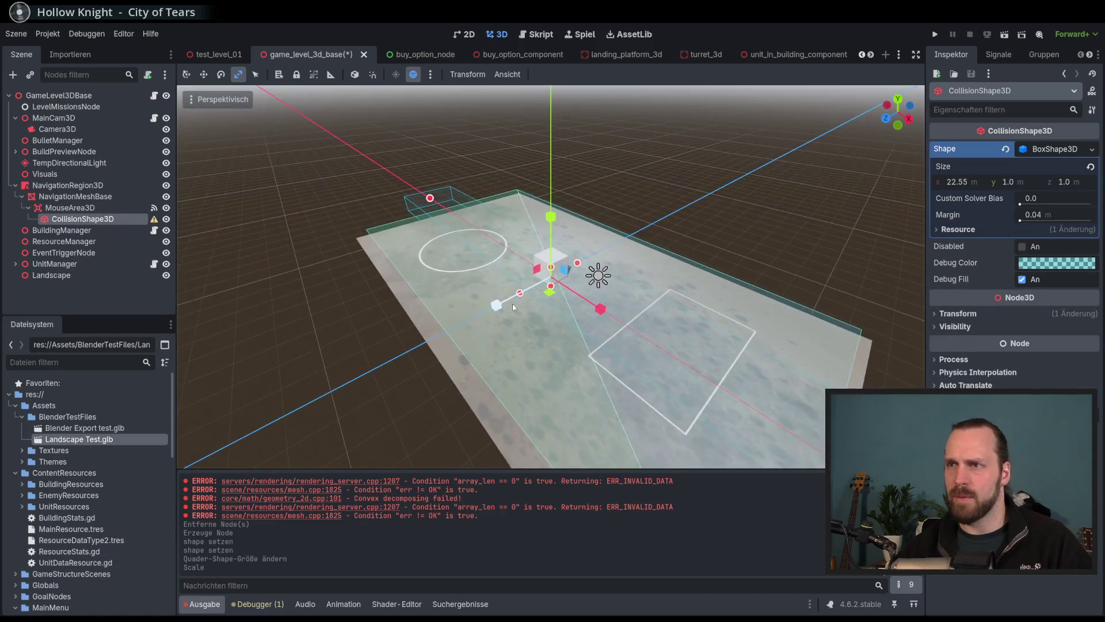
{"action": "mouse_move", "coordinate": [497, 305]}
{"action": "left_mouse_down"}
{"action": "mouse_move", "coordinate": [324, 367]}
{"action": "mouse_move", "coordinate": [123, 402]}
{"action": "left_mouse_up"}
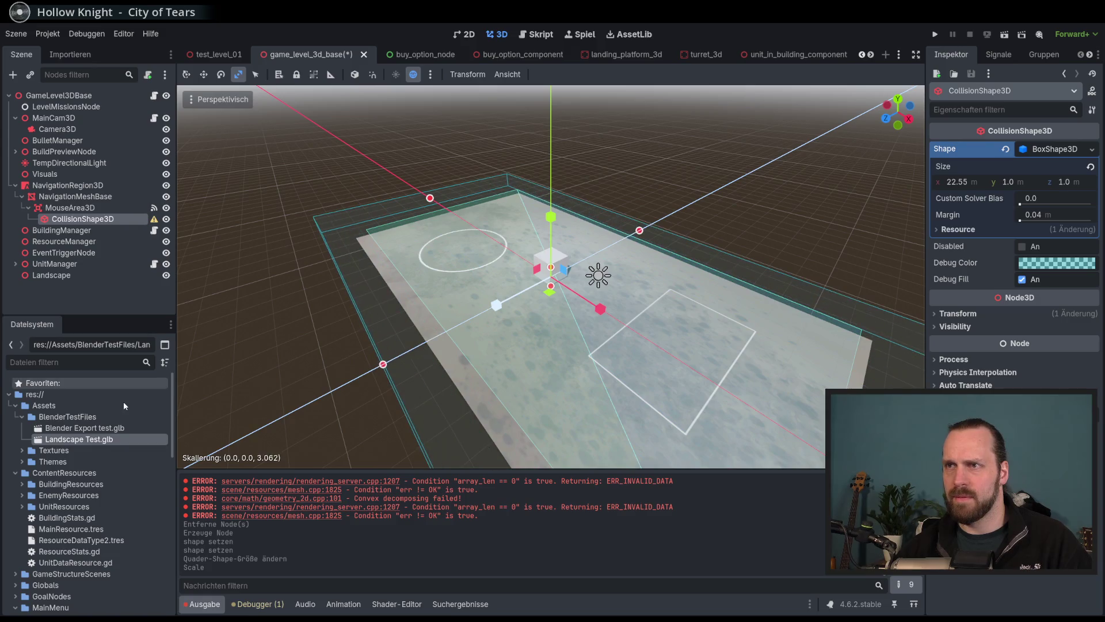
Set the box's Y size to 0 and launch the game with F5.
{"action": "left_click", "coordinate": [1019, 183]}
{"action": "type", "text": "0"}
{"action": "key", "text": "Return"}
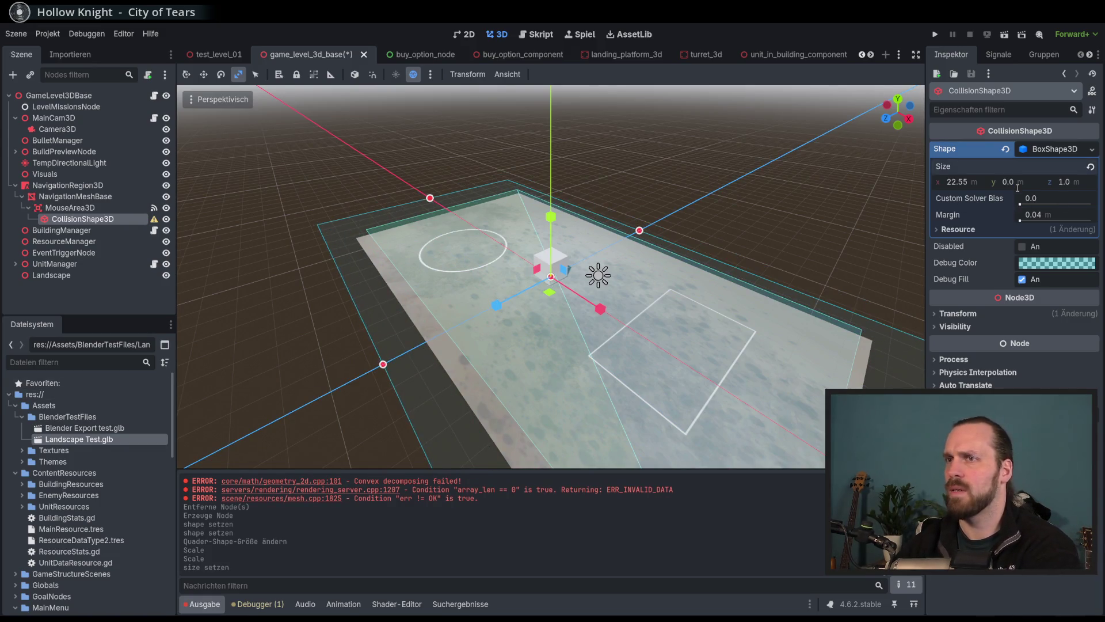
{"action": "key", "text": "F5"}
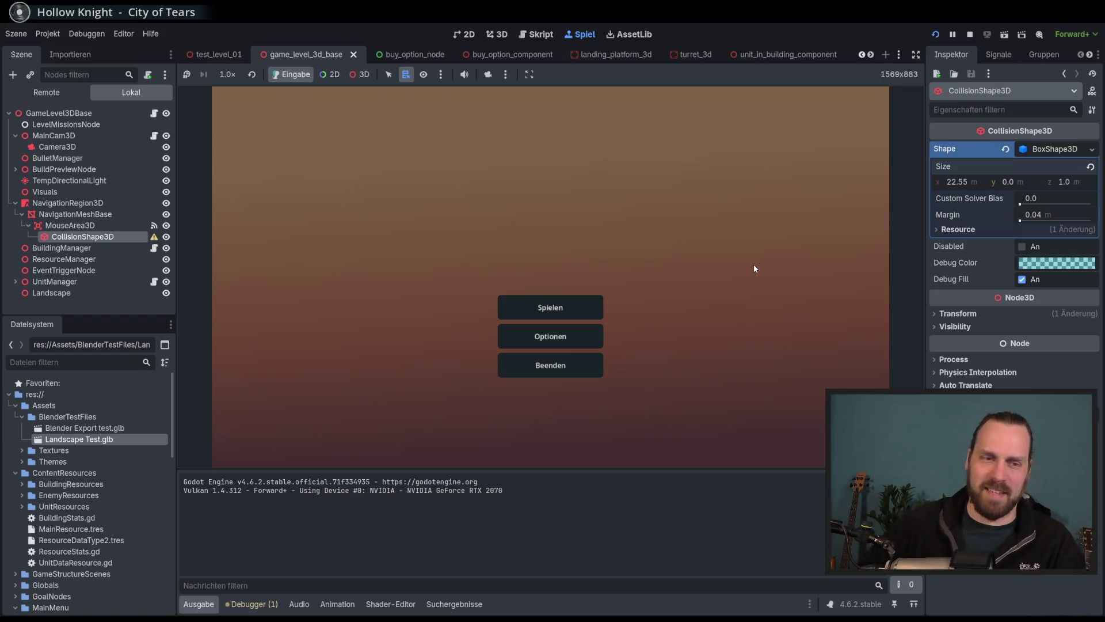
Start Test Mission 01 and place two Laser Turrets on the ground.
{"action": "left_click", "coordinate": [595, 305]}
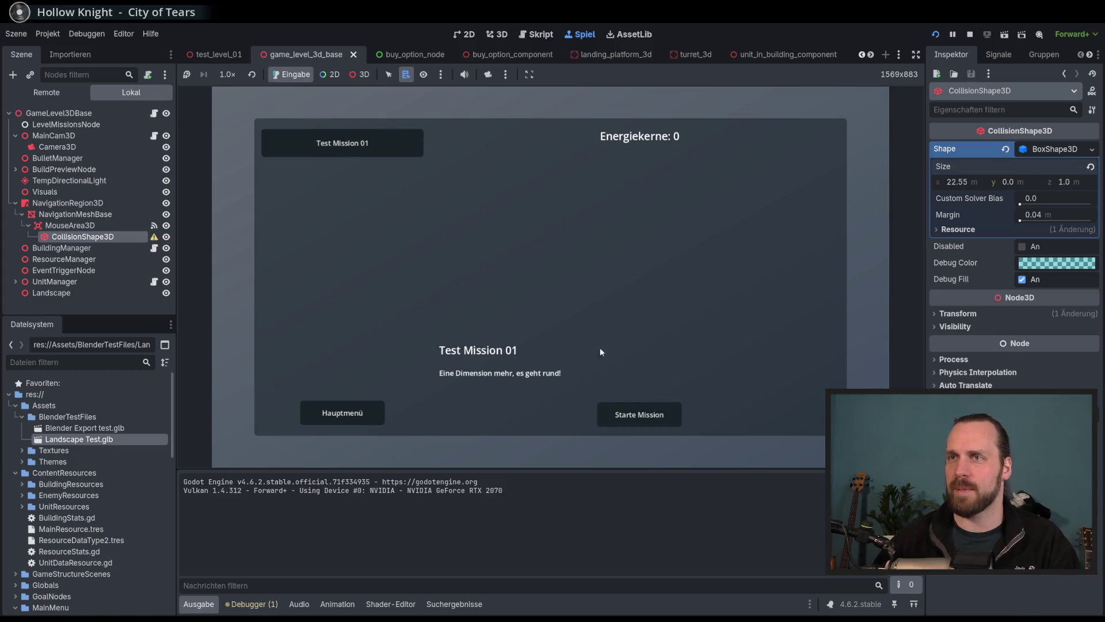
{"action": "left_click", "coordinate": [636, 414]}
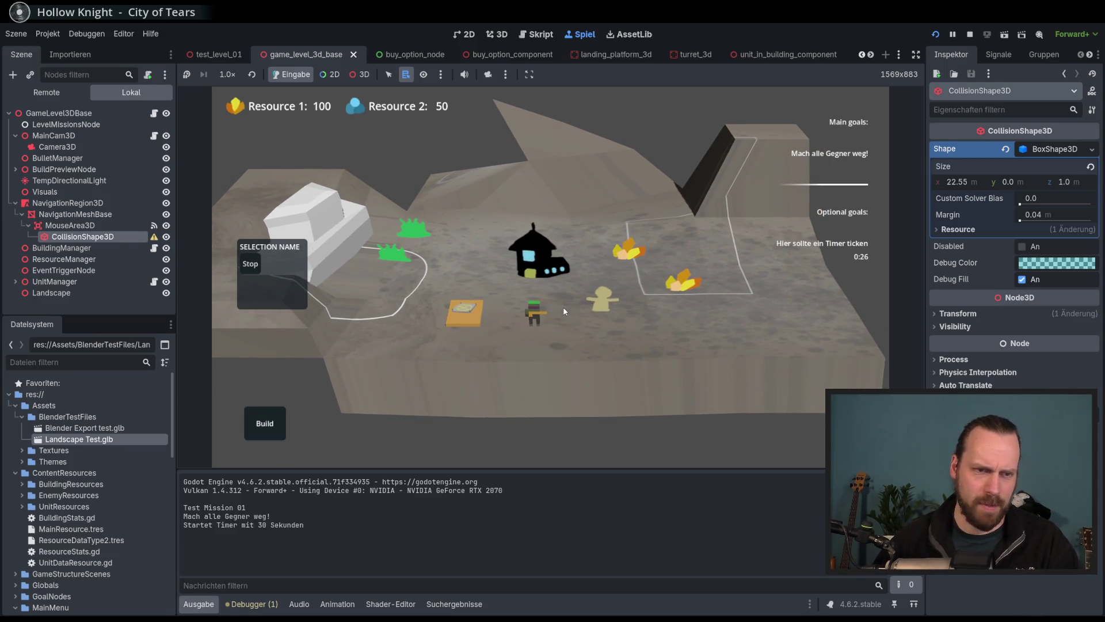
{"action": "left_click", "coordinate": [264, 423]}
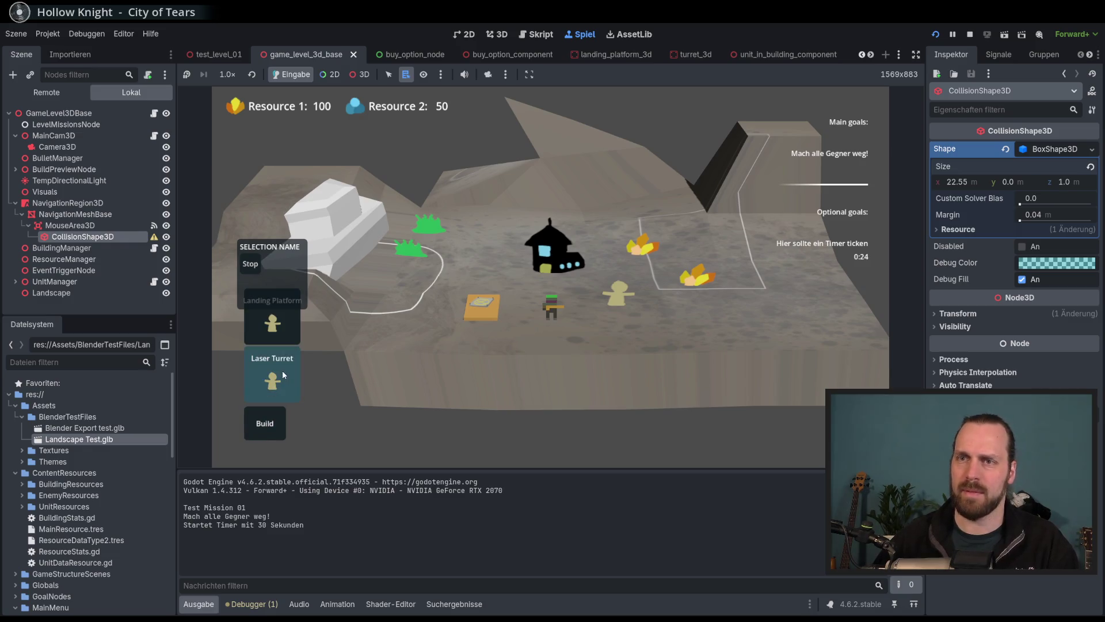
{"action": "left_click", "coordinate": [282, 374]}
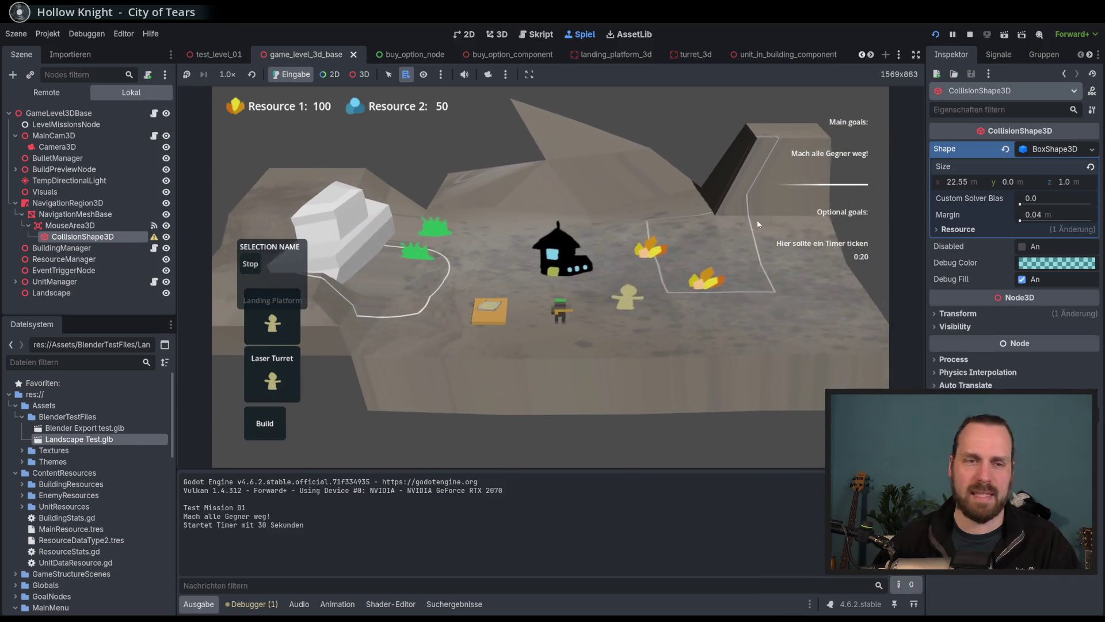
{"action": "left_click", "coordinate": [686, 352]}
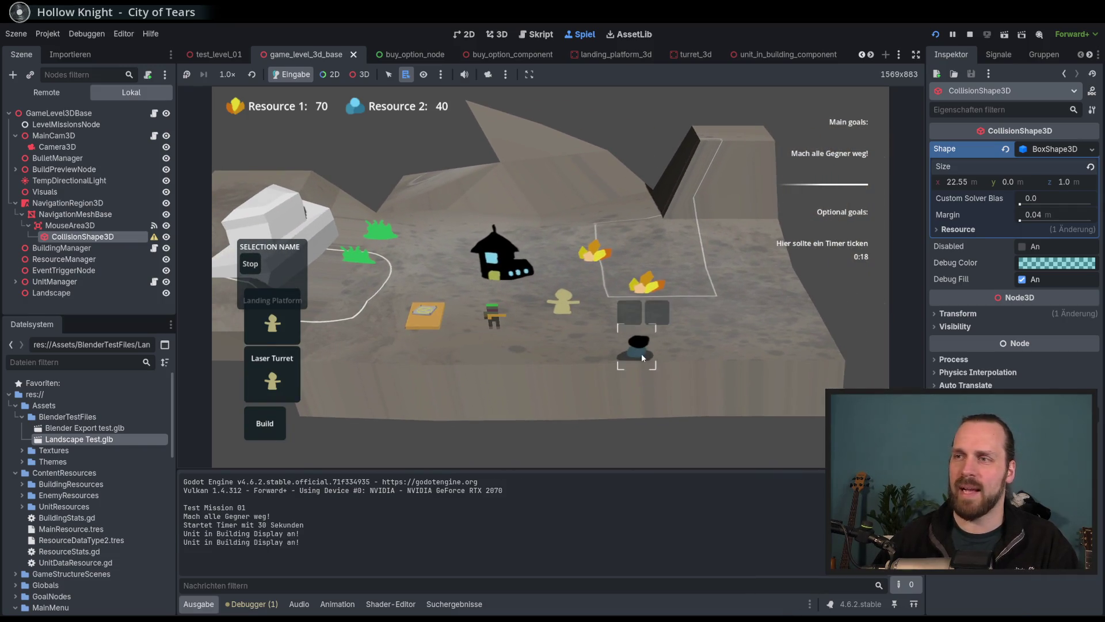
{"action": "left_click", "coordinate": [272, 375]}
{"action": "left_click", "coordinate": [519, 396]}
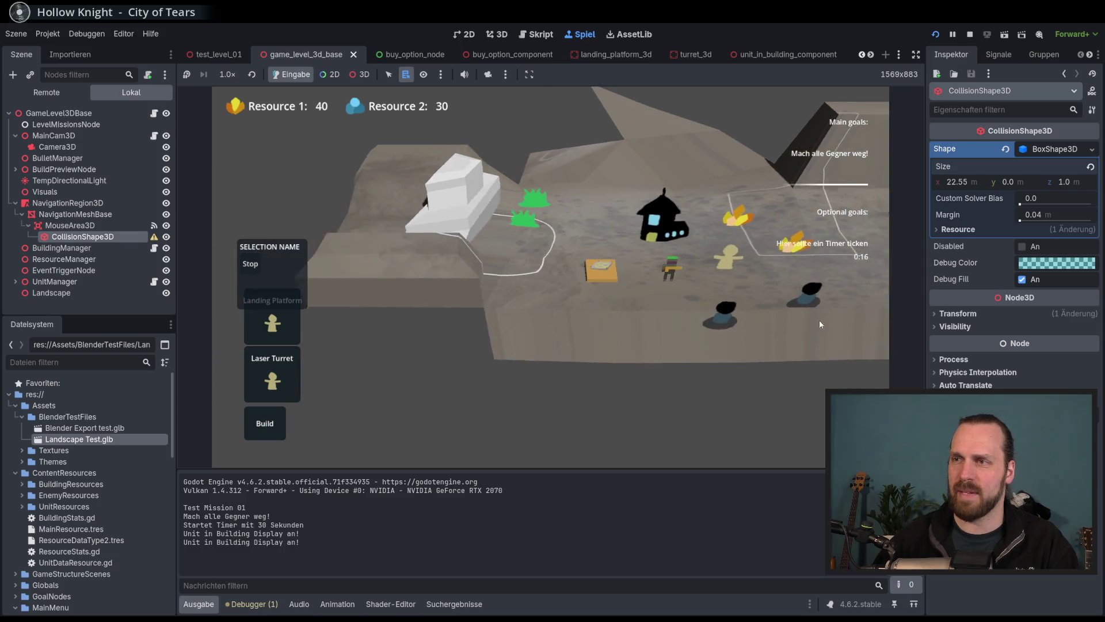
Build a Landing Platform, check the placed units, then stop the game with F8.
{"action": "left_click", "coordinate": [563, 392]}
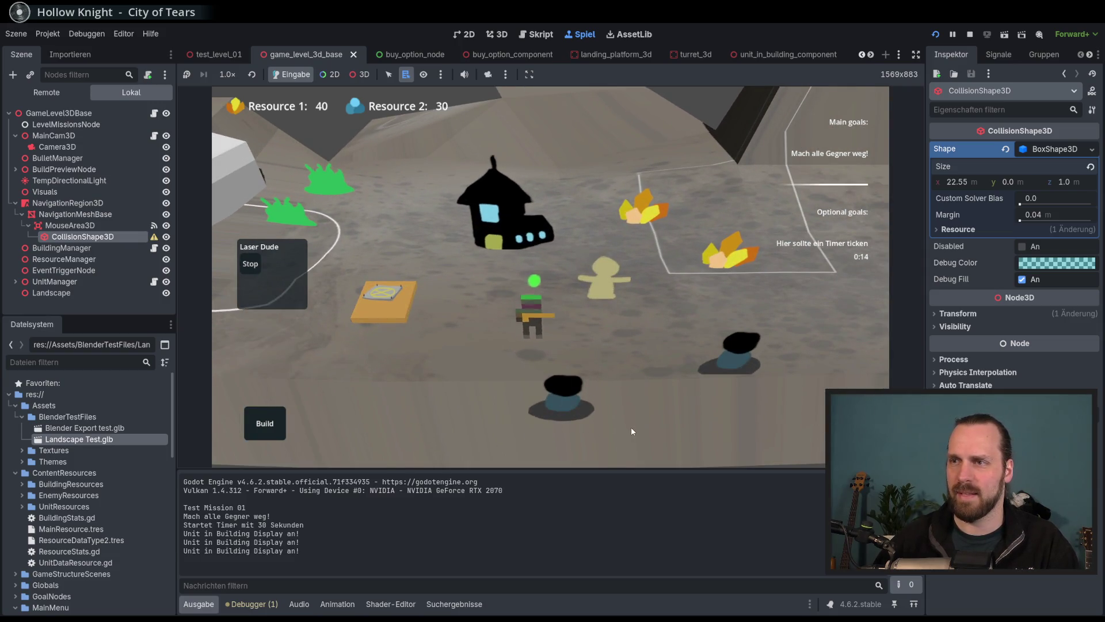
{"action": "left_click", "coordinate": [581, 316]}
{"action": "left_click", "coordinate": [275, 421]}
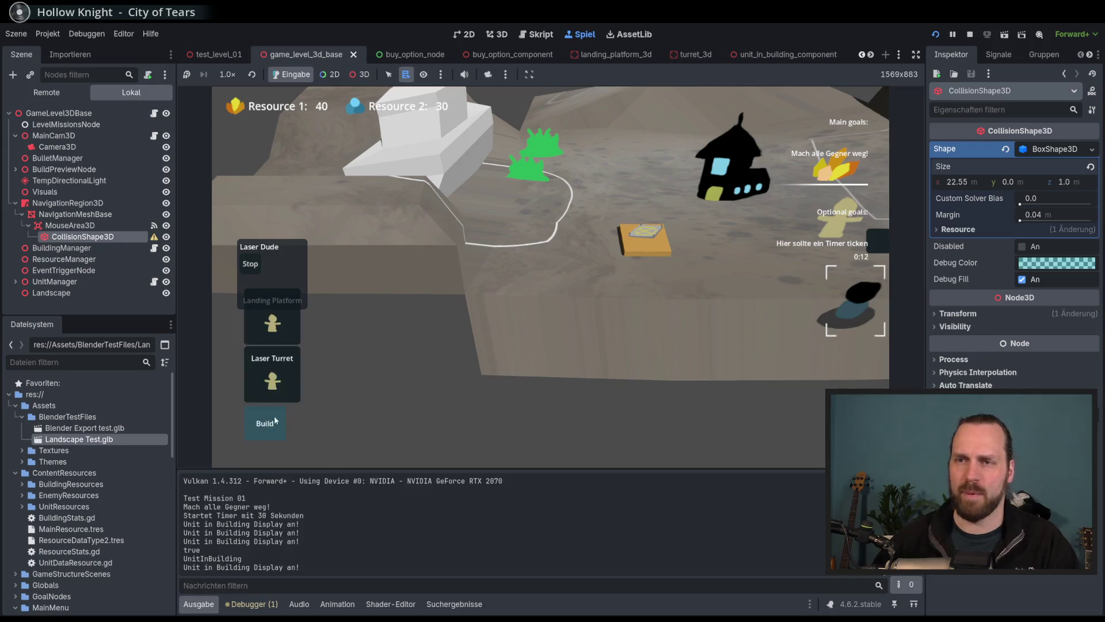
{"action": "left_click", "coordinate": [273, 322]}
{"action": "left_click", "coordinate": [547, 397]}
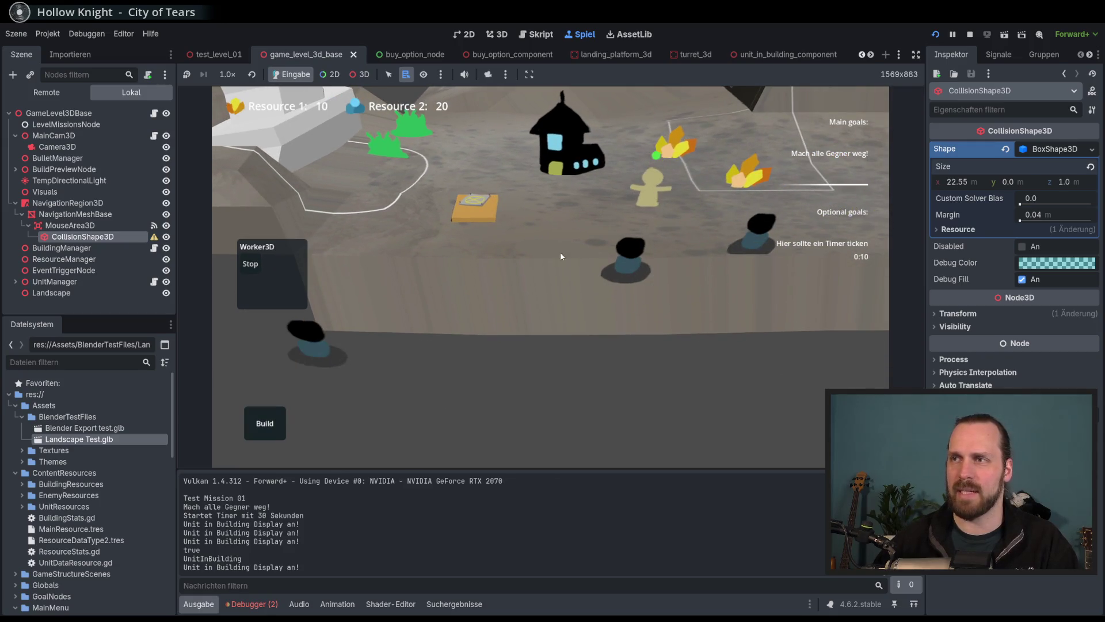
{"action": "left_click", "coordinate": [427, 364]}
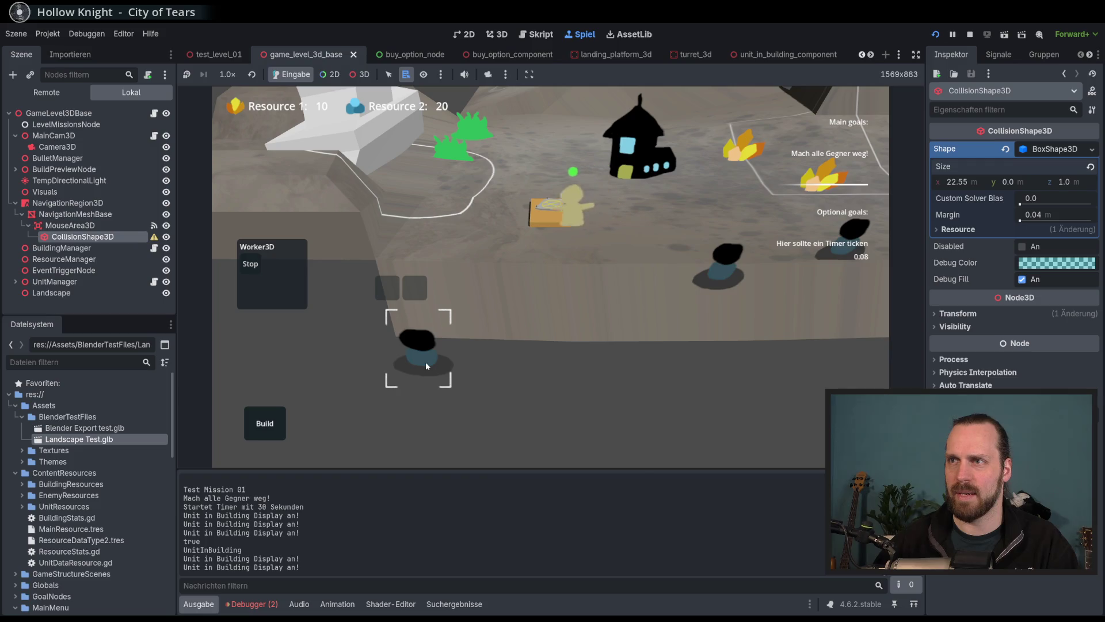
{"action": "left_click", "coordinate": [467, 369]}
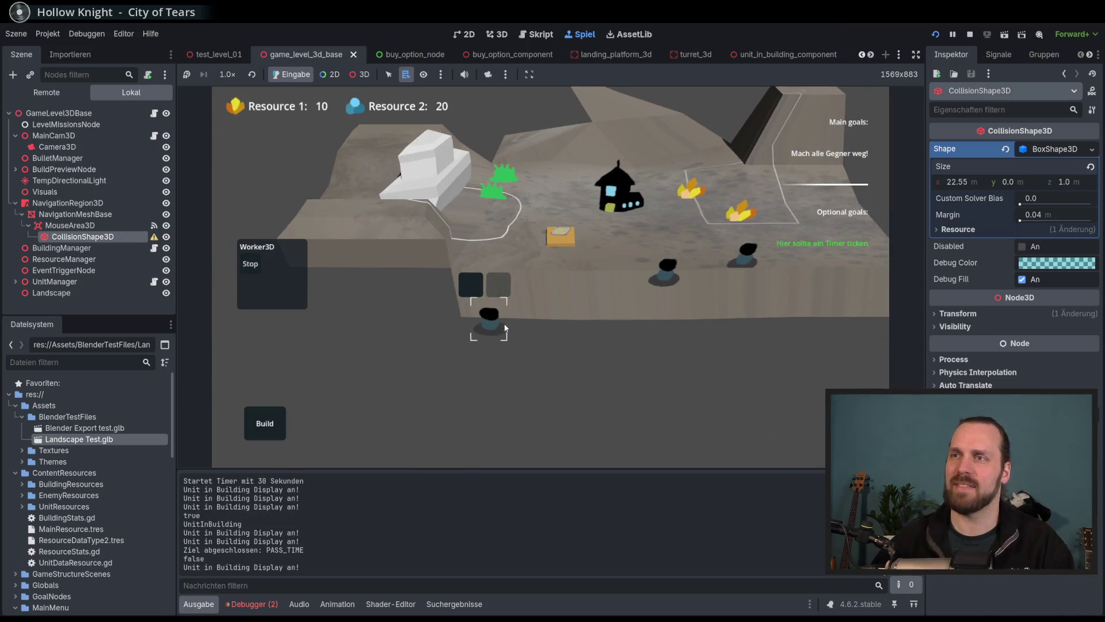
{"action": "key", "text": "F8"}
{"action": "scroll", "coordinate": [551, 349], "scroll_direction": "up", "scroll_amount": 5}
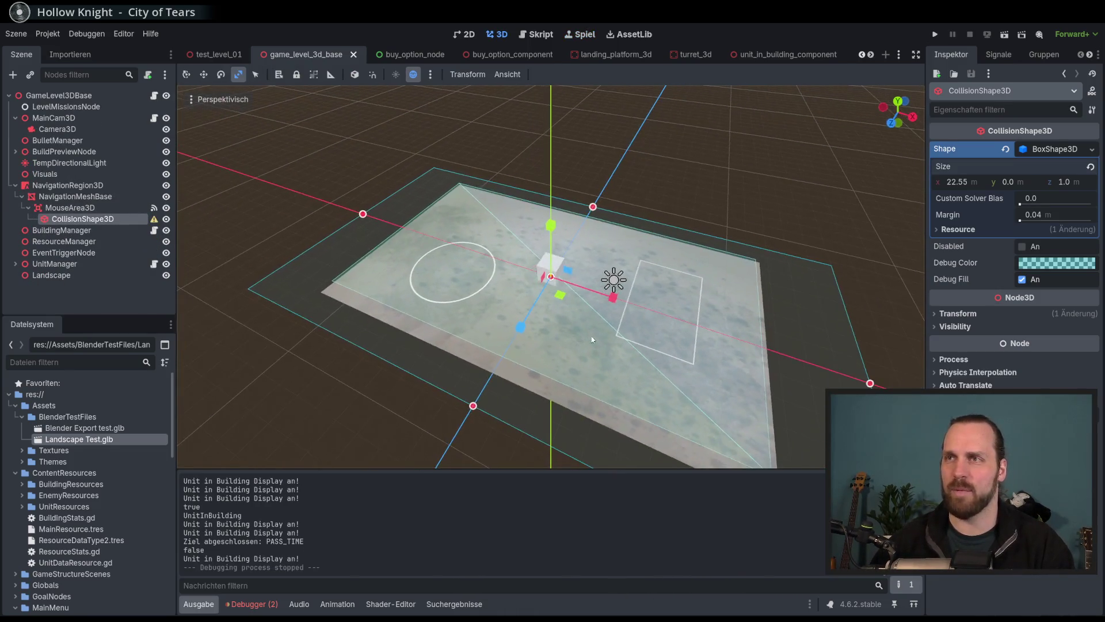
Select the CollisionShape3D in game_level_3d_base and undo its scale change.
{"action": "left_click", "coordinate": [212, 57]}
{"action": "scroll", "coordinate": [557, 346], "scroll_direction": "down", "scroll_amount": 3}
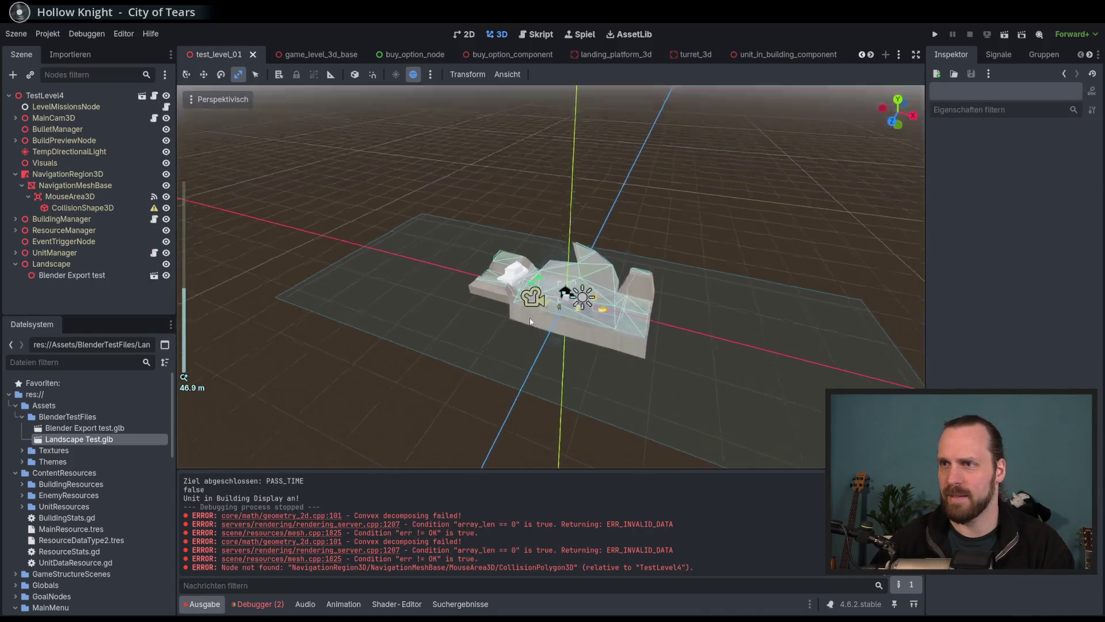
{"action": "scroll", "coordinate": [557, 347], "scroll_direction": "up", "scroll_amount": 3}
{"action": "left_click", "coordinate": [120, 209]}
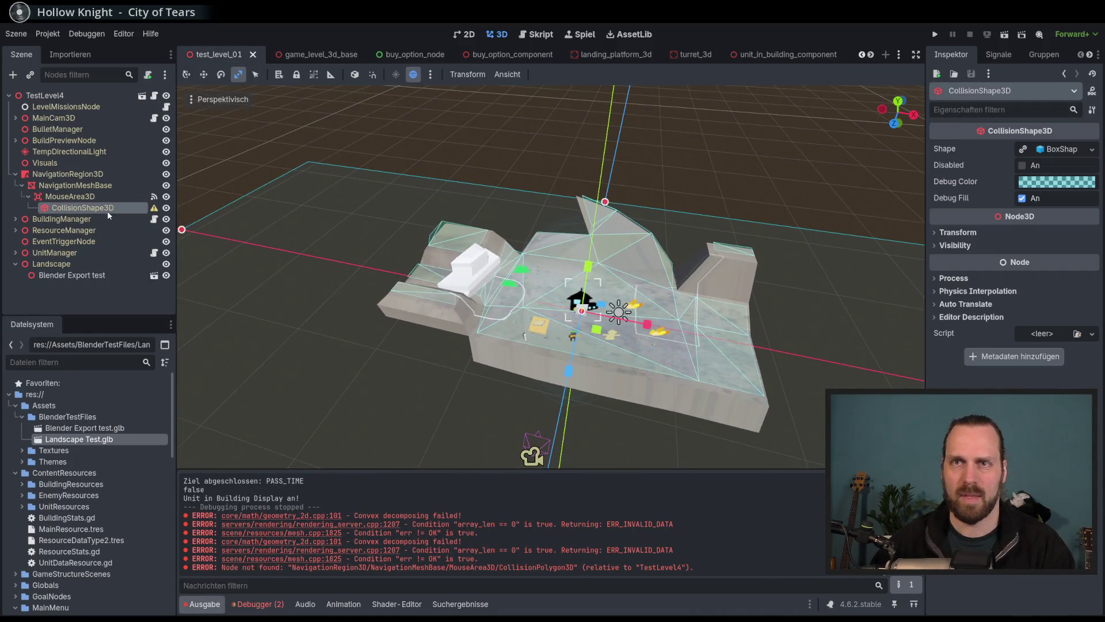
{"action": "left_click", "coordinate": [308, 58]}
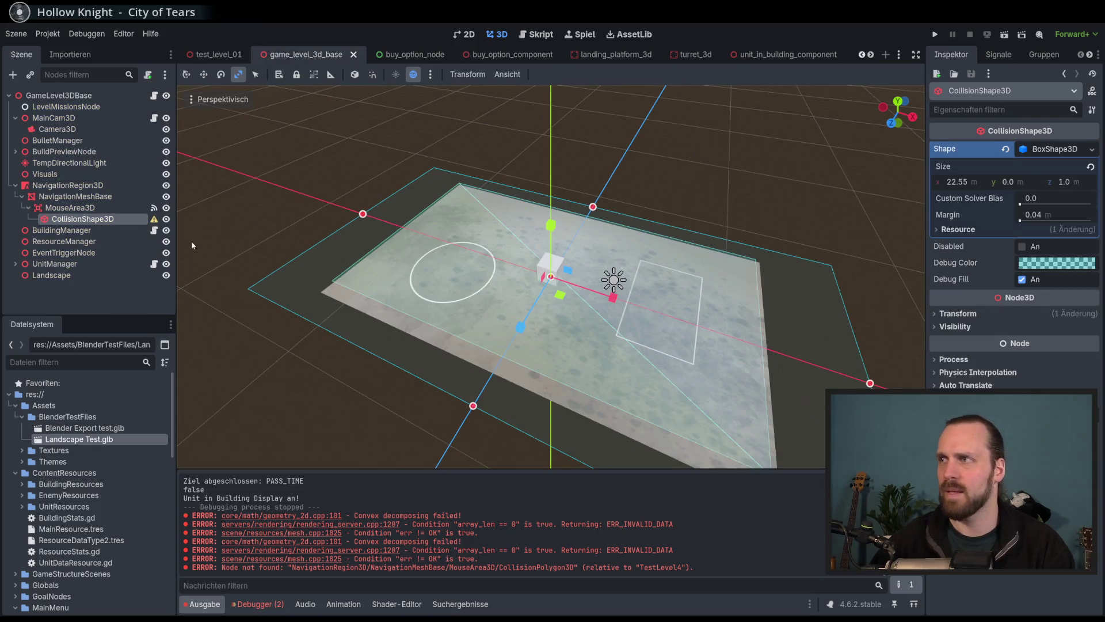
{"action": "mouse_move", "coordinate": [154, 221]}
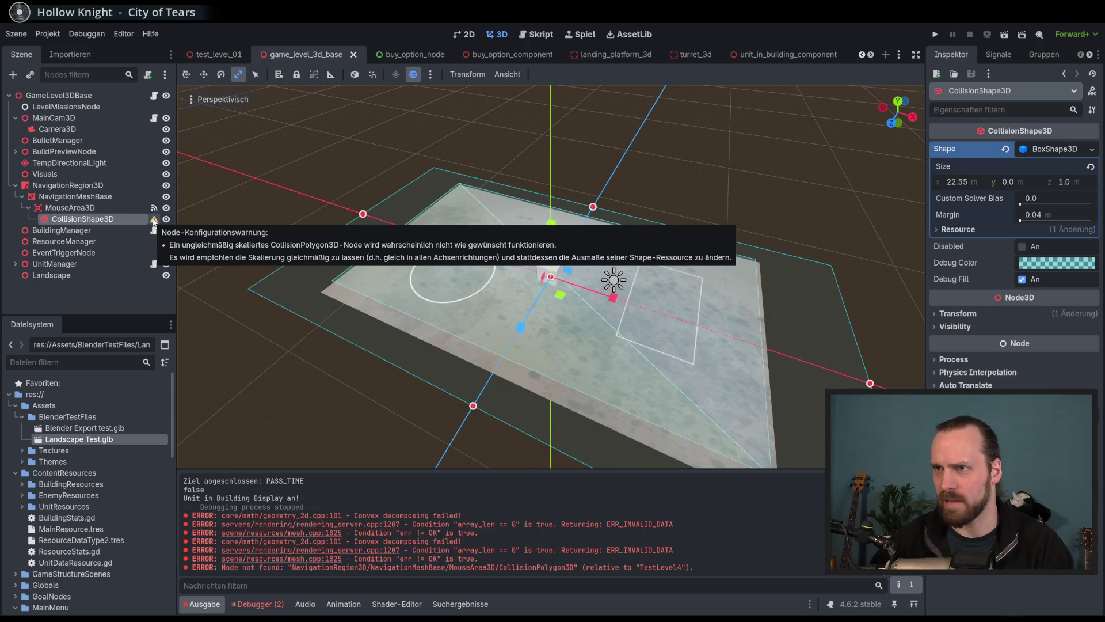
{"action": "left_click", "coordinate": [72, 208]}
{"action": "left_click", "coordinate": [90, 220]}
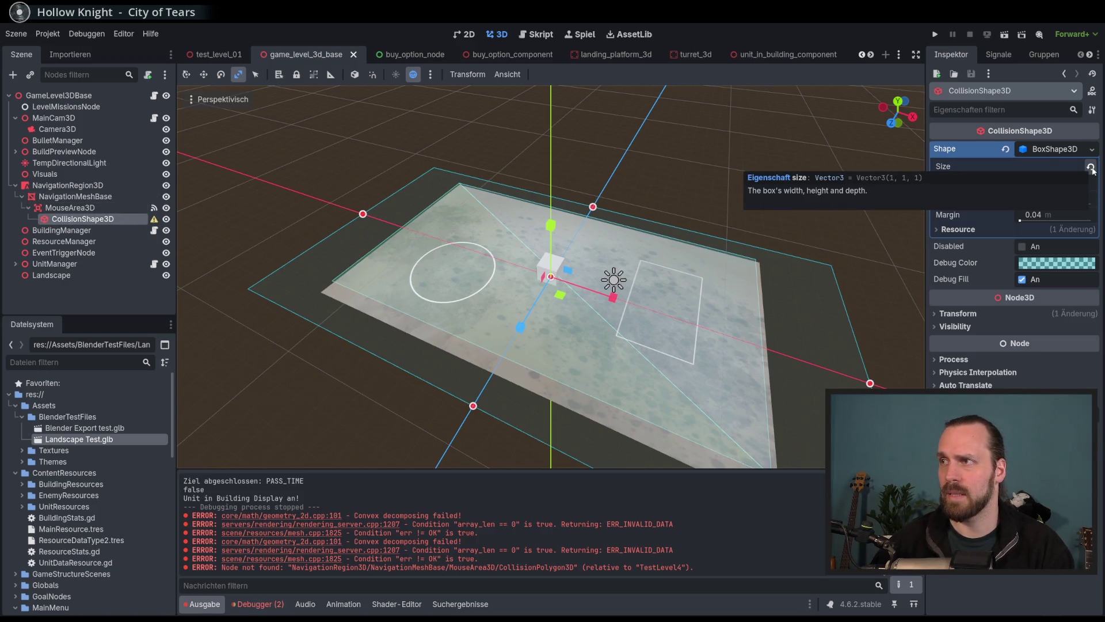
{"action": "left_click", "coordinate": [958, 315]}
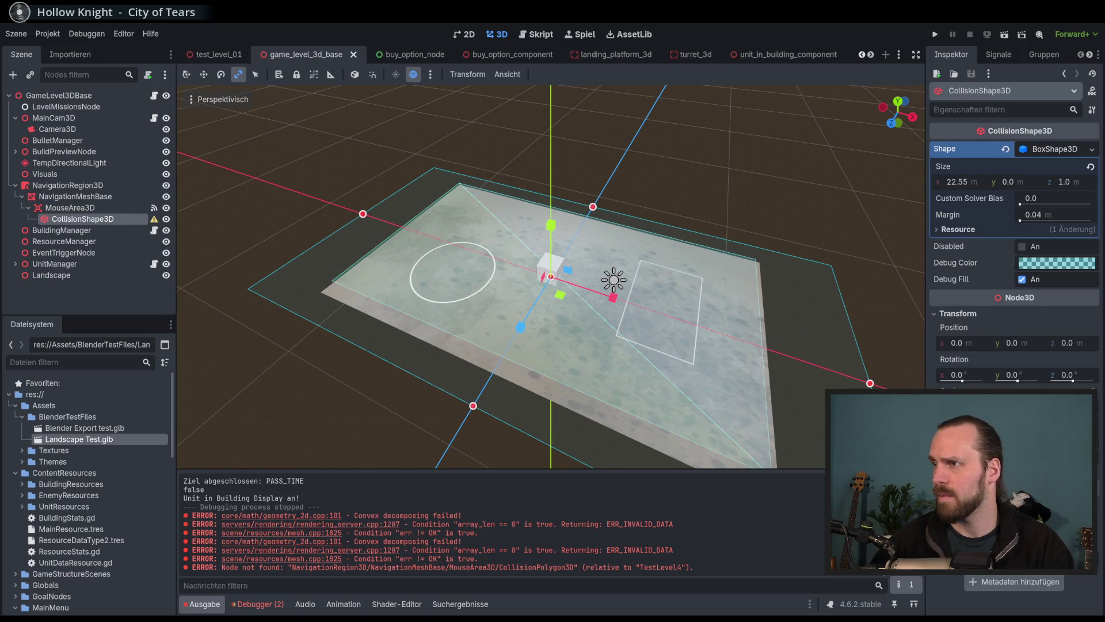
{"action": "key", "text": "ctrl+z"}
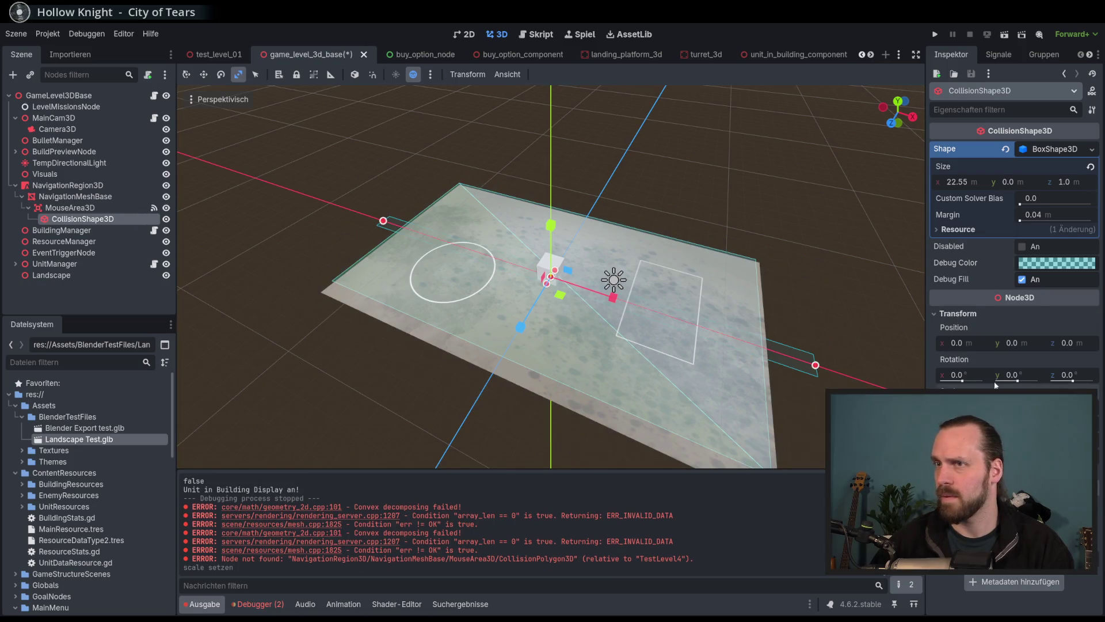
{"action": "left_click_drag", "start_coordinate": [763, 339], "coordinate": [484, 278]}
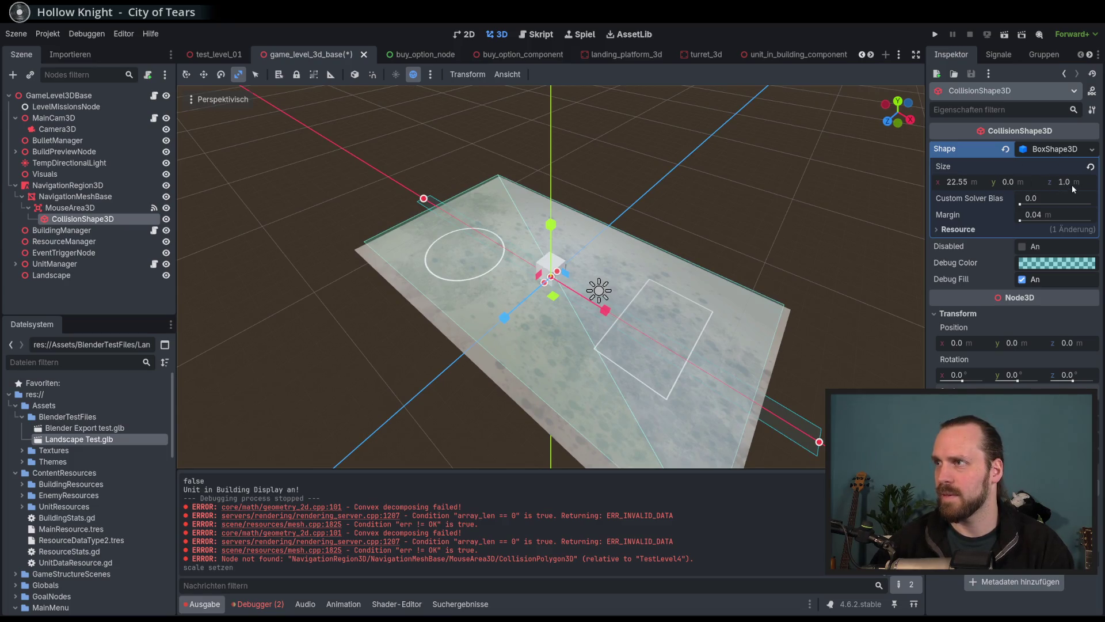
Set the collision box's Z size to about 12.43 m, save the scene, and run the game.
{"action": "left_click", "coordinate": [1069, 183]}
{"action": "left_click", "coordinate": [1074, 193]}
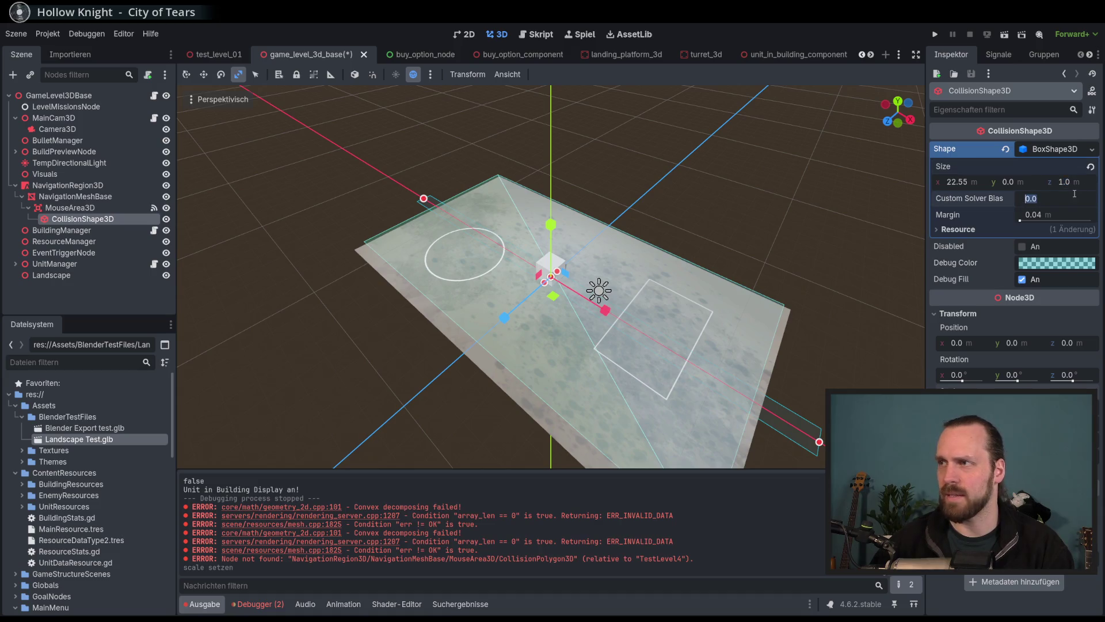
{"action": "left_click_drag", "start_coordinate": [1059, 183], "coordinate": [1099, 183]}
{"action": "key", "text": "ctrl+s"}
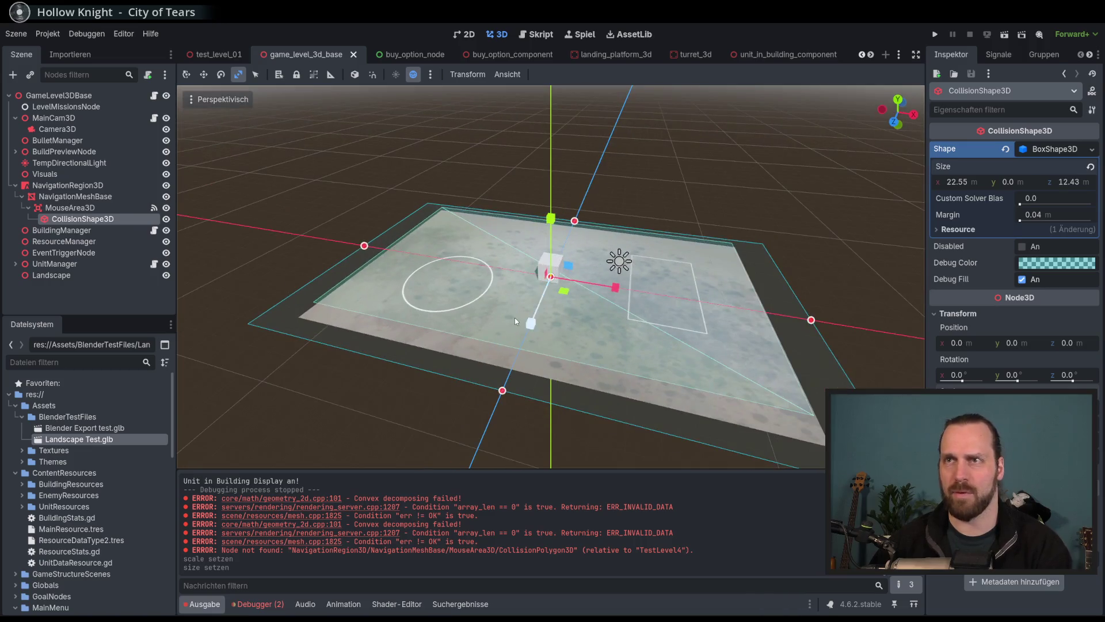
{"action": "left_click", "coordinate": [219, 54]}
{"action": "left_click", "coordinate": [305, 54]}
{"action": "key", "text": "F5"}
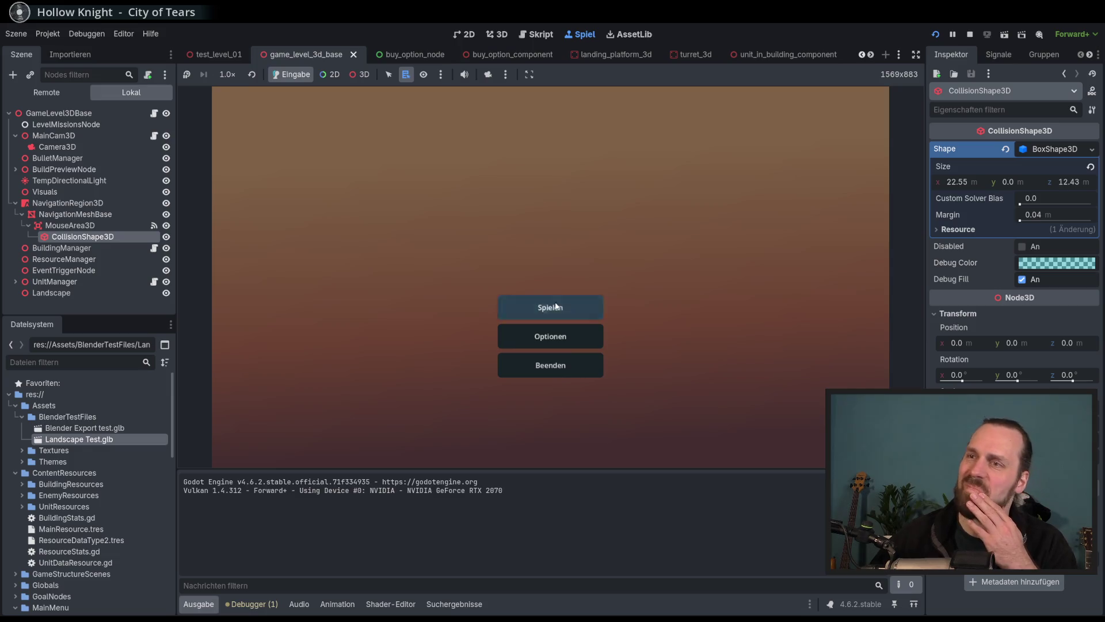
Start Test Mission 01 from the main menu and place a Laser Turret.
{"action": "left_click", "coordinate": [552, 304]}
{"action": "left_click", "coordinate": [639, 414]}
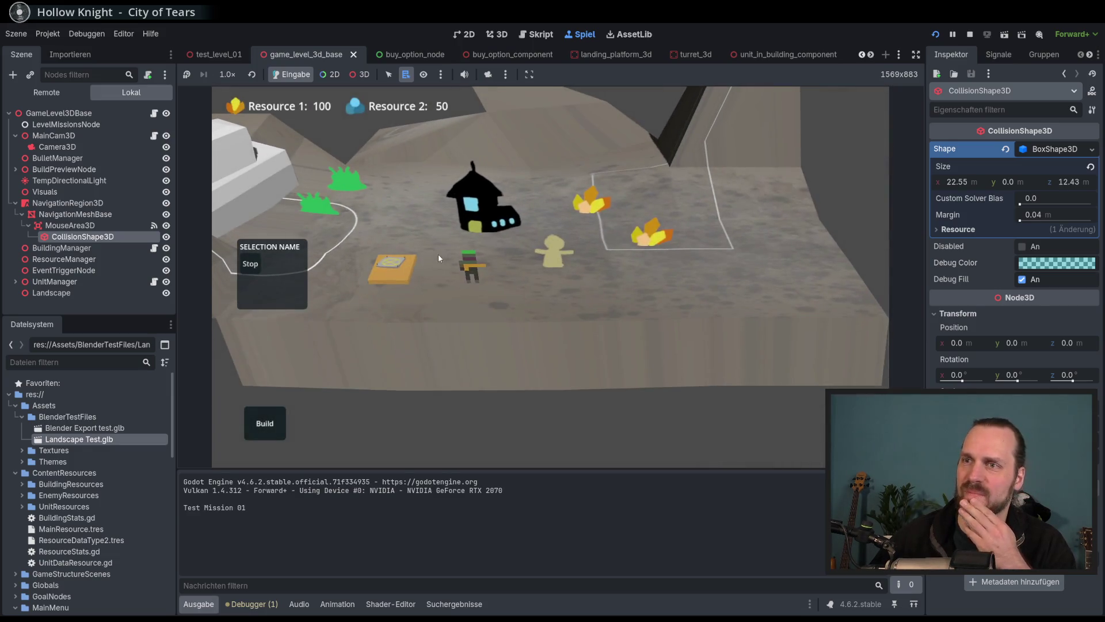
{"action": "left_click", "coordinate": [272, 377]}
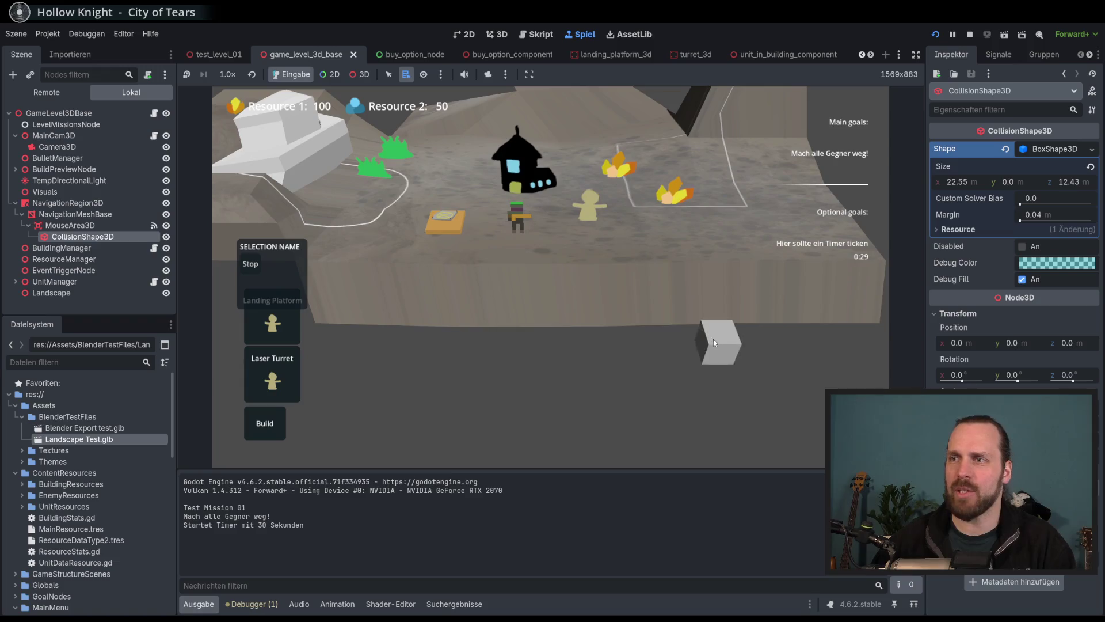
{"action": "left_click", "coordinate": [786, 390]}
{"action": "left_click", "coordinate": [792, 365]}
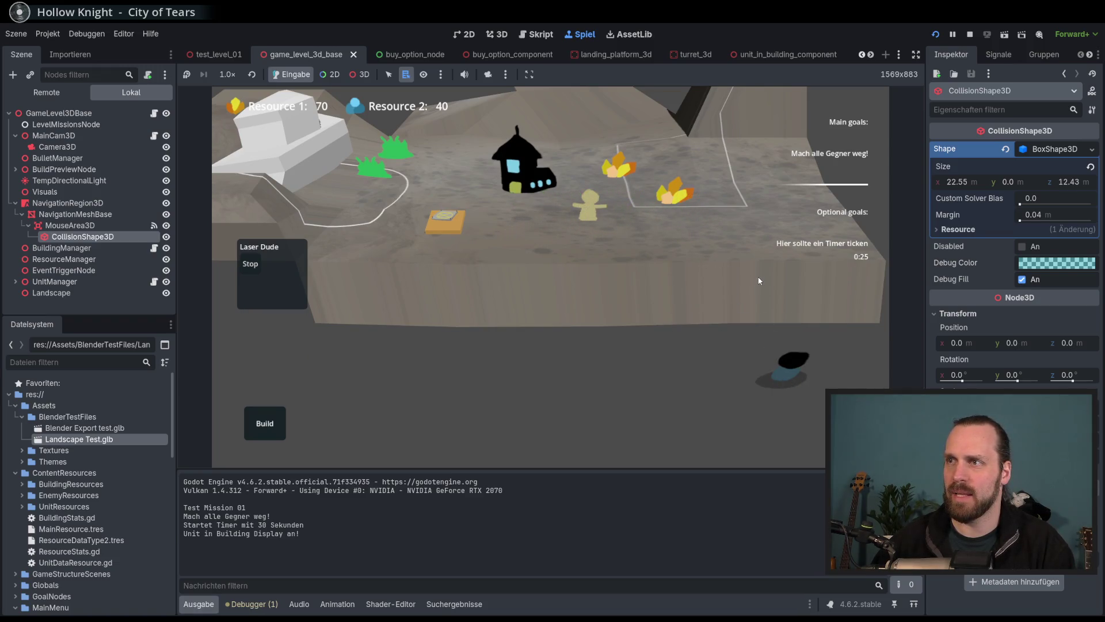
Pan across the level and select the placed turret building.
{"action": "left_click_drag", "start_coordinate": [777, 339], "coordinate": [616, 342]}
{"action": "left_click", "coordinate": [627, 373]}
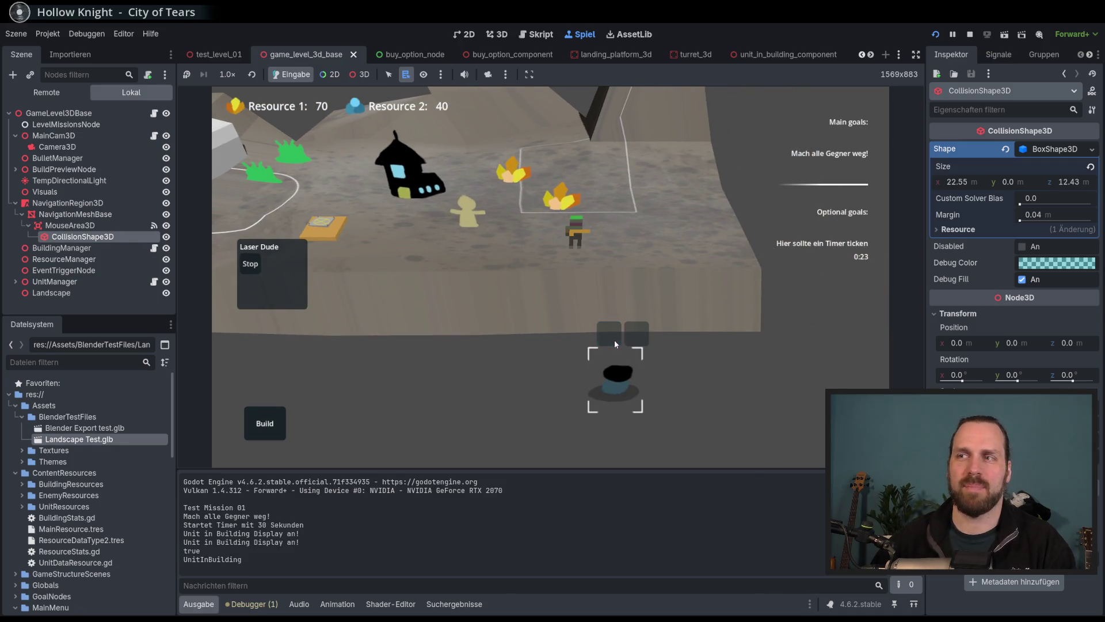
{"action": "mouse_move", "coordinate": [582, 241]}
{"action": "left_mouse_down"}
{"action": "mouse_move", "coordinate": [605, 243]}
{"action": "mouse_move", "coordinate": [660, 295]}
{"action": "mouse_move", "coordinate": [575, 233]}
{"action": "mouse_move", "coordinate": [669, 306]}
{"action": "mouse_move", "coordinate": [633, 276]}
{"action": "left_mouse_up"}
{"action": "left_click", "coordinate": [613, 260]}
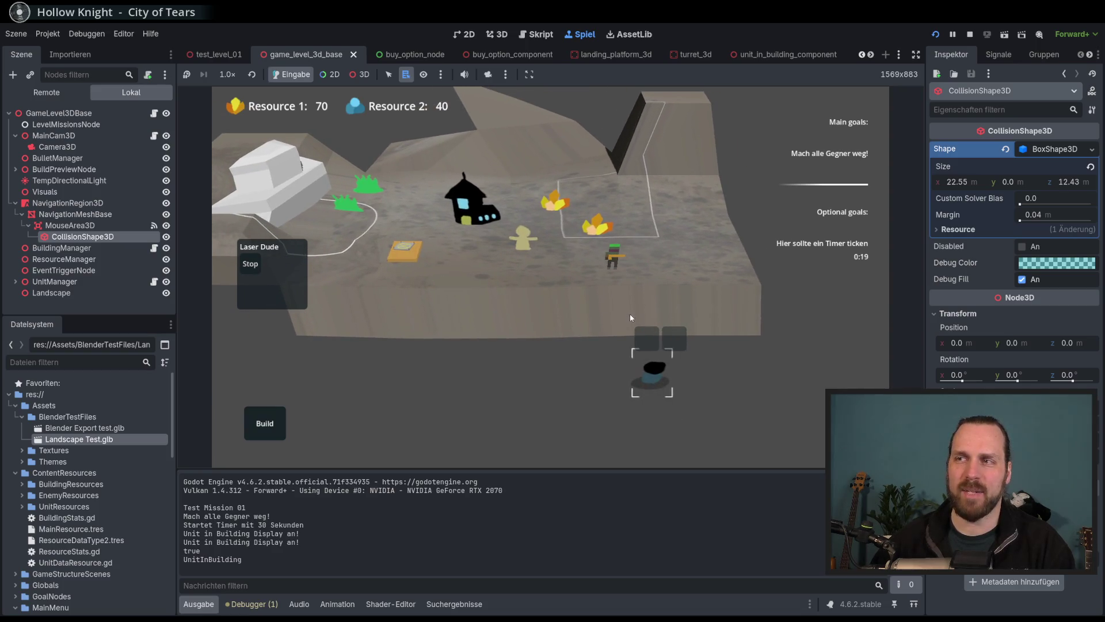
{"action": "left_click", "coordinate": [660, 378]}
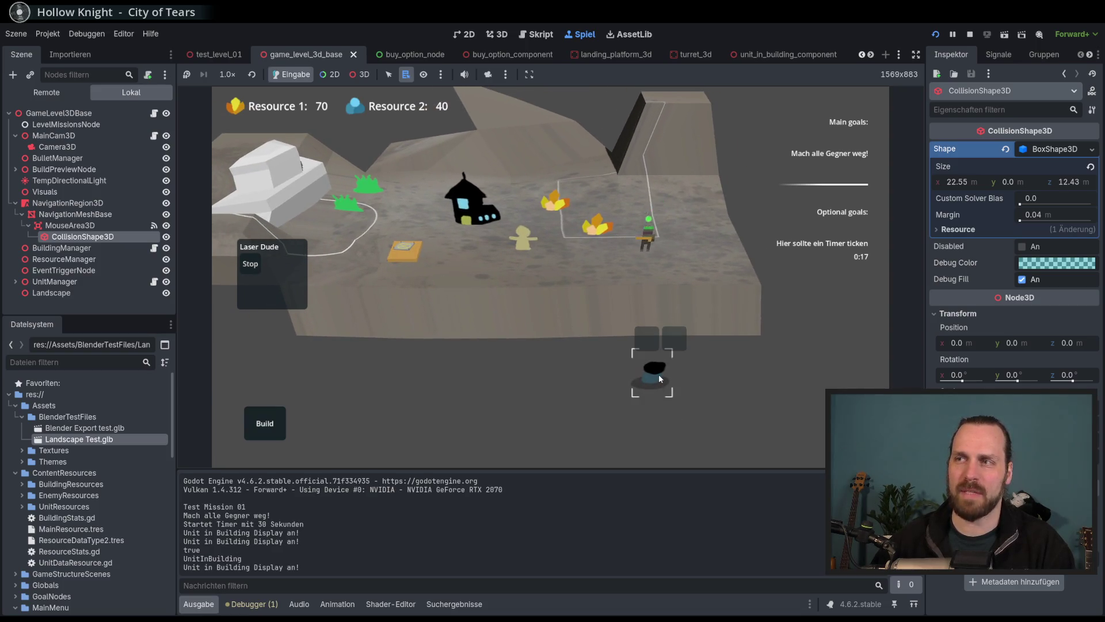
{"action": "mouse_move", "coordinate": [660, 378]}
{"action": "left_mouse_down"}
{"action": "mouse_move", "coordinate": [536, 353]}
{"action": "mouse_move", "coordinate": [380, 349]}
{"action": "mouse_move", "coordinate": [434, 399]}
{"action": "mouse_move", "coordinate": [616, 340]}
{"action": "mouse_move", "coordinate": [529, 278]}
{"action": "mouse_move", "coordinate": [536, 381]}
{"action": "mouse_move", "coordinate": [573, 342]}
{"action": "left_mouse_up"}
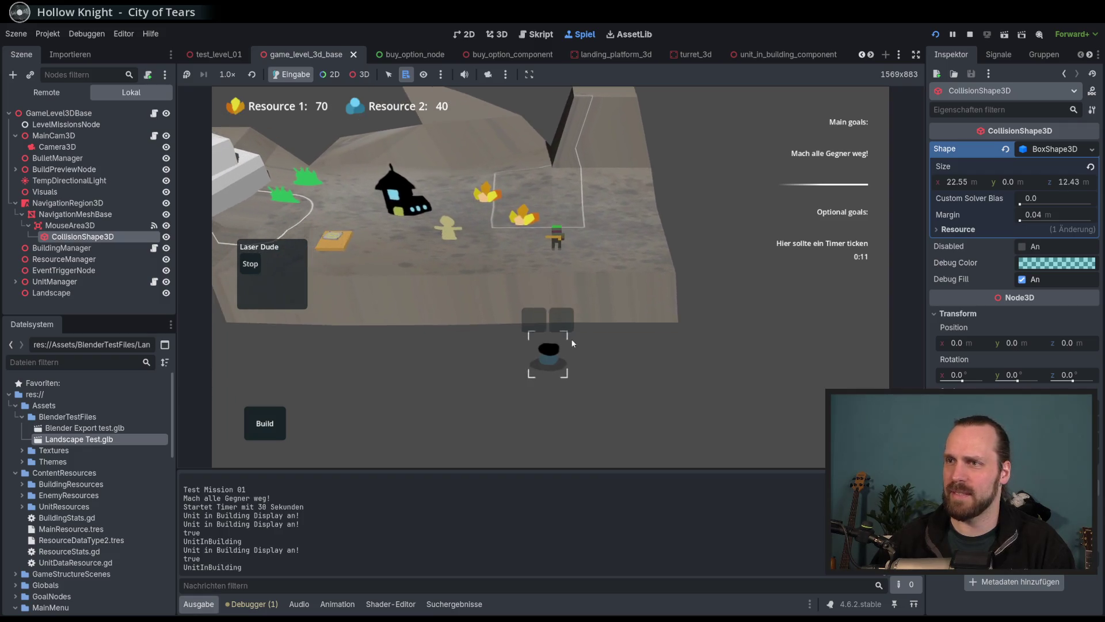
Enable 3D node picking and the free camera override, then list nodes under the turret.
{"action": "left_click", "coordinate": [358, 75]}
{"action": "left_click", "coordinate": [543, 253]}
{"action": "left_click", "coordinate": [358, 87]}
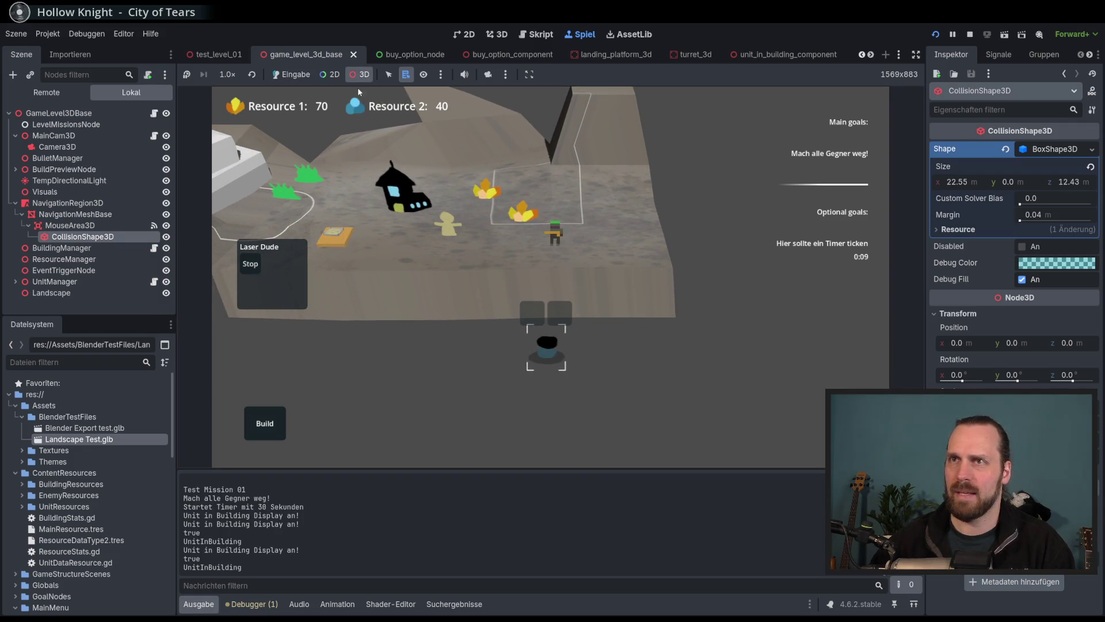
{"action": "left_click", "coordinate": [489, 74]}
{"action": "mouse_move", "coordinate": [637, 269]}
{"action": "left_mouse_down"}
{"action": "mouse_move", "coordinate": [605, 276]}
{"action": "mouse_move", "coordinate": [671, 301]}
{"action": "mouse_move", "coordinate": [732, 296]}
{"action": "left_mouse_up"}
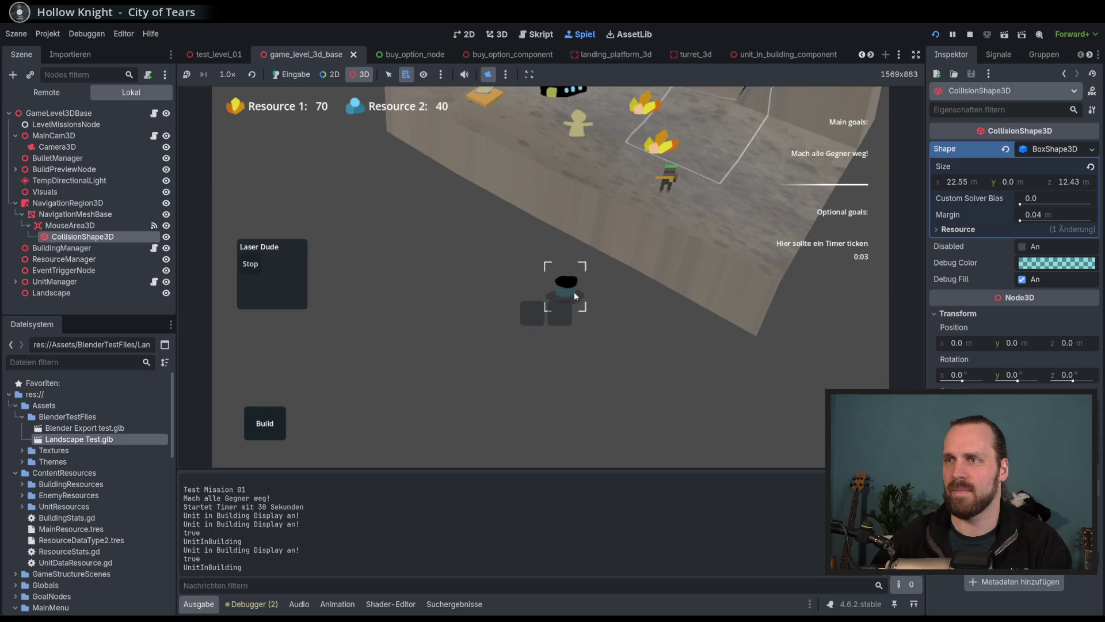
{"action": "right_click", "coordinate": [575, 292]}
{"action": "left_click", "coordinate": [301, 75]}
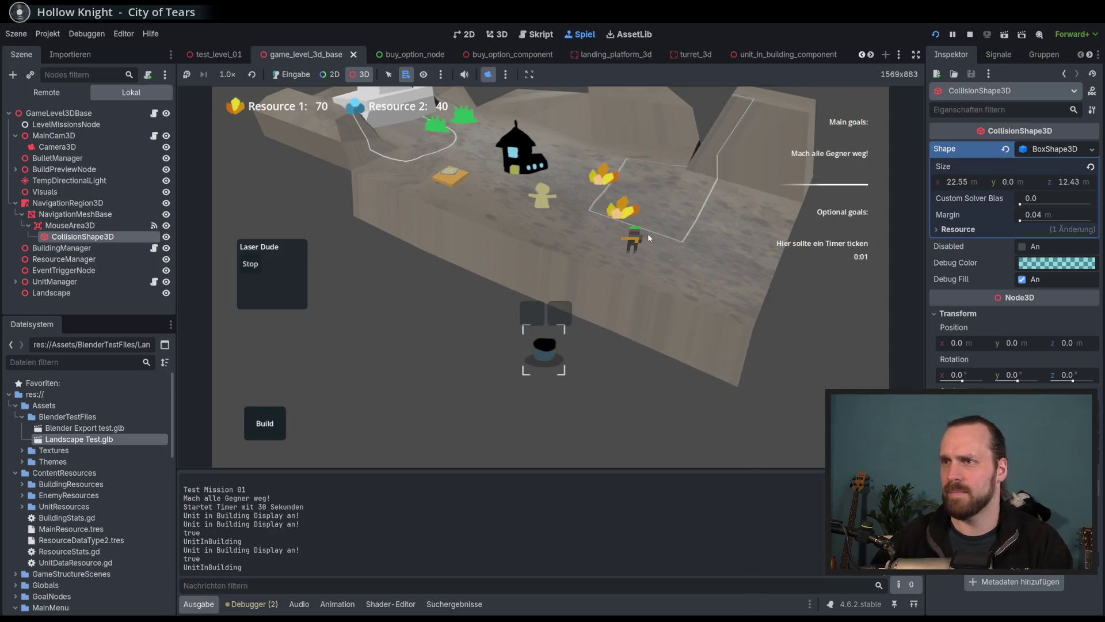
{"action": "mouse_move", "coordinate": [520, 412]}
{"action": "left_mouse_down"}
{"action": "mouse_move", "coordinate": [476, 382]}
{"action": "mouse_move", "coordinate": [424, 370]}
{"action": "mouse_move", "coordinate": [338, 431]}
{"action": "mouse_move", "coordinate": [399, 343]}
{"action": "mouse_move", "coordinate": [395, 329]}
{"action": "mouse_move", "coordinate": [442, 368]}
{"action": "left_mouse_up"}
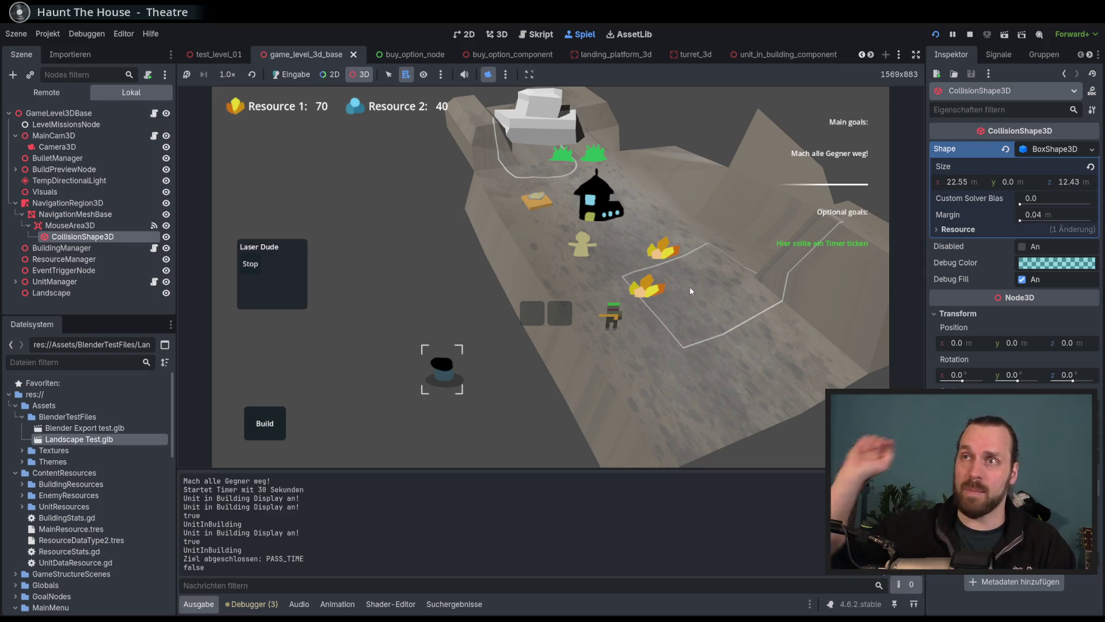
Fly the free camera around the level with the WASD keys.
{"action": "key", "text": "d"}
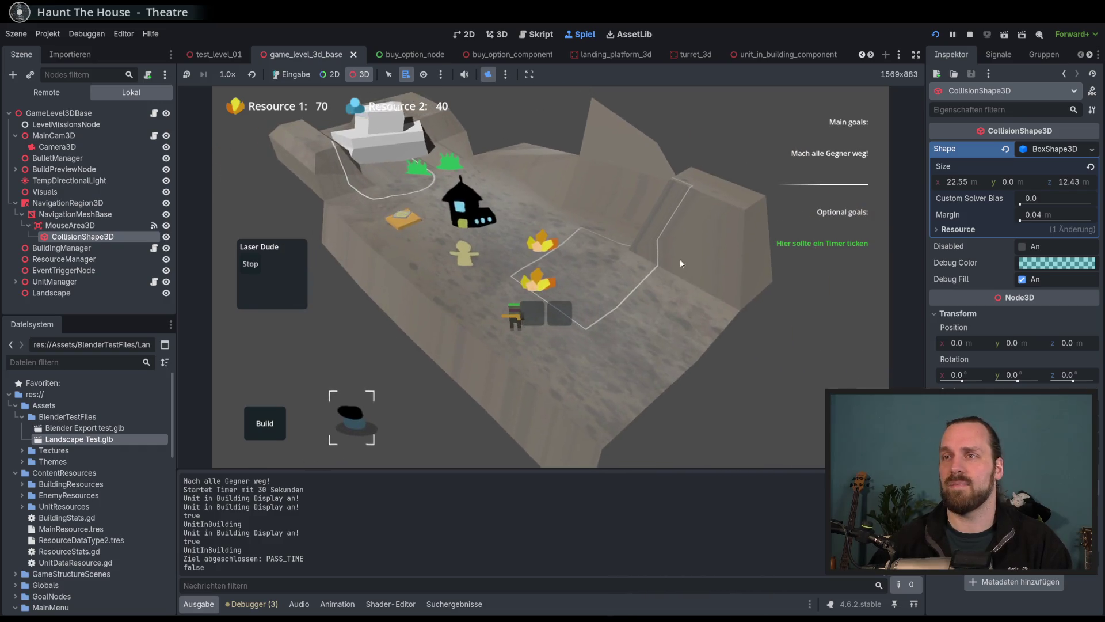
{"action": "key", "text": "w"}
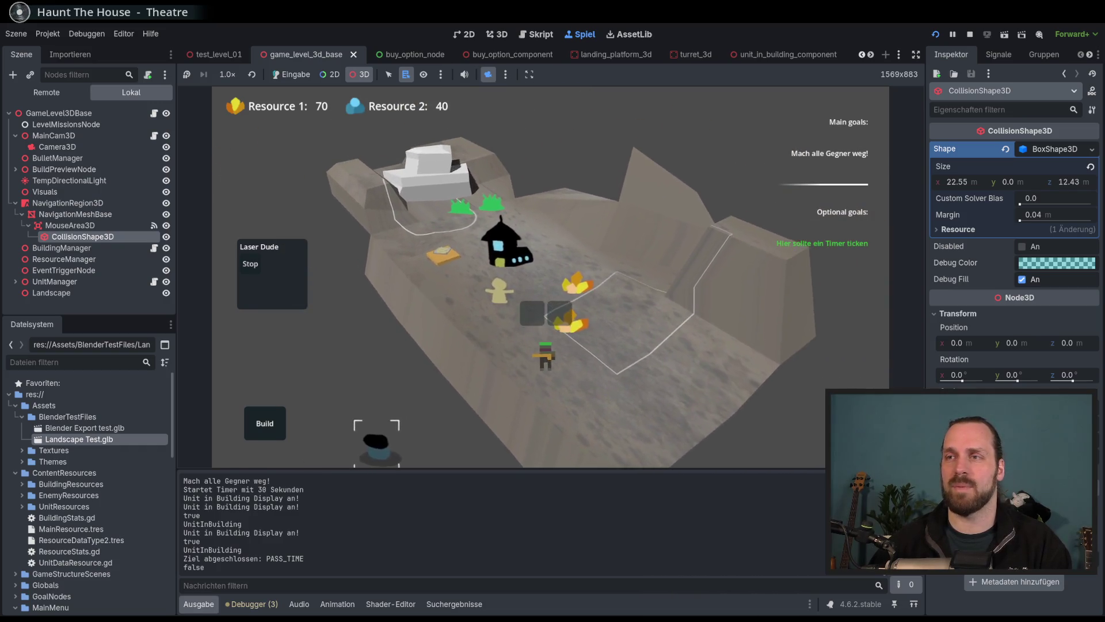
{"action": "key", "text": "s"}
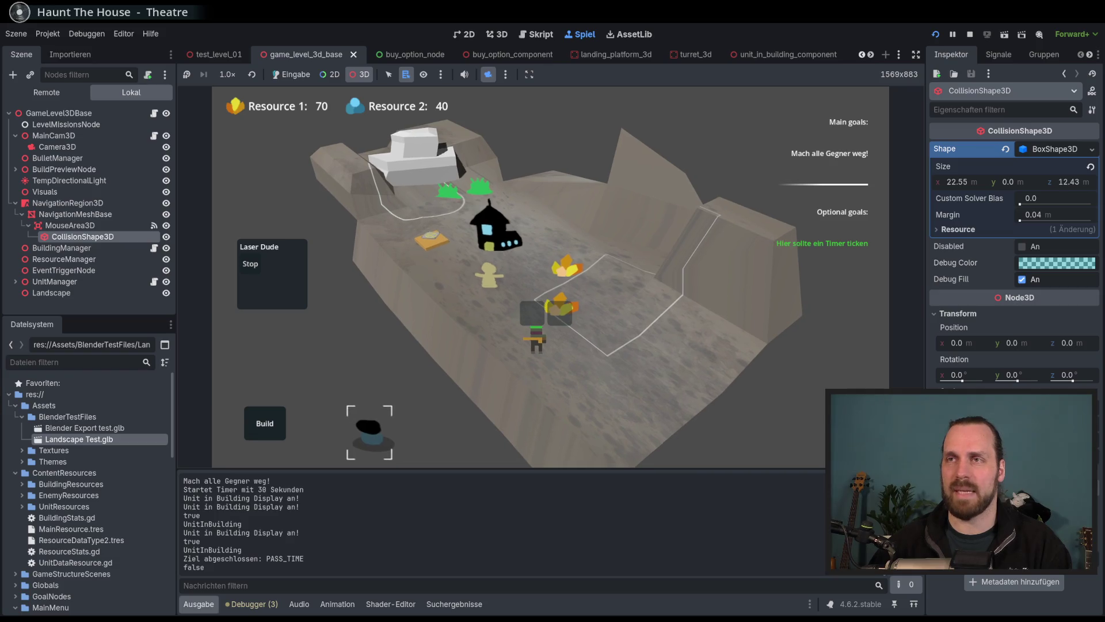
{"action": "key", "text": "d"}
{"action": "key", "text": "a"}
{"action": "key", "text": "d"}
{"action": "key", "text": "a"}
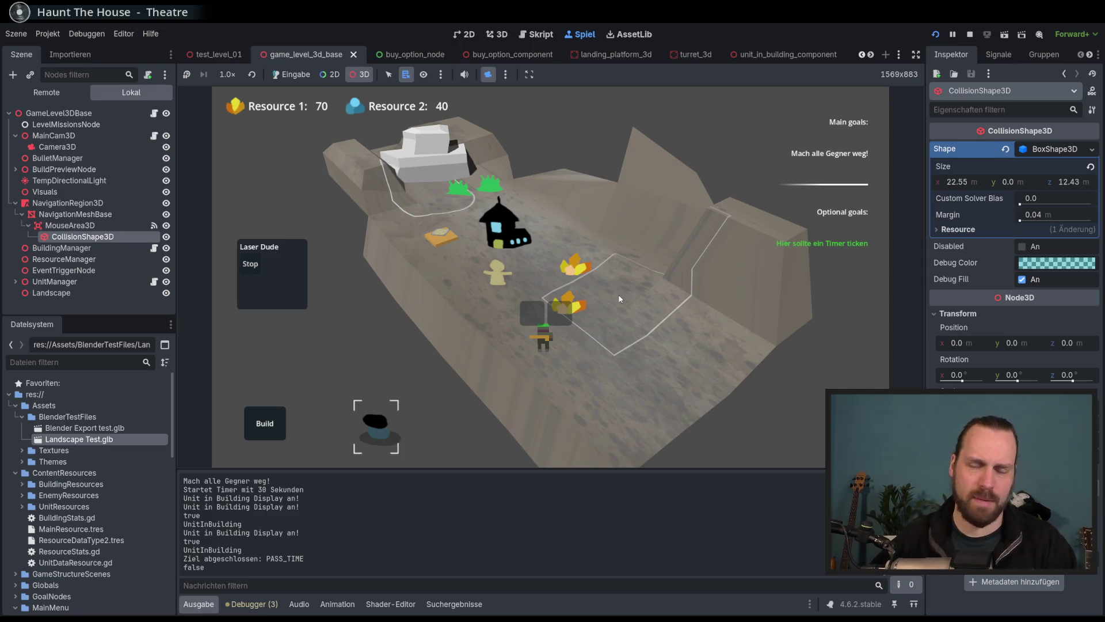
Return to normal game input and mute the running game's sound.
{"action": "key", "text": "w"}
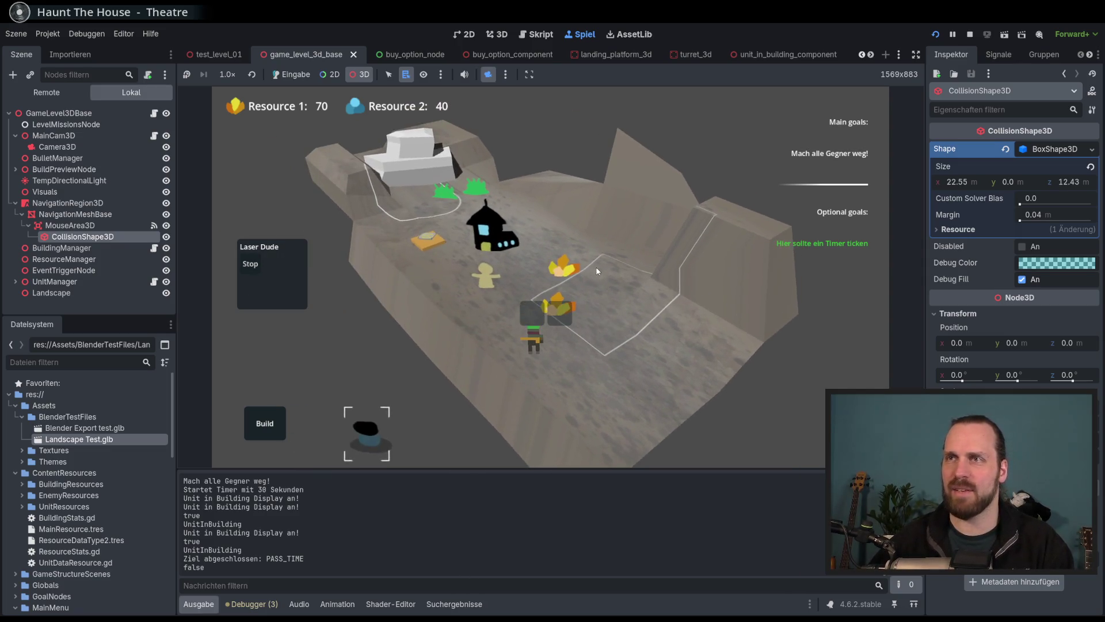
{"action": "left_click", "coordinate": [287, 75]}
{"action": "left_click", "coordinate": [468, 74]}
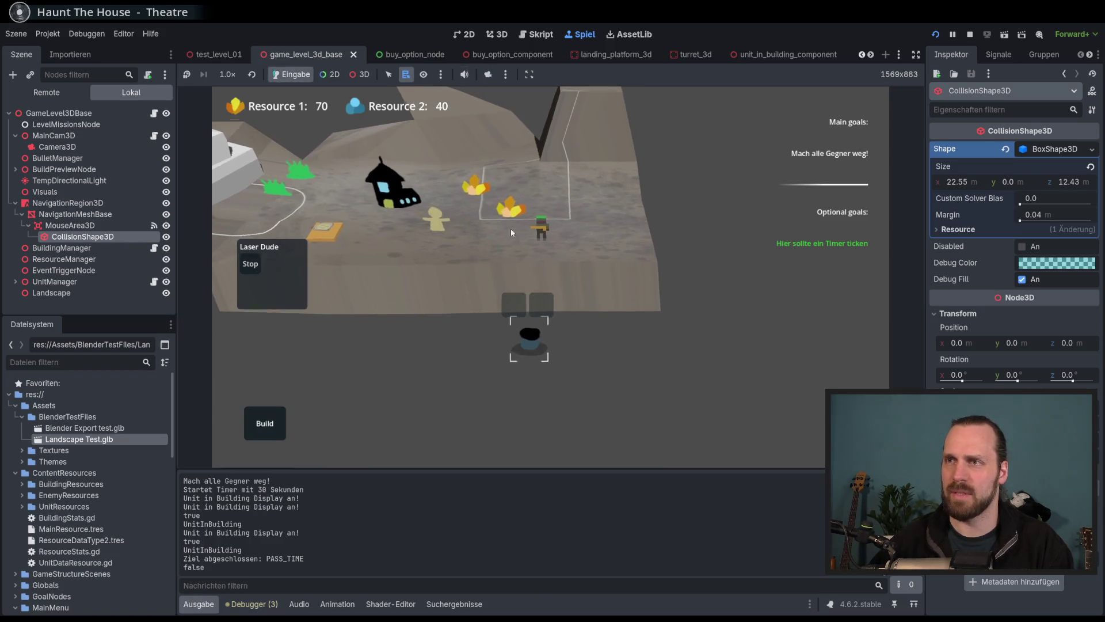
{"action": "scroll", "coordinate": [510, 229], "scroll_direction": "down", "scroll_amount": 3}
{"action": "scroll", "coordinate": [641, 253], "scroll_direction": "up", "scroll_amount": 4}
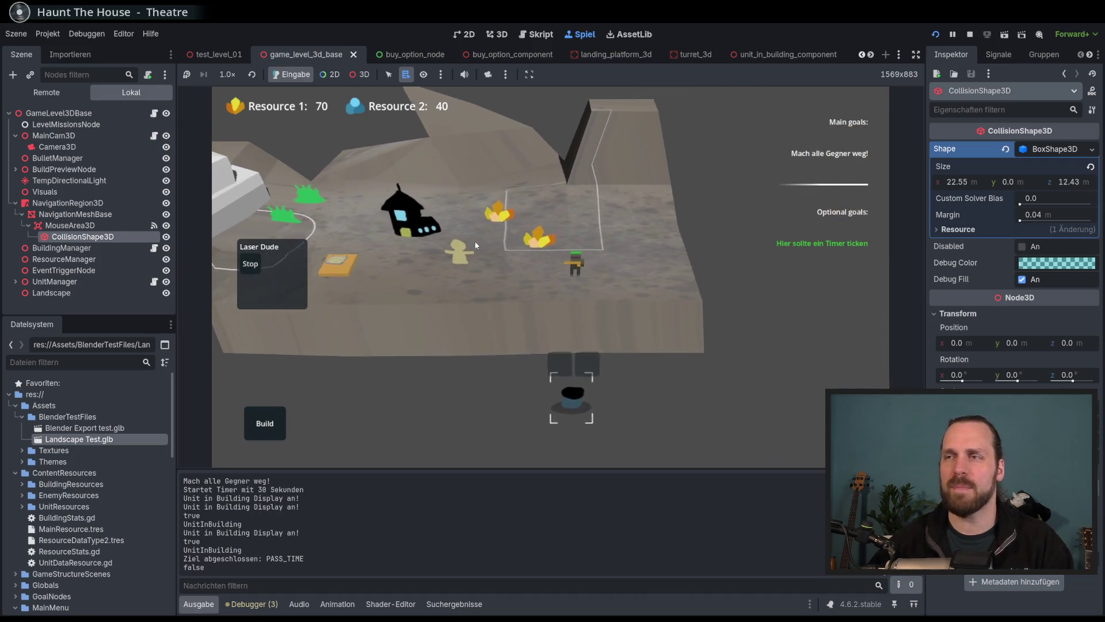
{"action": "left_click", "coordinate": [359, 74]}
{"action": "left_click", "coordinate": [487, 74]}
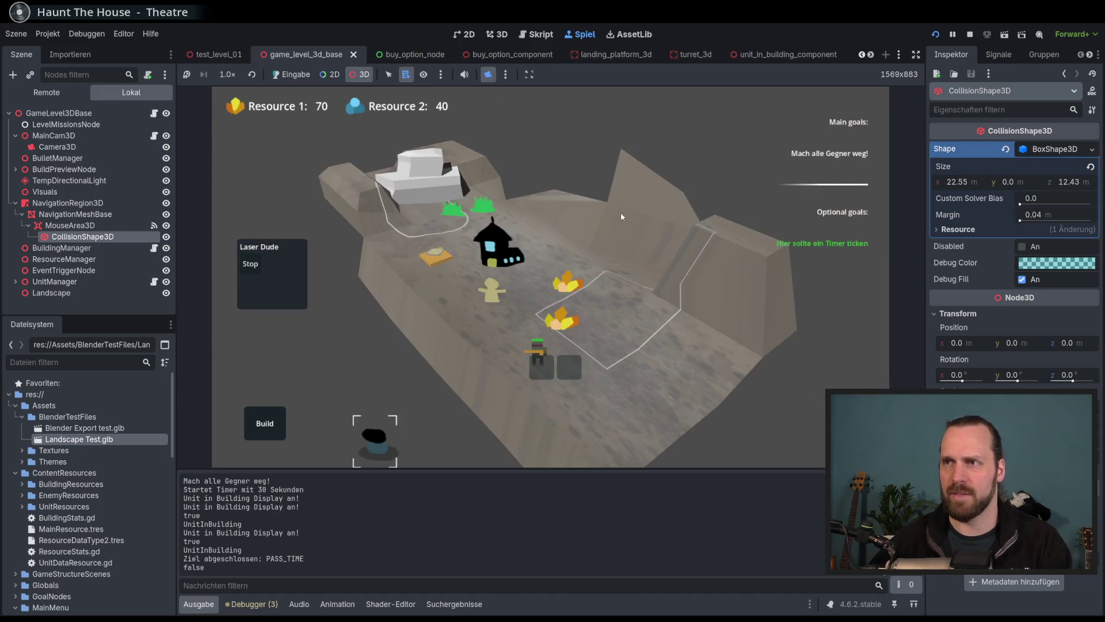
{"action": "left_click", "coordinate": [302, 75]}
Select the turret building and send units out of it onto the level.
{"action": "left_click", "coordinate": [524, 328]}
{"action": "left_click", "coordinate": [458, 347]}
{"action": "left_click", "coordinate": [689, 320]}
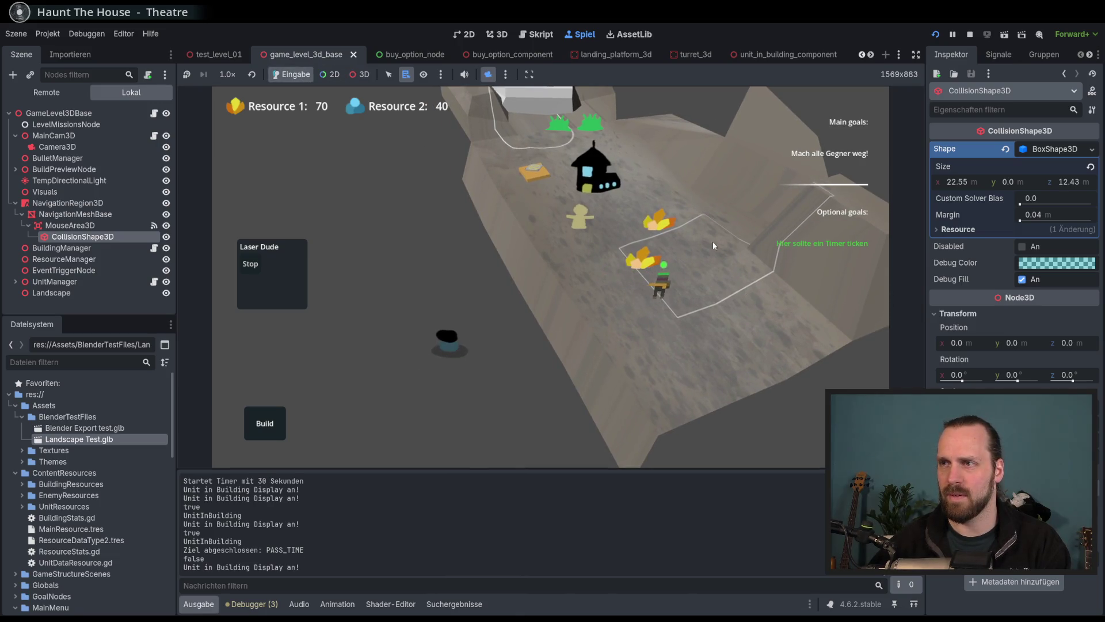
{"action": "left_click", "coordinate": [454, 350]}
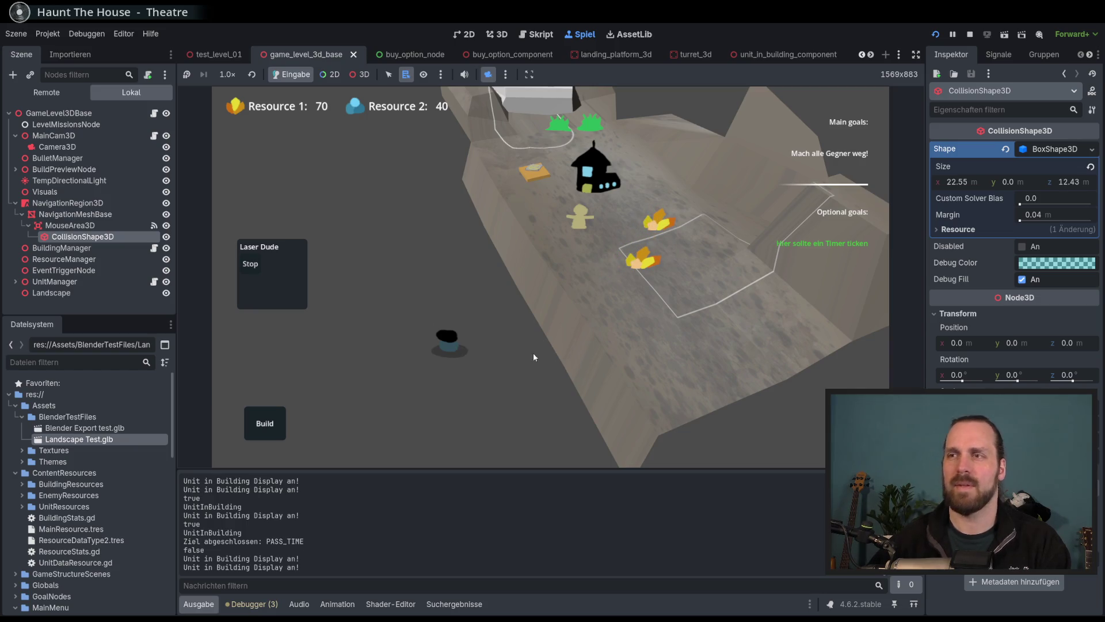
{"action": "left_click", "coordinate": [542, 367]}
{"action": "left_click", "coordinate": [570, 341]}
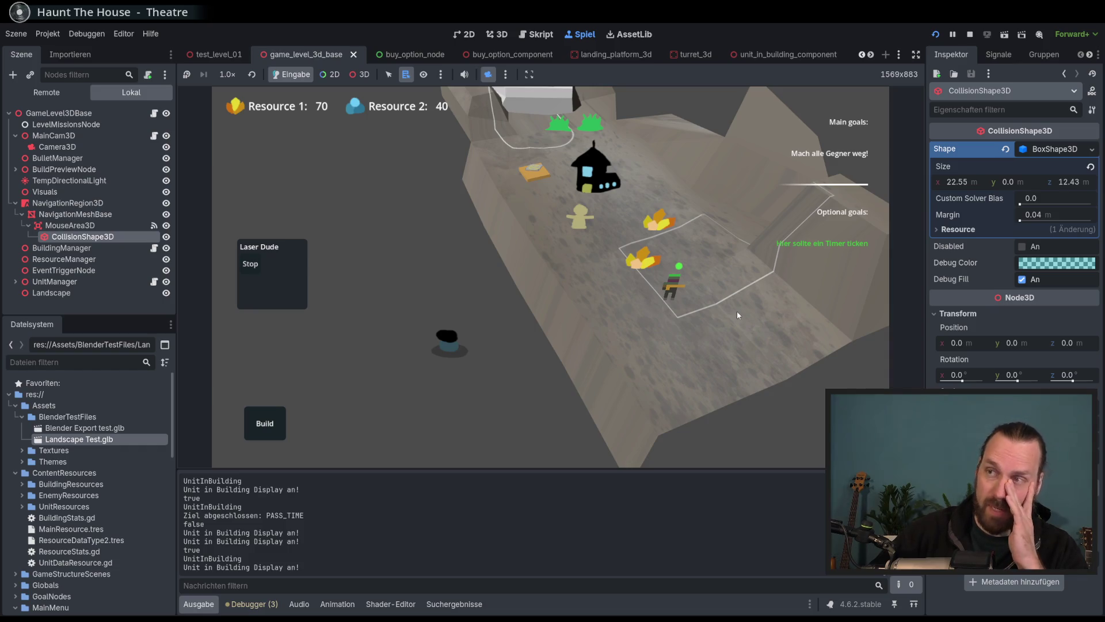
{"action": "left_click", "coordinate": [452, 345]}
{"action": "left_click", "coordinate": [464, 349]}
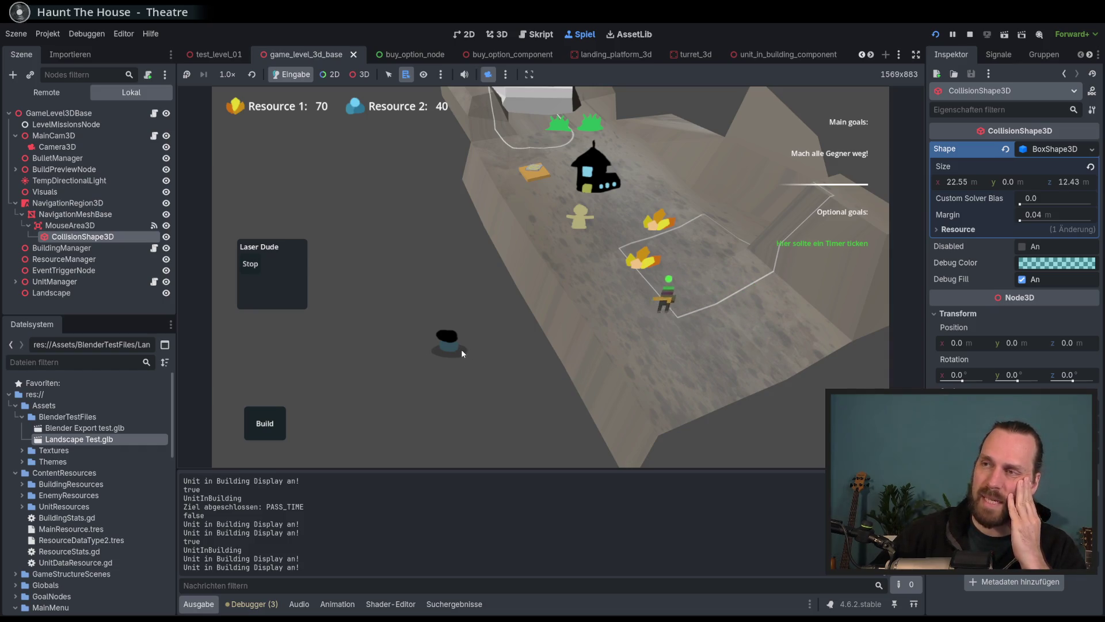
{"action": "left_click", "coordinate": [454, 345]}
{"action": "left_click", "coordinate": [535, 369]}
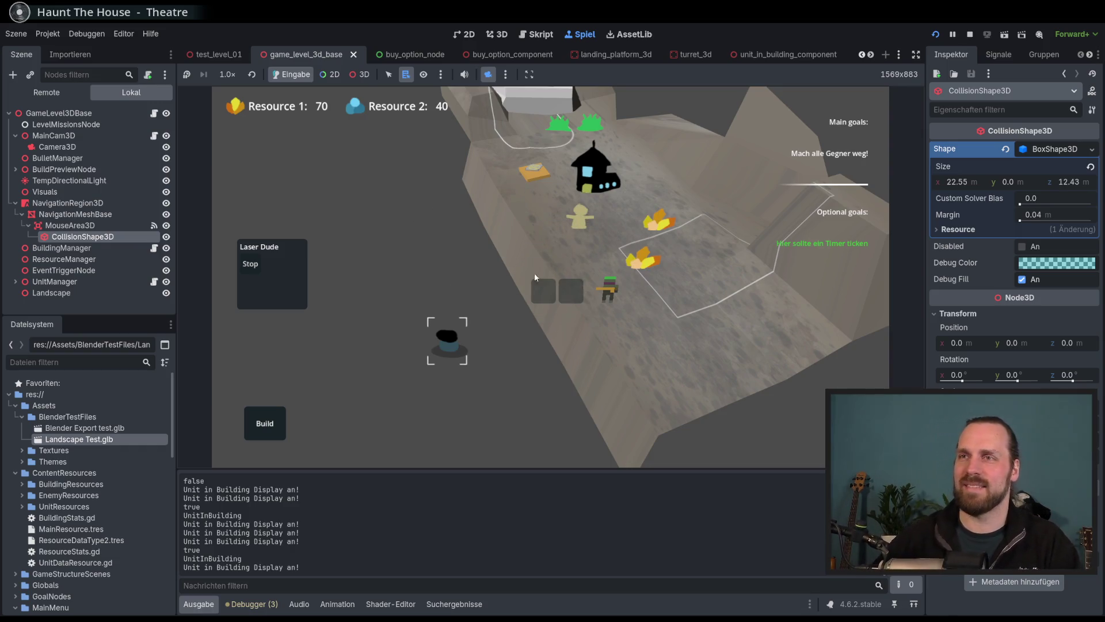
{"action": "key", "text": "e"}
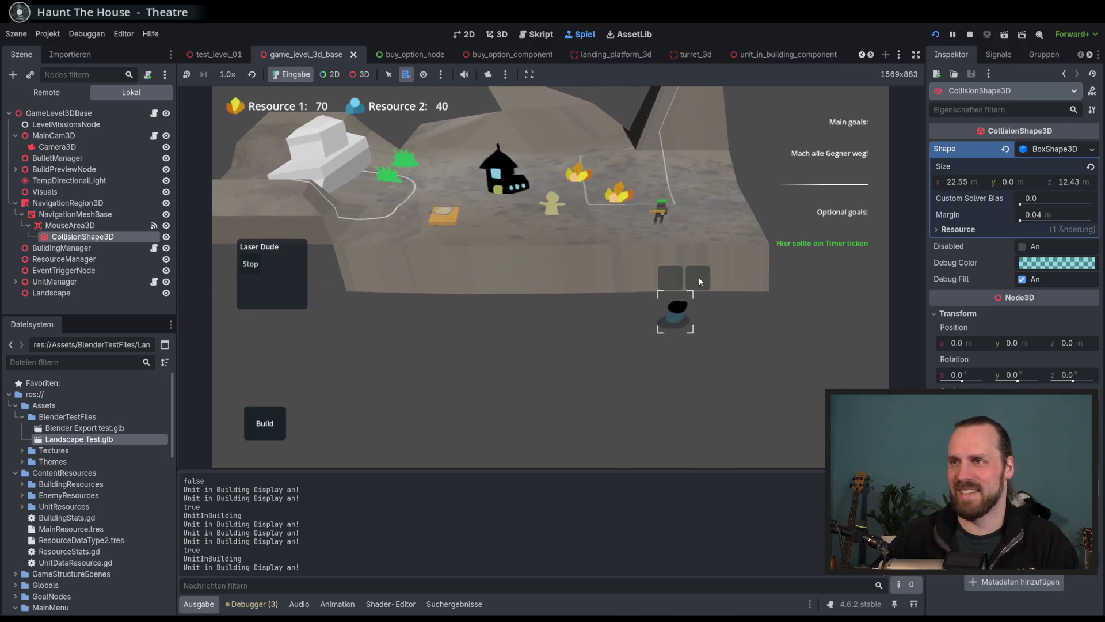
{"action": "key", "text": "e"}
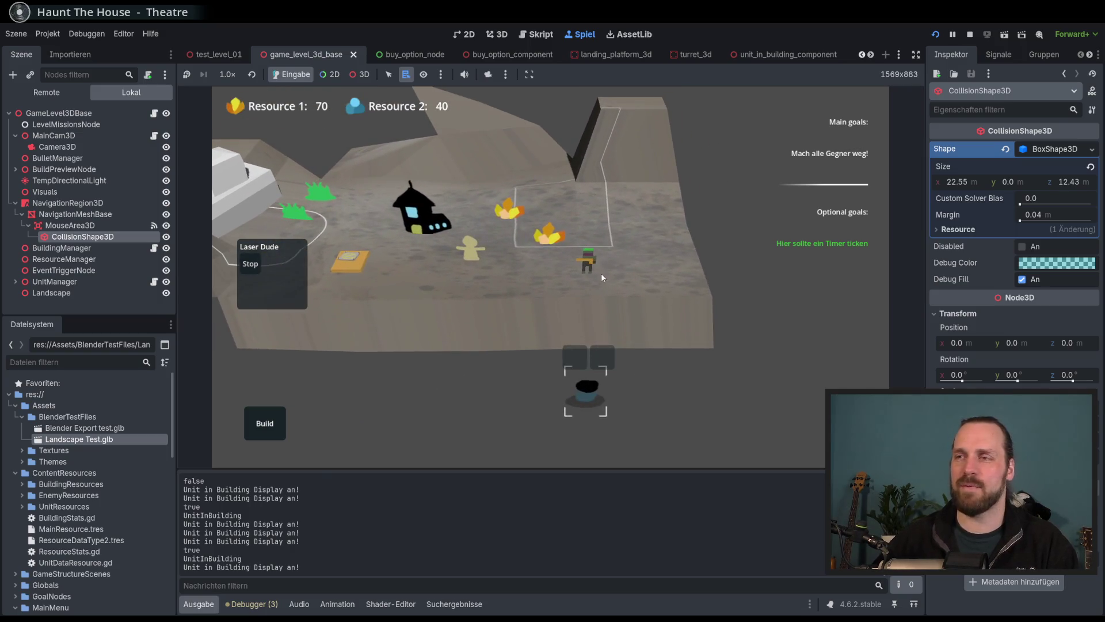
{"action": "key", "text": "d"}
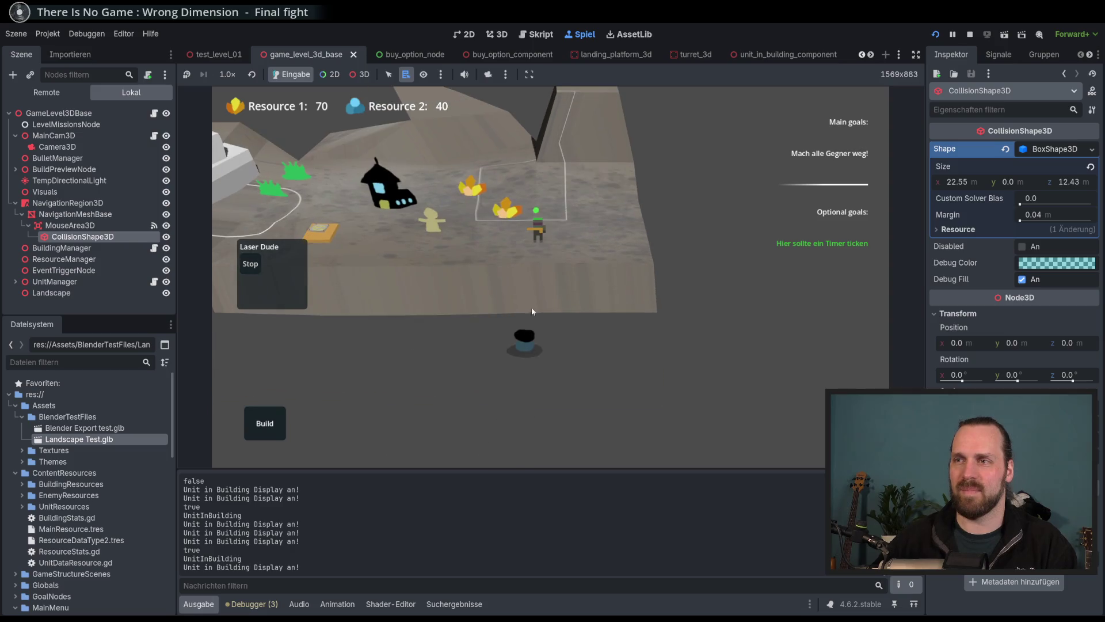
{"action": "key", "text": "a"}
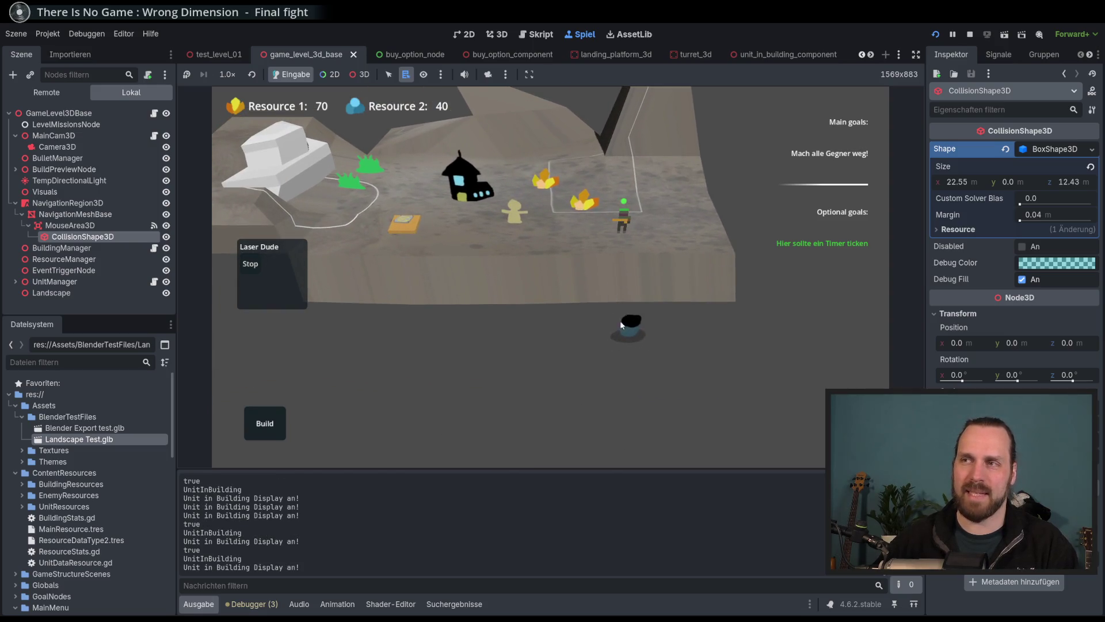
{"action": "left_click", "coordinate": [622, 327]}
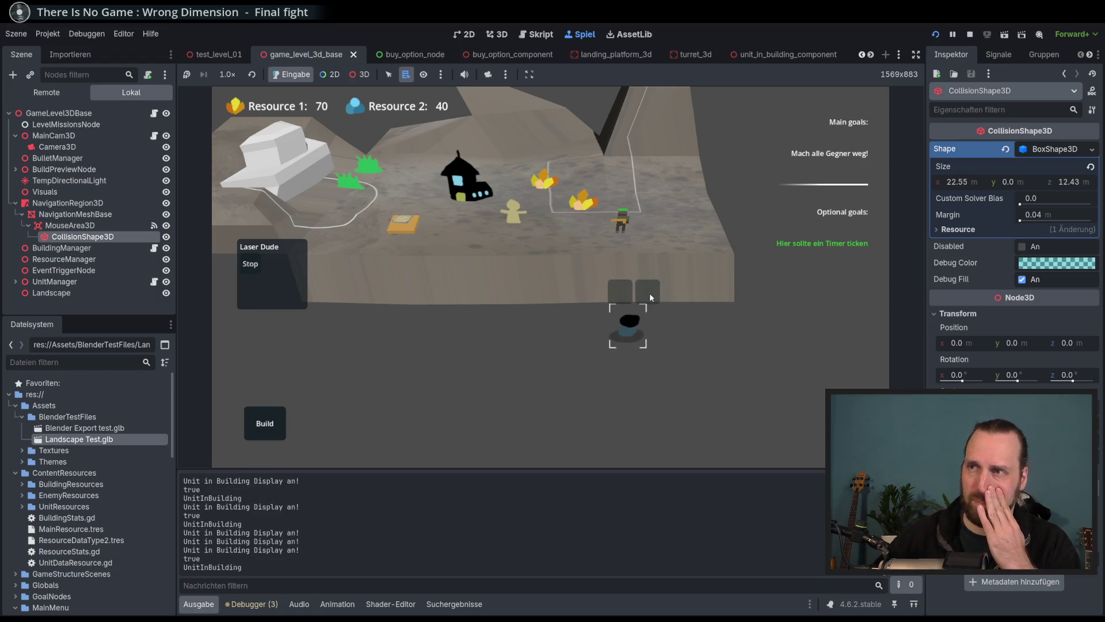
{"action": "key", "text": "d"}
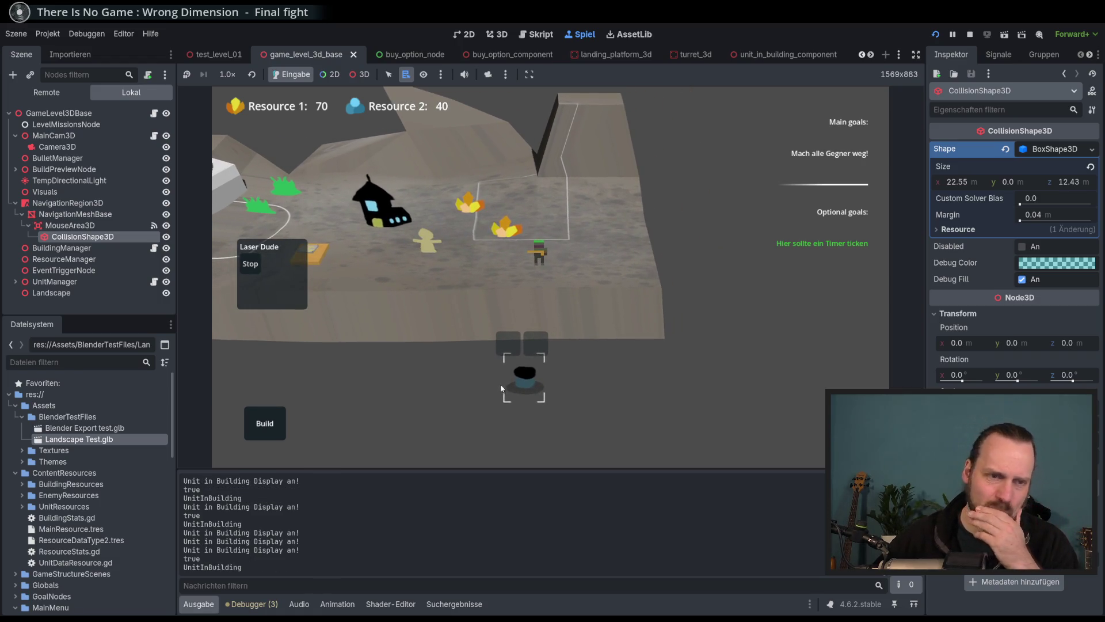
{"action": "key", "text": "s"}
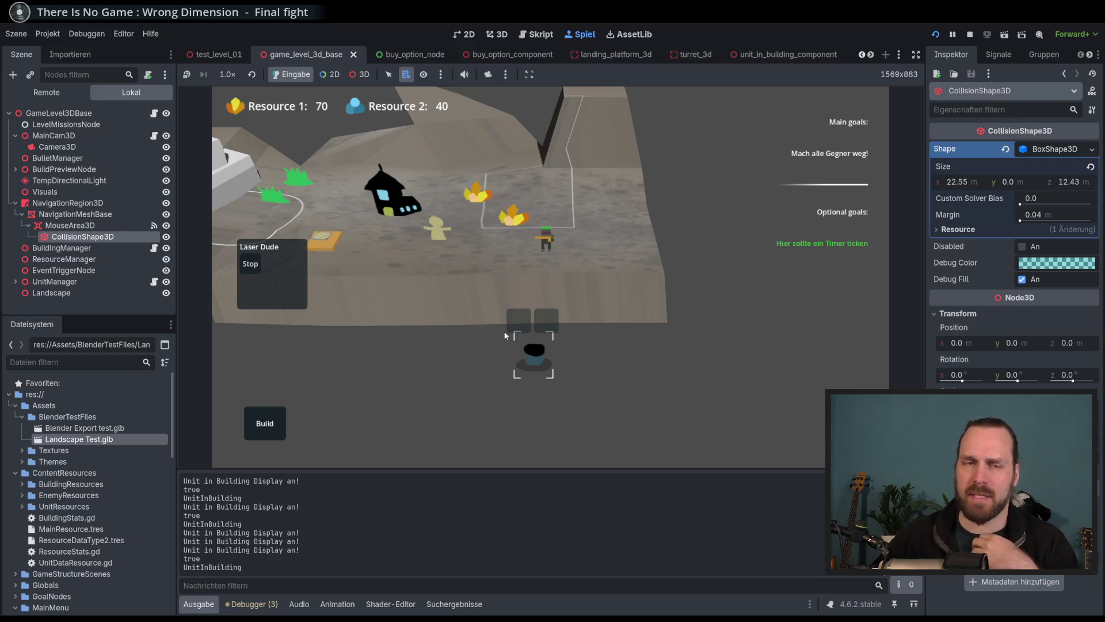
Pan the game camera until Laser Dude walks into a slot of the turret building.
{"action": "mouse_move", "coordinate": [512, 326]}
{"action": "left_mouse_down"}
{"action": "mouse_move", "coordinate": [554, 297]}
{"action": "mouse_move", "coordinate": [511, 295]}
{"action": "mouse_move", "coordinate": [559, 287]}
{"action": "mouse_move", "coordinate": [676, 357]}
{"action": "mouse_move", "coordinate": [662, 348]}
{"action": "mouse_move", "coordinate": [761, 375]}
{"action": "mouse_move", "coordinate": [680, 321]}
{"action": "mouse_move", "coordinate": [639, 357]}
{"action": "mouse_move", "coordinate": [675, 399]}
{"action": "mouse_move", "coordinate": [702, 395]}
{"action": "mouse_move", "coordinate": [744, 423]}
{"action": "mouse_move", "coordinate": [658, 350]}
{"action": "mouse_move", "coordinate": [562, 316]}
{"action": "mouse_move", "coordinate": [656, 382]}
{"action": "mouse_move", "coordinate": [648, 352]}
{"action": "mouse_move", "coordinate": [683, 378]}
{"action": "mouse_move", "coordinate": [611, 362]}
{"action": "mouse_move", "coordinate": [732, 389]}
{"action": "mouse_move", "coordinate": [679, 393]}
{"action": "mouse_move", "coordinate": [622, 379]}
{"action": "left_mouse_up"}
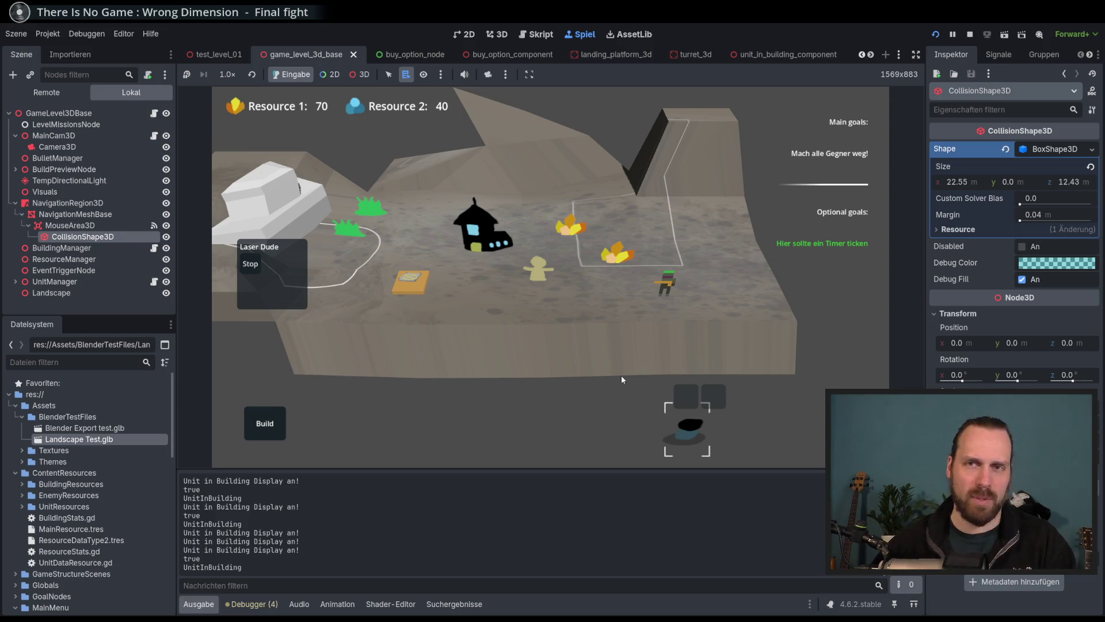
{"action": "mouse_move", "coordinate": [621, 376]}
{"action": "left_mouse_down"}
{"action": "mouse_move", "coordinate": [607, 366]}
{"action": "mouse_move", "coordinate": [740, 407]}
{"action": "mouse_move", "coordinate": [584, 314]}
{"action": "mouse_move", "coordinate": [717, 405]}
{"action": "mouse_move", "coordinate": [582, 374]}
{"action": "mouse_move", "coordinate": [671, 355]}
{"action": "mouse_move", "coordinate": [584, 352]}
{"action": "mouse_move", "coordinate": [586, 366]}
{"action": "left_mouse_up"}
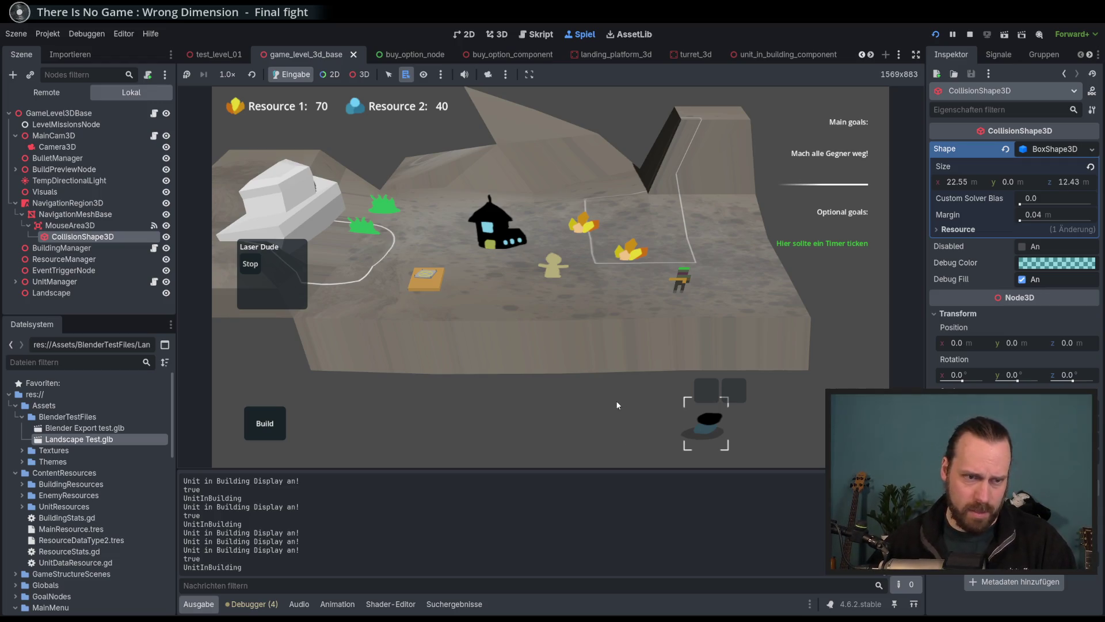
{"action": "mouse_move", "coordinate": [177, 618]}
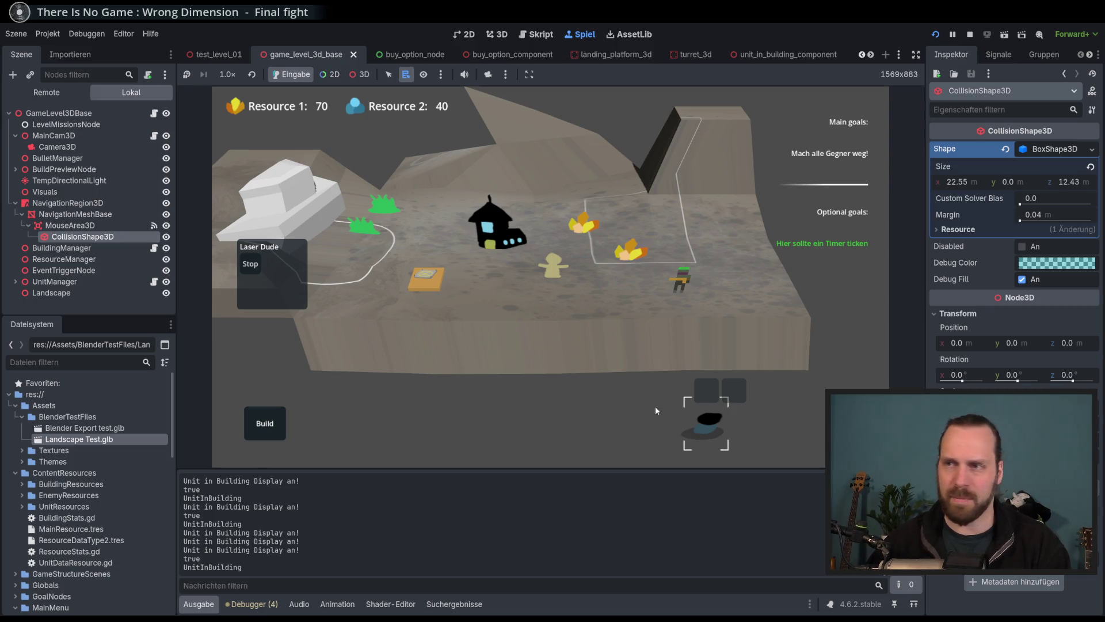
{"action": "mouse_move", "coordinate": [671, 323]}
{"action": "left_mouse_down"}
{"action": "mouse_move", "coordinate": [735, 328]}
{"action": "mouse_move", "coordinate": [557, 330]}
{"action": "mouse_move", "coordinate": [596, 340]}
{"action": "mouse_move", "coordinate": [592, 355]}
{"action": "mouse_move", "coordinate": [611, 345]}
{"action": "left_mouse_up"}
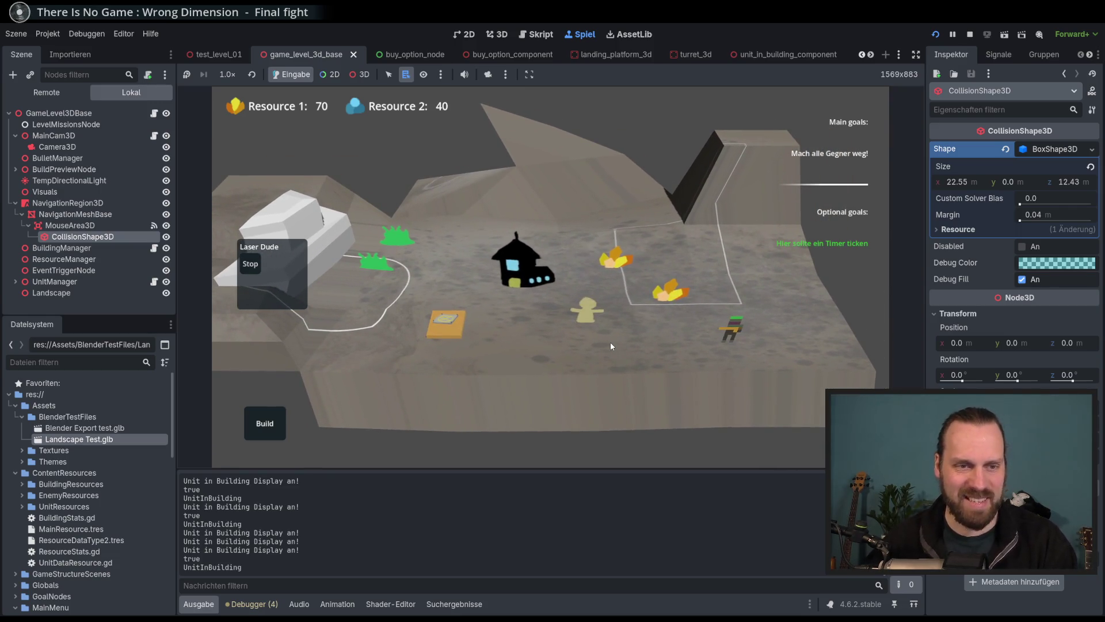
{"action": "mouse_move", "coordinate": [599, 330]}
{"action": "left_mouse_down"}
{"action": "mouse_move", "coordinate": [730, 251]}
{"action": "mouse_move", "coordinate": [485, 234]}
{"action": "mouse_move", "coordinate": [485, 202]}
{"action": "mouse_move", "coordinate": [616, 281]}
{"action": "mouse_move", "coordinate": [658, 219]}
{"action": "left_mouse_up"}
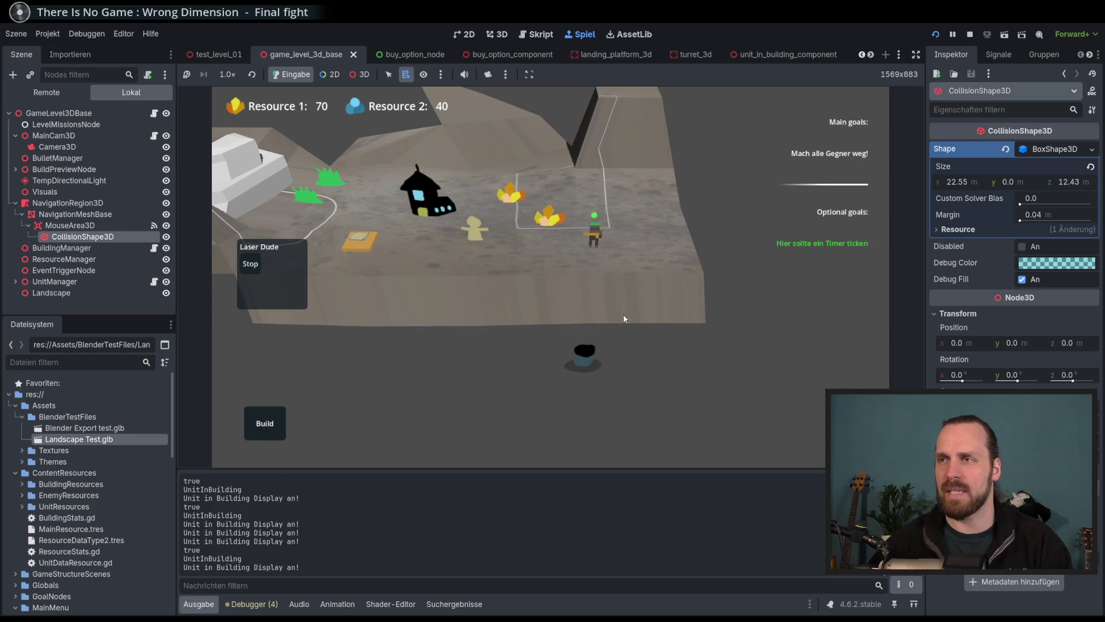
{"action": "left_click_drag", "start_coordinate": [584, 371], "coordinate": [709, 378]}
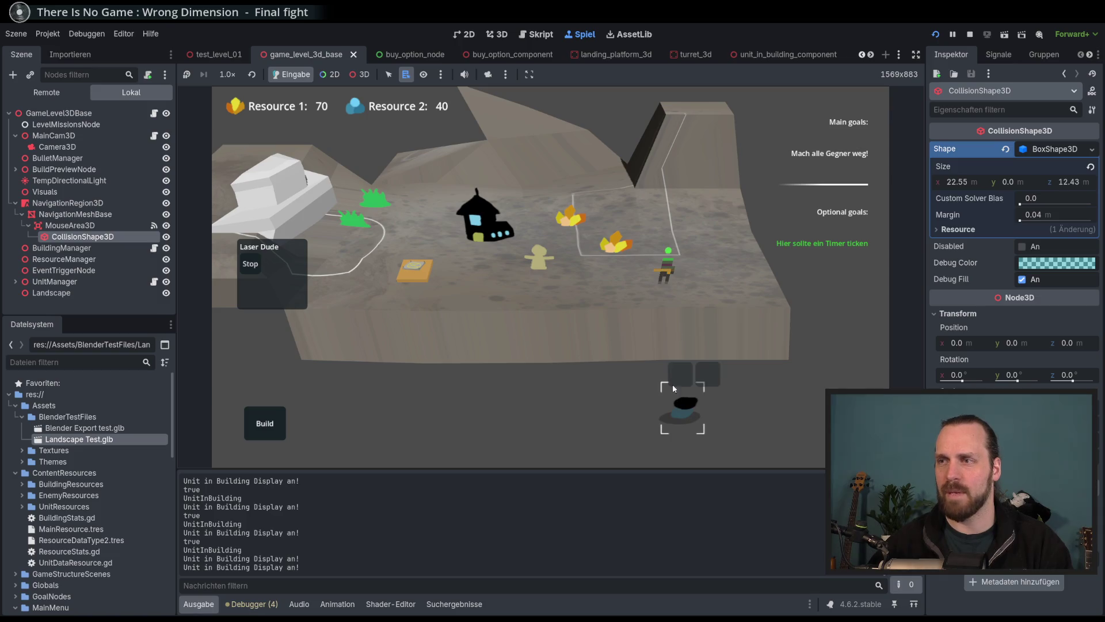
{"action": "mouse_move", "coordinate": [674, 415]}
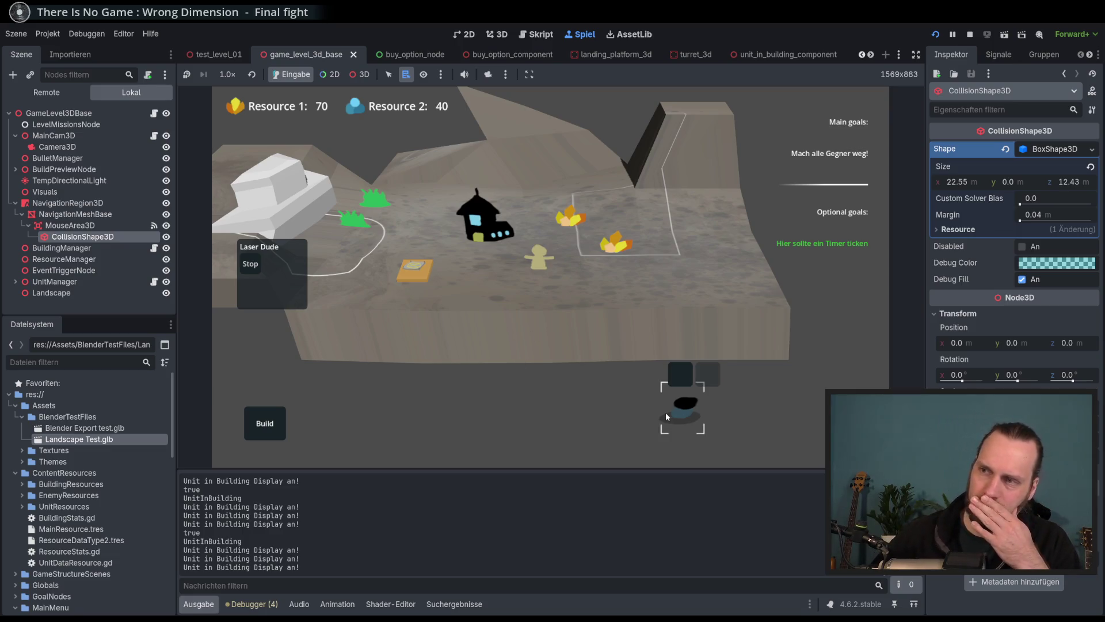
Release the stationed unit from the building and zoom the game view.
{"action": "left_click", "coordinate": [679, 373]}
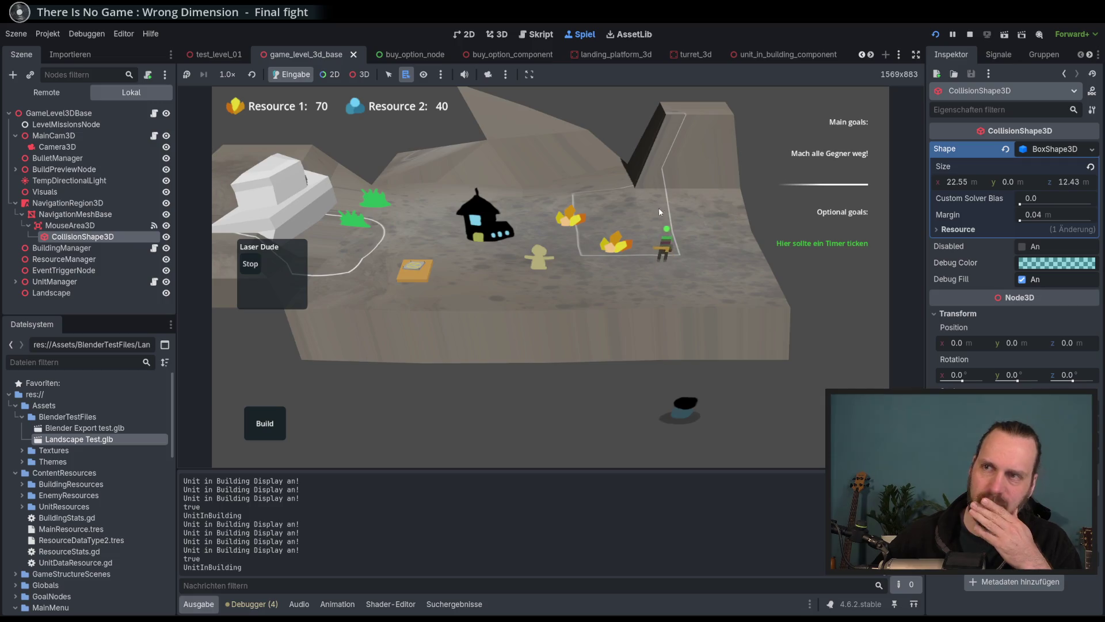
{"action": "scroll", "coordinate": [658, 209], "scroll_direction": "up", "scroll_amount": 3}
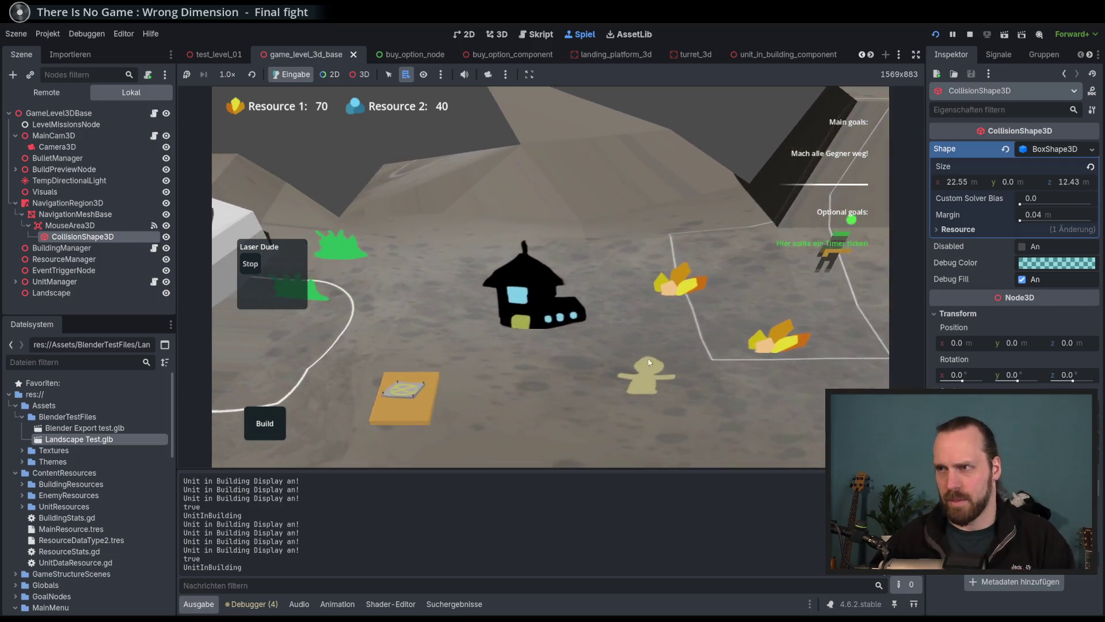
{"action": "scroll", "coordinate": [649, 362], "scroll_direction": "down", "scroll_amount": 3}
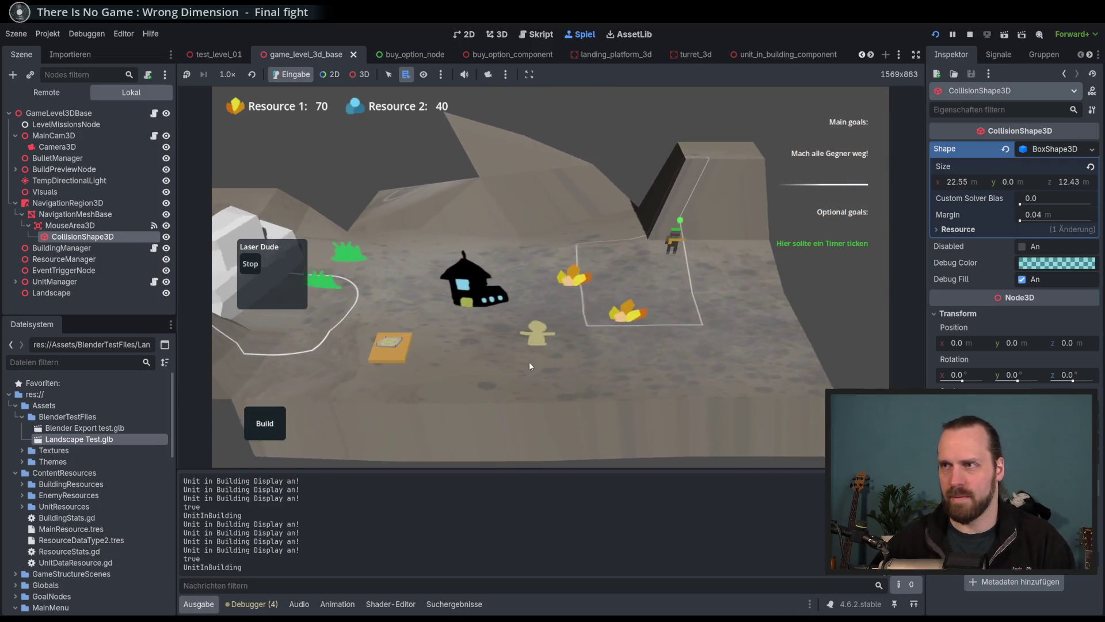
{"action": "scroll", "coordinate": [585, 361], "scroll_direction": "up", "scroll_amount": 2}
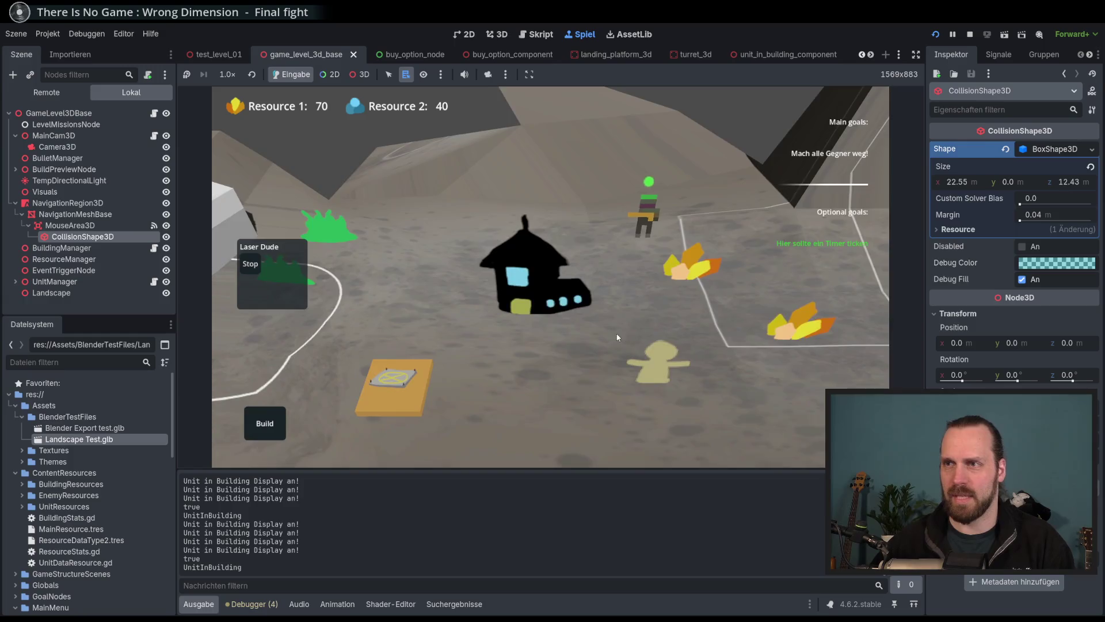
{"action": "scroll", "coordinate": [491, 271], "scroll_direction": "down", "scroll_amount": 2}
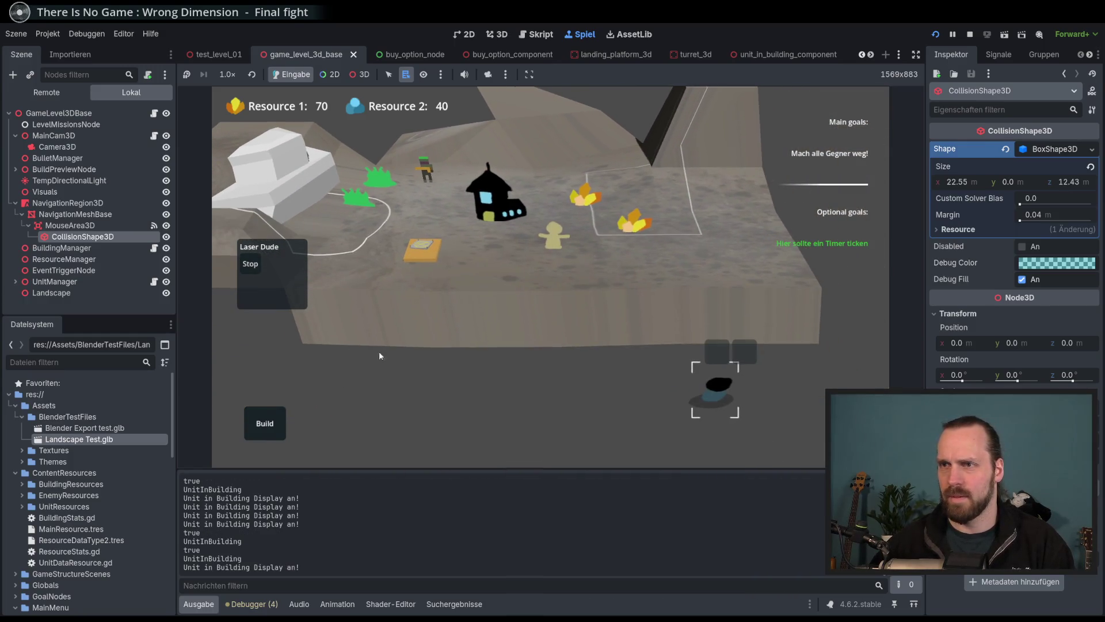
Place a Laser Turret and a Landing Platform, then show the debugger's Fehler list.
{"action": "left_click", "coordinate": [265, 423]}
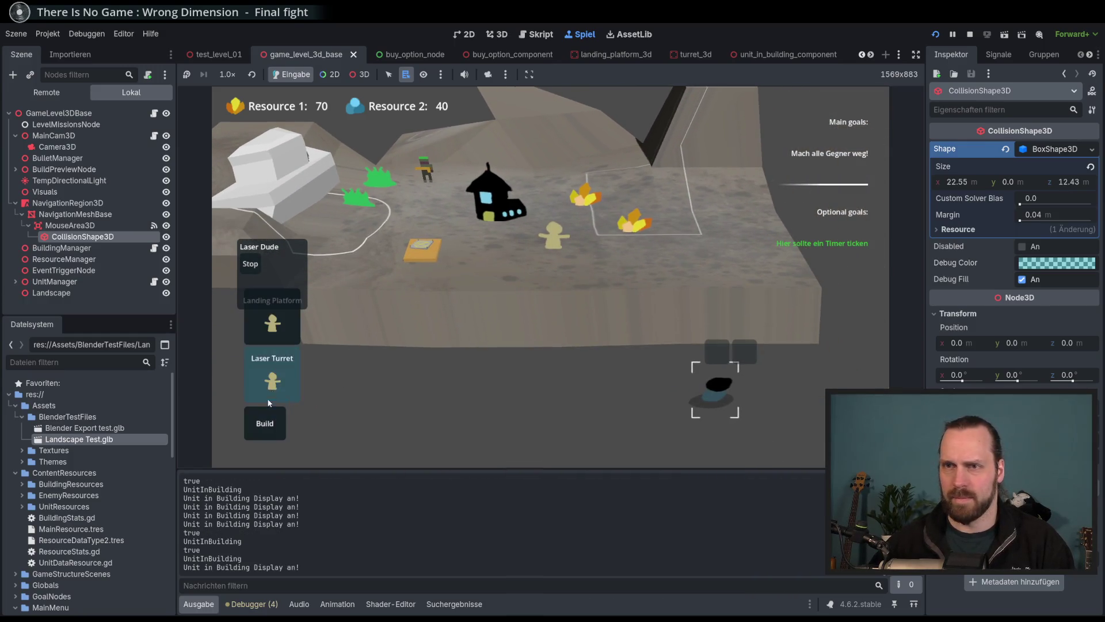
{"action": "left_click", "coordinate": [584, 333]}
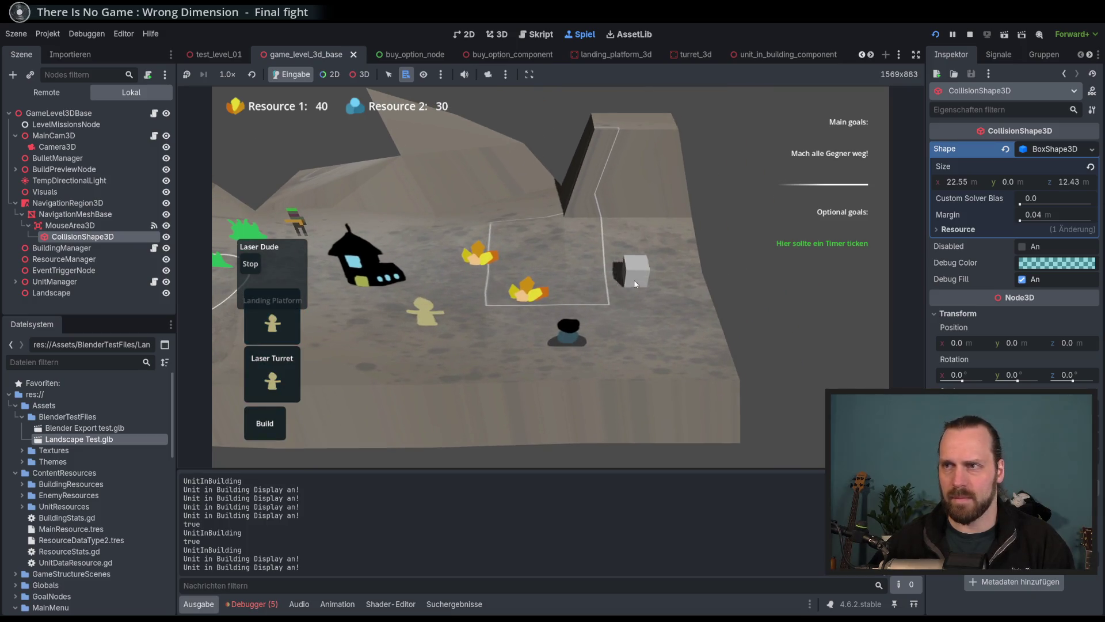
{"action": "left_click", "coordinate": [645, 279]}
{"action": "right_click", "coordinate": [727, 334]}
{"action": "left_click_drag", "start_coordinate": [727, 334], "coordinate": [592, 384]}
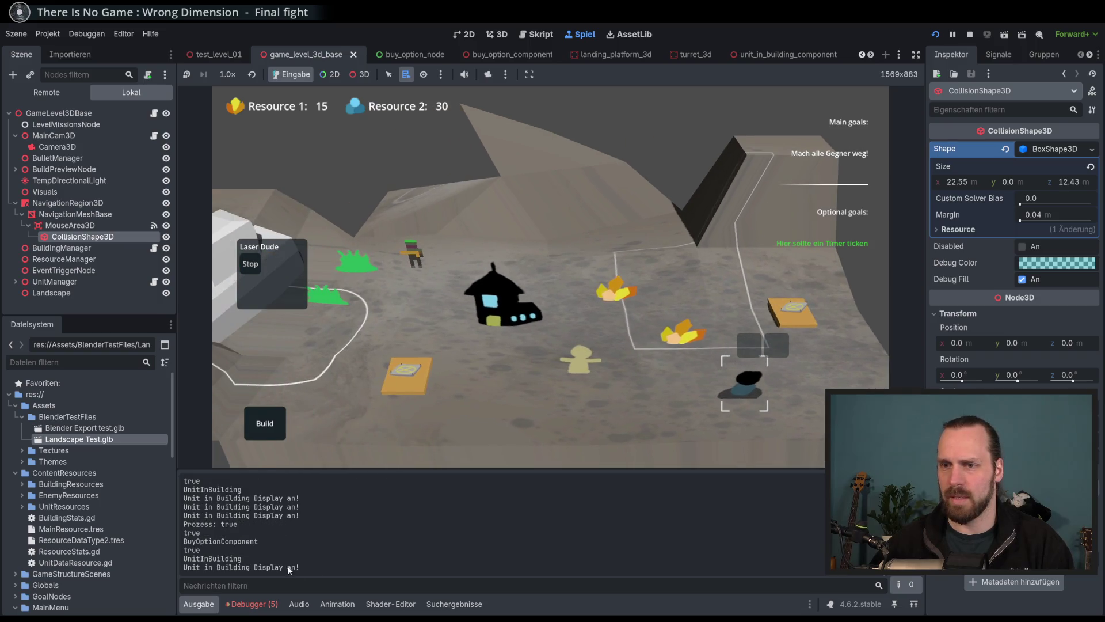
{"action": "left_click", "coordinate": [265, 602]}
{"action": "left_click", "coordinate": [260, 389]}
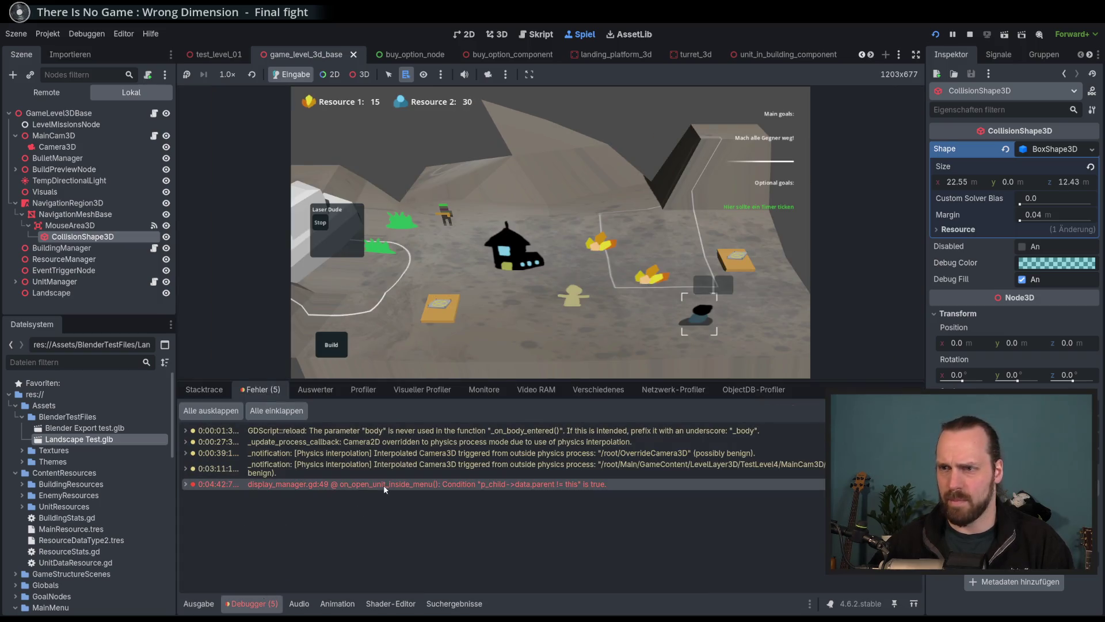
Read the red error's tooltip, then restart the game with F5 to clear the errors.
{"action": "mouse_move", "coordinate": [384, 485]}
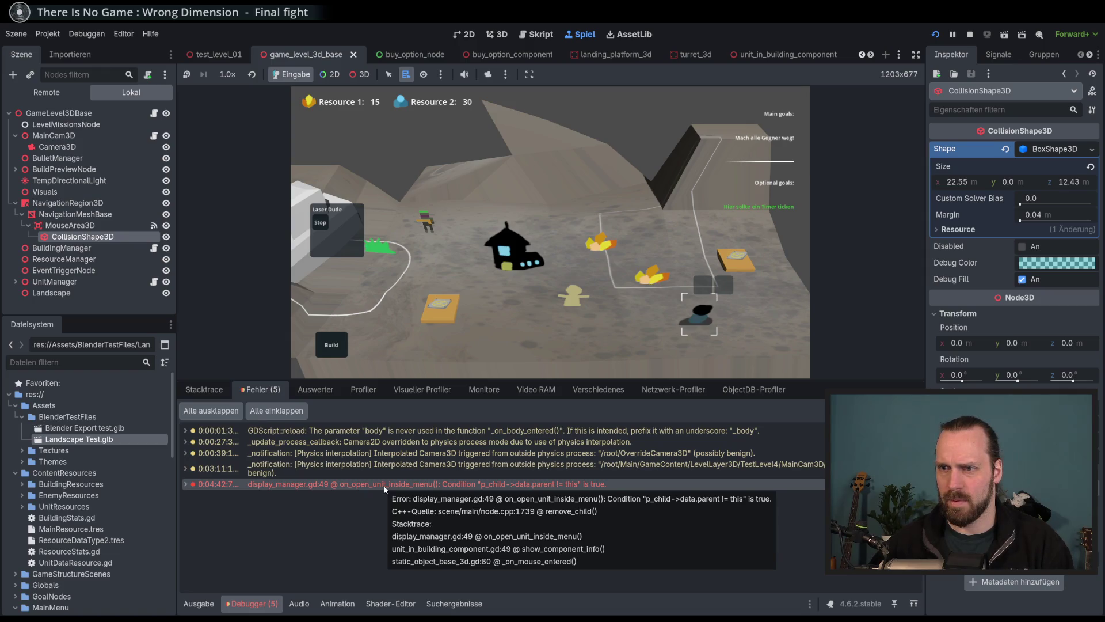
{"action": "key", "text": "F5"}
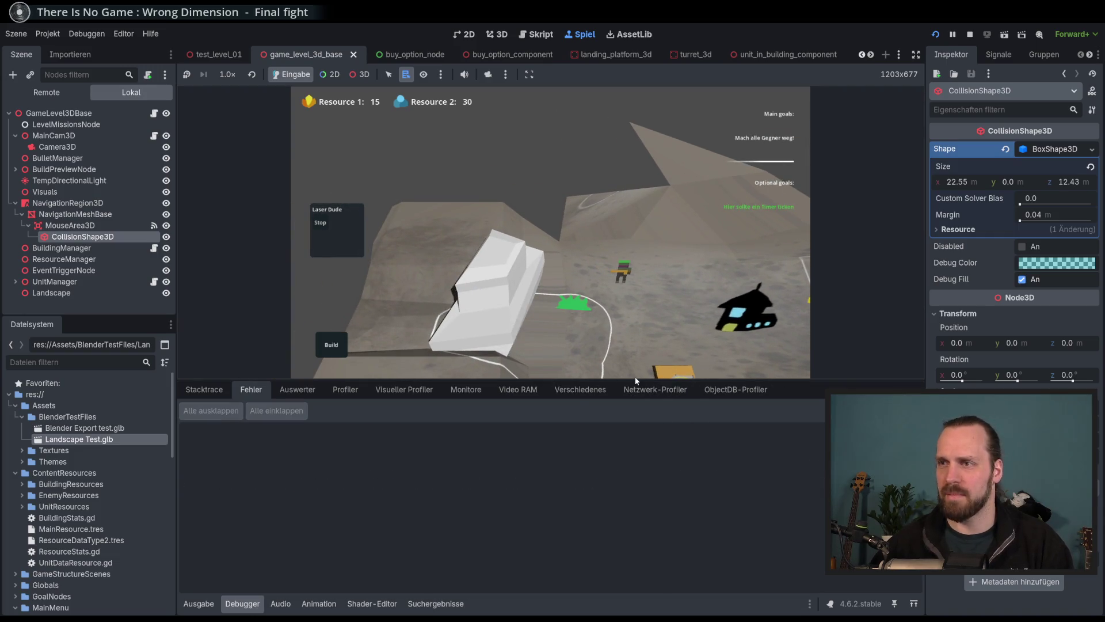
Shrink the debugger, then select the building units and trigger their slot actions.
{"action": "left_click_drag", "start_coordinate": [635, 379], "coordinate": [633, 461]}
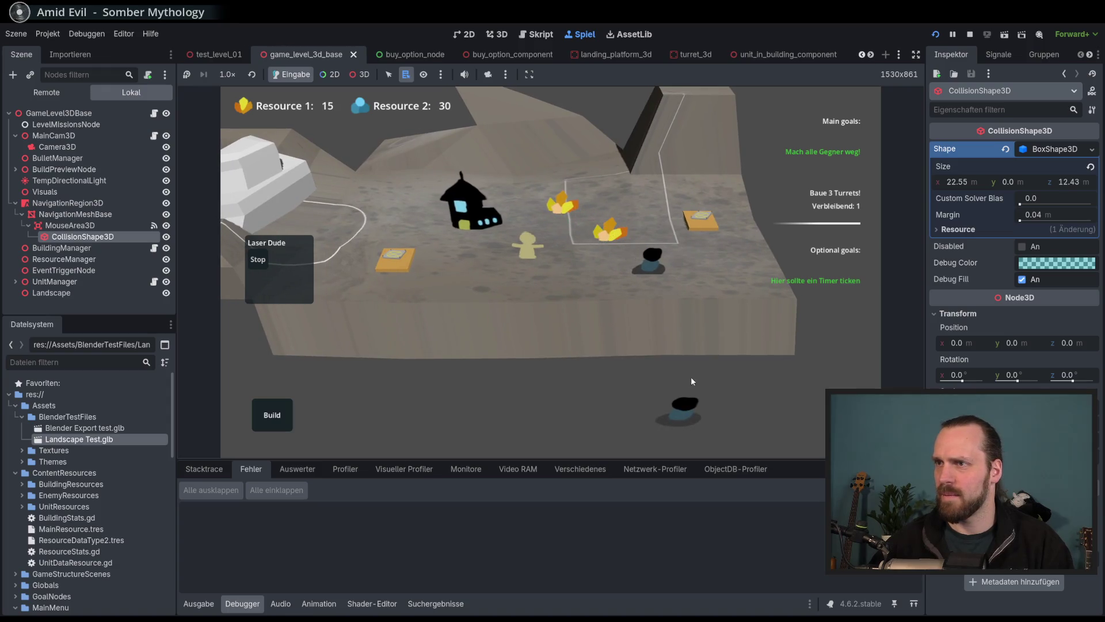
{"action": "left_click", "coordinate": [630, 210]}
{"action": "left_click", "coordinate": [665, 364]}
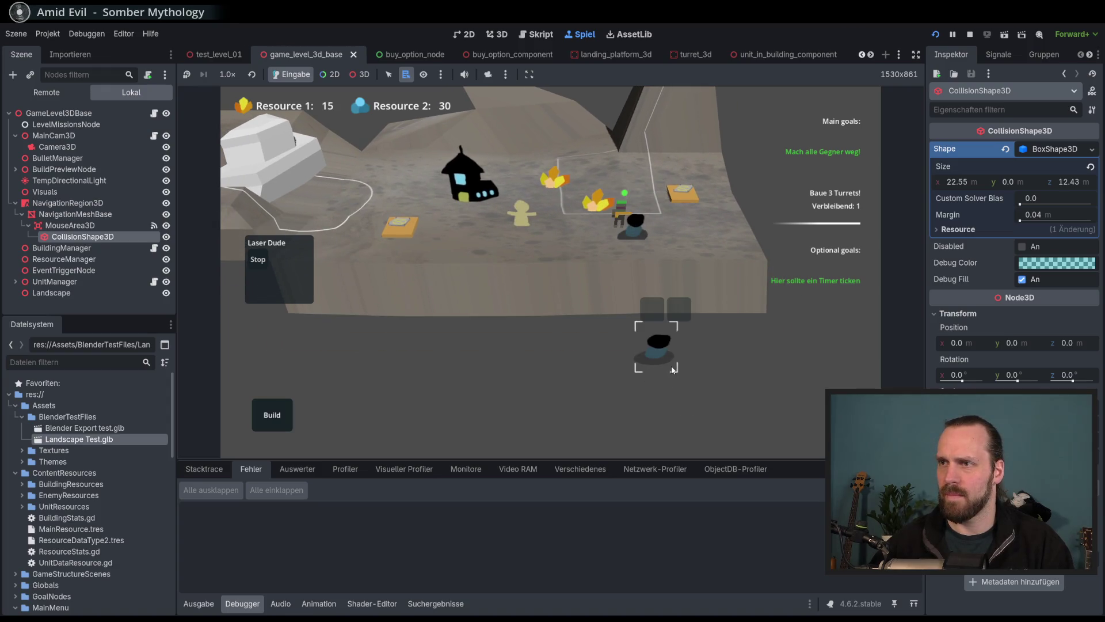
{"action": "left_click", "coordinate": [653, 309]}
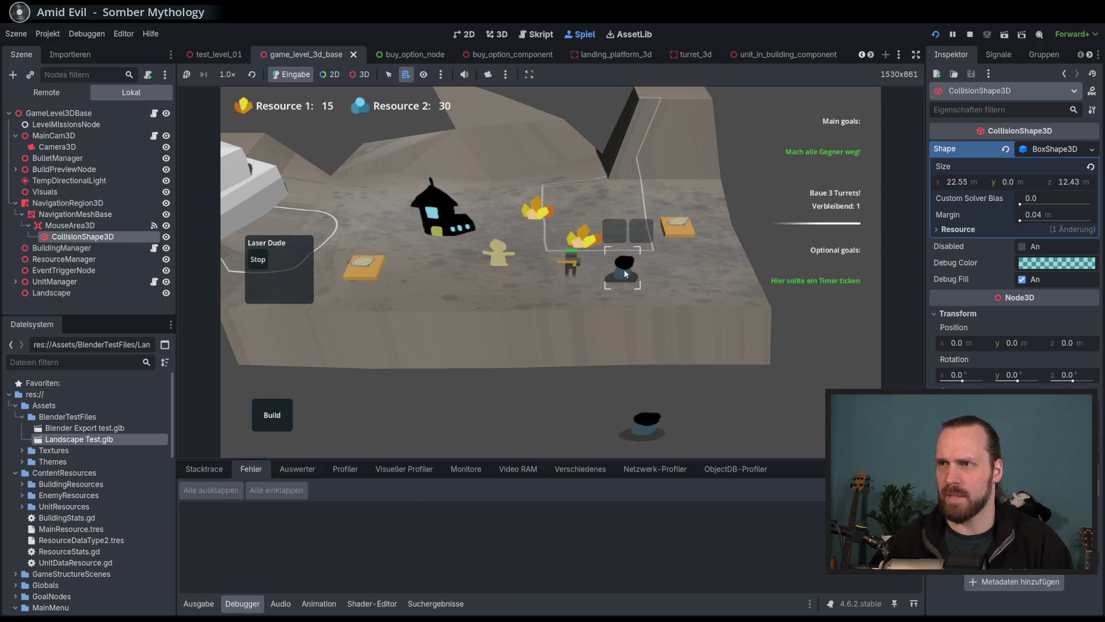
{"action": "left_click", "coordinate": [604, 274]}
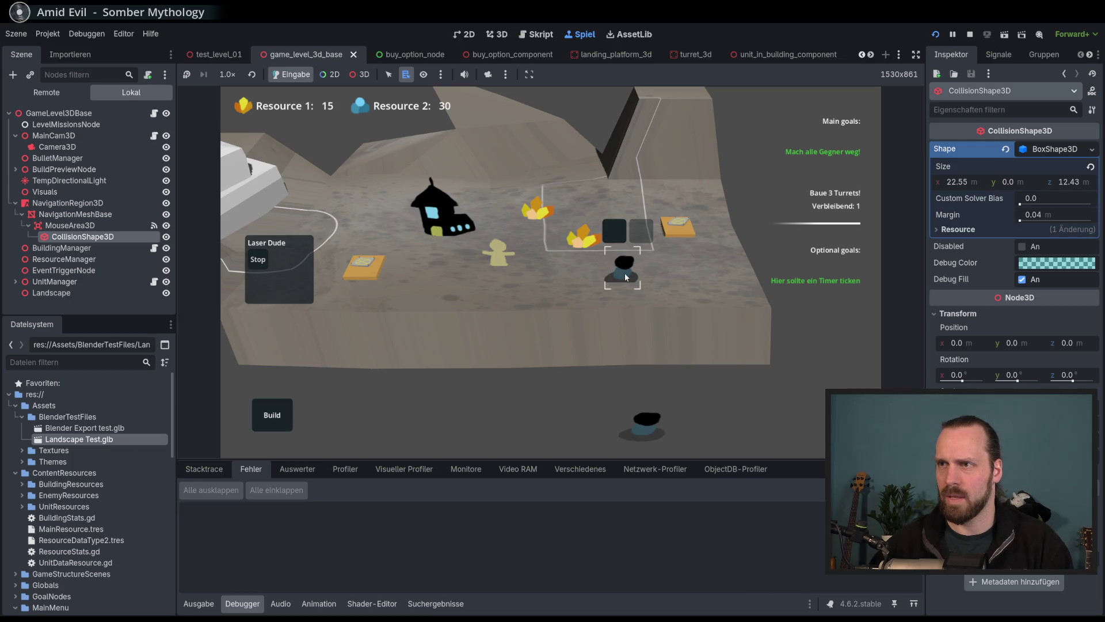
{"action": "left_click", "coordinate": [622, 231]}
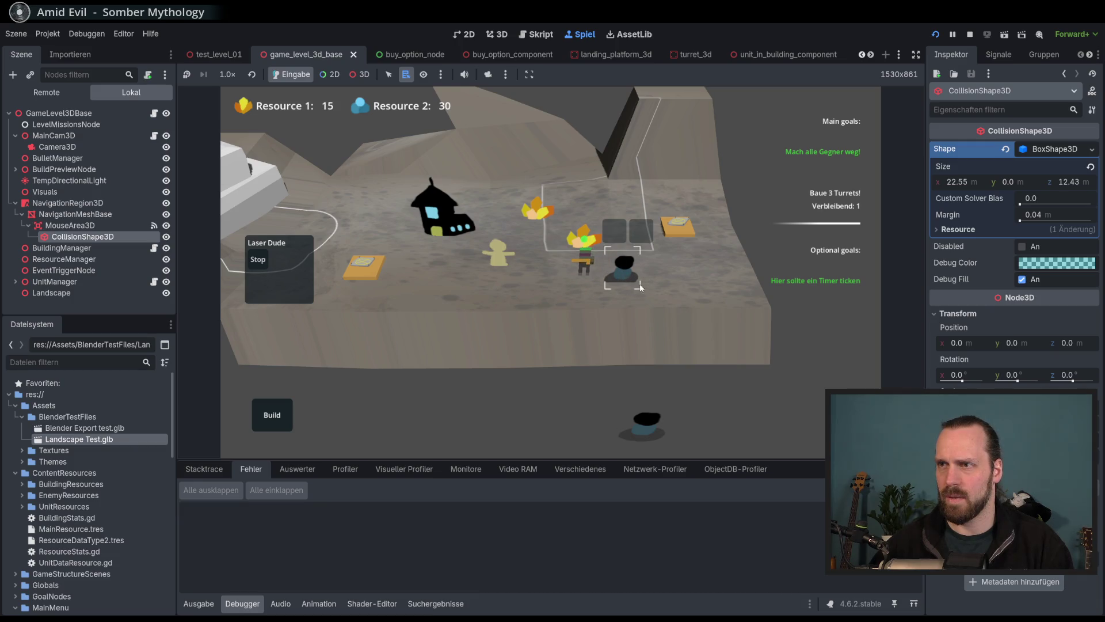
{"action": "left_click", "coordinate": [621, 239]}
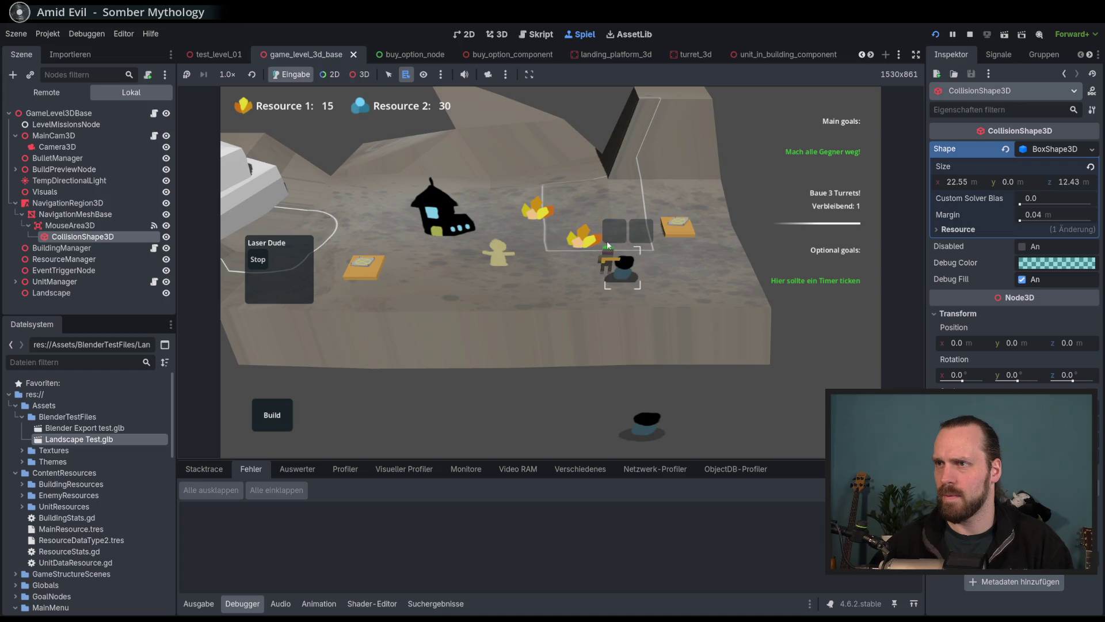
{"action": "left_click", "coordinate": [667, 290]}
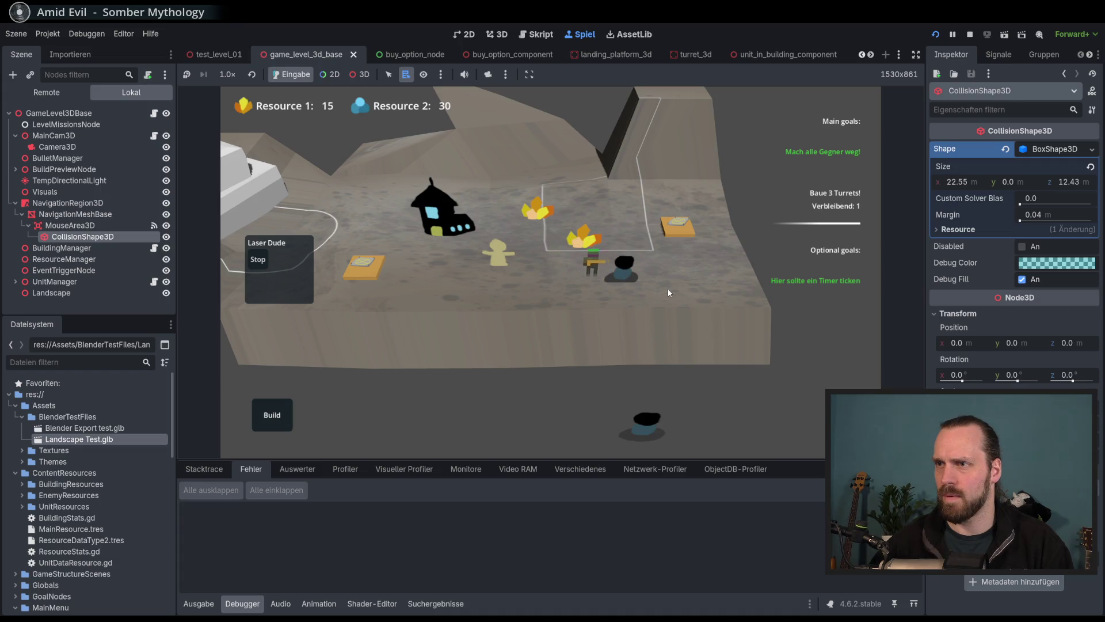
{"action": "left_click", "coordinate": [630, 274]}
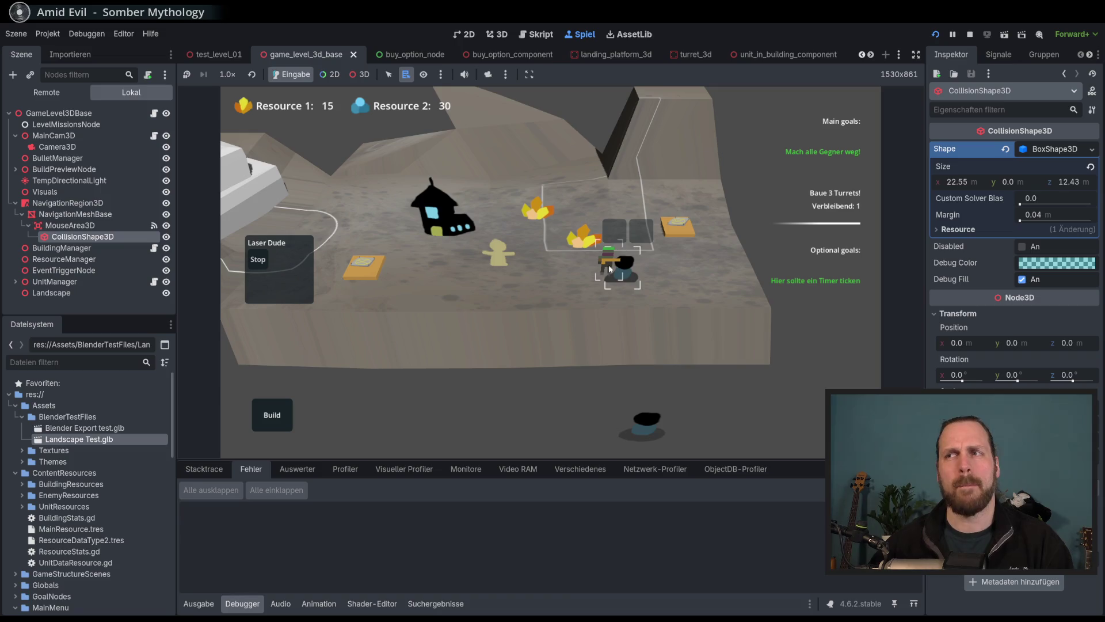
{"action": "left_click", "coordinate": [609, 265]}
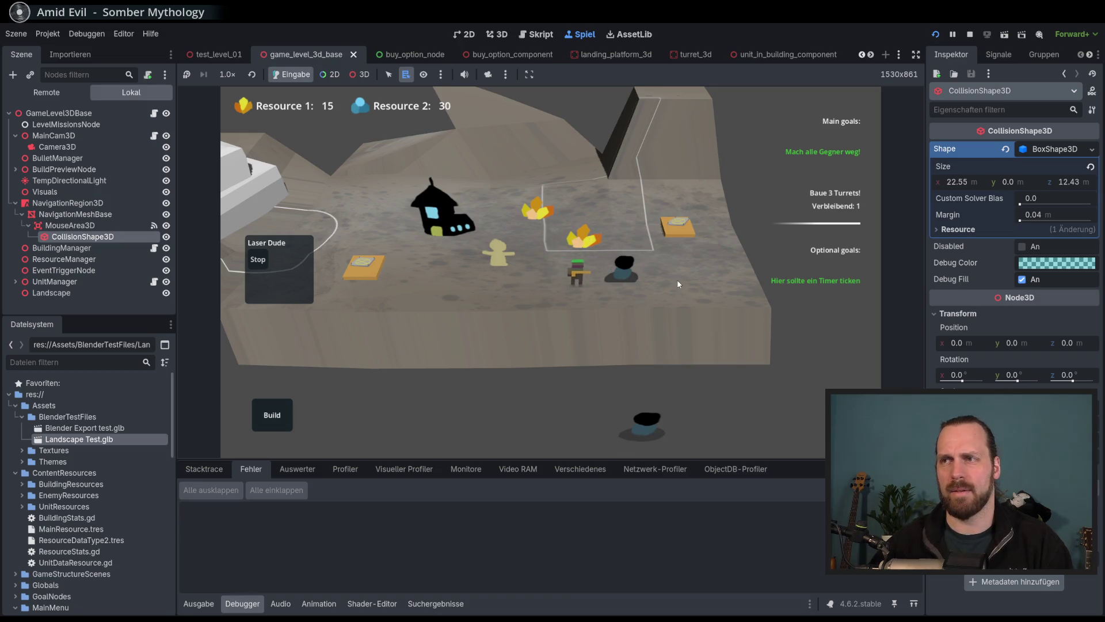
{"action": "left_click", "coordinate": [627, 275]}
Open and dismiss the lower and upper units' action menus, then restart the level with F5.
{"action": "left_click", "coordinate": [648, 414]}
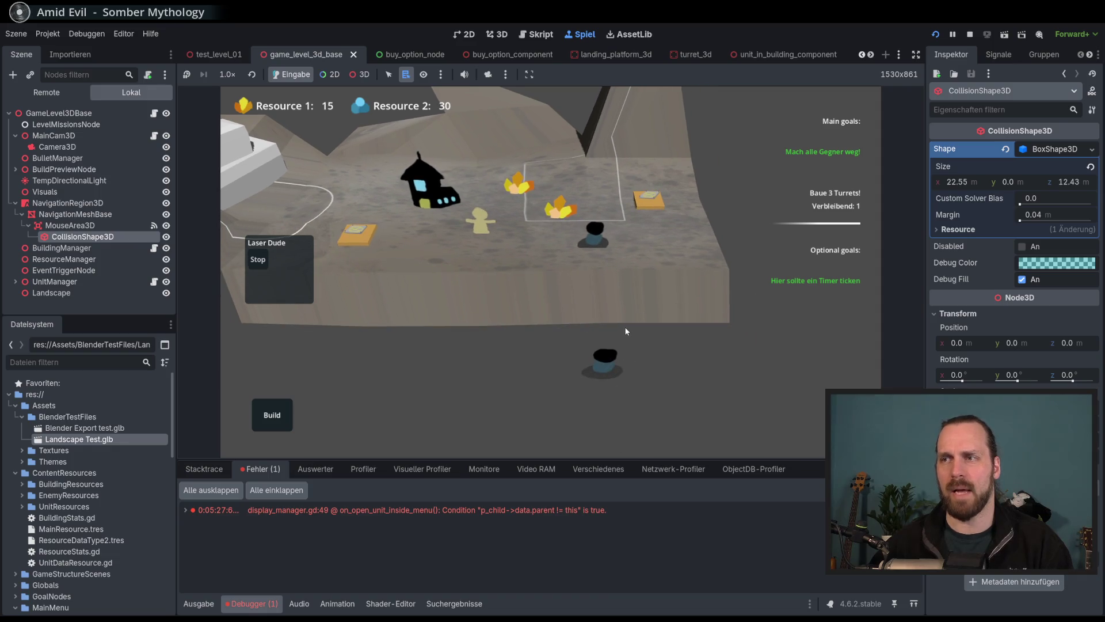
{"action": "left_click", "coordinate": [602, 331]}
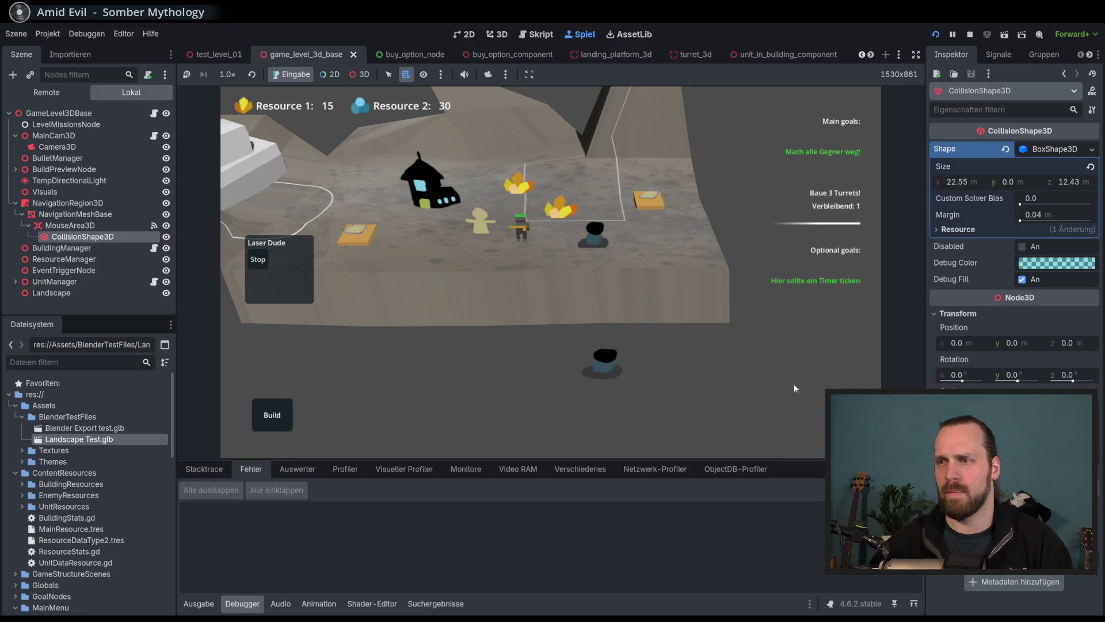
{"action": "left_click", "coordinate": [595, 231]}
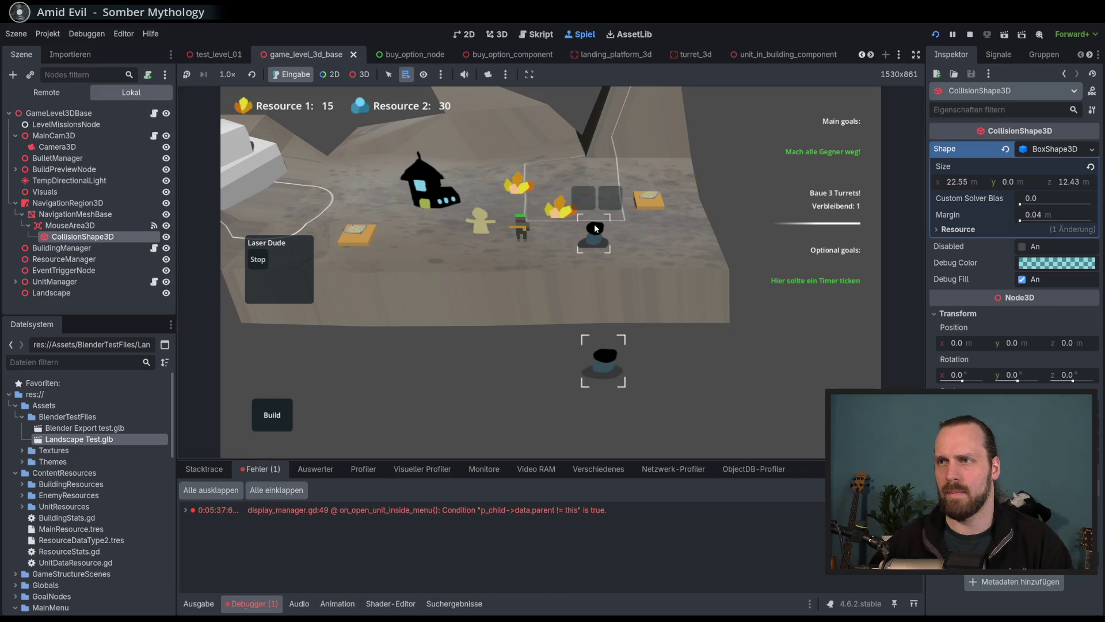
{"action": "left_click", "coordinate": [630, 298]}
{"action": "left_click", "coordinate": [635, 289]}
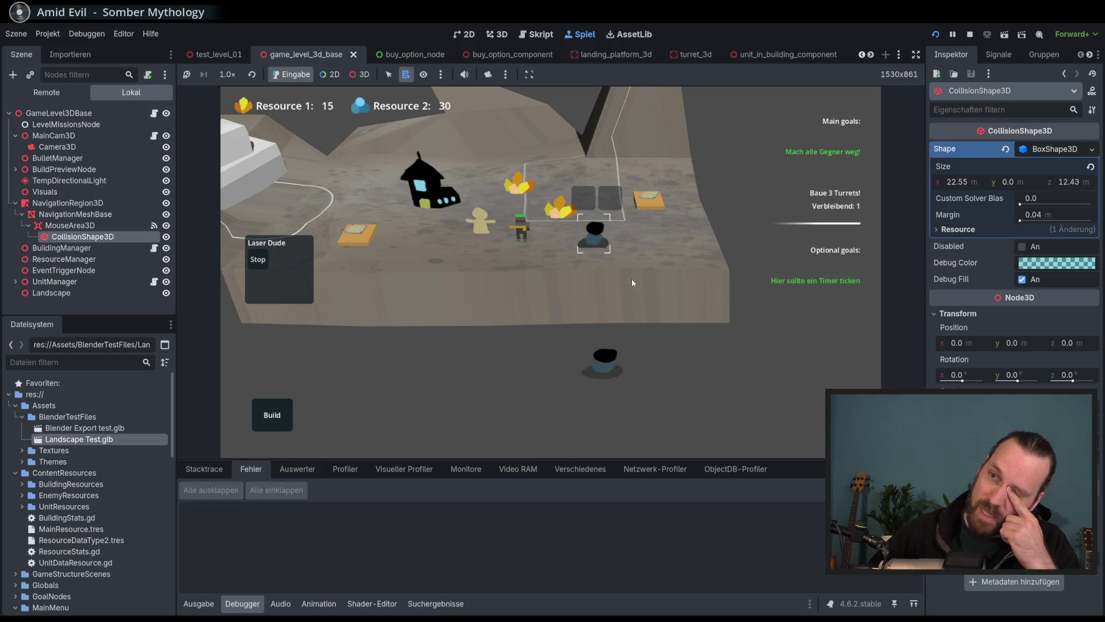
{"action": "left_click", "coordinate": [614, 361]}
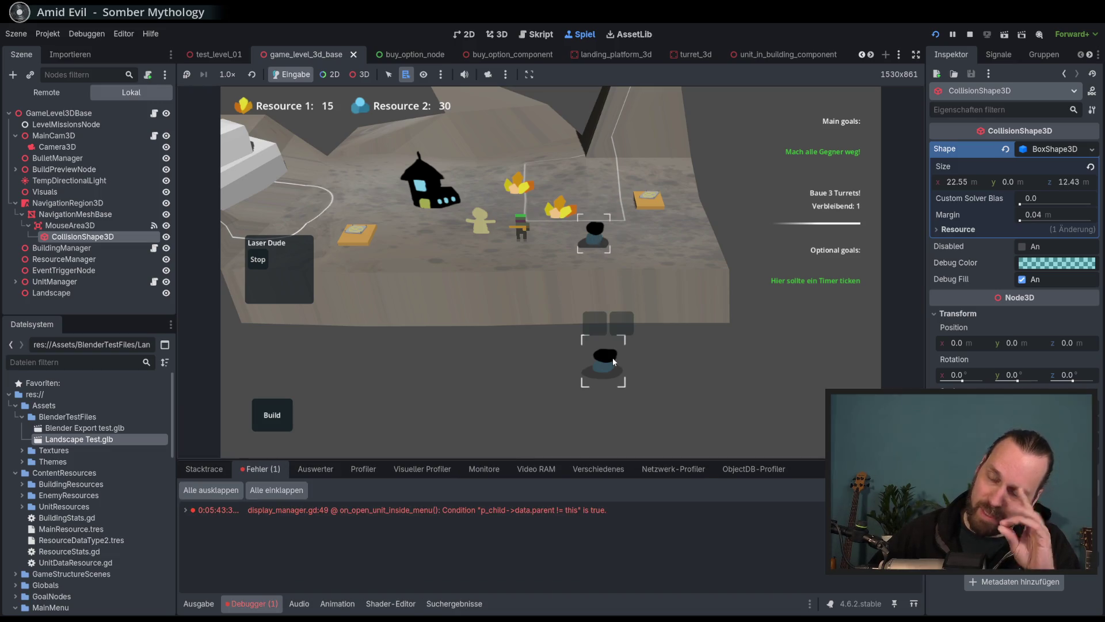
{"action": "left_click", "coordinate": [598, 280]}
{"action": "left_click", "coordinate": [605, 363]}
{"action": "left_click", "coordinate": [595, 236]}
{"action": "left_click", "coordinate": [610, 370]}
{"action": "left_click", "coordinate": [608, 254]}
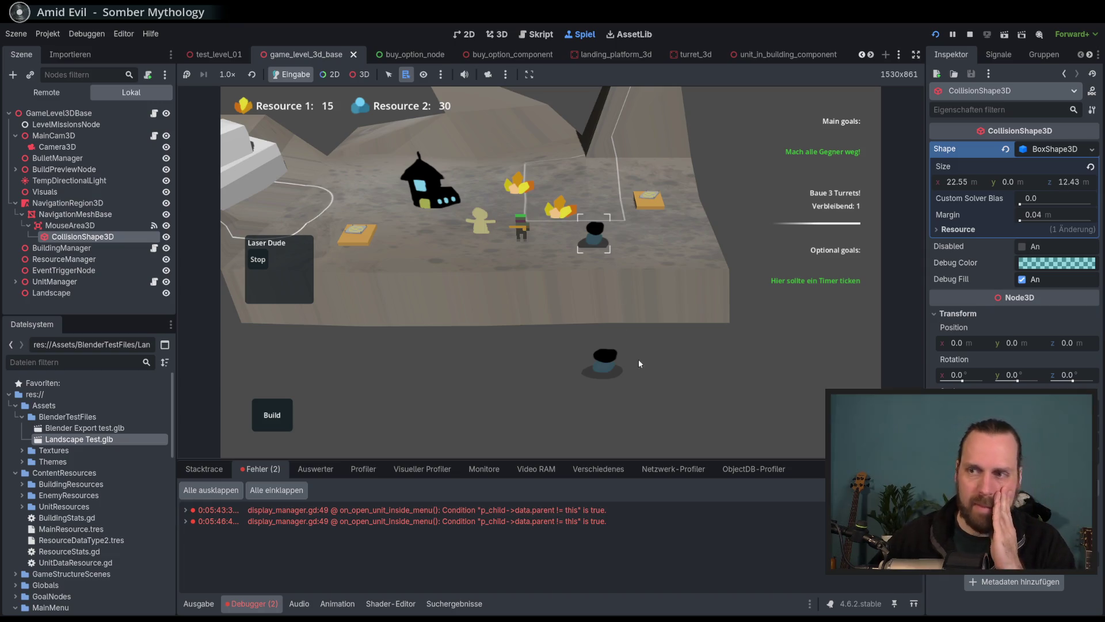
{"action": "key", "text": "F5"}
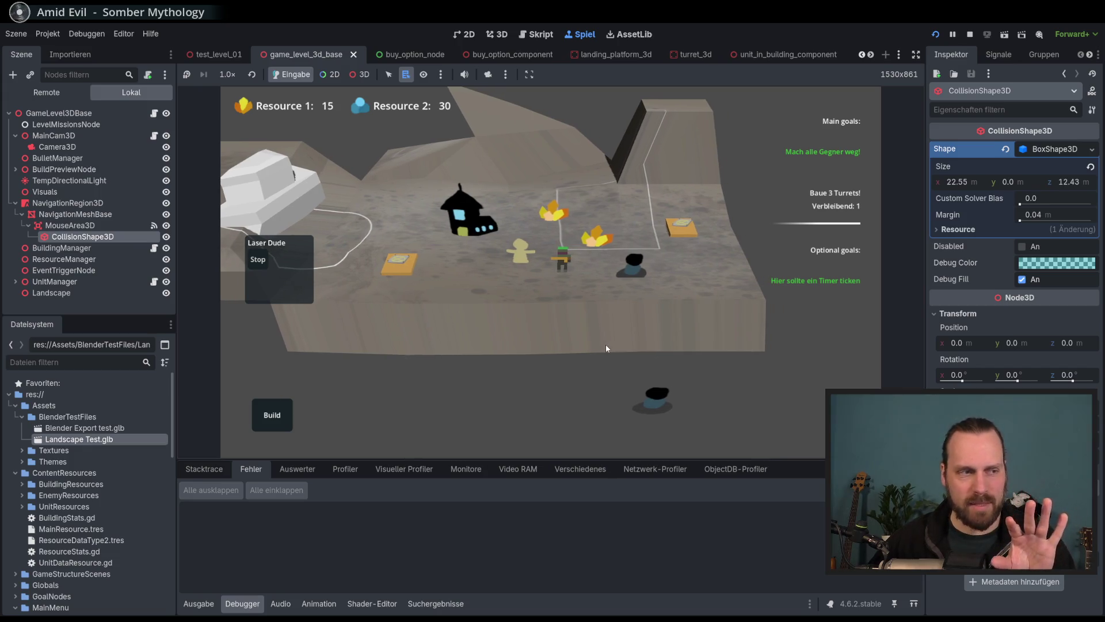
Select the upper and lower units to open their action menus, and pan the camera sideways.
{"action": "left_click", "coordinate": [631, 279]}
{"action": "left_click", "coordinate": [631, 261]}
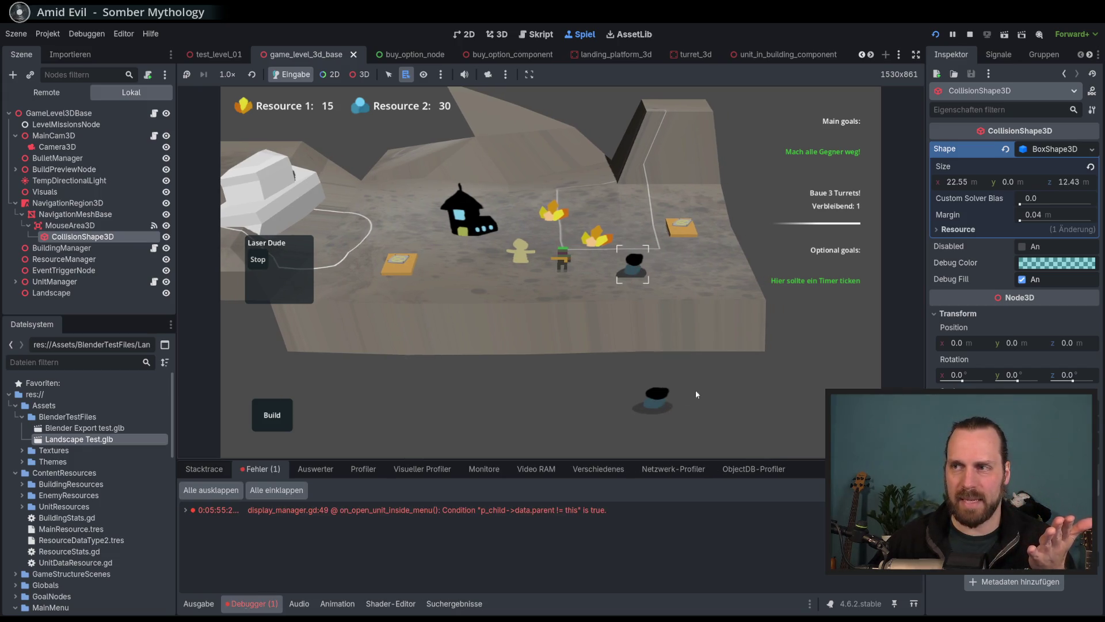
{"action": "left_click", "coordinate": [611, 253]}
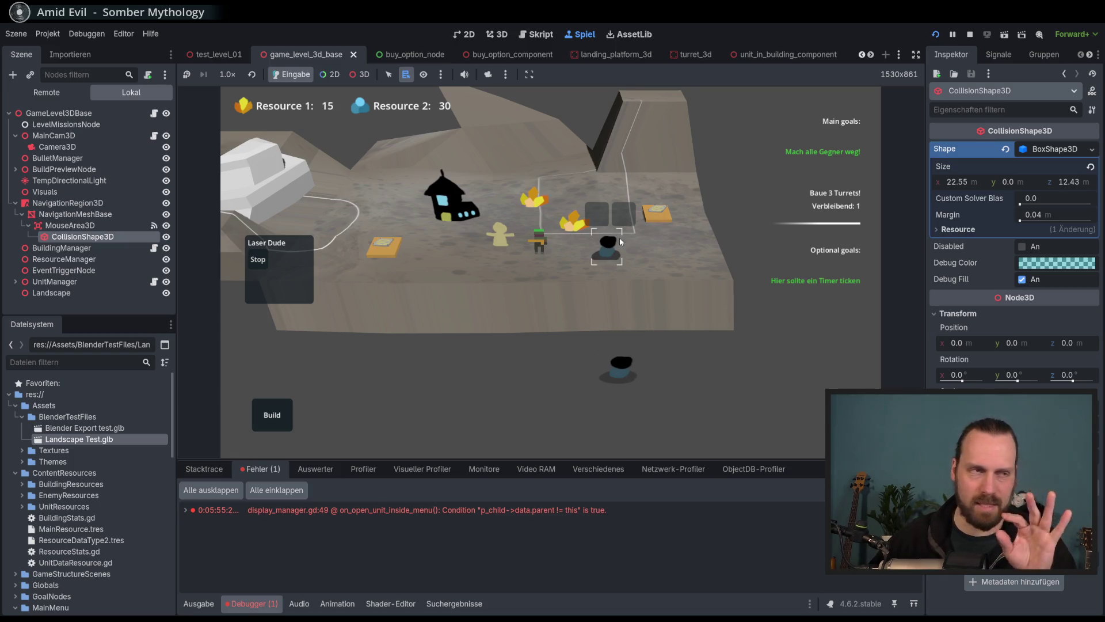
{"action": "left_click", "coordinate": [621, 368]}
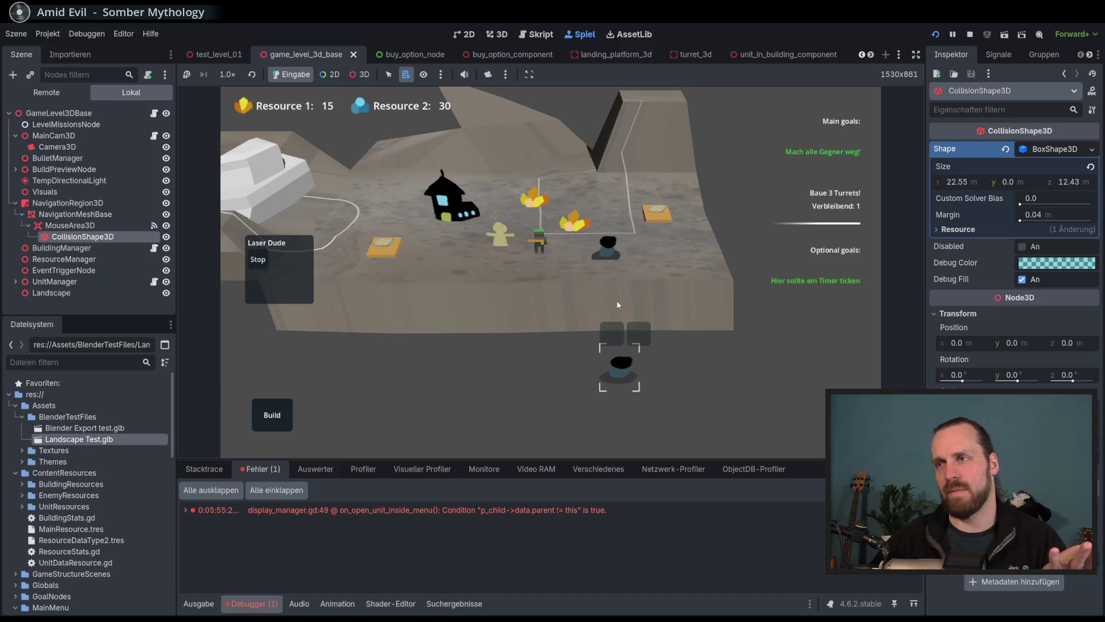
{"action": "left_click", "coordinate": [649, 338]}
{"action": "key", "text": "a"}
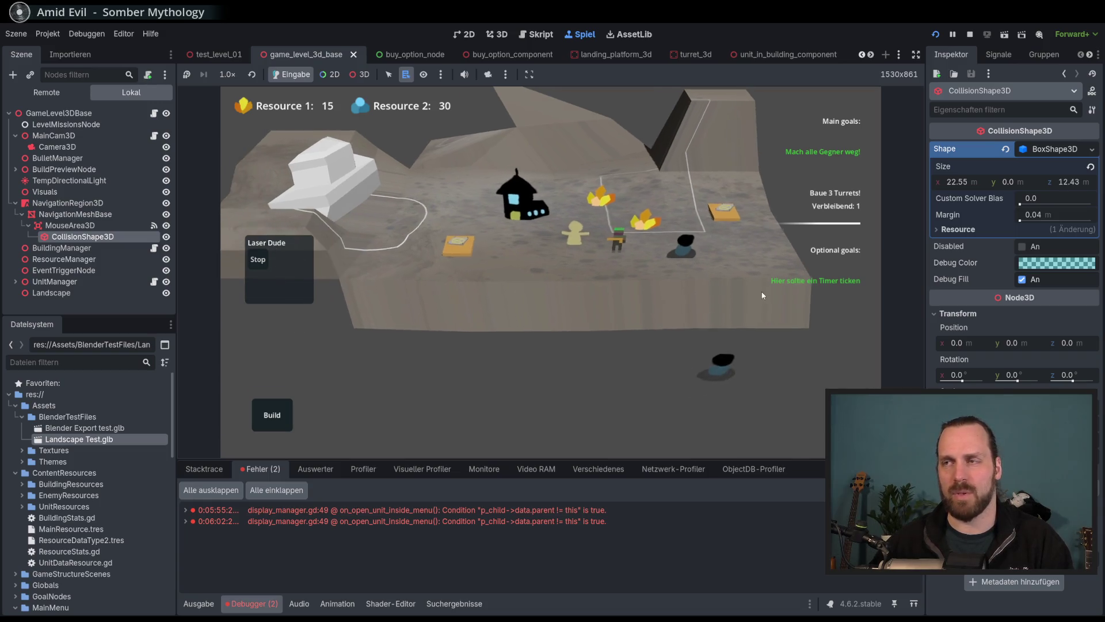
Select and deselect the lower unit, zoom in, and open then close the build options.
{"action": "left_click", "coordinate": [704, 377]}
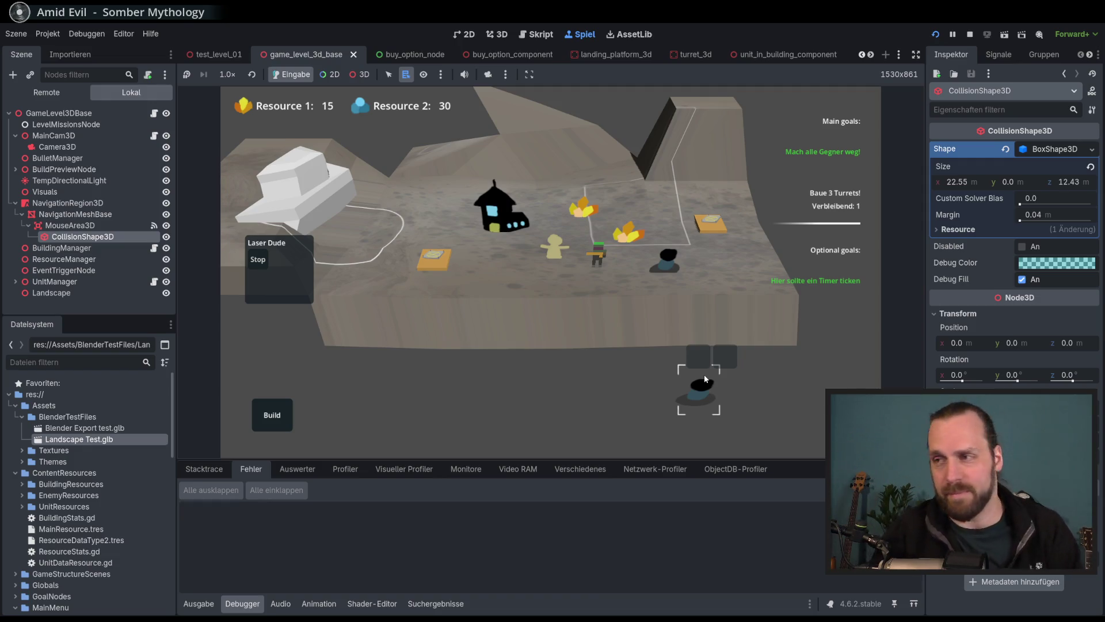
{"action": "left_click", "coordinate": [703, 374]}
{"action": "scroll", "coordinate": [519, 367], "scroll_direction": "up", "scroll_amount": 2}
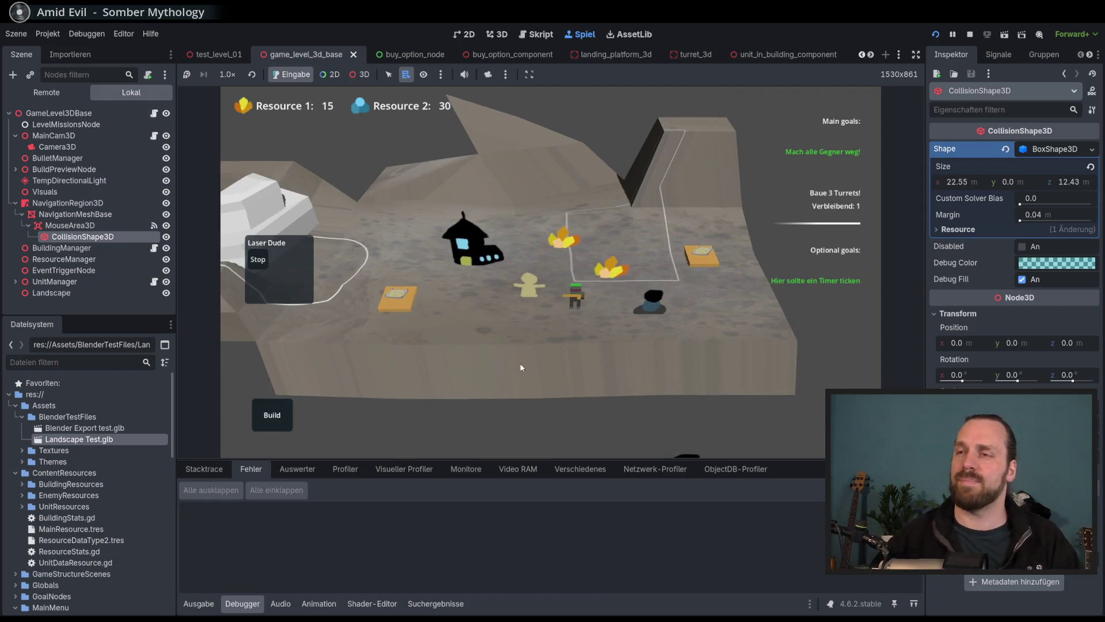
{"action": "left_click", "coordinate": [287, 404]}
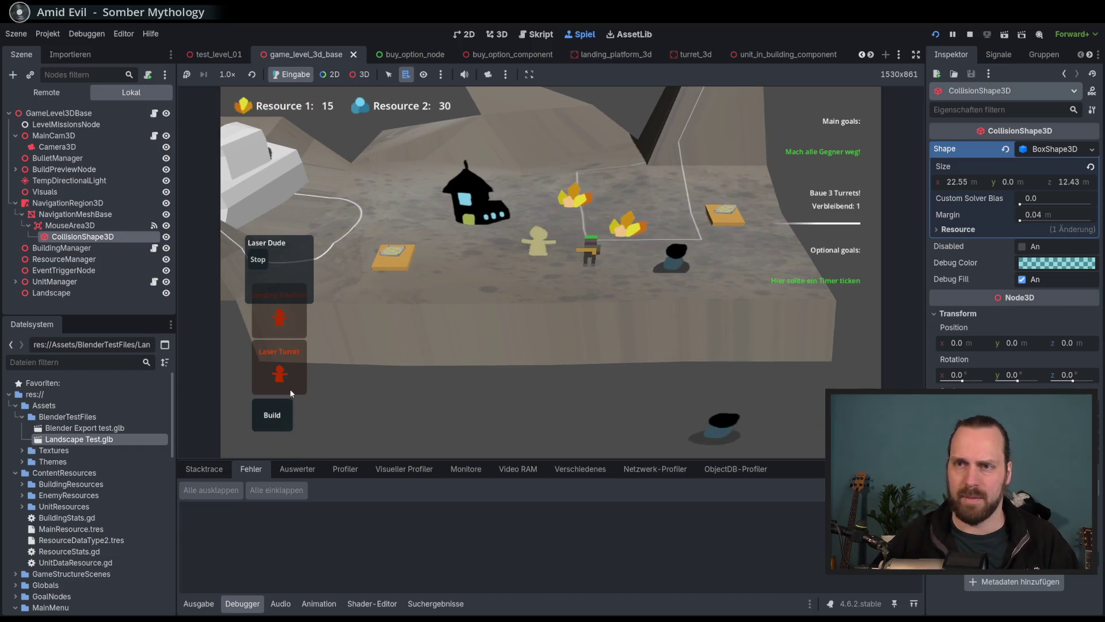
{"action": "left_click", "coordinate": [416, 344]}
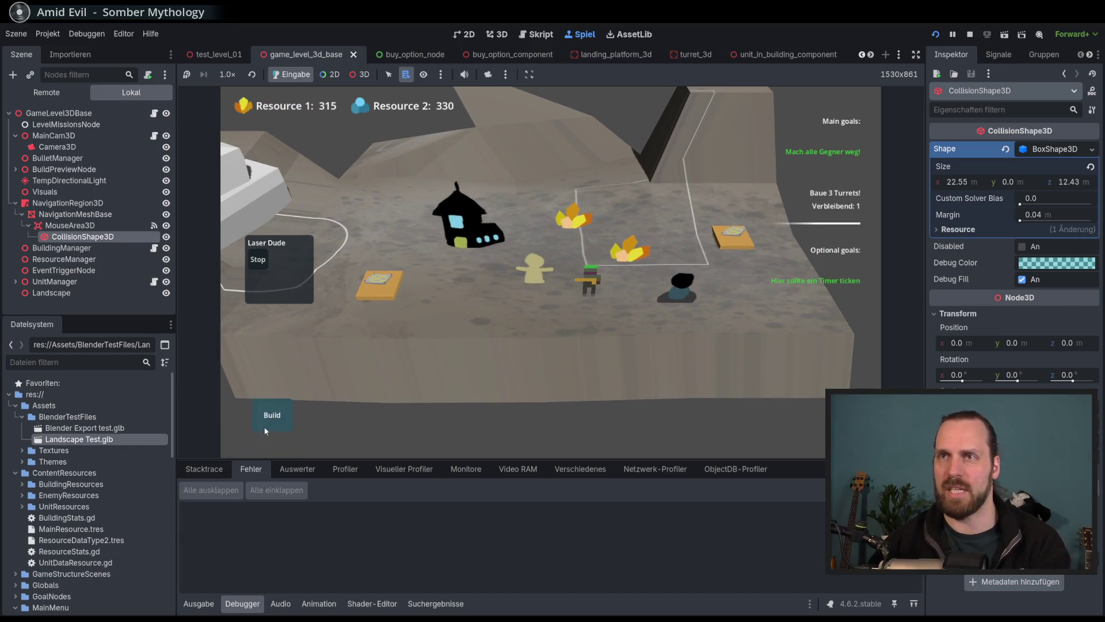
Build and place a Laser Turret to win, then go through Levelmenü to the main menu.
{"action": "left_click", "coordinate": [264, 425]}
{"action": "left_click", "coordinate": [279, 369]}
{"action": "left_click", "coordinate": [462, 293]}
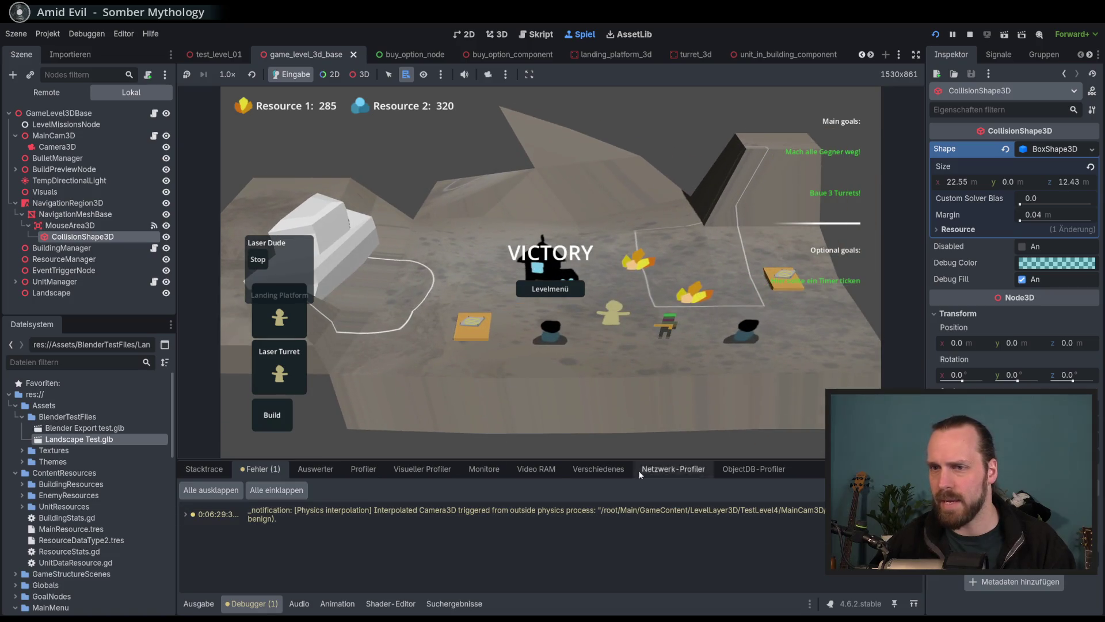
{"action": "left_click", "coordinate": [551, 290]}
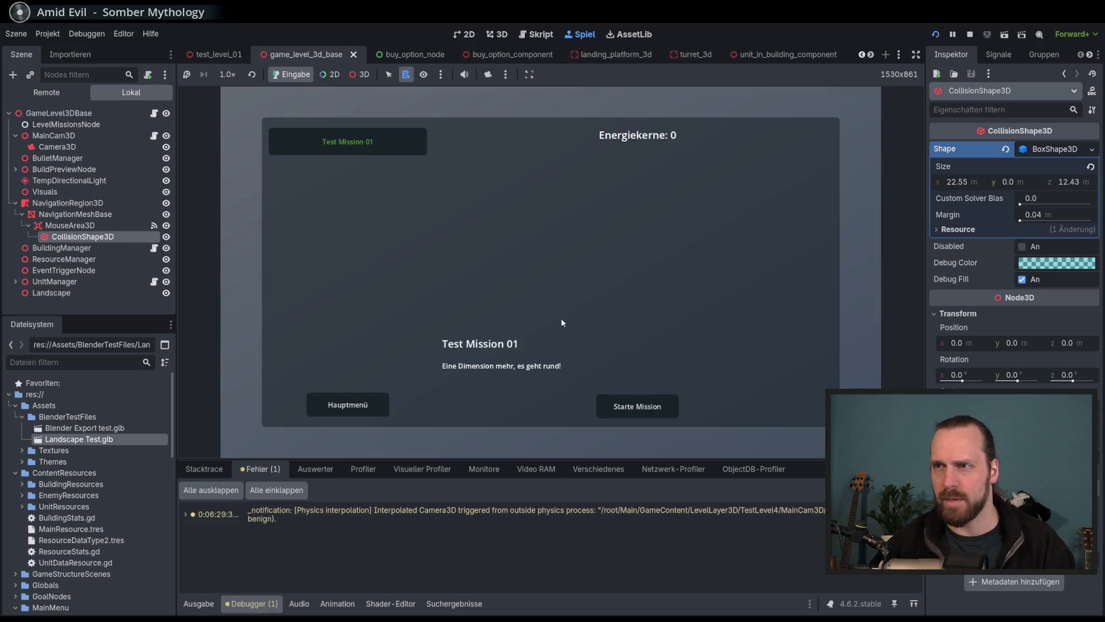
{"action": "left_click", "coordinate": [374, 411]}
Quit the game, switch to the test_level_01 scene and orbit around the landscape.
{"action": "left_click", "coordinate": [589, 358]}
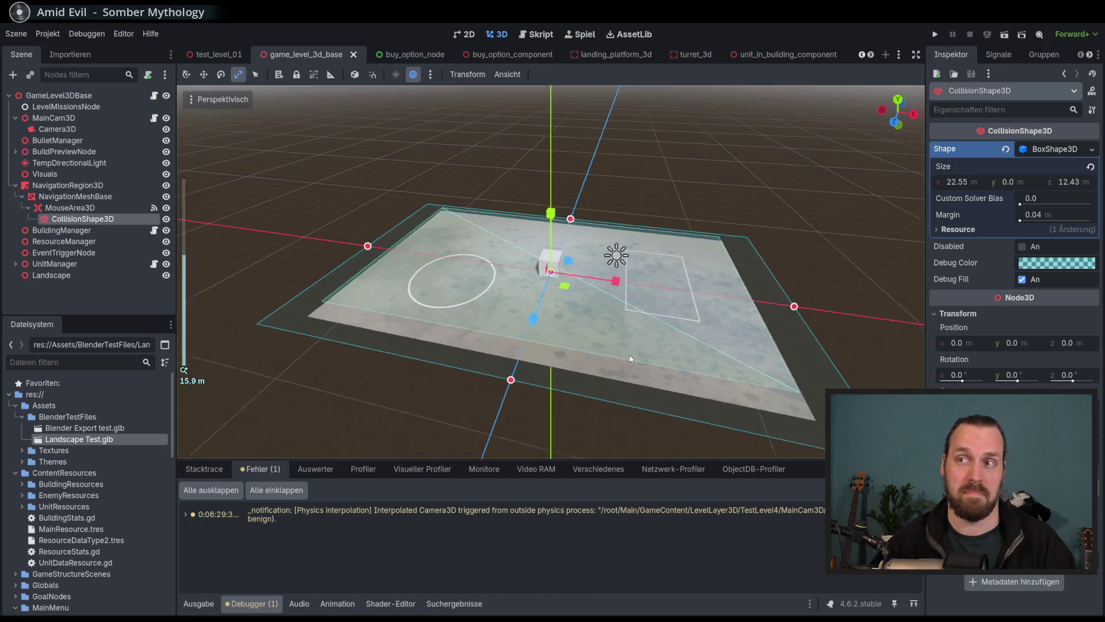
{"action": "scroll", "coordinate": [588, 363], "scroll_direction": "down", "scroll_amount": 3}
{"action": "left_click", "coordinate": [219, 55]}
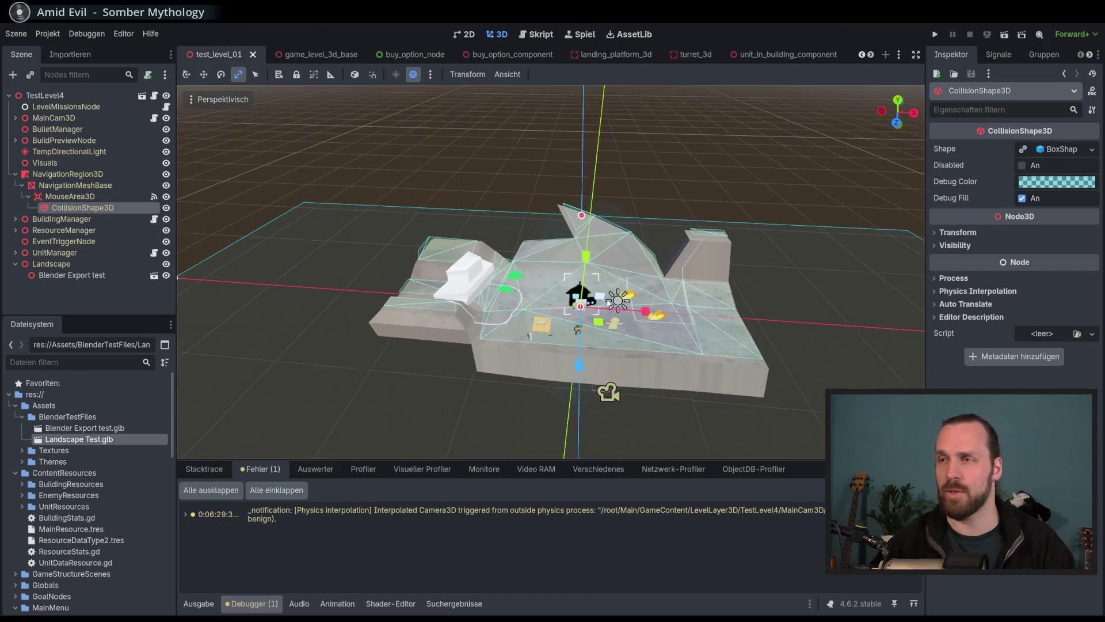
{"action": "left_click", "coordinate": [788, 305]}
{"action": "mouse_move", "coordinate": [801, 318]}
{"action": "left_mouse_down"}
{"action": "mouse_move", "coordinate": [547, 322]}
{"action": "mouse_move", "coordinate": [623, 345]}
{"action": "left_mouse_up"}
{"action": "scroll", "coordinate": [759, 320], "scroll_direction": "up", "scroll_amount": 3}
{"action": "scroll", "coordinate": [624, 345], "scroll_direction": "up", "scroll_amount": 2}
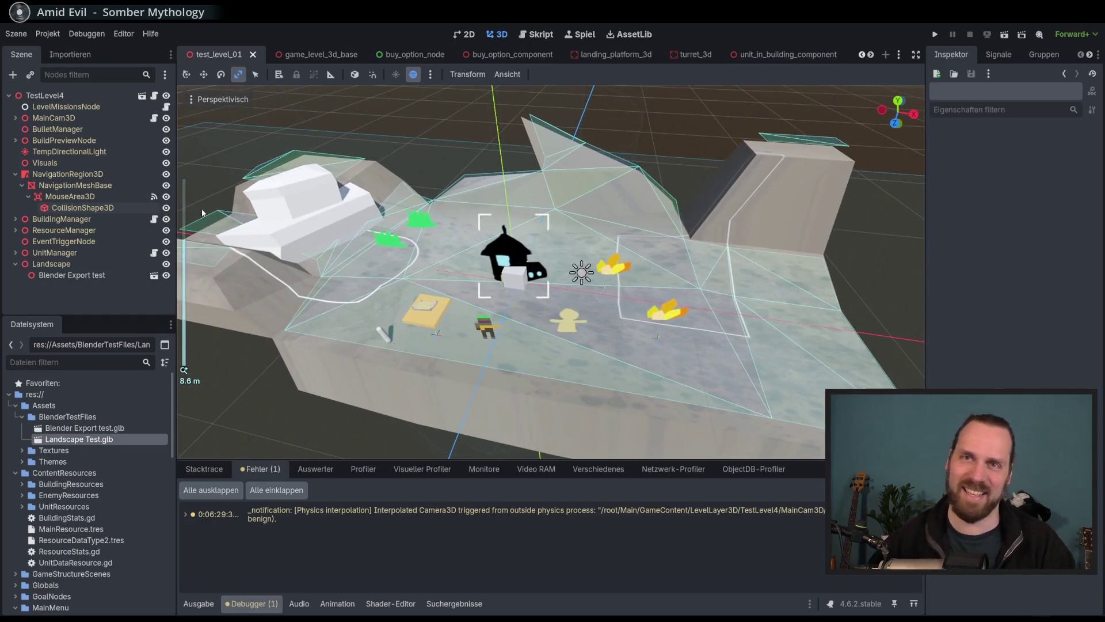
Select NavigationMeshBase and toggle visibility of the landscape mesh, MouseArea3D and collision shape.
{"action": "left_click", "coordinate": [75, 184]}
{"action": "left_click", "coordinate": [166, 208]}
{"action": "left_click", "coordinate": [167, 208]}
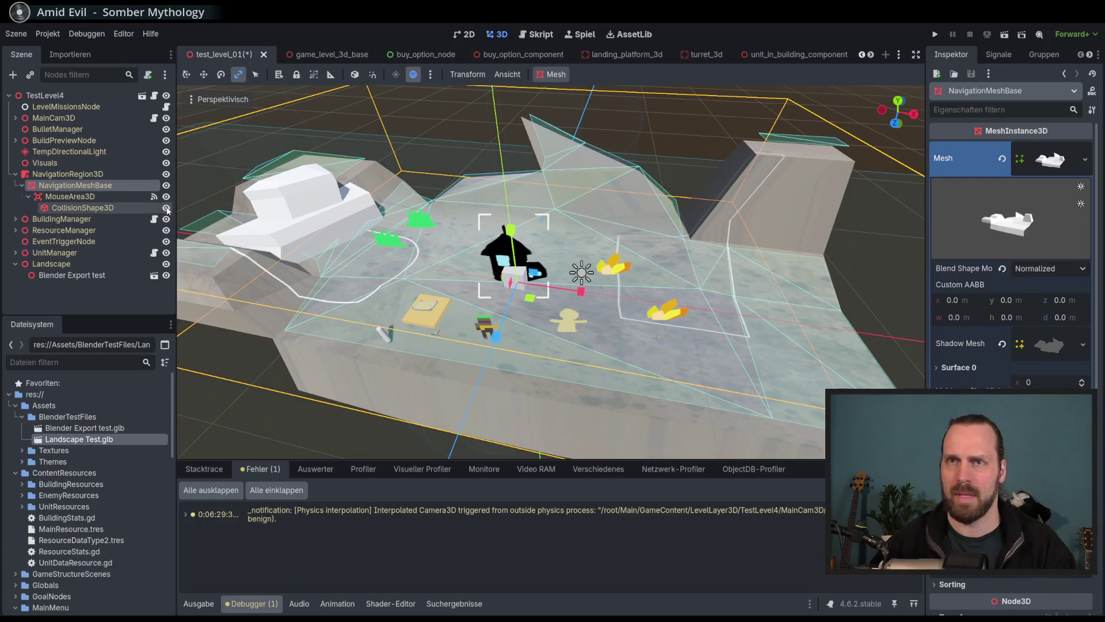
{"action": "left_click", "coordinate": [166, 186]}
{"action": "left_click", "coordinate": [167, 185]}
{"action": "left_click", "coordinate": [166, 197]}
{"action": "left_click", "coordinate": [166, 197]}
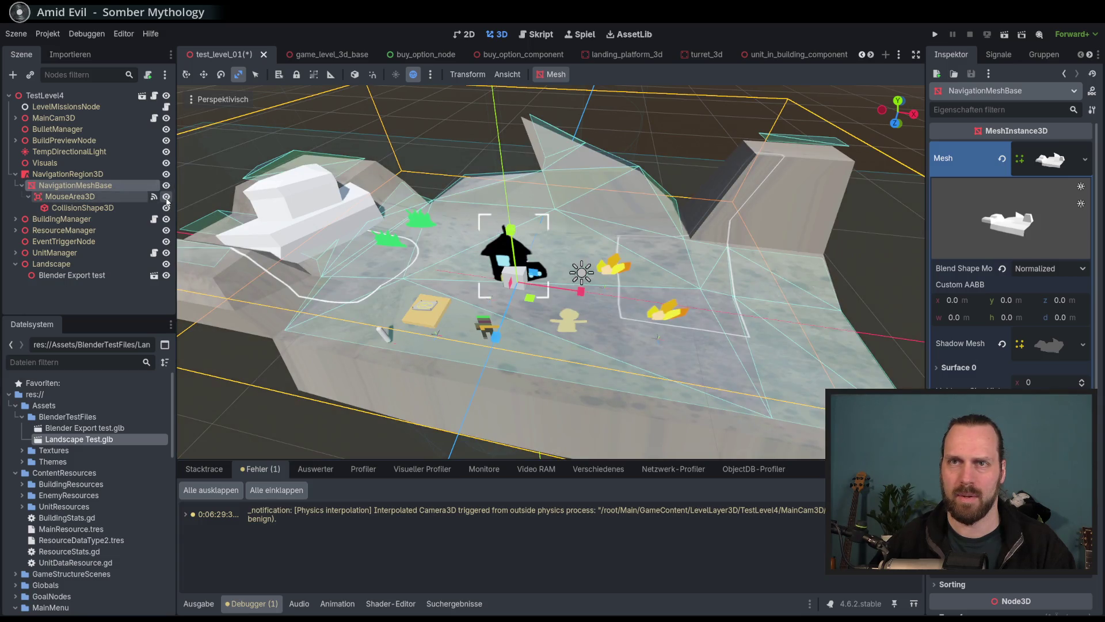
{"action": "left_click", "coordinate": [167, 207]}
{"action": "left_click", "coordinate": [166, 208]}
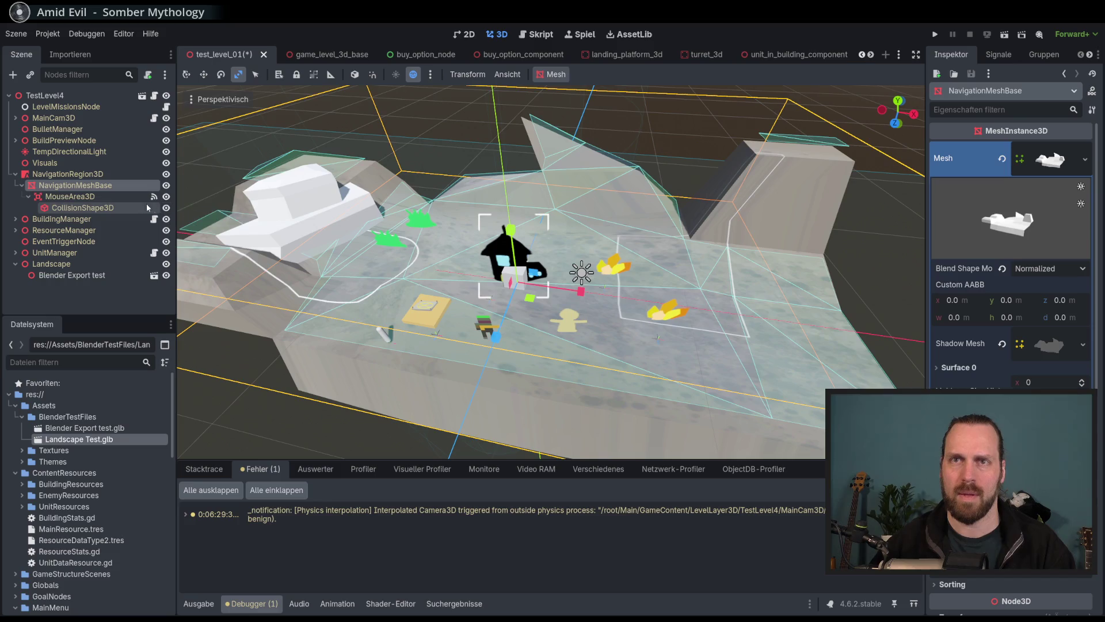
Inspect MouseArea3D, CollisionShape3D and NavigationRegion3D, then toggle the landscape mesh's visibility repeatedly.
{"action": "left_click", "coordinate": [105, 196]}
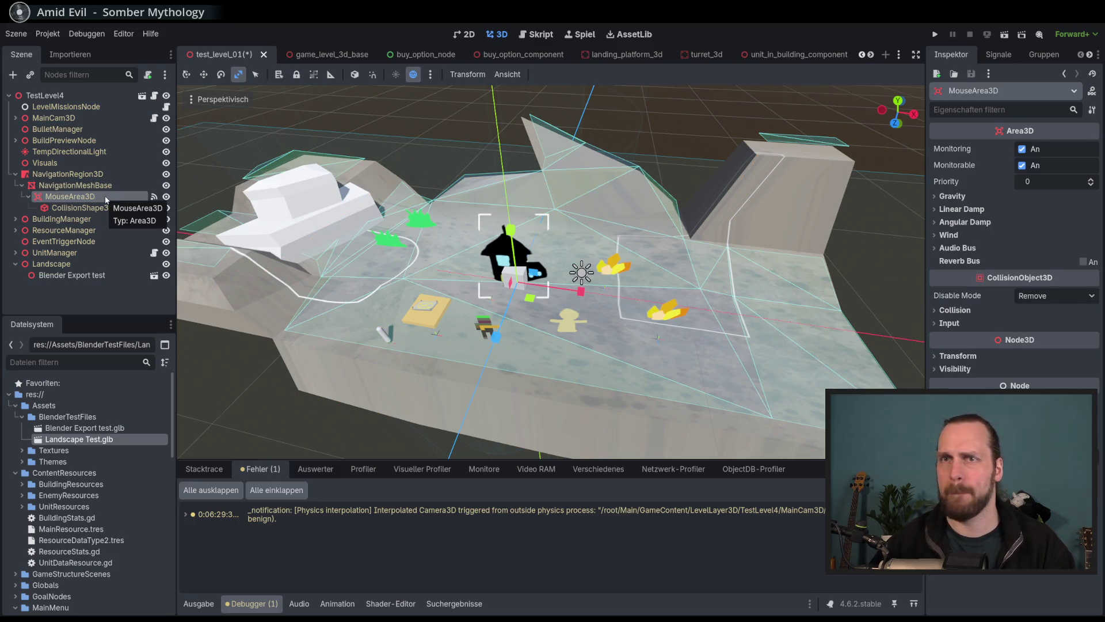
{"action": "left_click", "coordinate": [91, 208]}
{"action": "left_click", "coordinate": [69, 197]}
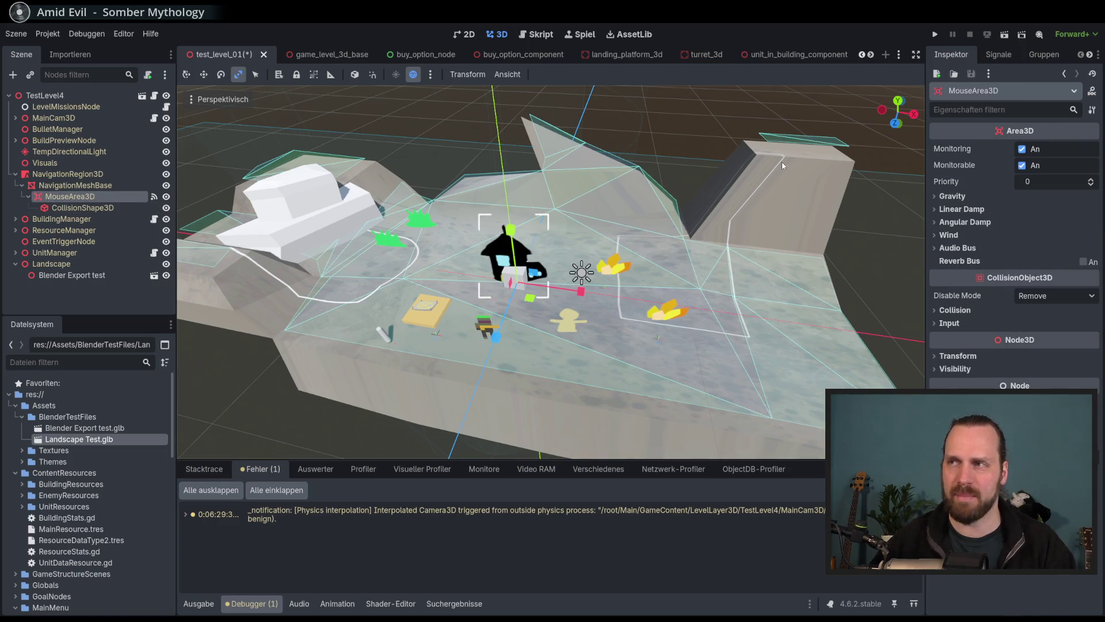
{"action": "left_click", "coordinate": [92, 185]}
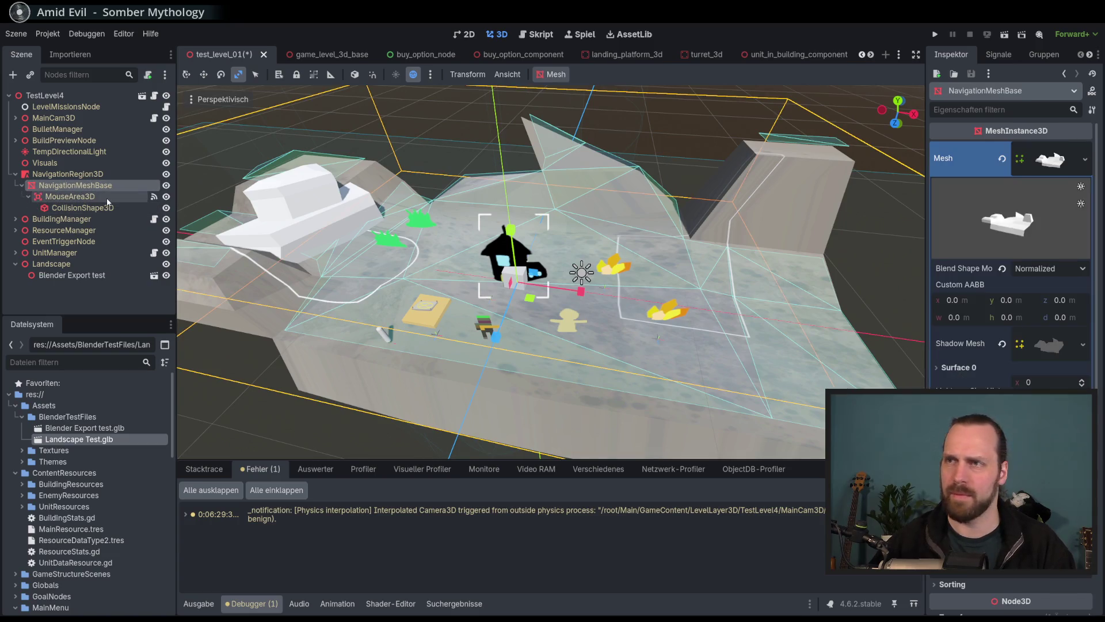
{"action": "left_click", "coordinate": [99, 175]}
{"action": "left_click", "coordinate": [104, 185]}
{"action": "left_click", "coordinate": [166, 185]}
{"action": "left_click", "coordinate": [166, 186]}
{"action": "left_click", "coordinate": [166, 186]}
{"action": "left_click", "coordinate": [166, 185]}
{"action": "left_click", "coordinate": [166, 185]}
{"action": "left_click", "coordinate": [165, 185]}
{"action": "left_click", "coordinate": [166, 174]}
{"action": "left_click", "coordinate": [165, 174]}
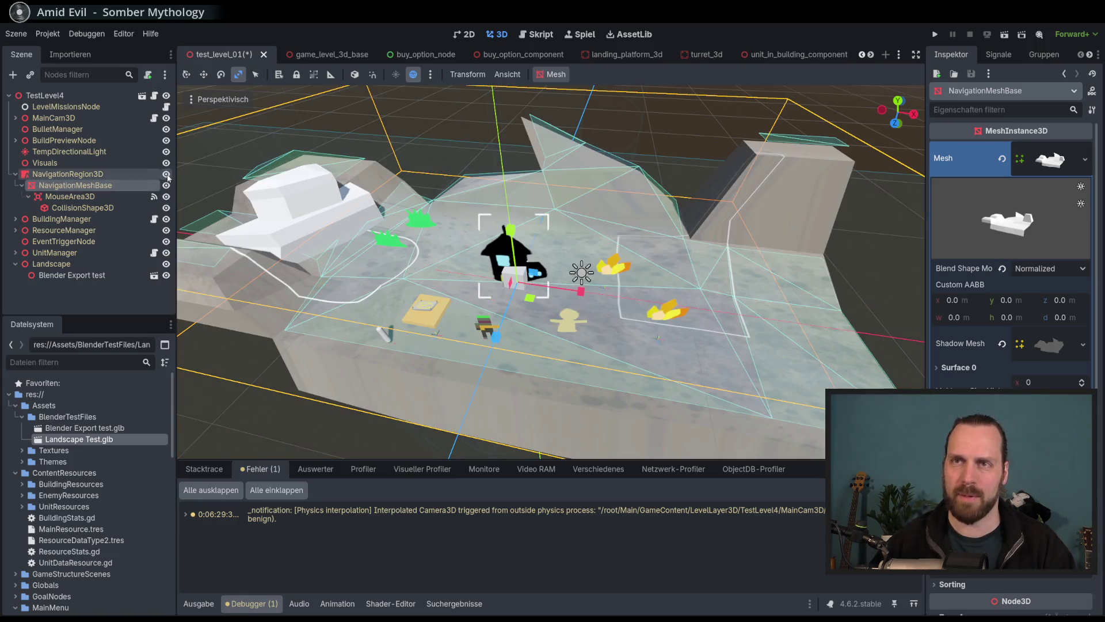
{"action": "scroll", "coordinate": [371, 244], "scroll_direction": "down", "scroll_amount": 5}
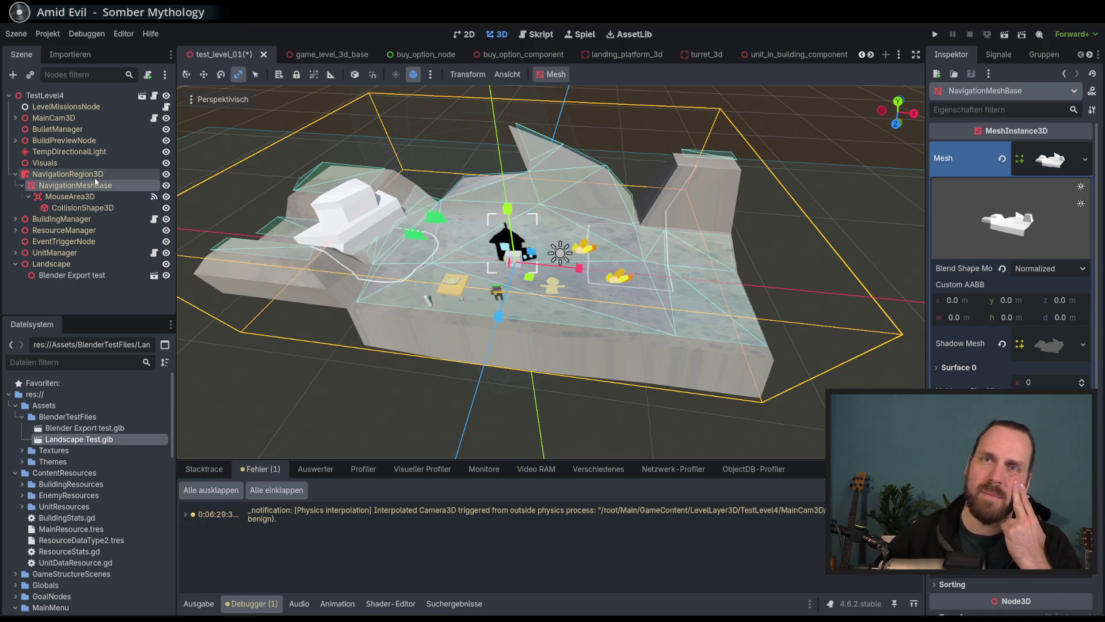
{"action": "scroll", "coordinate": [517, 286], "scroll_direction": "up", "scroll_amount": 3}
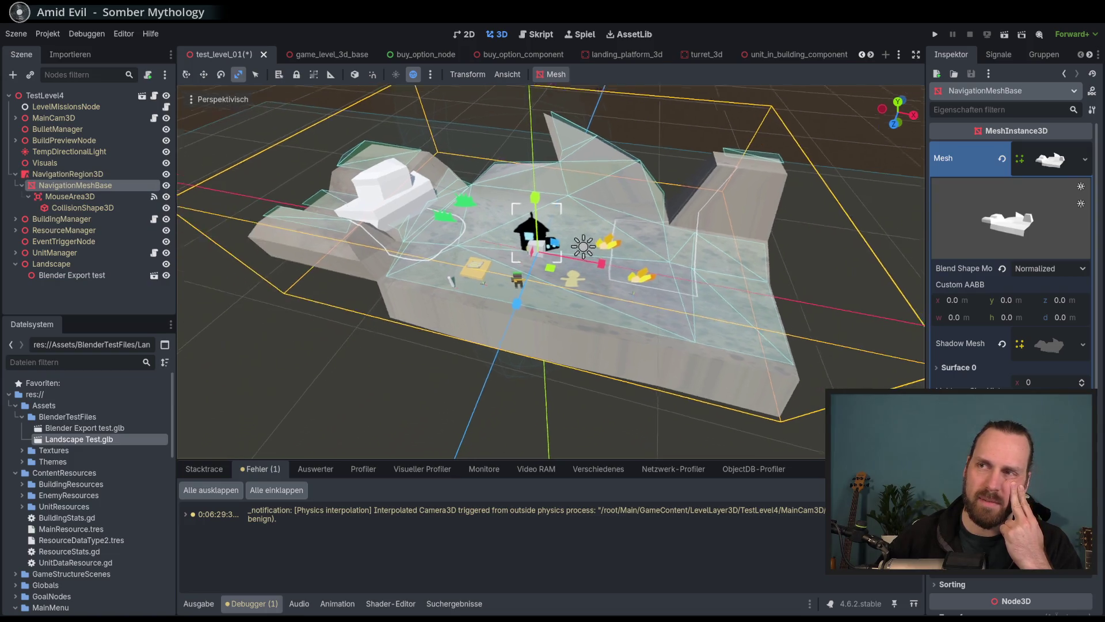
{"action": "left_click_drag", "start_coordinate": [525, 290], "coordinate": [540, 296]}
{"action": "scroll", "coordinate": [539, 296], "scroll_direction": "up", "scroll_amount": 3}
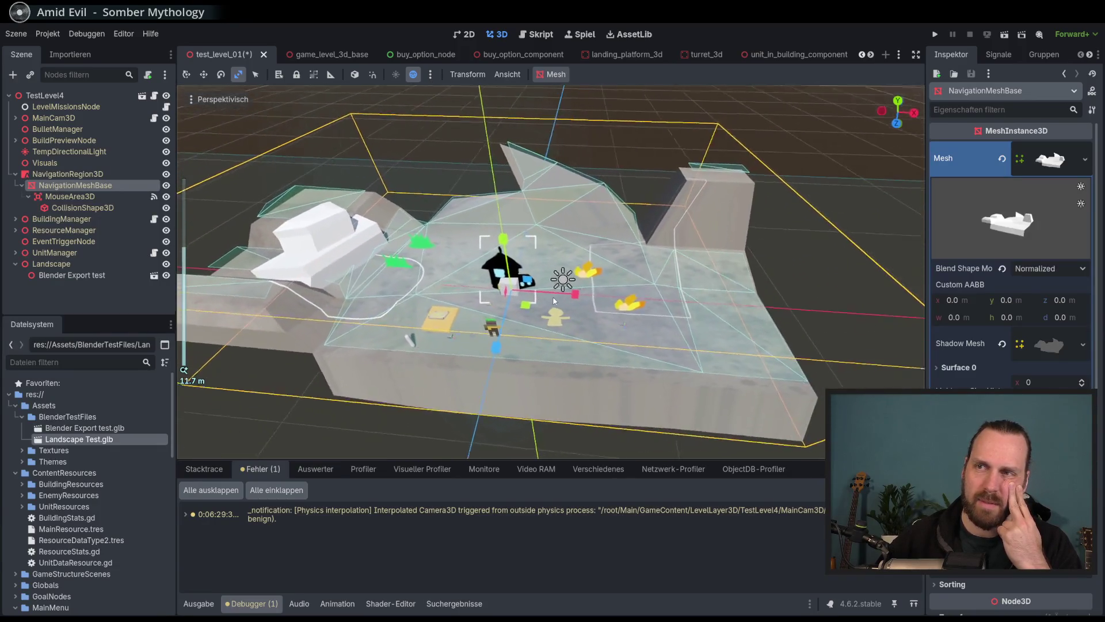
{"action": "scroll", "coordinate": [555, 301], "scroll_direction": "down", "scroll_amount": 2}
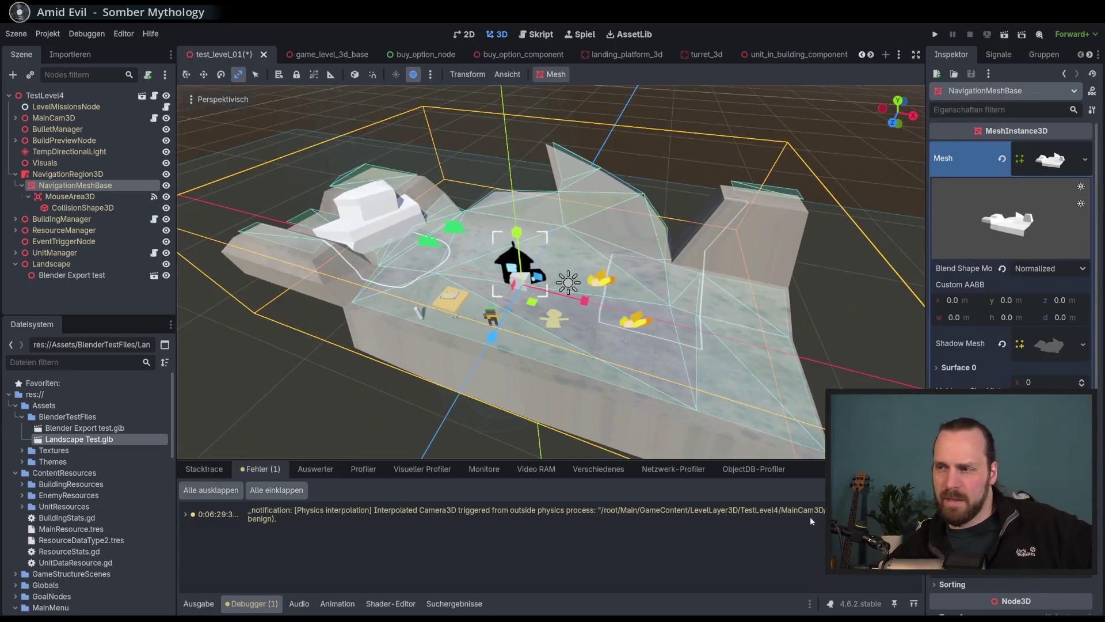
{"action": "key", "text": "alt+Tab"}
{"action": "mouse_move", "coordinate": [670, 379]}
{"action": "left_mouse_down"}
{"action": "mouse_move", "coordinate": [682, 373]}
{"action": "mouse_move", "coordinate": [657, 383]}
{"action": "left_mouse_up"}
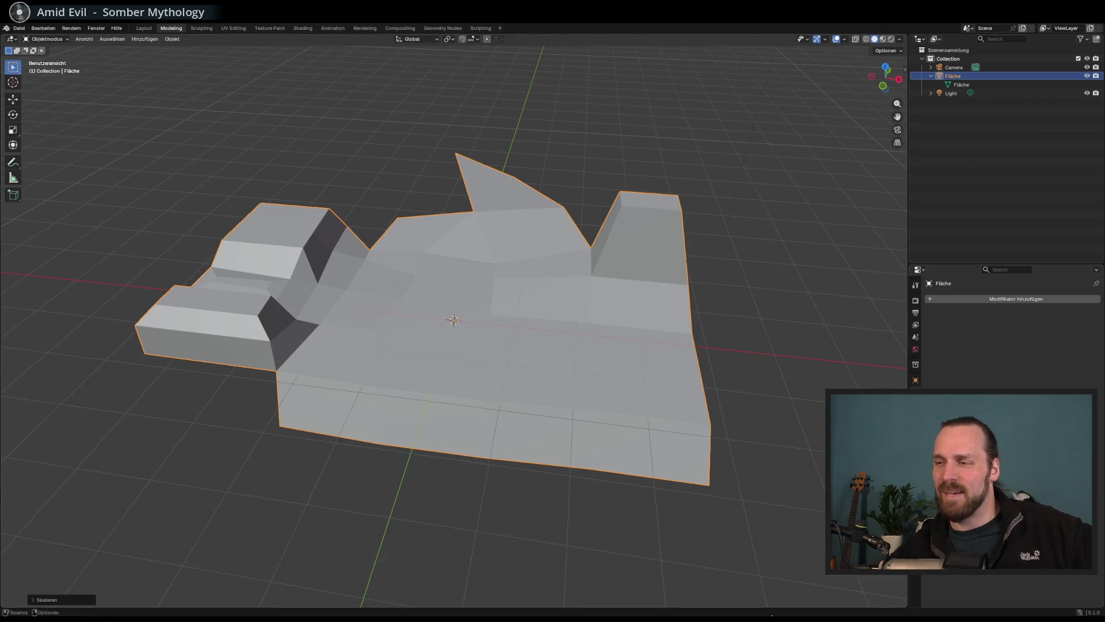
{"action": "key", "text": "alt+Tab"}
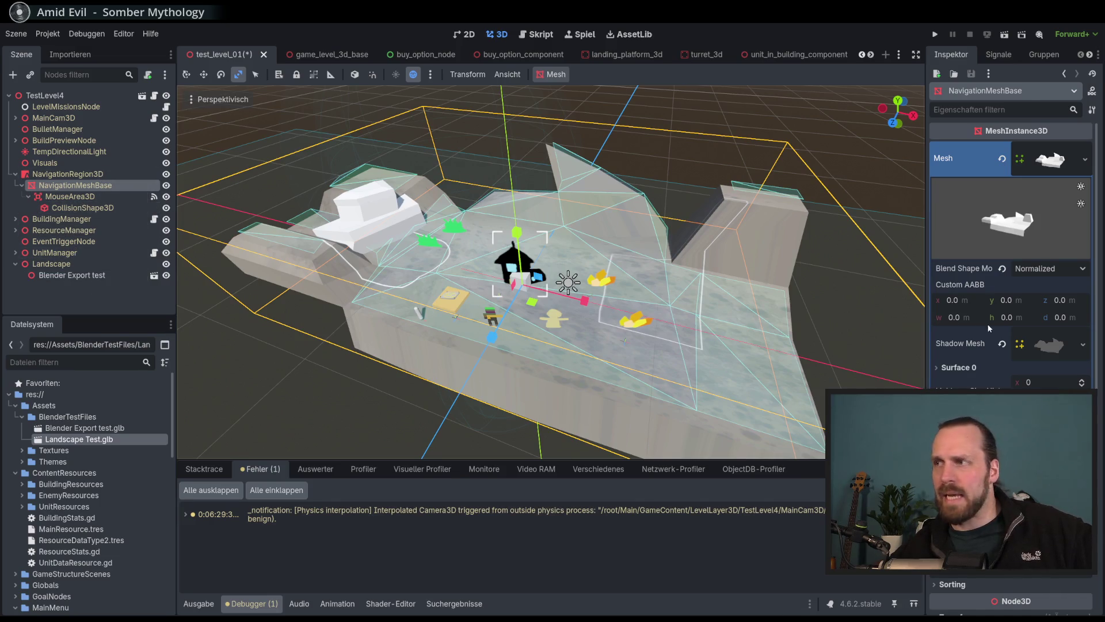
Inspect the child nodes, then expand NavigationMeshBase's Geometry settings and mesh preview.
{"action": "scroll", "coordinate": [986, 324], "scroll_direction": "down", "scroll_amount": 3}
{"action": "scroll", "coordinate": [987, 320], "scroll_direction": "up", "scroll_amount": 3}
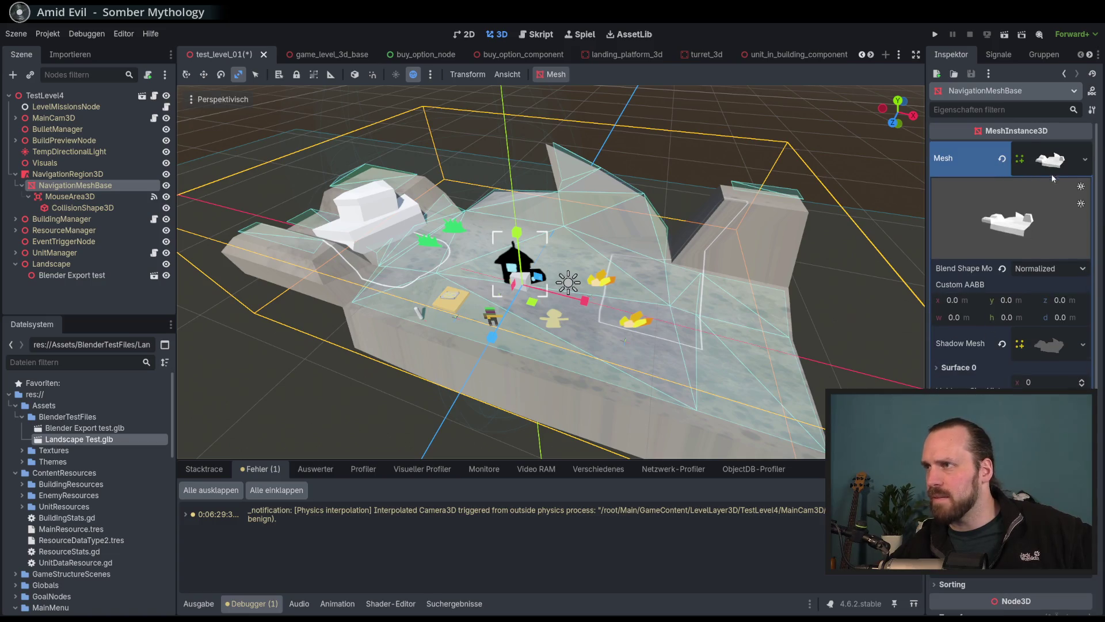
{"action": "left_click", "coordinate": [1059, 157]}
{"action": "left_click", "coordinate": [86, 197]}
{"action": "left_click", "coordinate": [83, 207]}
{"action": "left_click", "coordinate": [74, 185]}
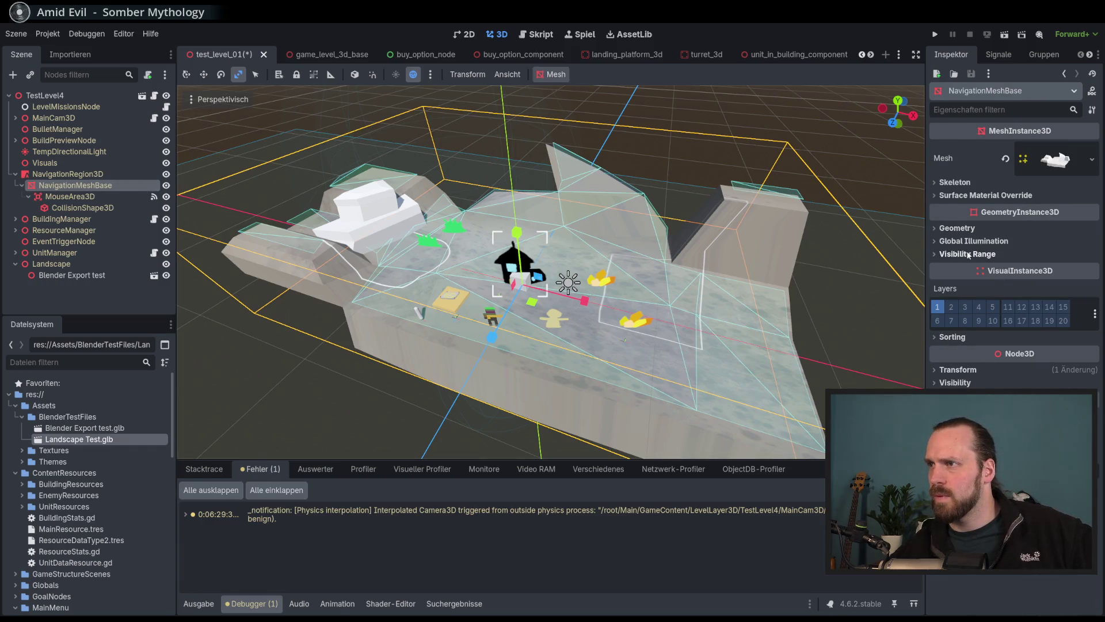
{"action": "left_click", "coordinate": [961, 229]}
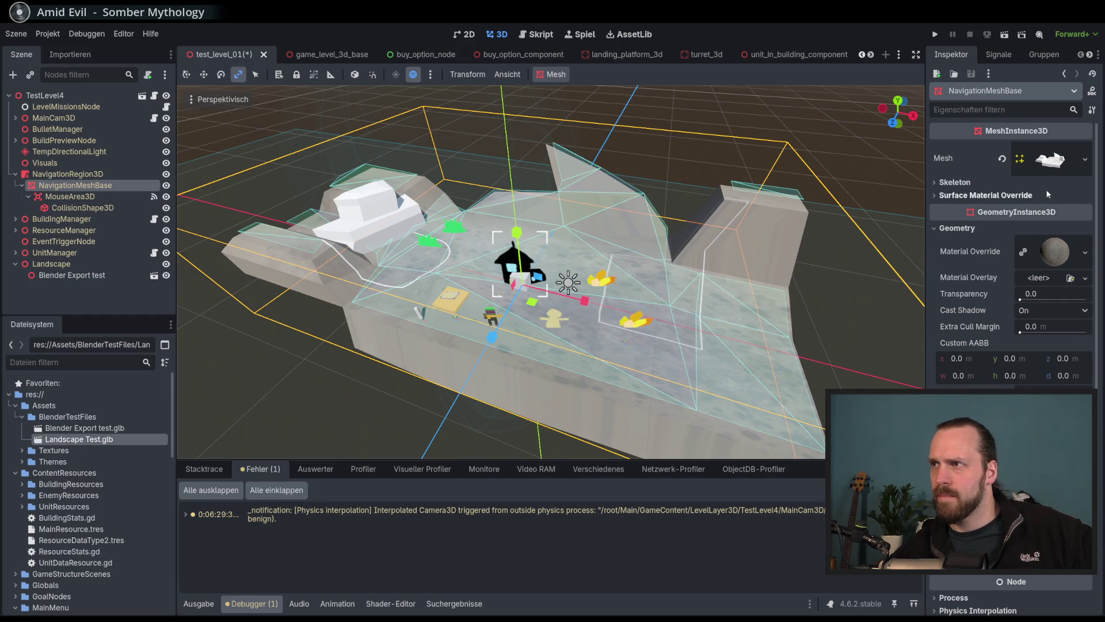
{"action": "left_click", "coordinate": [1046, 167]}
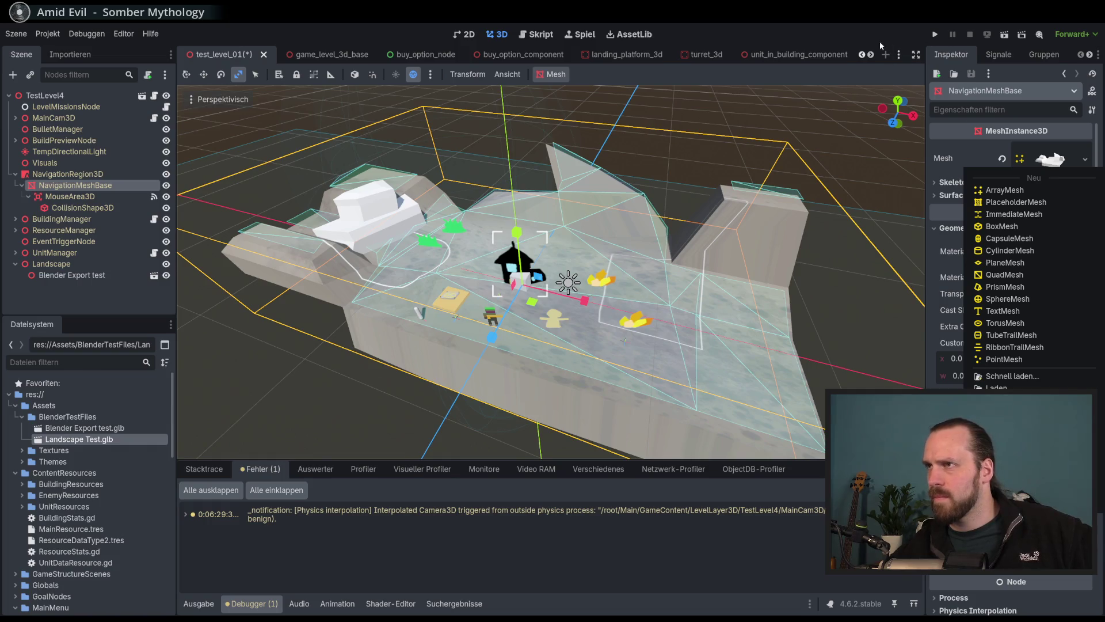
{"action": "left_click", "coordinate": [1054, 160]}
{"action": "left_click", "coordinate": [1055, 160]}
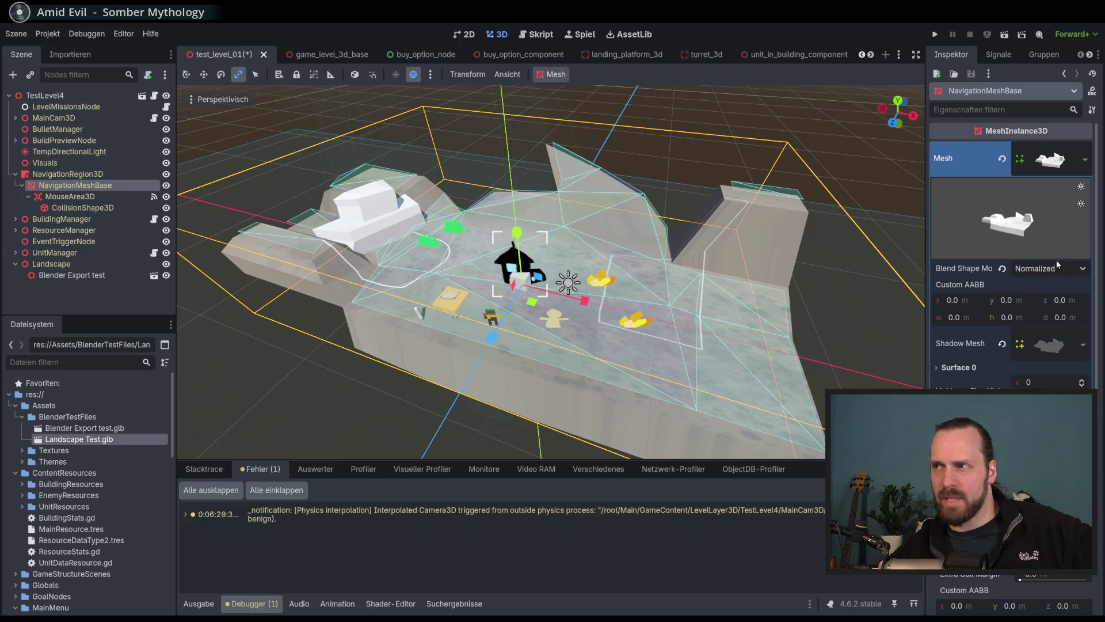
{"action": "left_click", "coordinate": [1042, 167]}
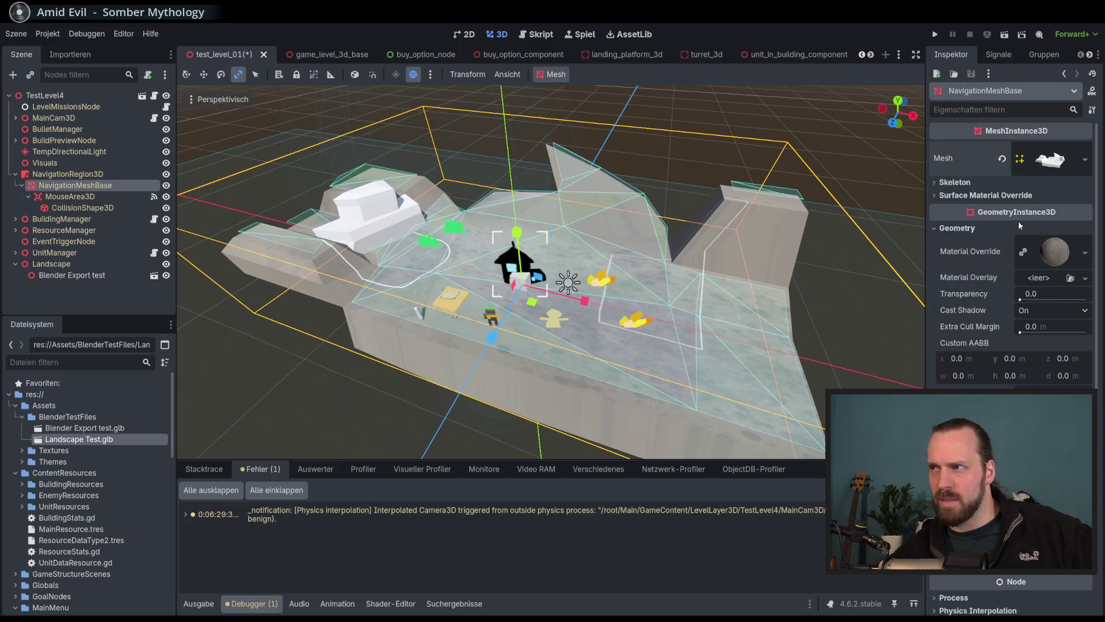
Check Surface Material Override and the Material Override dropdown, then return to the landscape in Blender.
{"action": "left_click", "coordinate": [961, 196]}
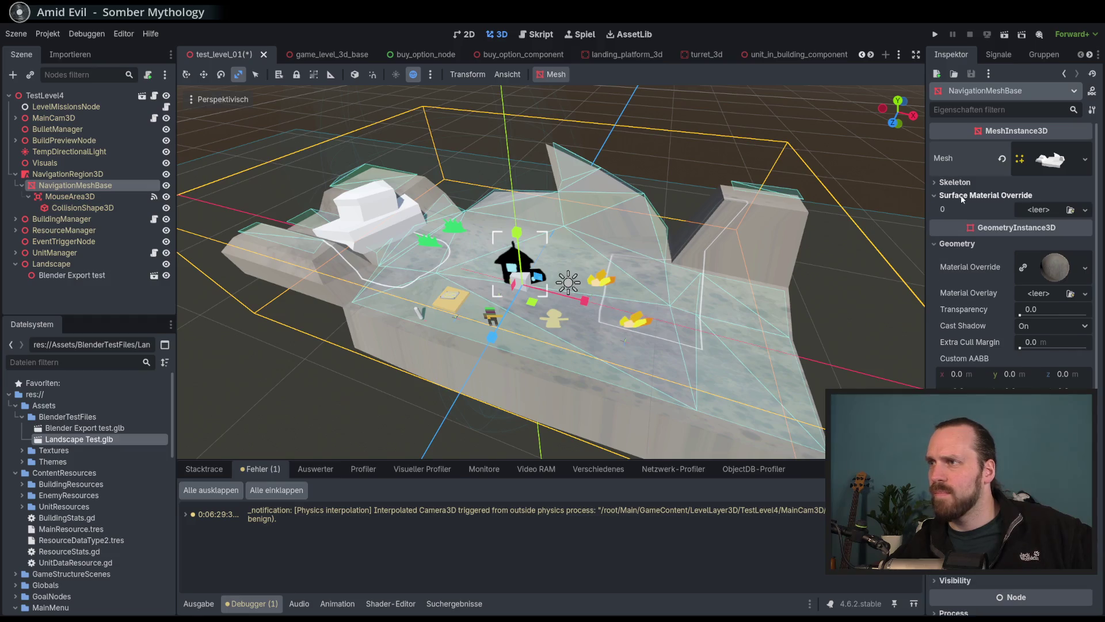
{"action": "left_click", "coordinate": [961, 195]}
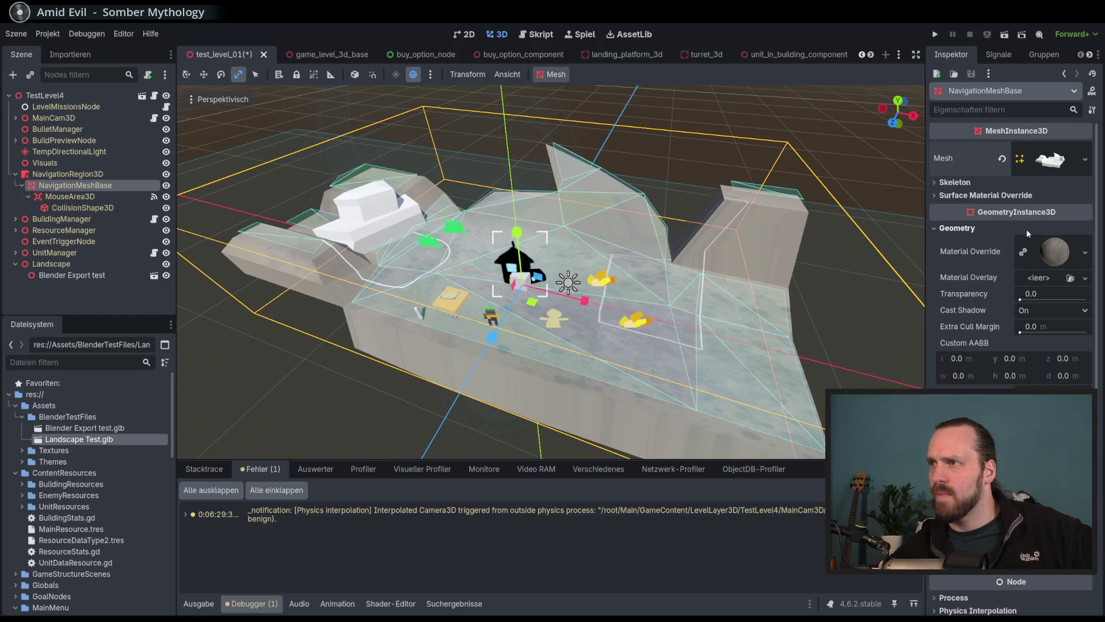
{"action": "left_click", "coordinate": [1085, 252]}
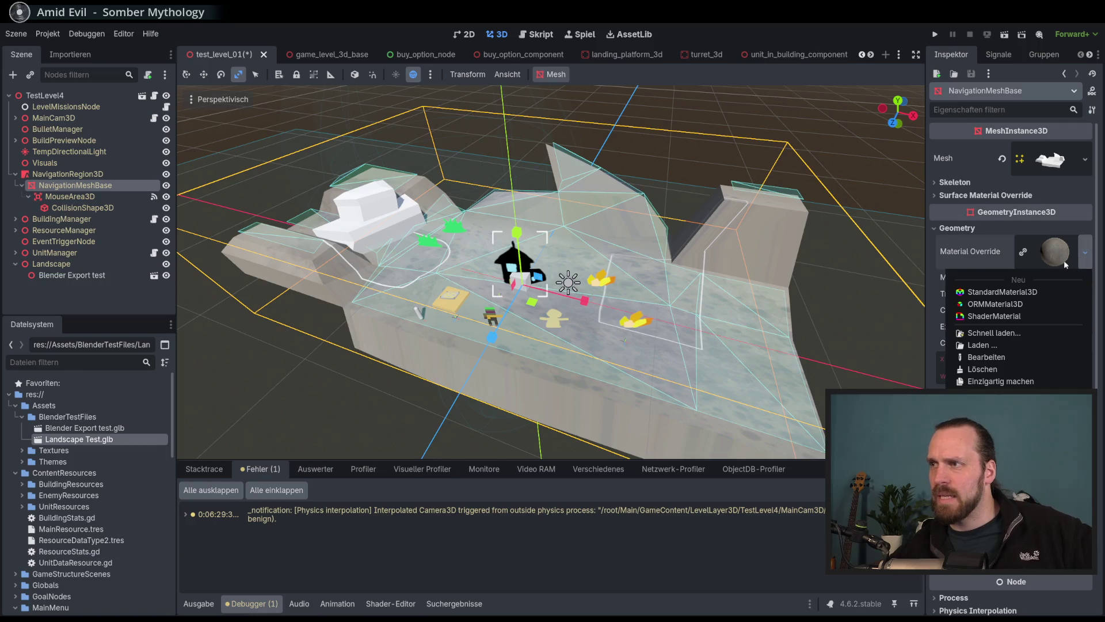
{"action": "left_click", "coordinate": [1022, 255]}
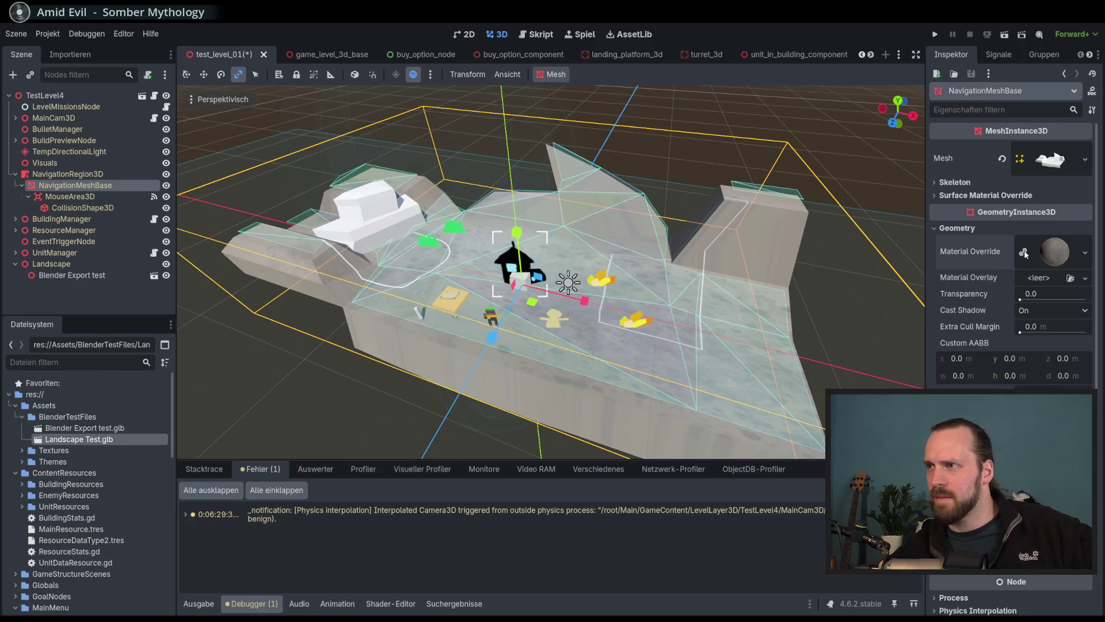
{"action": "key", "text": "alt+Tab"}
{"action": "right_click", "coordinate": [582, 373]}
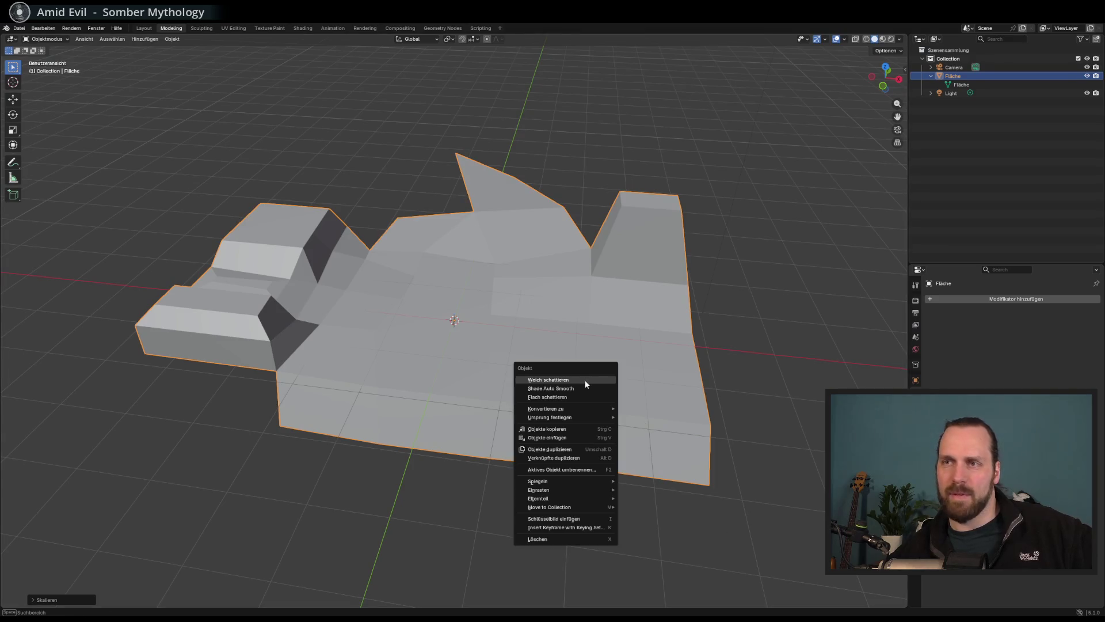
Select the Fläche landscape object in the Outliner and switch to the UV Editing workspace.
{"action": "middle_click", "coordinate": [573, 324]}
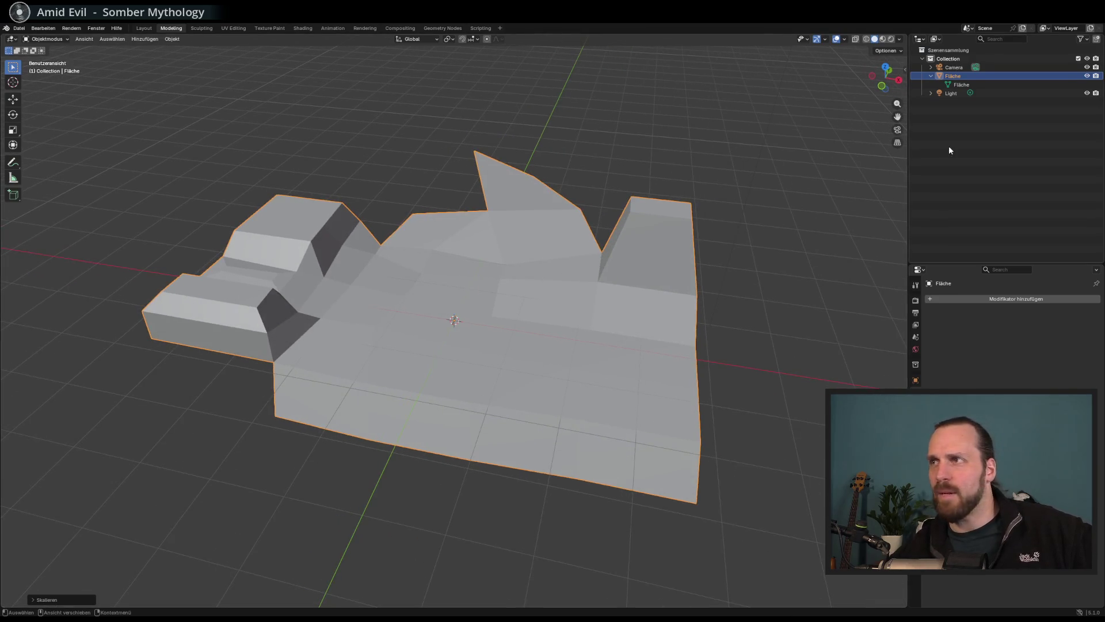
{"action": "left_click", "coordinate": [967, 83]}
{"action": "left_click", "coordinate": [956, 77]}
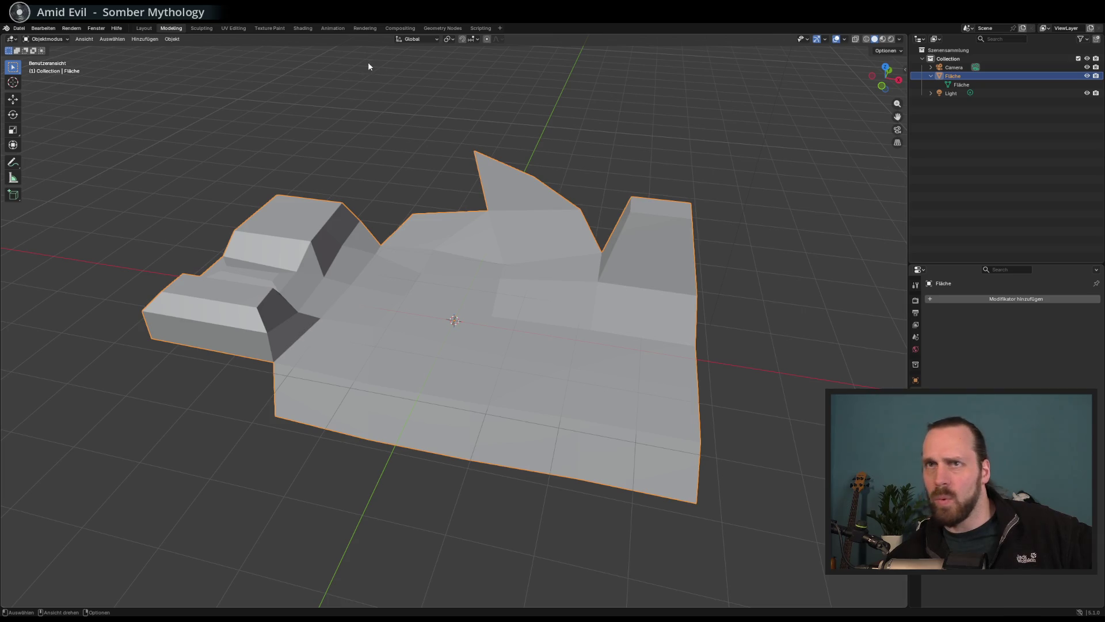
{"action": "left_click", "coordinate": [236, 28]}
{"action": "left_click_drag", "start_coordinate": [693, 311], "coordinate": [469, 316]}
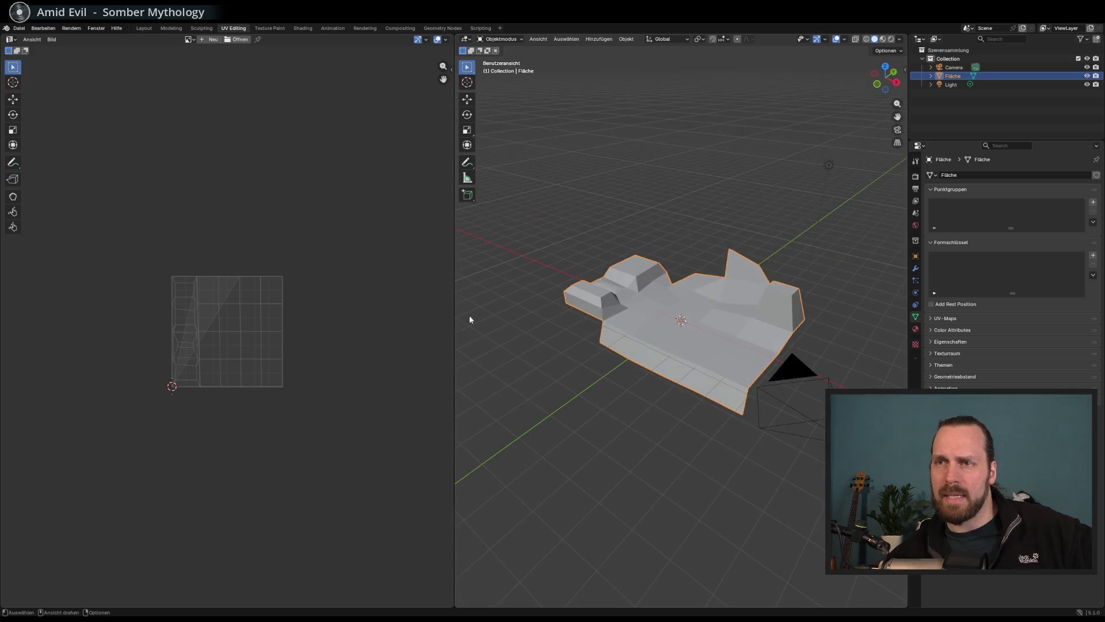
Give the landscape flat shading and select the Fläche object and its mesh data.
{"action": "scroll", "coordinate": [192, 340], "scroll_direction": "up", "scroll_amount": 5}
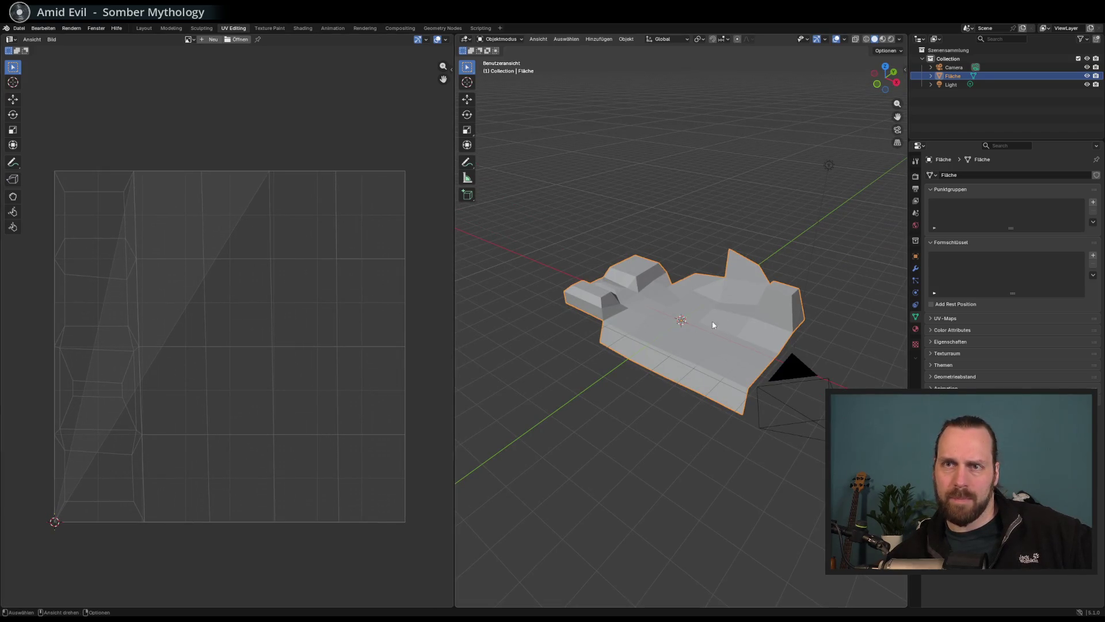
{"action": "right_click", "coordinate": [723, 349]}
{"action": "left_click", "coordinate": [723, 354]}
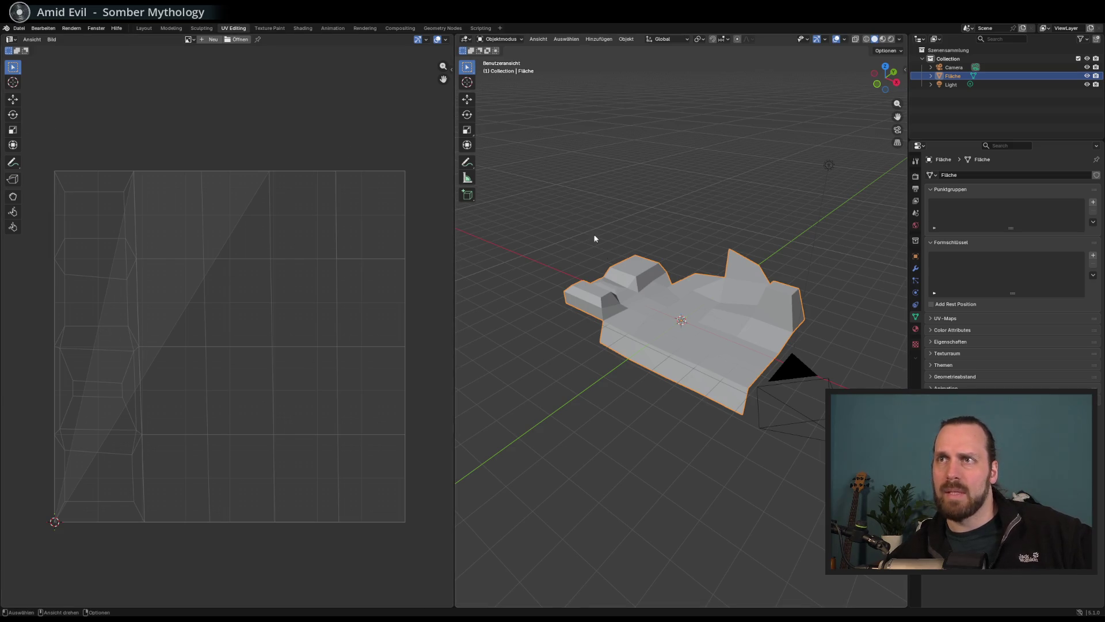
{"action": "scroll", "coordinate": [628, 282], "scroll_direction": "up", "scroll_amount": 2}
{"action": "left_click", "coordinate": [931, 75]}
{"action": "left_click", "coordinate": [958, 85]}
{"action": "left_click", "coordinate": [717, 264]}
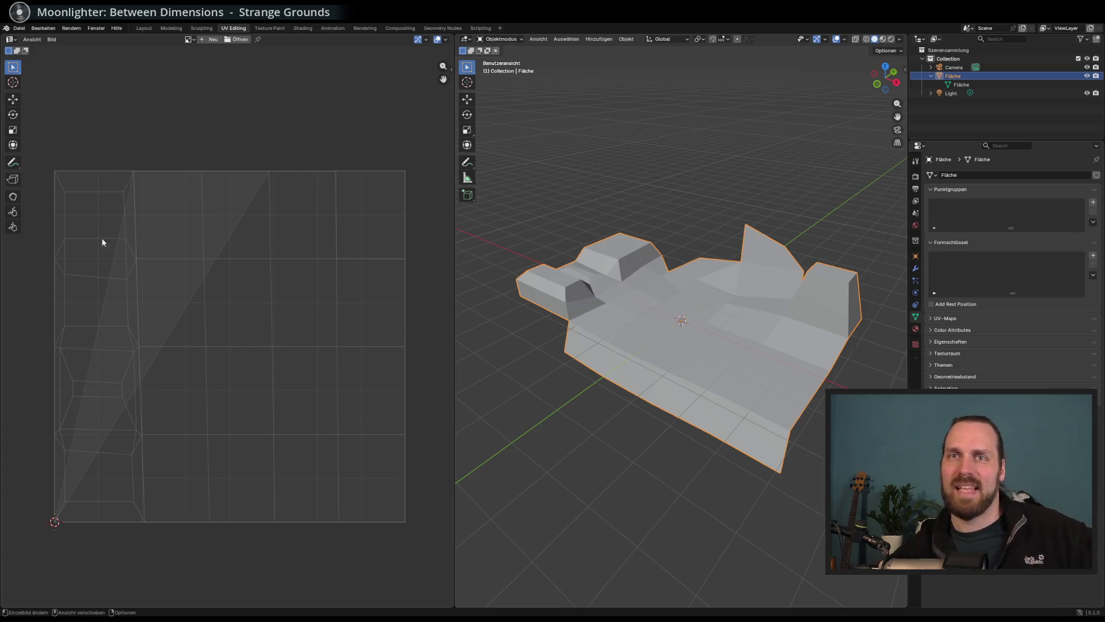
Sketch annotation strokes over the UV layout, undo them, and return to the select tool.
{"action": "left_click", "coordinate": [13, 162]}
{"action": "left_click_drag", "start_coordinate": [156, 311], "coordinate": [147, 386]}
{"action": "mouse_move", "coordinate": [153, 299]}
{"action": "left_mouse_down"}
{"action": "mouse_move", "coordinate": [141, 291]}
{"action": "mouse_move", "coordinate": [211, 297]}
{"action": "mouse_move", "coordinate": [310, 267]}
{"action": "mouse_move", "coordinate": [276, 313]}
{"action": "left_mouse_up"}
{"action": "key", "text": "ctrl+z"}
{"action": "key", "text": "ctrl+z"}
{"action": "key", "text": "ctrl+z"}
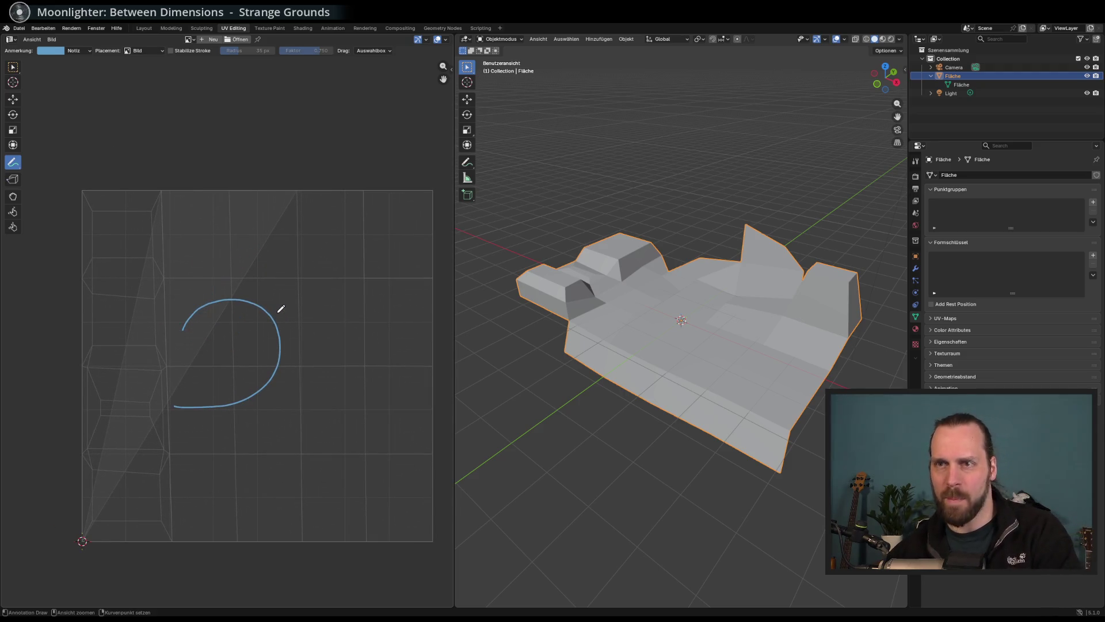
{"action": "left_click_drag", "start_coordinate": [430, 305], "coordinate": [406, 307]}
{"action": "left_click", "coordinate": [17, 70]}
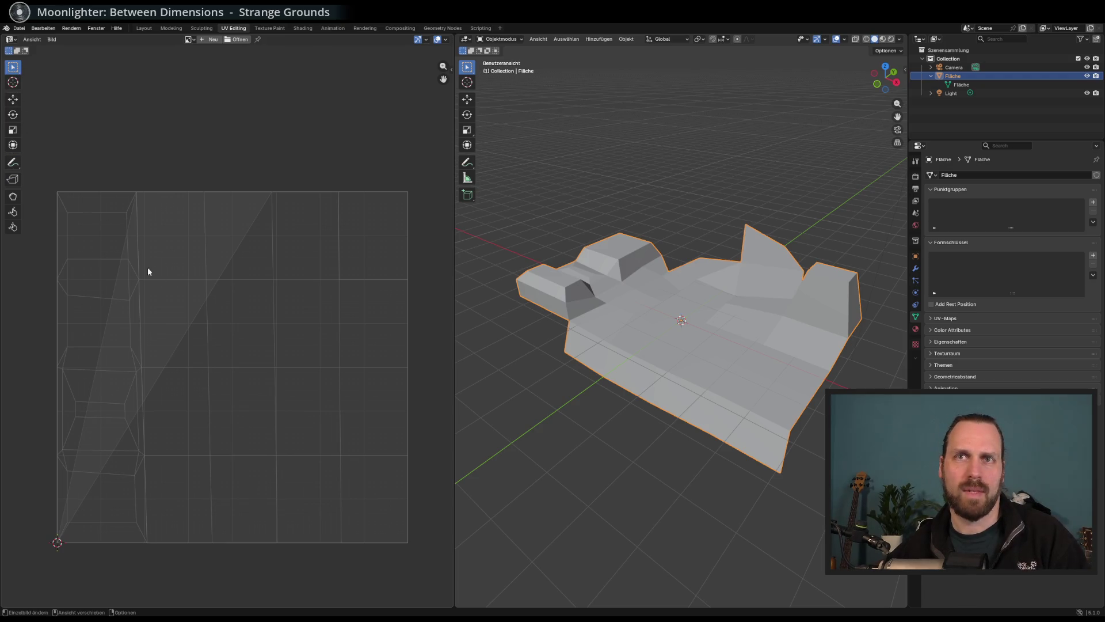
Check the UV Maps and Color Attributes panels, then switch to the Texture Paint workspace.
{"action": "right_click", "coordinate": [631, 336]}
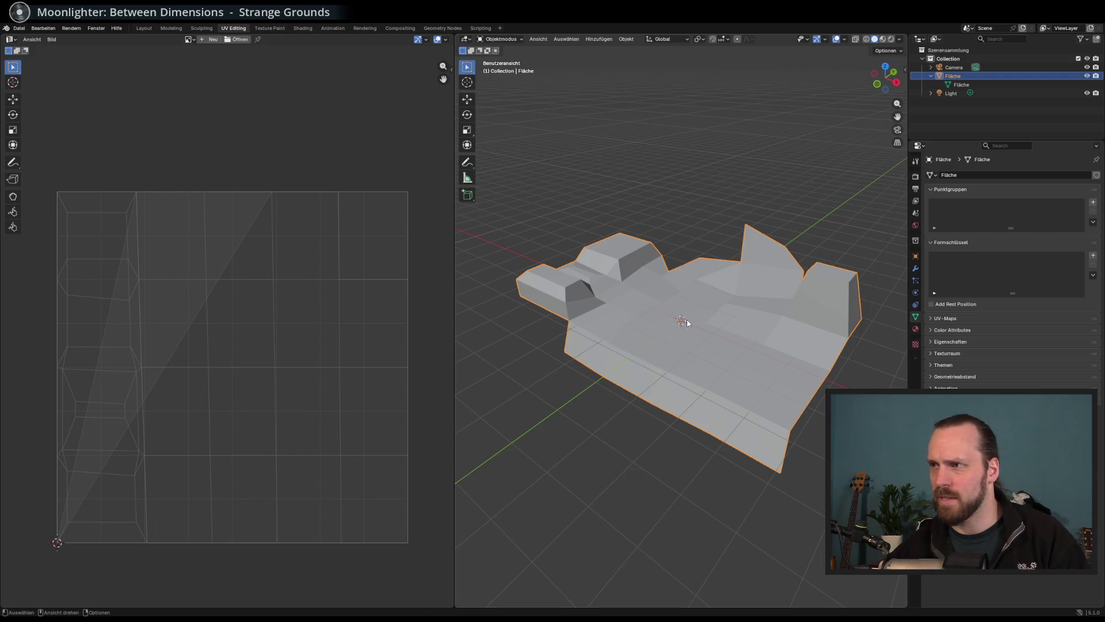
{"action": "left_click", "coordinate": [947, 320]}
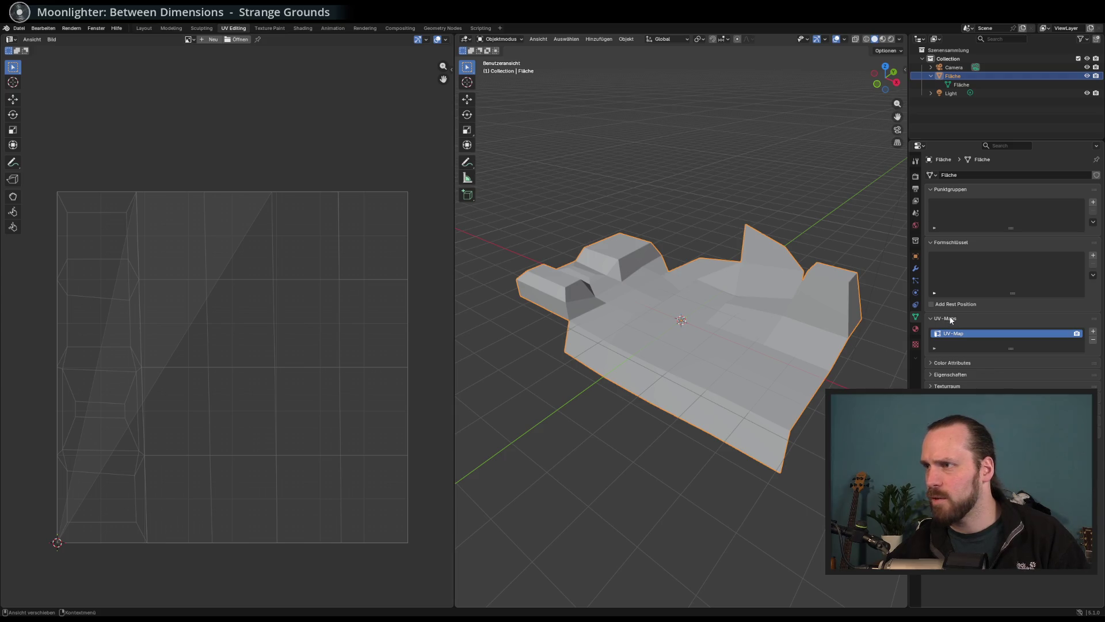
{"action": "left_click", "coordinate": [951, 321]}
{"action": "left_click", "coordinate": [946, 330]}
{"action": "left_click", "coordinate": [945, 334]}
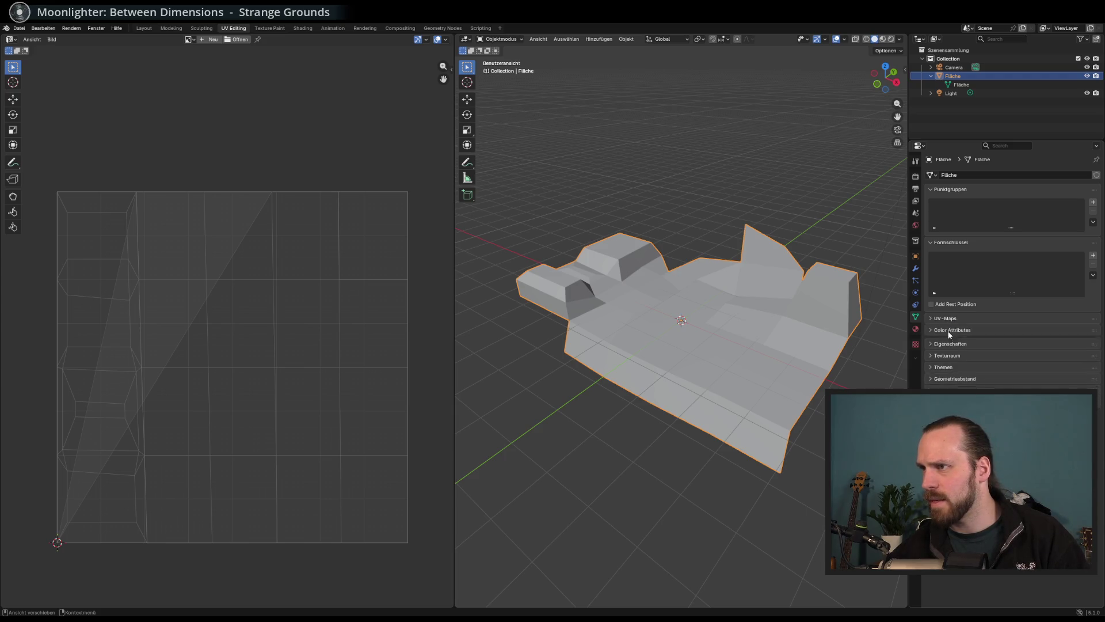
{"action": "left_click", "coordinate": [271, 28]}
{"action": "scroll", "coordinate": [740, 265], "scroll_direction": "up", "scroll_amount": 5}
{"action": "scroll", "coordinate": [711, 321], "scroll_direction": "down", "scroll_amount": 6}
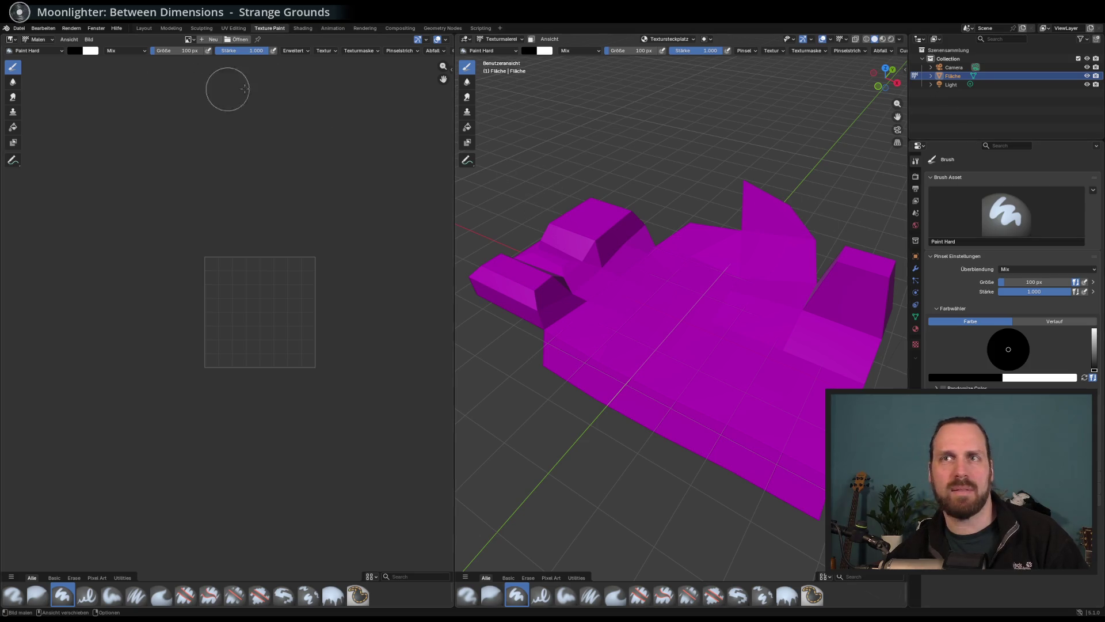
Load the Paint Hard Pressure brush and try painting strokes on the magenta mesh.
{"action": "right_click", "coordinate": [943, 78]}
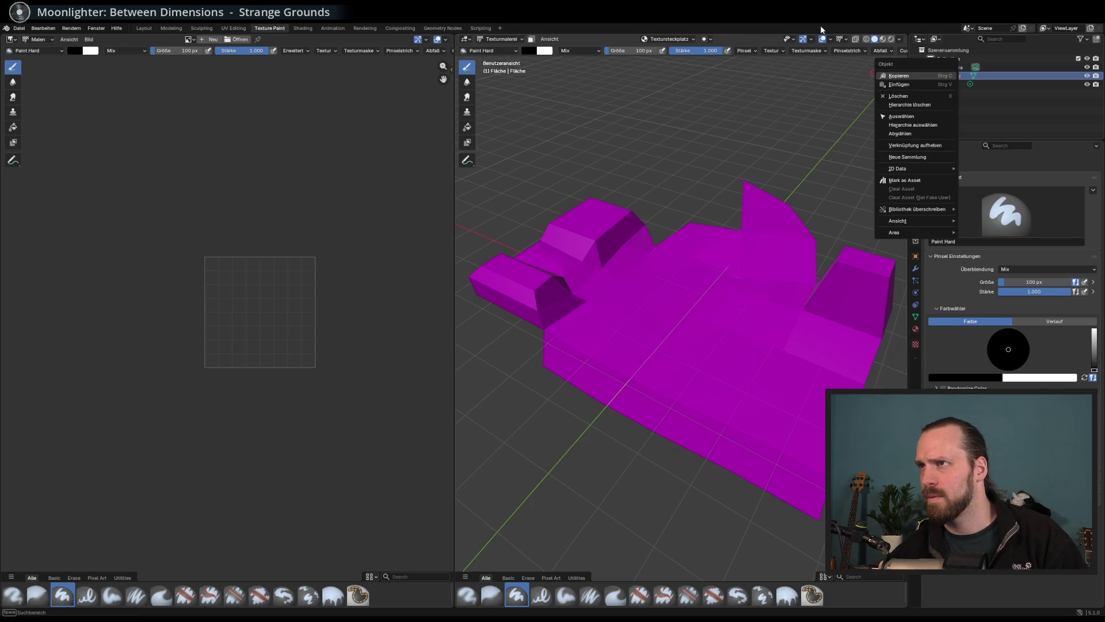
{"action": "left_click", "coordinate": [898, 76]}
{"action": "left_click", "coordinate": [1006, 213]}
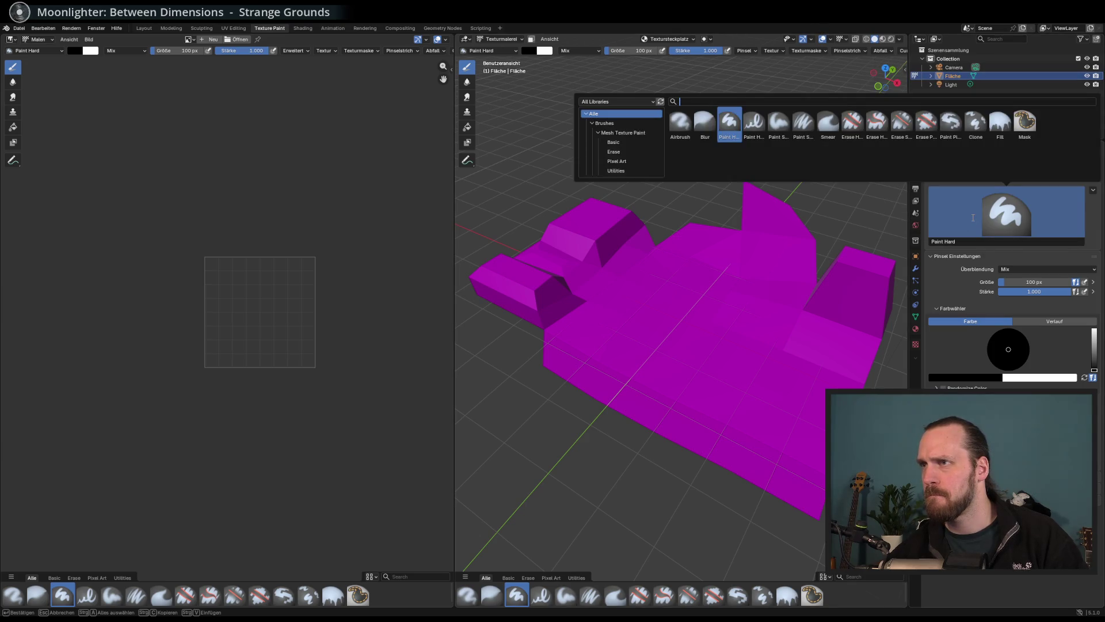
{"action": "left_click", "coordinate": [754, 124]}
{"action": "left_click", "coordinate": [507, 278]}
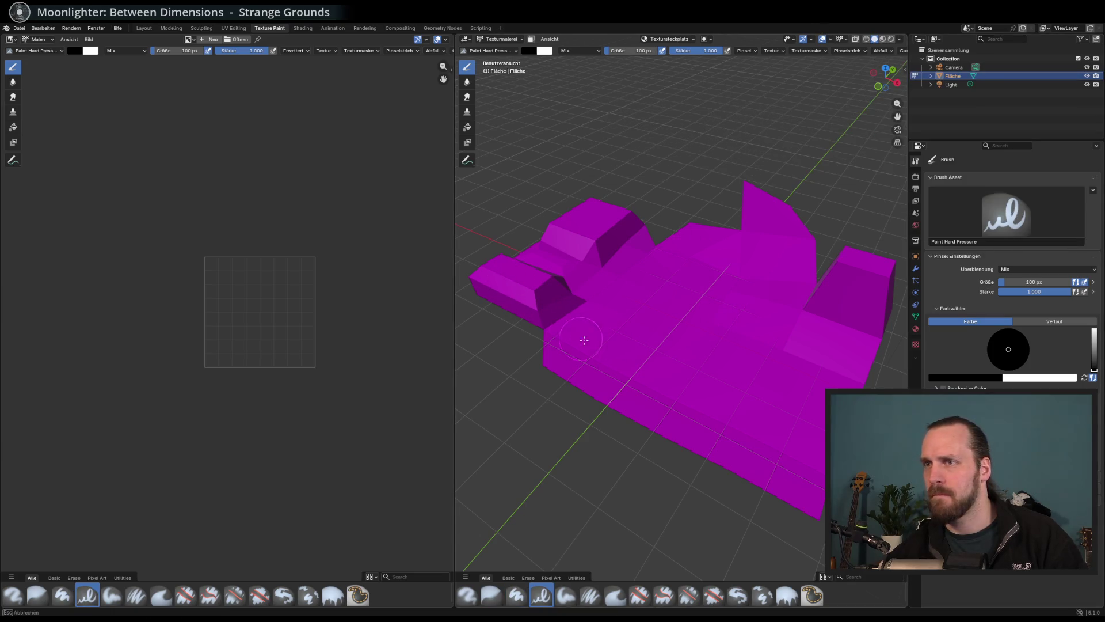
{"action": "left_click", "coordinate": [682, 308]}
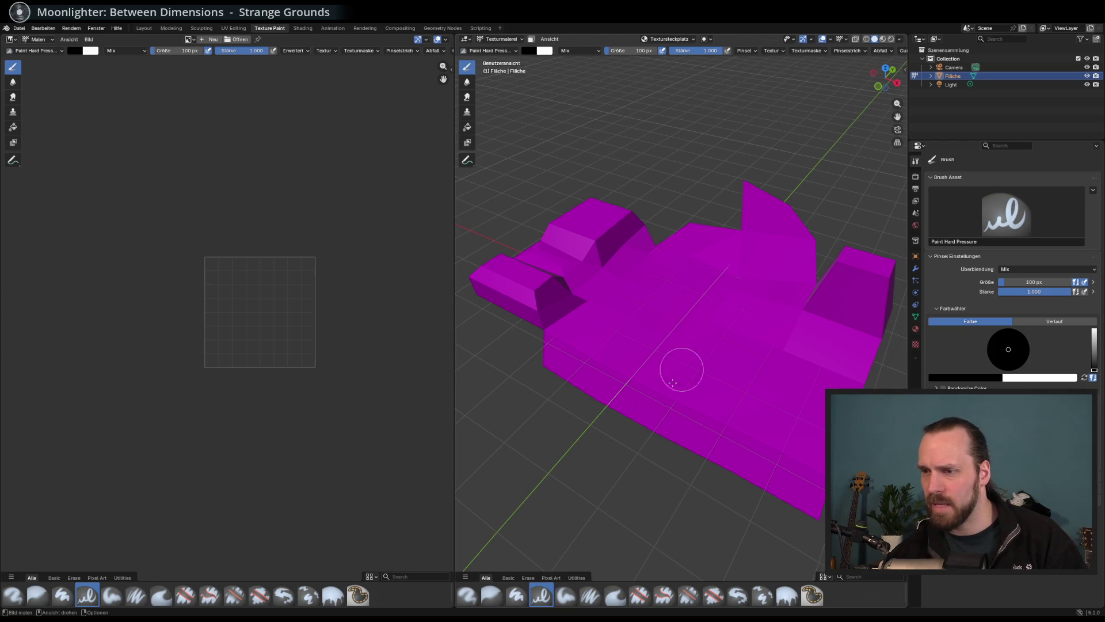
{"action": "left_click", "coordinate": [643, 361]}
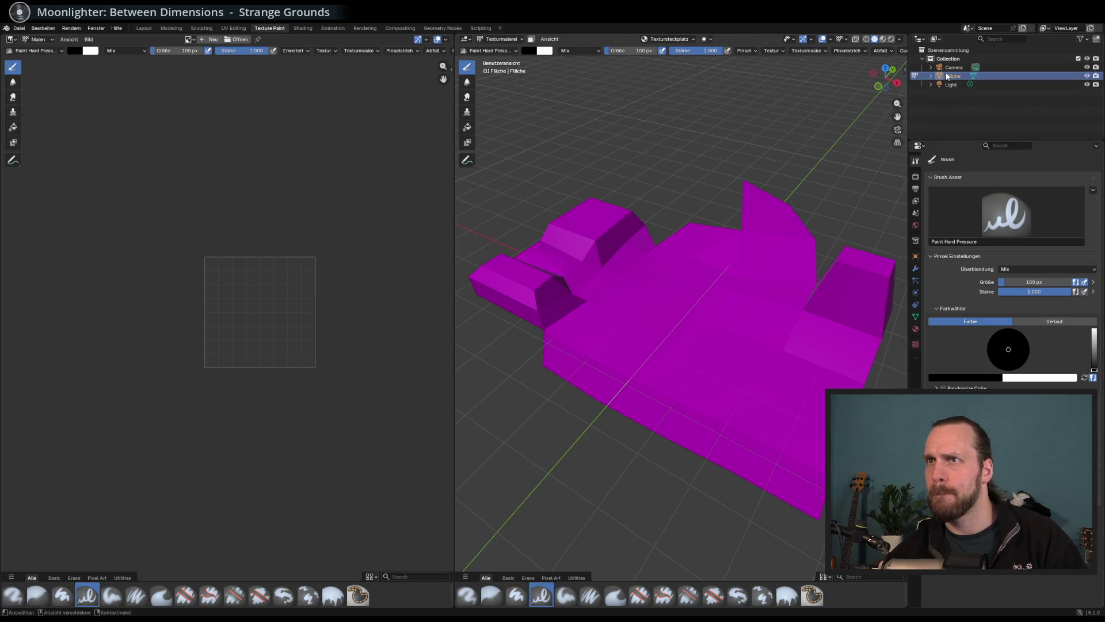
Switch to Smear and back to the draw brush, and bring up the quick brush settings.
{"action": "left_click", "coordinate": [467, 97]}
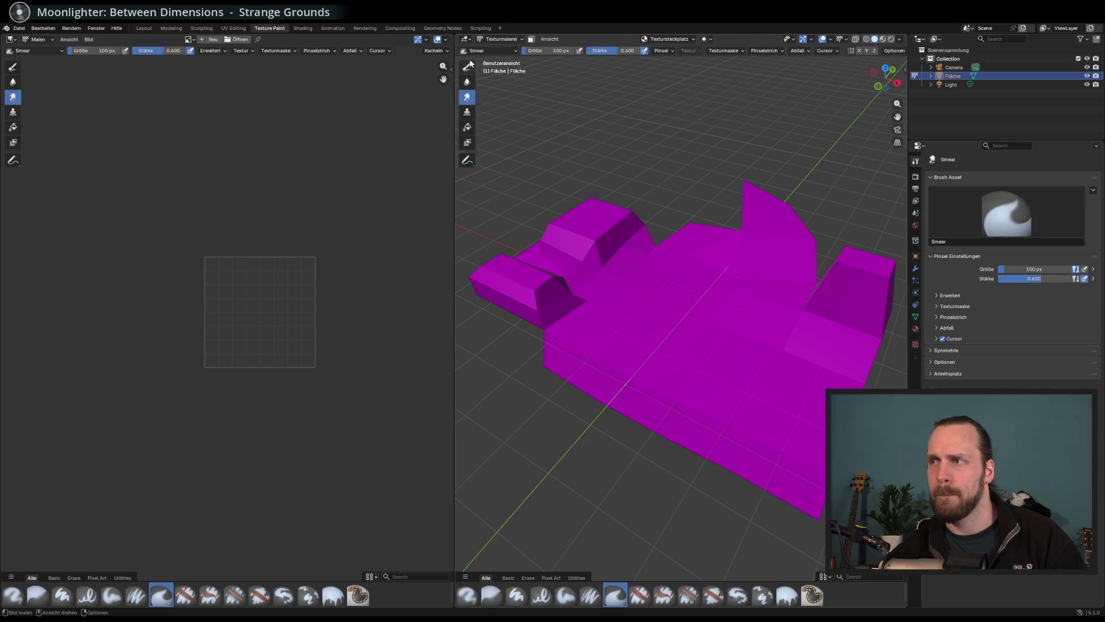
{"action": "left_click", "coordinate": [467, 66]}
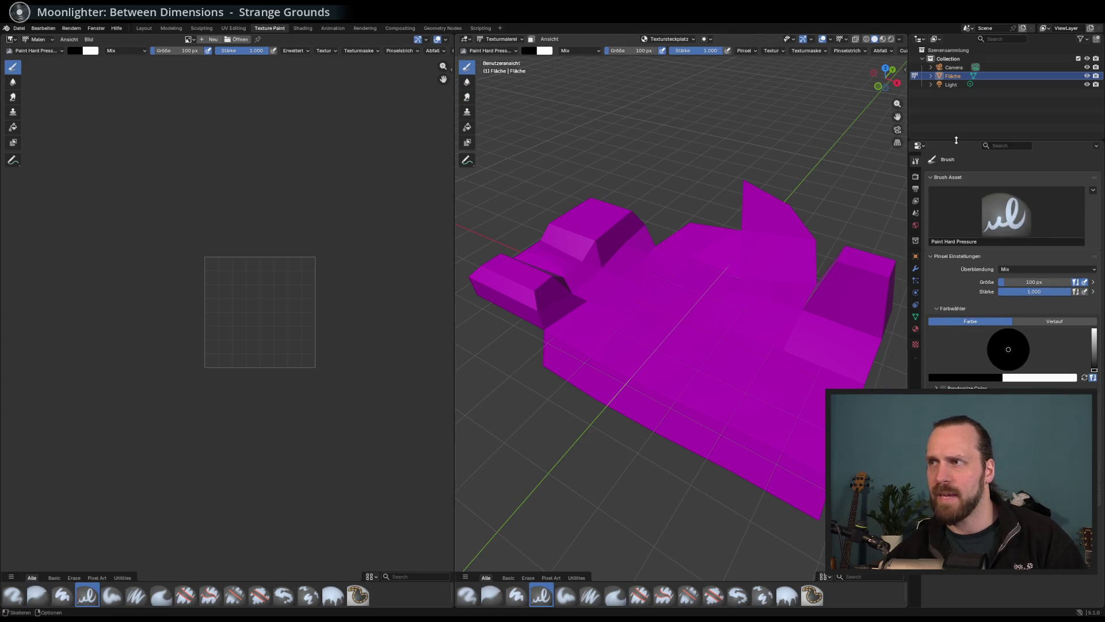
{"action": "right_click", "coordinate": [713, 262]}
{"action": "right_click", "coordinate": [681, 289]}
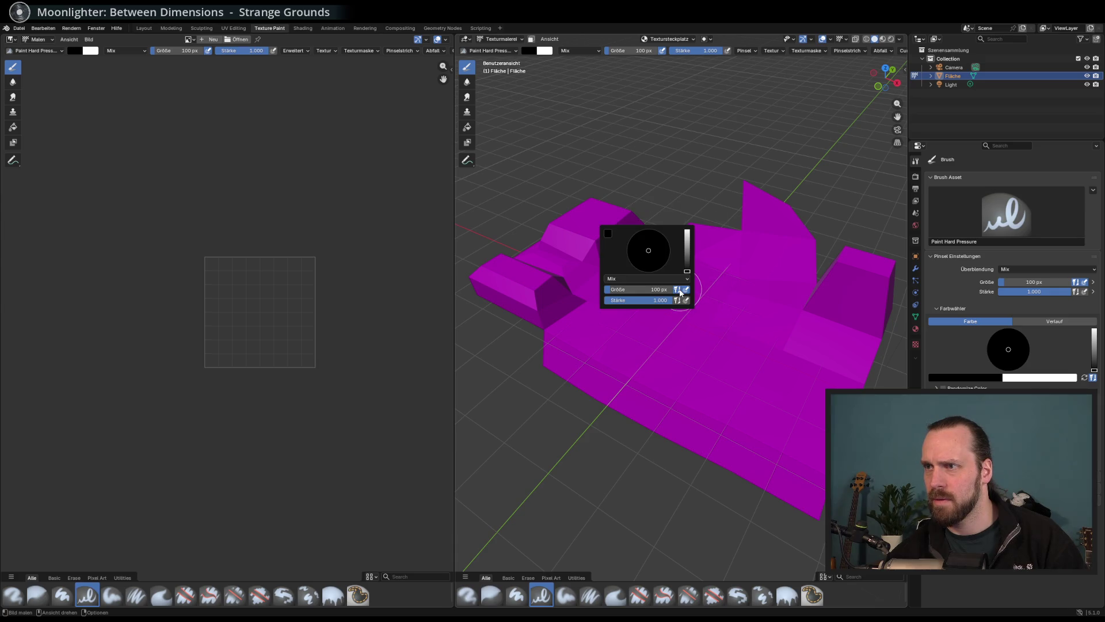
{"action": "scroll", "coordinate": [653, 253], "scroll_direction": "up", "scroll_amount": 2}
{"action": "scroll", "coordinate": [653, 253], "scroll_direction": "down", "scroll_amount": 2}
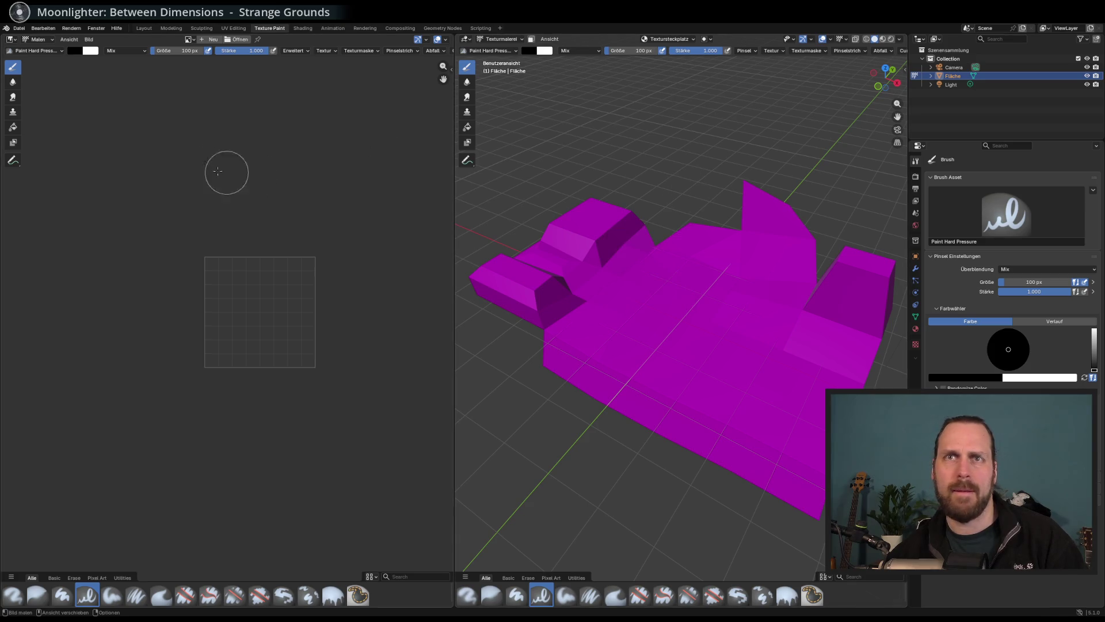
{"action": "right_click", "coordinate": [954, 77]}
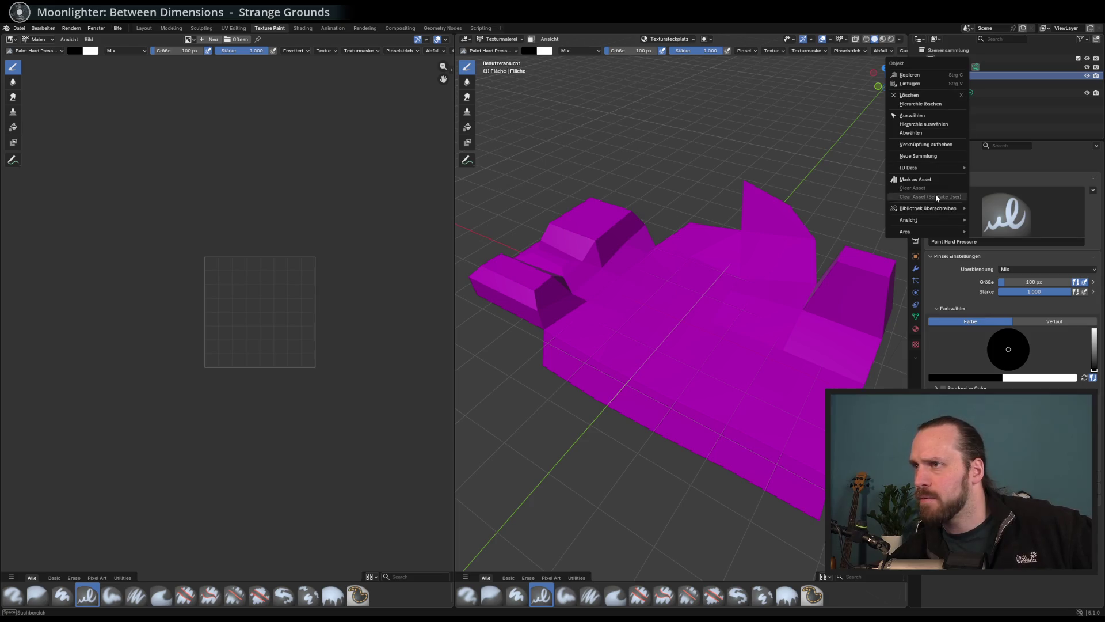
{"action": "mouse_move", "coordinate": [935, 221]}
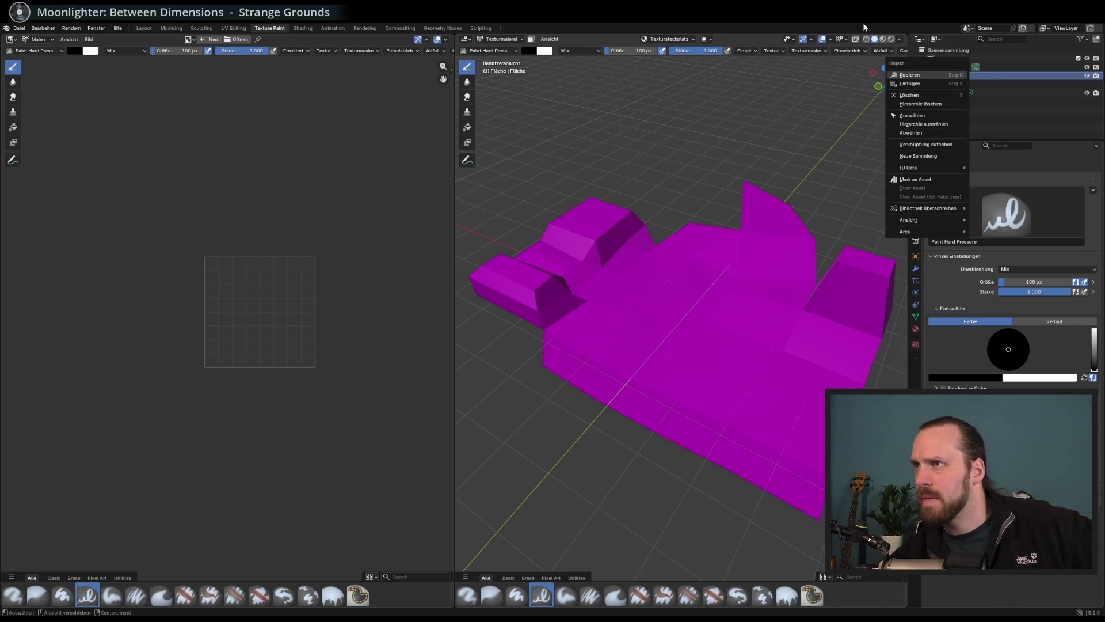
Open and close the Textursteckplatz texture slot settings to check the mesh's texture slots.
{"action": "left_click_drag", "start_coordinate": [804, 172], "coordinate": [766, 155]}
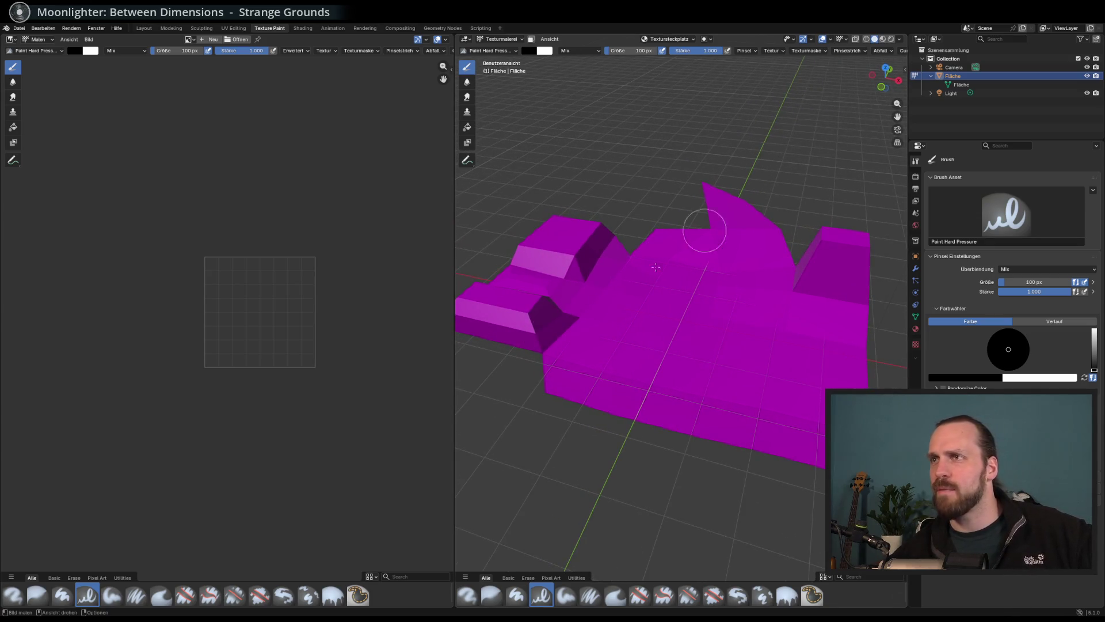
{"action": "left_click", "coordinate": [682, 39]}
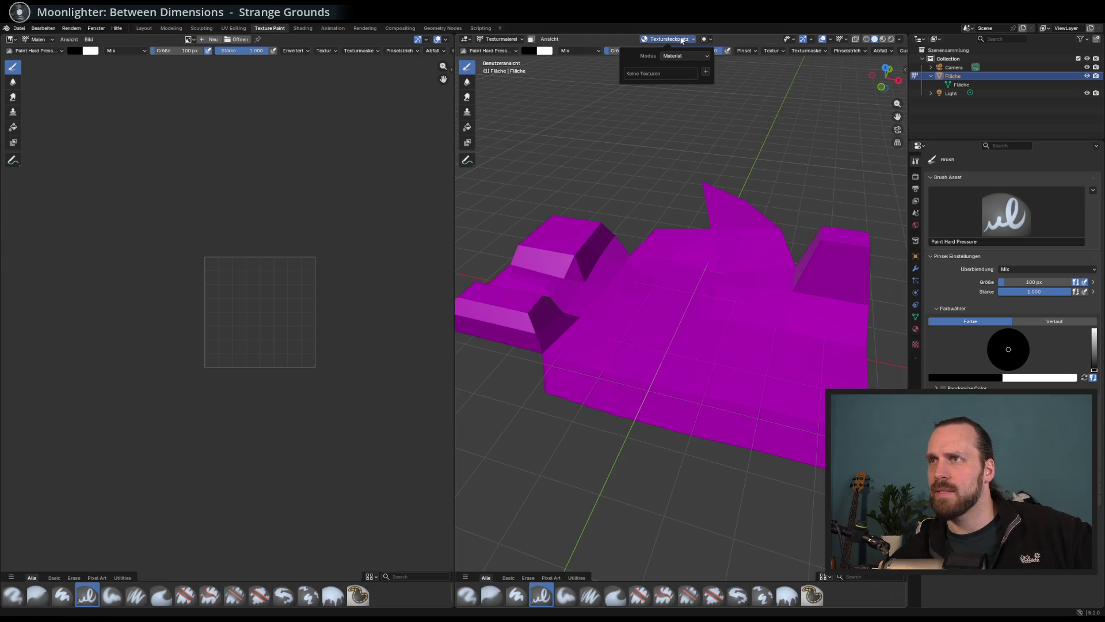
{"action": "left_click", "coordinate": [682, 39]}
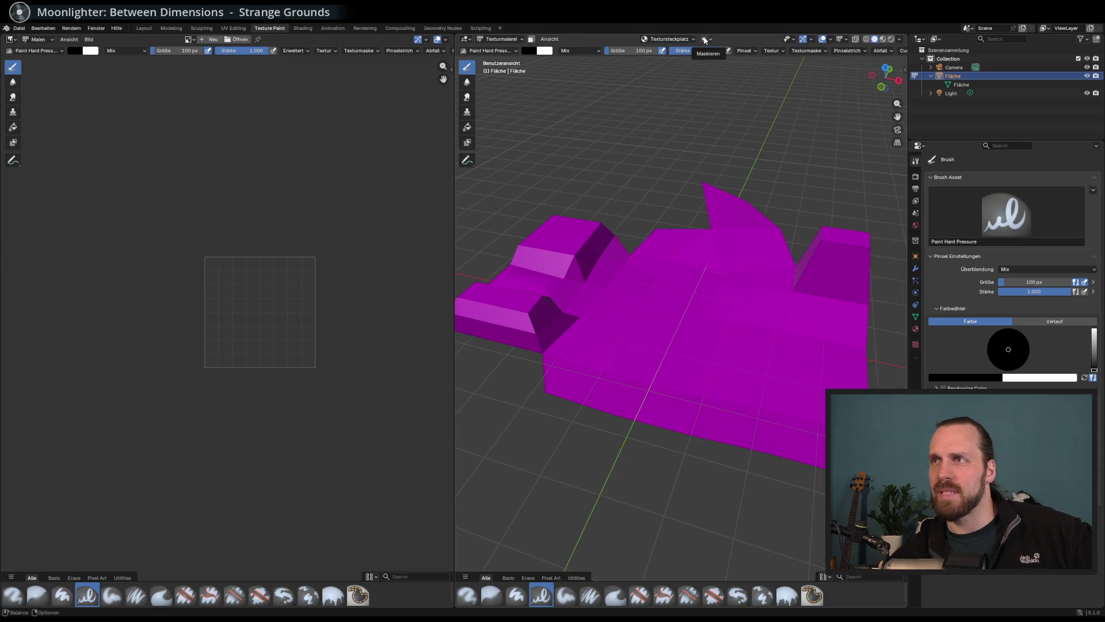
{"action": "left_click", "coordinate": [675, 39]}
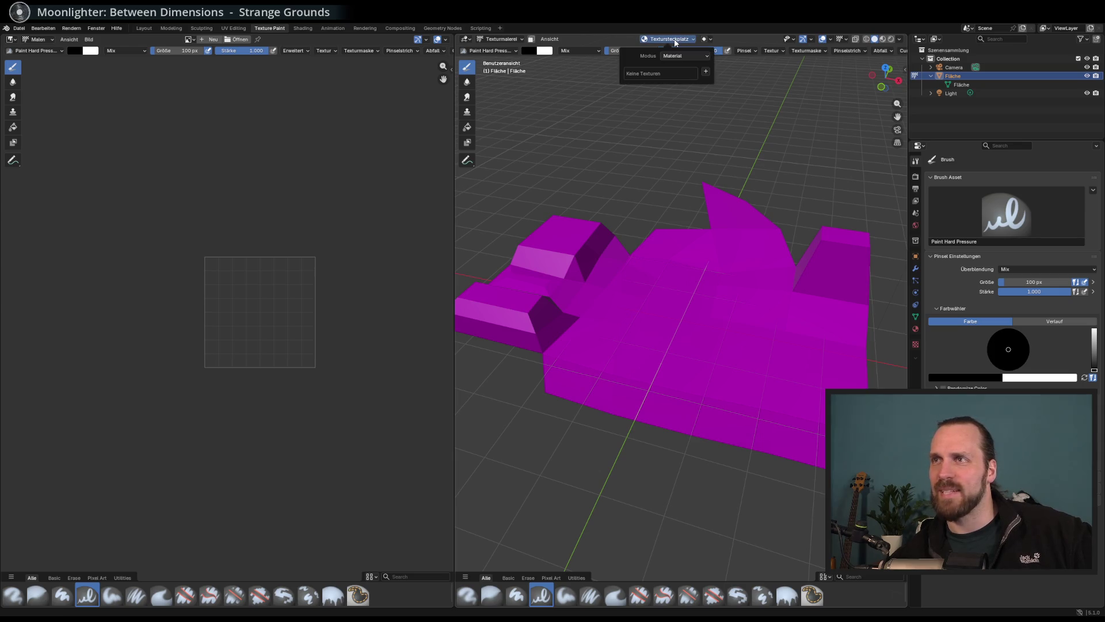
{"action": "left_click", "coordinate": [681, 40]}
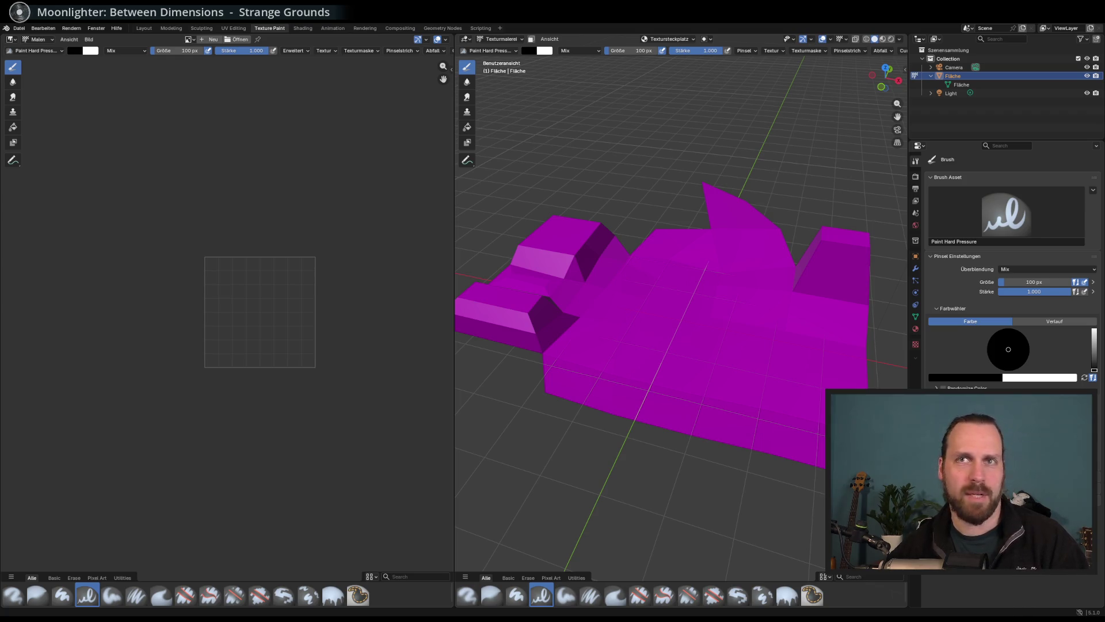
Switch to the Shading workspace with its shader node editor and file browser.
{"action": "left_click", "coordinate": [301, 28]}
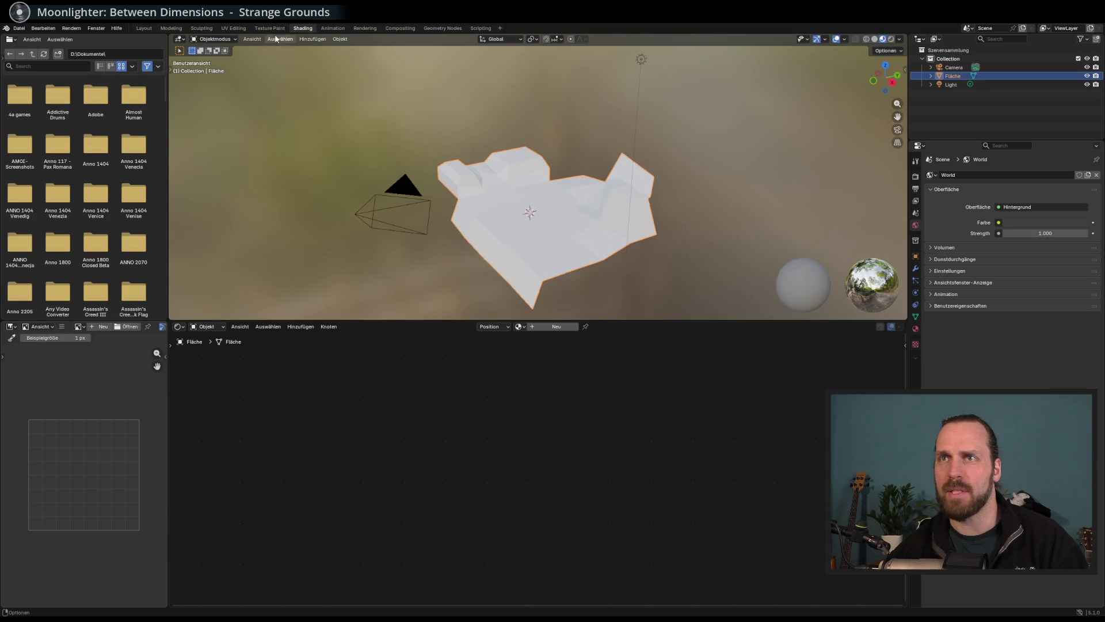
Move from Sculpting through Layout to the Modeling workspace for the landscape mesh.
{"action": "left_click", "coordinate": [203, 28]}
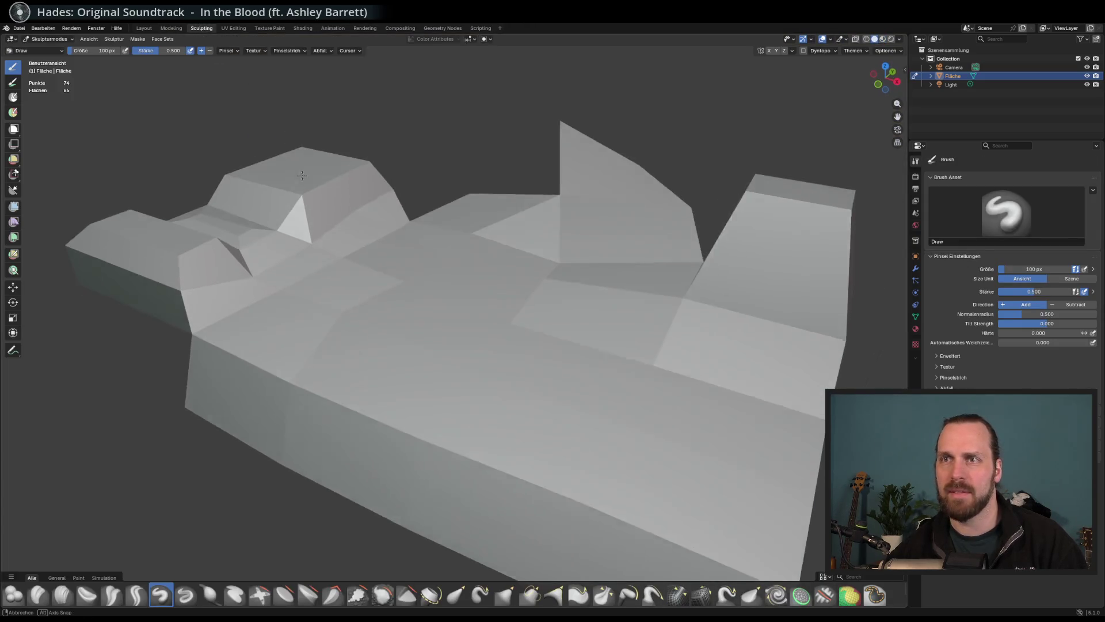
{"action": "left_click_drag", "start_coordinate": [362, 230], "coordinate": [382, 277]}
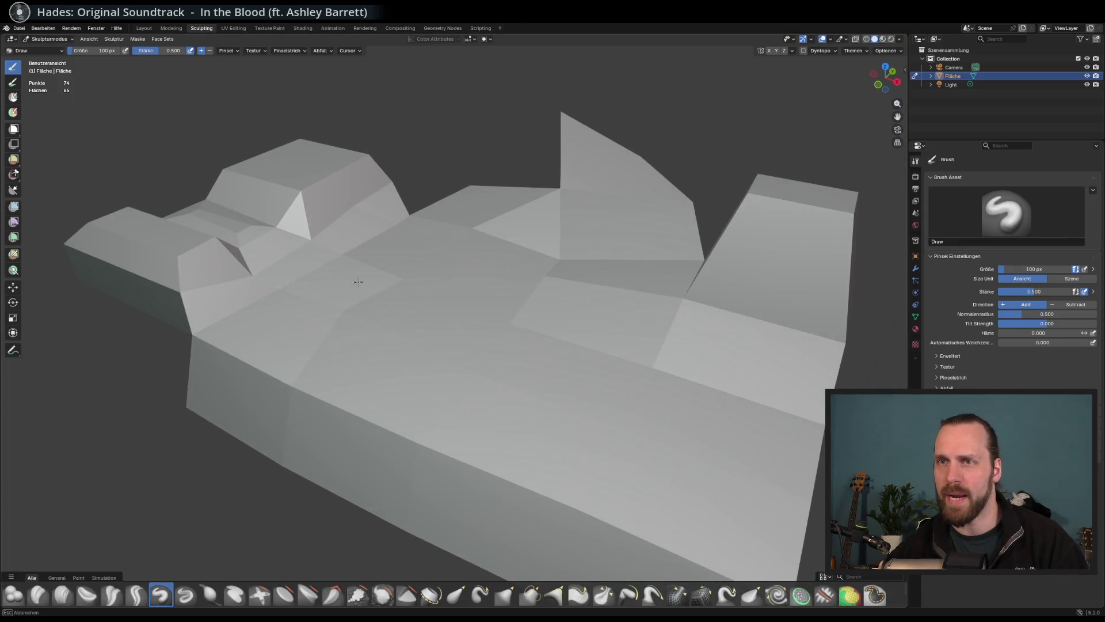
{"action": "left_click", "coordinate": [144, 28]}
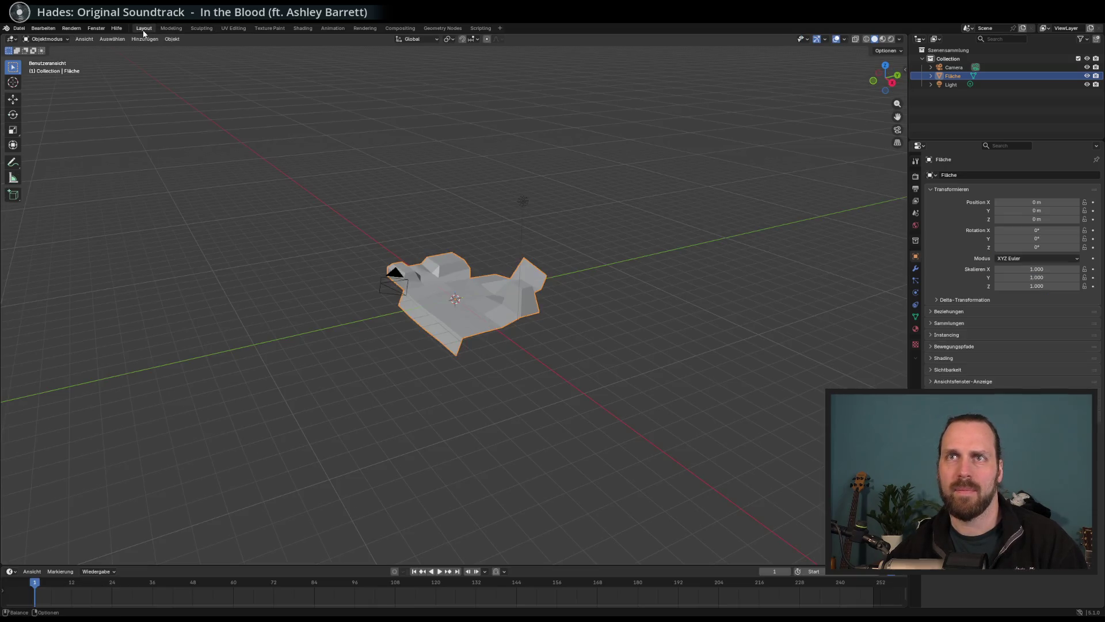
{"action": "left_click", "coordinate": [171, 28]}
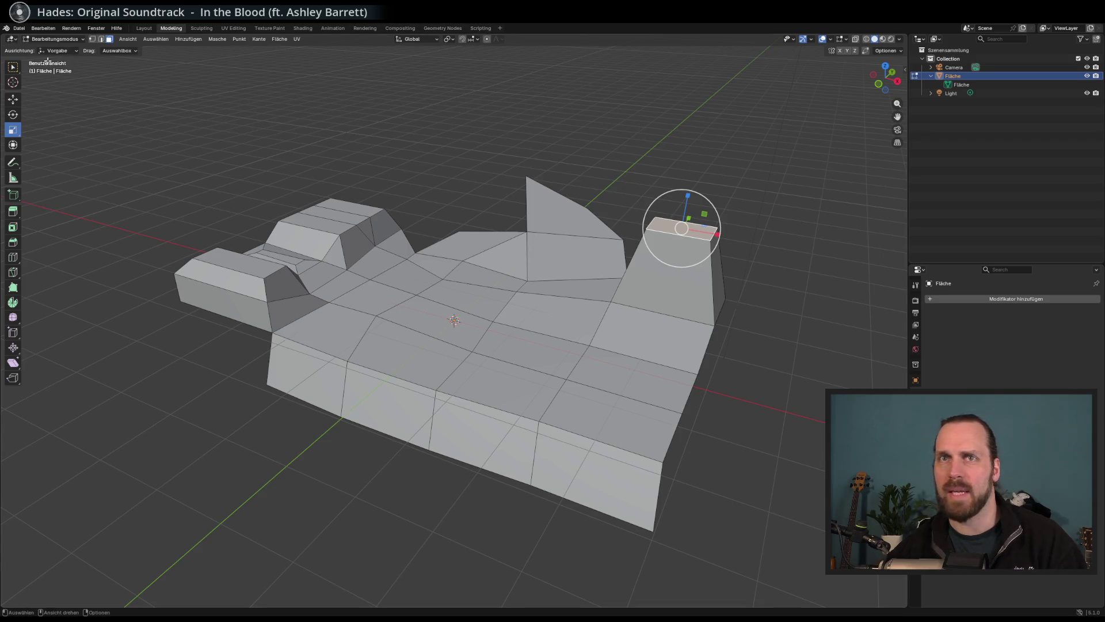
{"action": "left_click_drag", "start_coordinate": [322, 170], "coordinate": [334, 171]}
Save the Landschaft Test.blend file.
{"action": "key", "text": "ctrl+s"}
{"action": "left_click", "coordinate": [20, 30]}
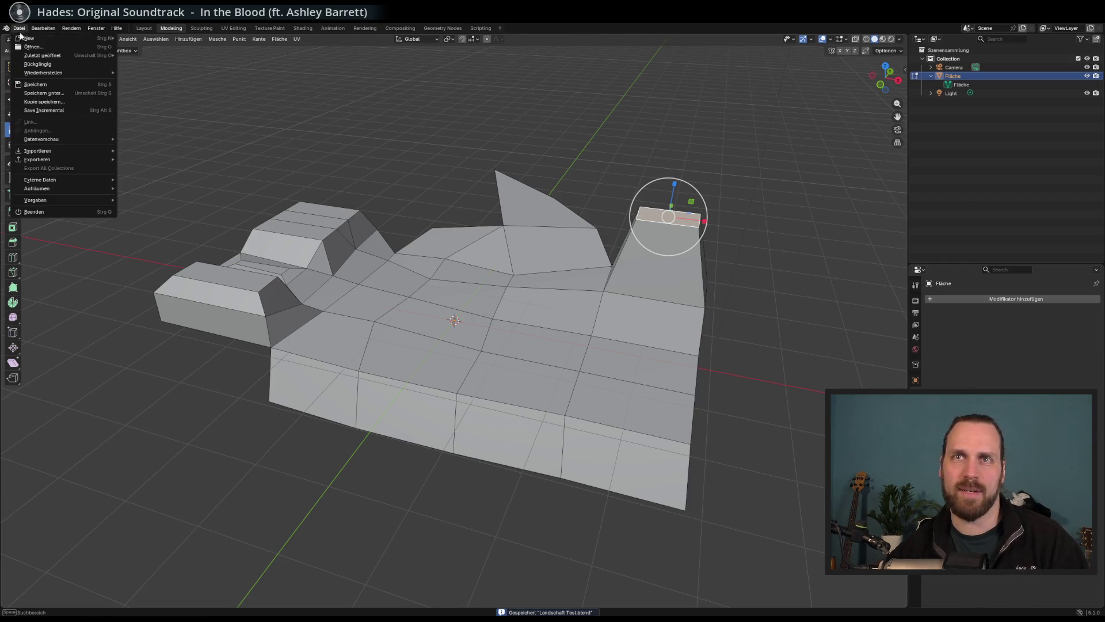
{"action": "mouse_move", "coordinate": [26, 38]}
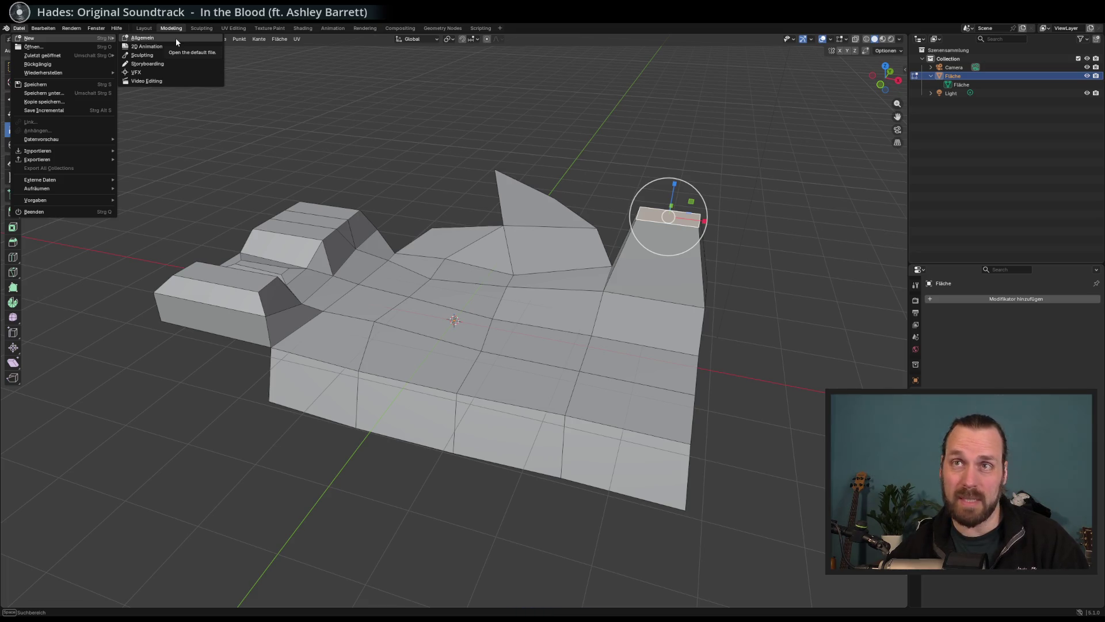
Orbit around the house mesh, trying face selections on its left block.
{"action": "mouse_move", "coordinate": [656, 123]}
{"action": "left_mouse_down"}
{"action": "mouse_move", "coordinate": [644, 222]}
{"action": "mouse_move", "coordinate": [546, 192]}
{"action": "left_mouse_up"}
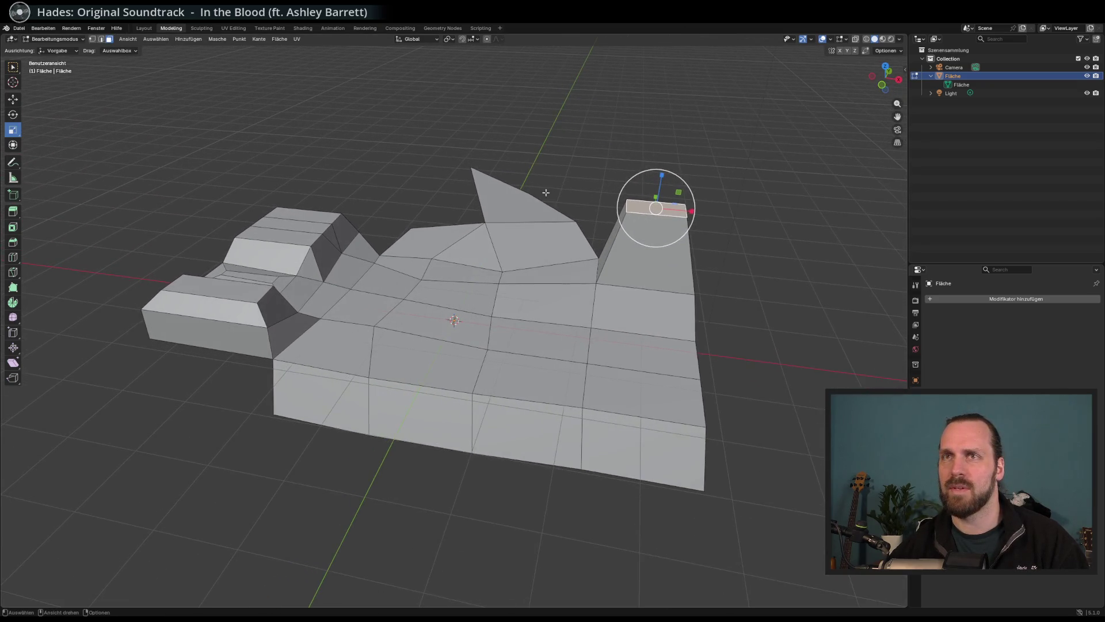
{"action": "left_click", "coordinate": [21, 29]}
{"action": "mouse_move", "coordinate": [272, 186]}
{"action": "left_mouse_down"}
{"action": "mouse_move", "coordinate": [472, 224]}
{"action": "mouse_move", "coordinate": [576, 213]}
{"action": "left_mouse_up"}
{"action": "scroll", "coordinate": [691, 201], "scroll_direction": "up", "scroll_amount": 3}
{"action": "scroll", "coordinate": [797, 190], "scroll_direction": "down", "scroll_amount": 4}
{"action": "scroll", "coordinate": [802, 199], "scroll_direction": "up", "scroll_amount": 1}
{"action": "left_click", "coordinate": [937, 151]}
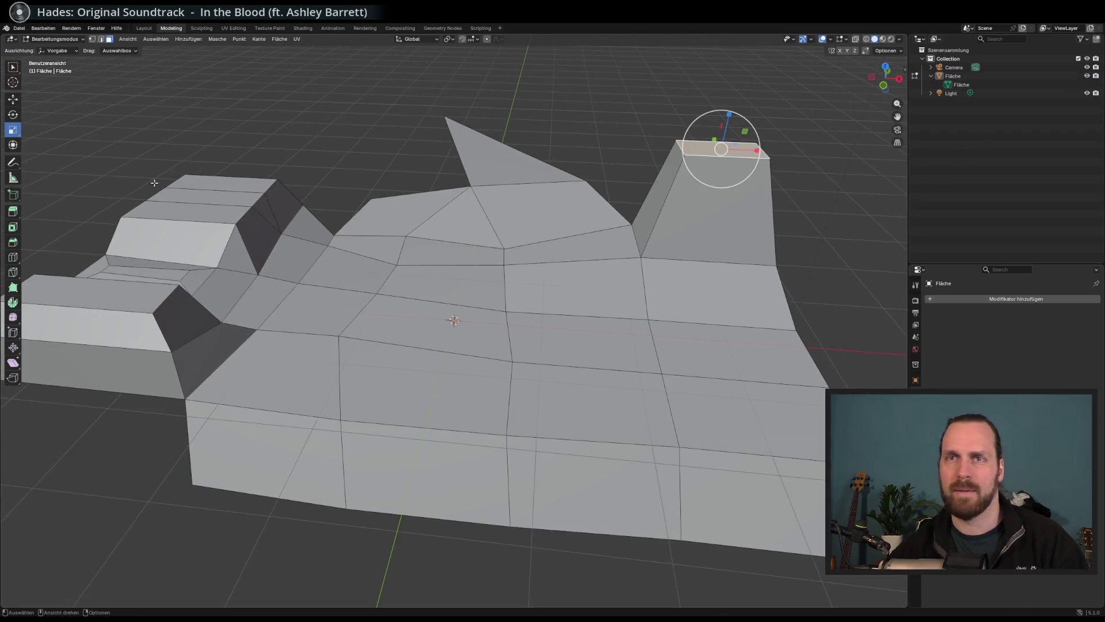
{"action": "left_click", "coordinate": [357, 222]}
{"action": "mouse_move", "coordinate": [357, 222]}
{"action": "left_mouse_down"}
{"action": "mouse_move", "coordinate": [352, 183]}
{"action": "mouse_move", "coordinate": [43, 228]}
{"action": "left_mouse_up"}
{"action": "left_click", "coordinate": [247, 173]}
{"action": "left_click", "coordinate": [344, 144]}
{"action": "left_click_drag", "start_coordinate": [346, 148], "coordinate": [91, 222]}
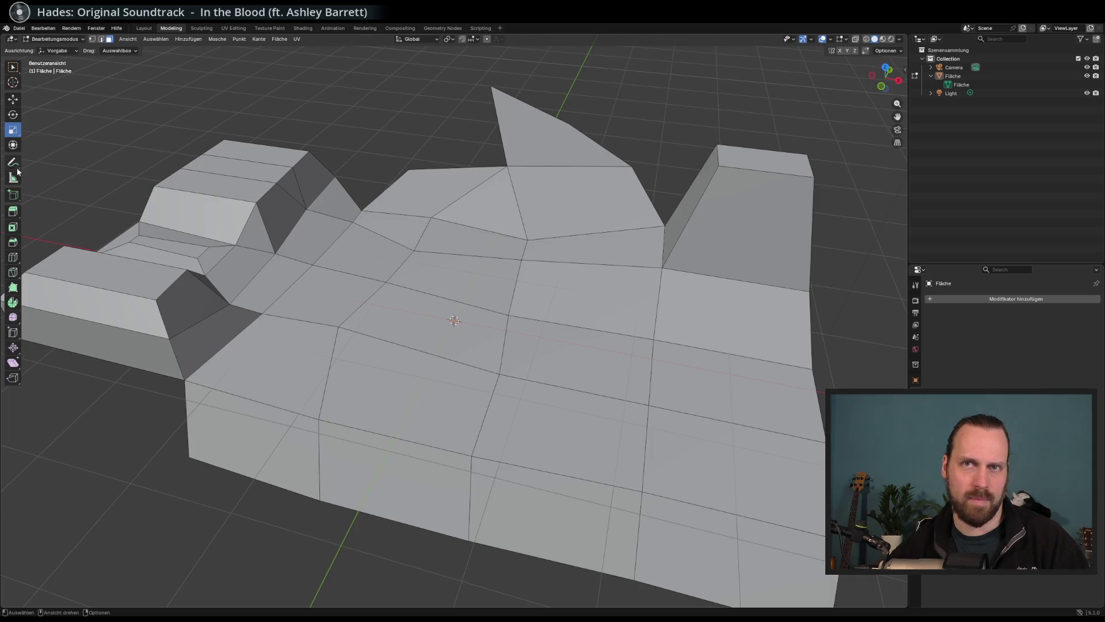
Start a new General scene, answering the save prompt.
{"action": "left_click", "coordinate": [22, 29]}
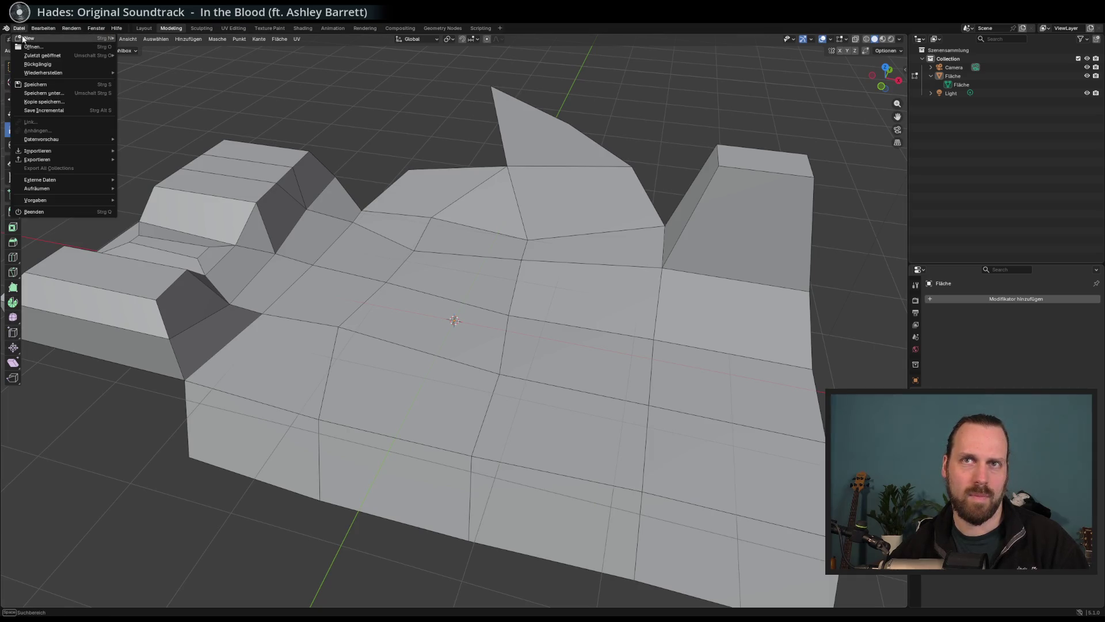
{"action": "mouse_move", "coordinate": [34, 38]}
{"action": "left_click", "coordinate": [186, 42]}
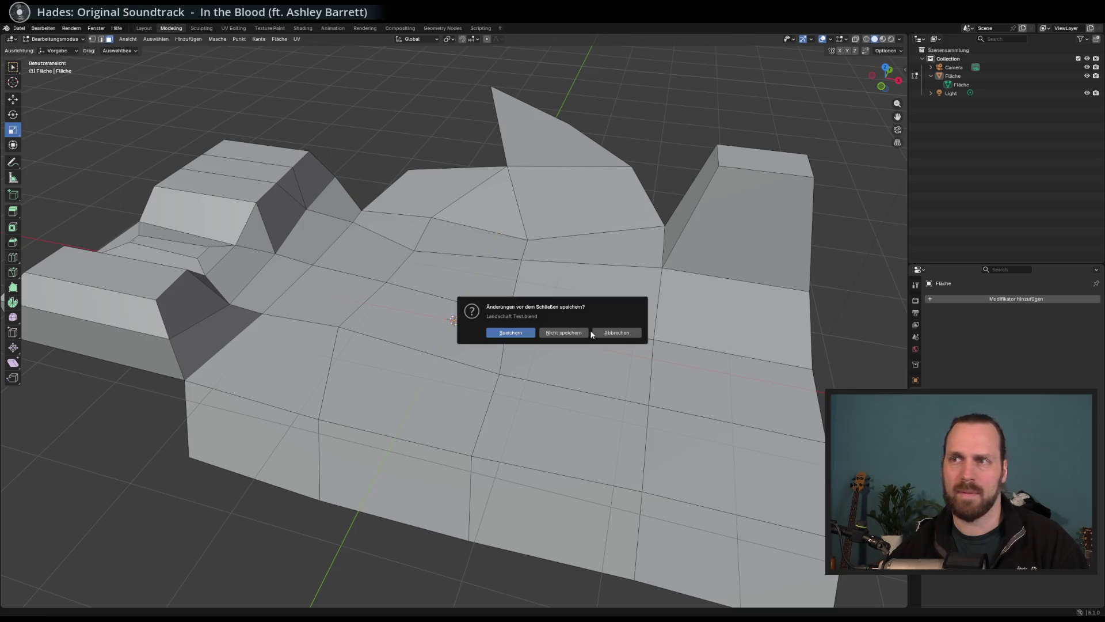
{"action": "left_click", "coordinate": [519, 335]}
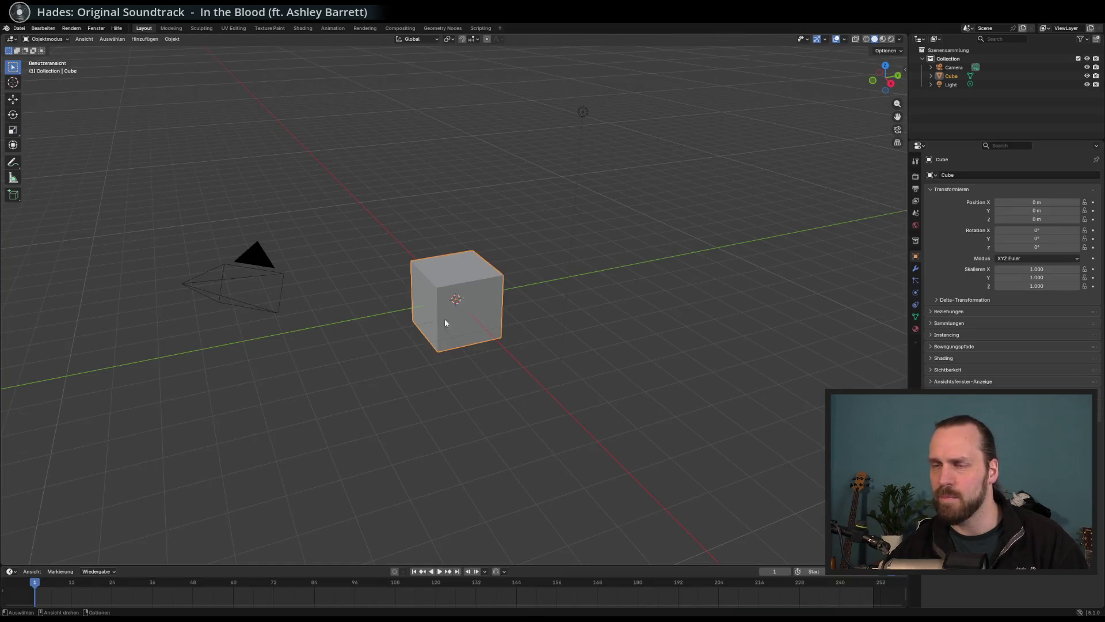
Zoom in on the default cube and put it into edit mode in the Modeling workspace.
{"action": "mouse_move", "coordinate": [444, 319]}
{"action": "left_mouse_down"}
{"action": "mouse_move", "coordinate": [414, 316]}
{"action": "mouse_move", "coordinate": [423, 320]}
{"action": "left_mouse_up"}
{"action": "scroll", "coordinate": [414, 319], "scroll_direction": "up", "scroll_amount": 3}
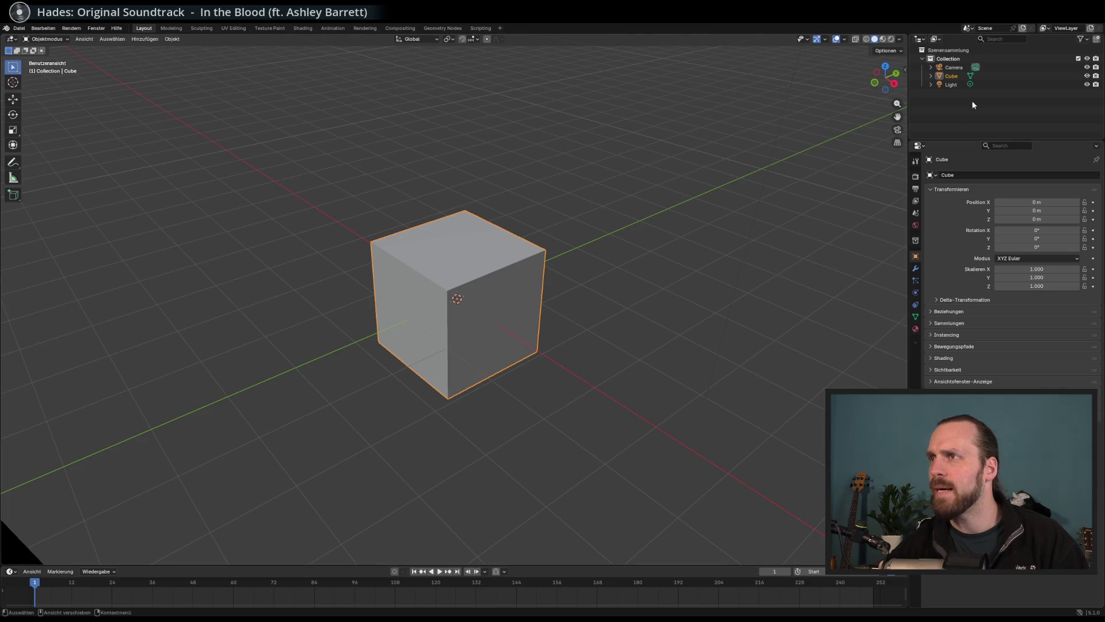
{"action": "scroll", "coordinate": [266, 204], "scroll_direction": "up", "scroll_amount": 1}
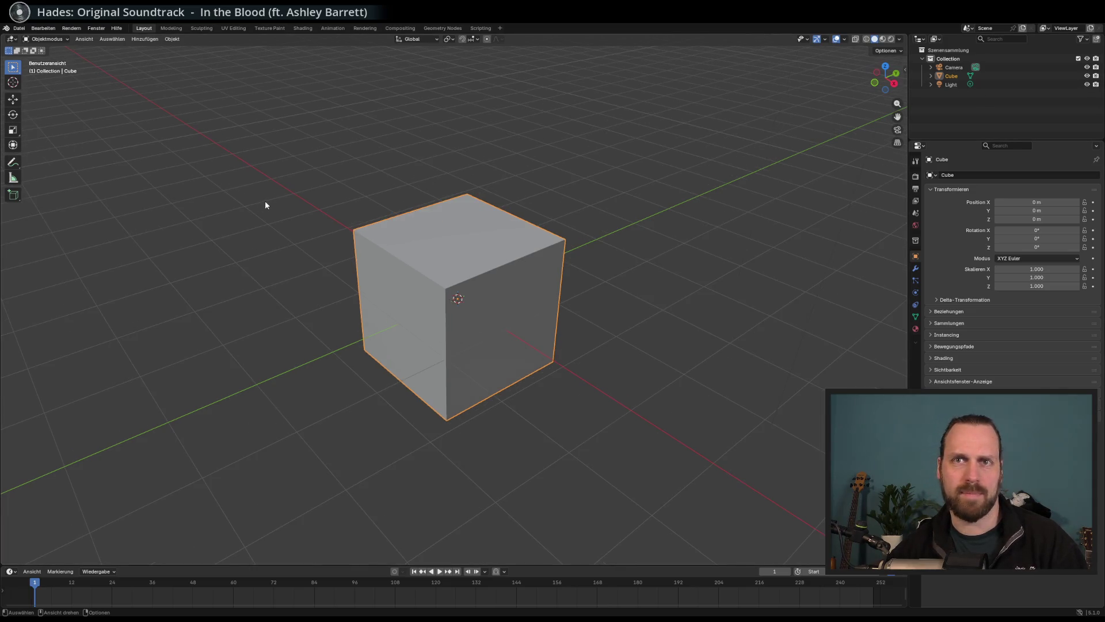
{"action": "left_click_drag", "start_coordinate": [81, 134], "coordinate": [137, 79]}
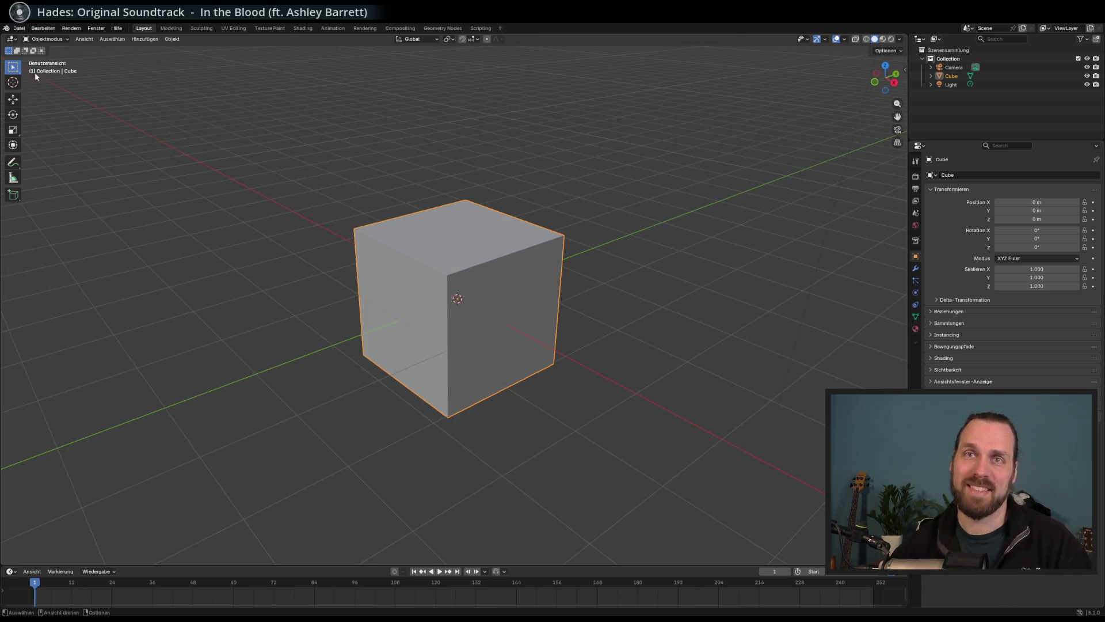
{"action": "left_click", "coordinate": [171, 27]}
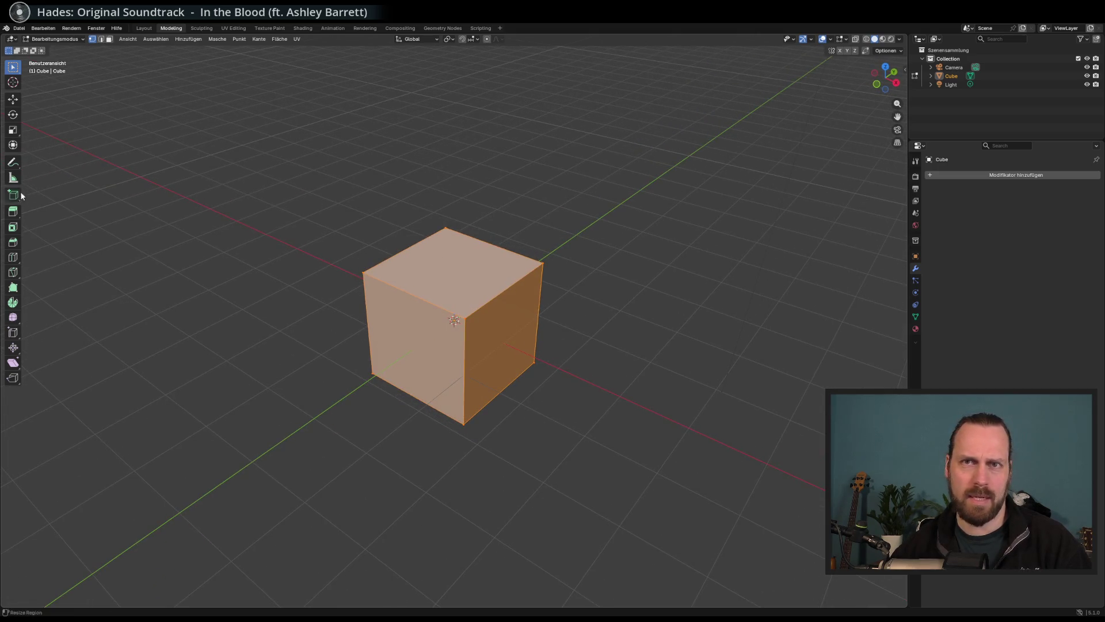
In face select mode, bevel the cube's top face into a sloping hip.
{"action": "left_click", "coordinate": [13, 242]}
{"action": "key", "text": "alt+a"}
{"action": "key", "text": "3"}
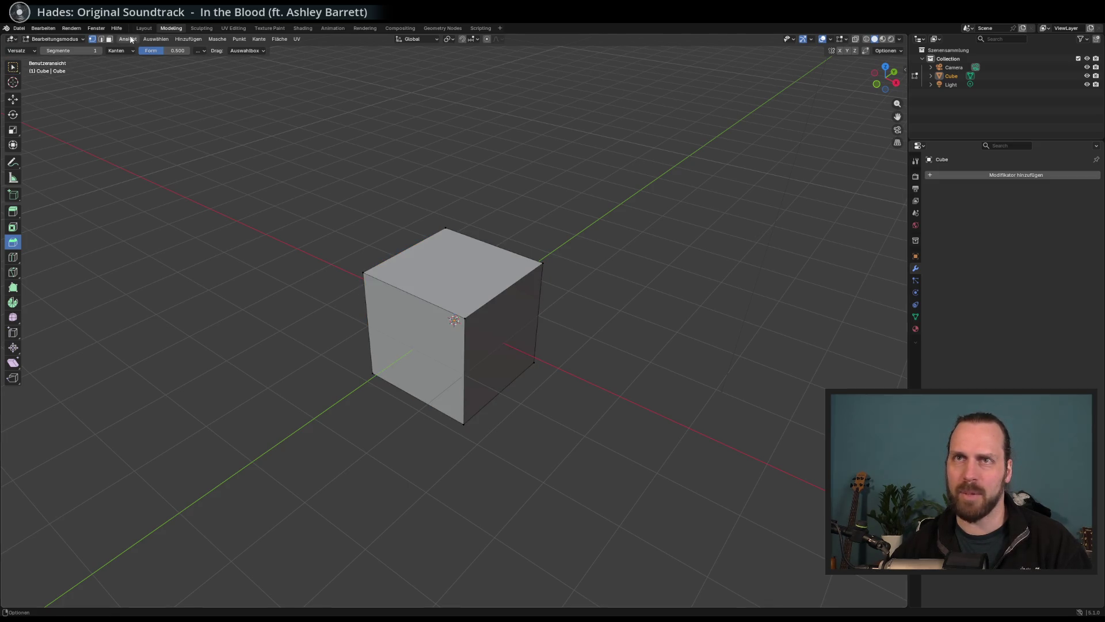
{"action": "left_click", "coordinate": [433, 274]}
{"action": "left_click_drag", "start_coordinate": [455, 226], "coordinate": [452, 177]}
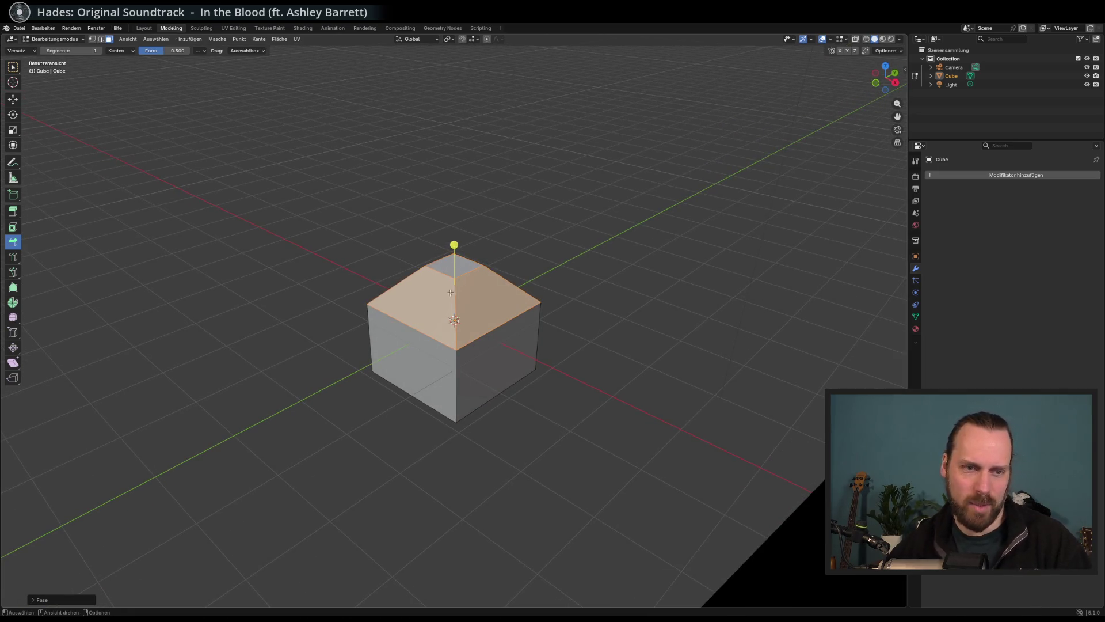
{"action": "scroll", "coordinate": [391, 291], "scroll_direction": "up", "scroll_amount": 2}
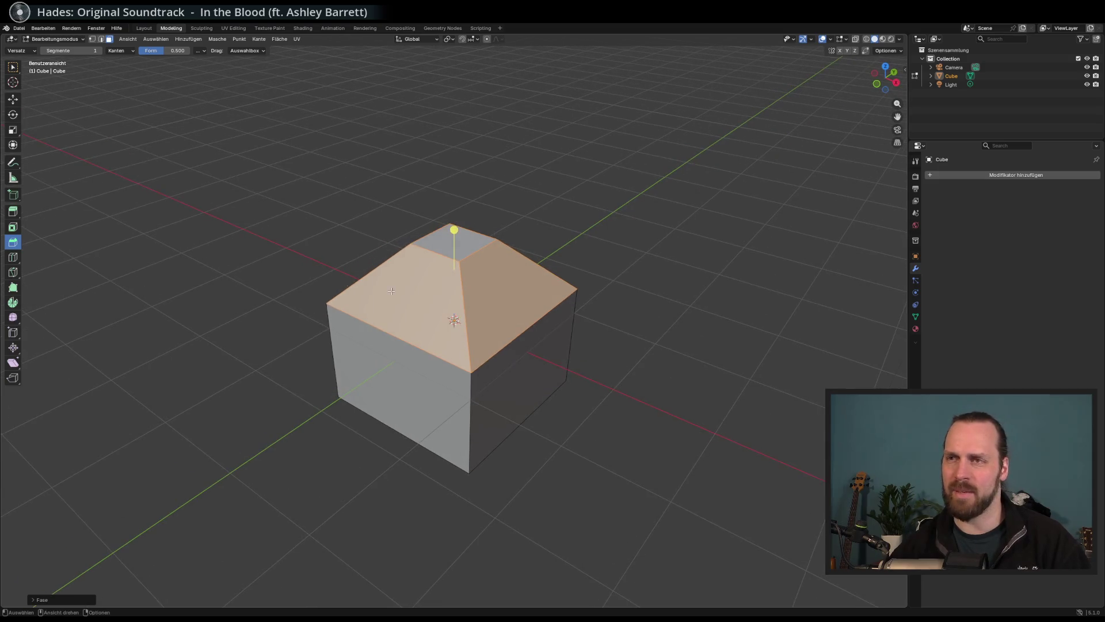
Extrude the small top face upward twice into a narrow raised block.
{"action": "left_click", "coordinate": [12, 211]}
{"action": "left_click", "coordinate": [461, 249]}
{"action": "mouse_move", "coordinate": [454, 211]}
{"action": "left_mouse_down"}
{"action": "mouse_move", "coordinate": [454, 162]}
{"action": "mouse_move", "coordinate": [487, 196]}
{"action": "mouse_move", "coordinate": [467, 210]}
{"action": "left_mouse_up"}
{"action": "key", "text": "KP_6"}
{"action": "left_click", "coordinate": [13, 227]}
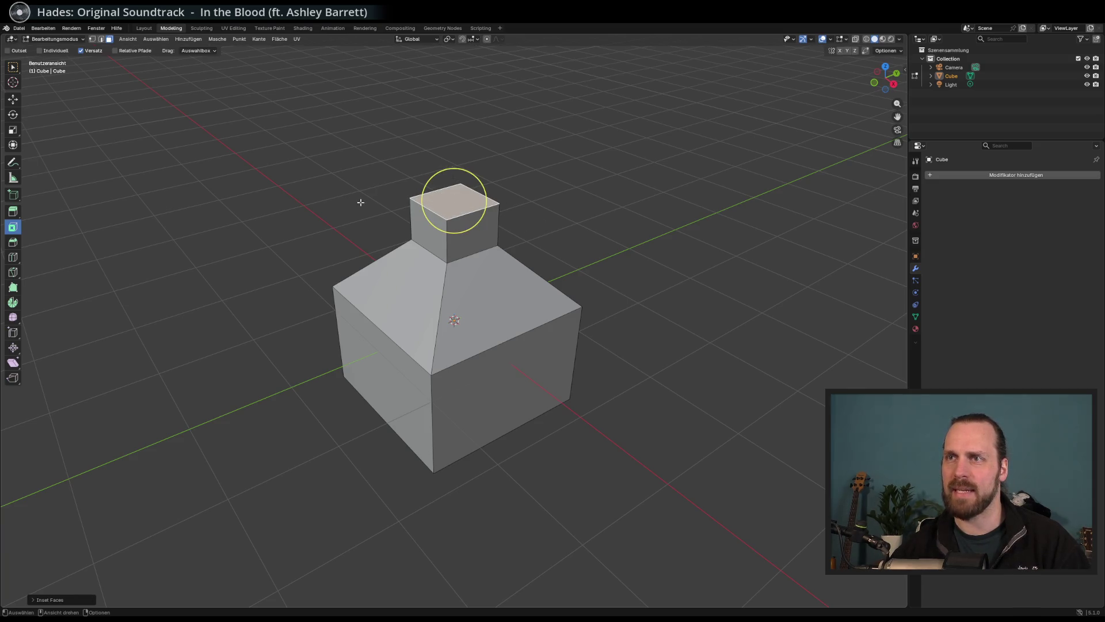
{"action": "left_click", "coordinate": [12, 211]}
{"action": "left_click_drag", "start_coordinate": [454, 166], "coordinate": [454, 162]}
Scale the new top face to about twice its size, undoing a trial bevel.
{"action": "left_click", "coordinate": [12, 129]}
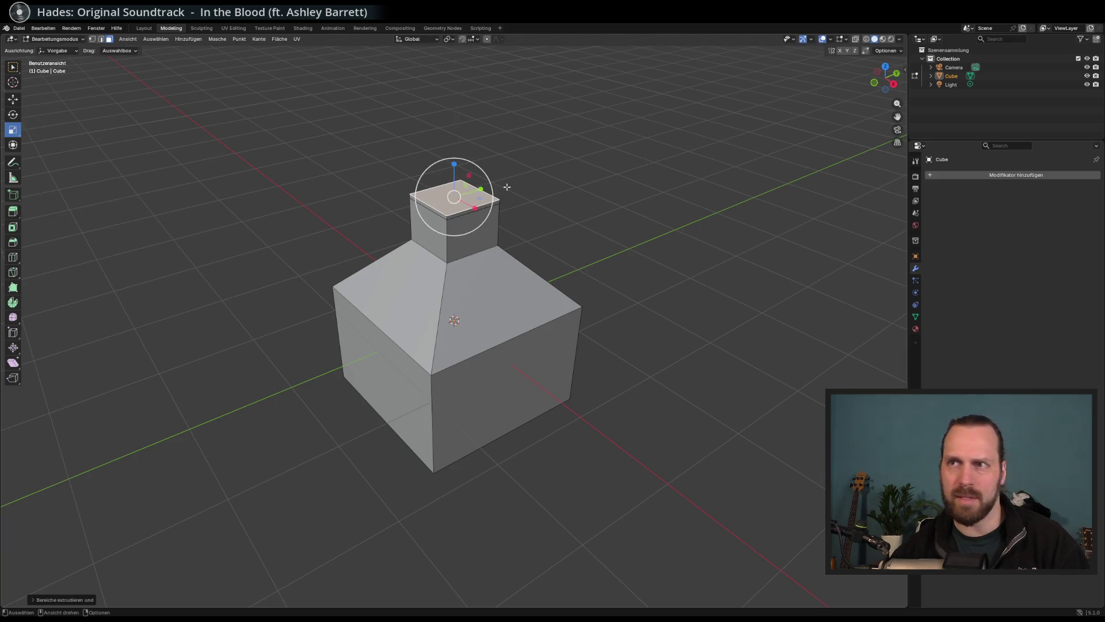
{"action": "mouse_move", "coordinate": [482, 198]}
{"action": "left_mouse_down"}
{"action": "mouse_move", "coordinate": [514, 208]}
{"action": "mouse_move", "coordinate": [495, 204]}
{"action": "left_mouse_up"}
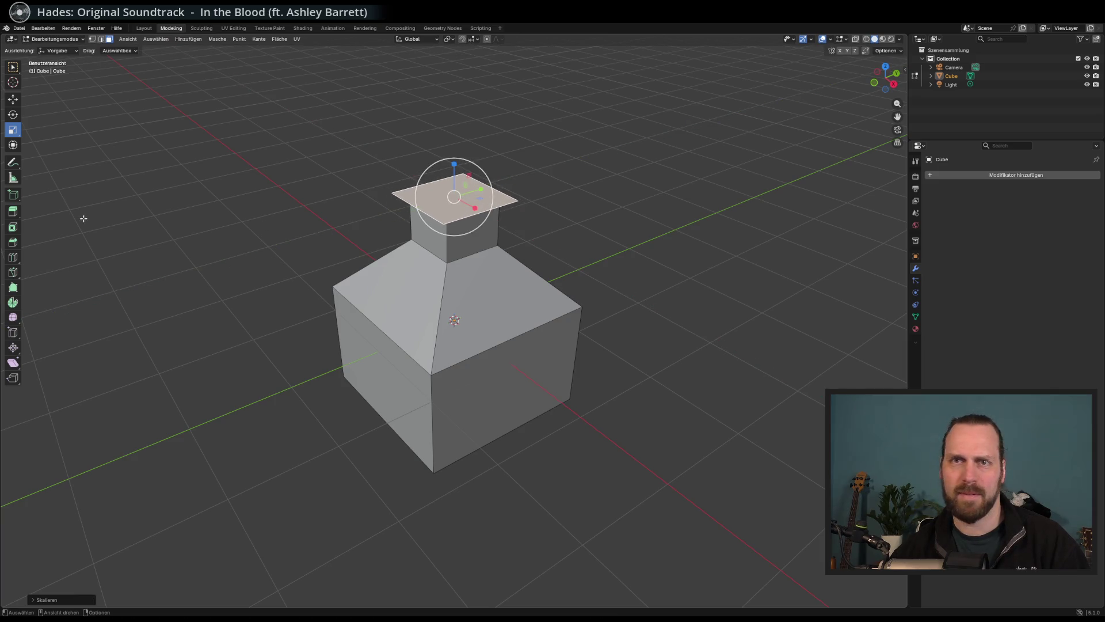
{"action": "left_click", "coordinate": [15, 245]}
{"action": "mouse_move", "coordinate": [460, 185]}
{"action": "left_mouse_down"}
{"action": "mouse_move", "coordinate": [507, 115]}
{"action": "mouse_move", "coordinate": [474, 140]}
{"action": "mouse_move", "coordinate": [458, 187]}
{"action": "mouse_move", "coordinate": [451, 294]}
{"action": "mouse_move", "coordinate": [648, 455]}
{"action": "mouse_move", "coordinate": [472, 270]}
{"action": "mouse_move", "coordinate": [614, 417]}
{"action": "left_mouse_up"}
{"action": "key", "text": "ctrl+z"}
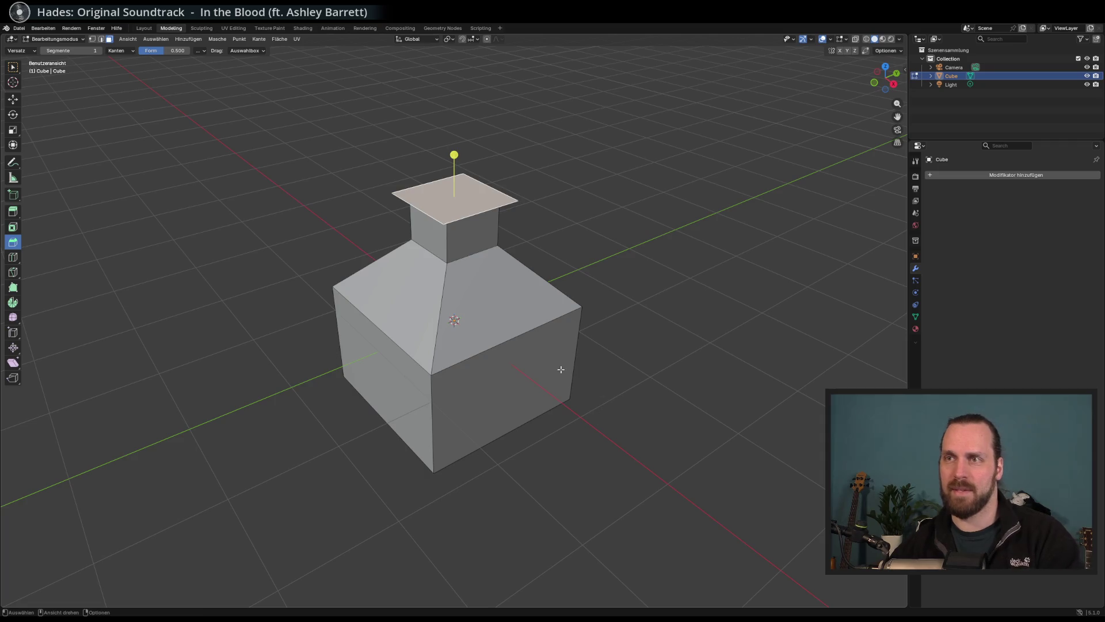
Extrude the slab's top face upward and scale it to a point for a pyramid roof.
{"action": "left_click", "coordinate": [13, 211]}
{"action": "left_click_drag", "start_coordinate": [454, 154], "coordinate": [458, 85]}
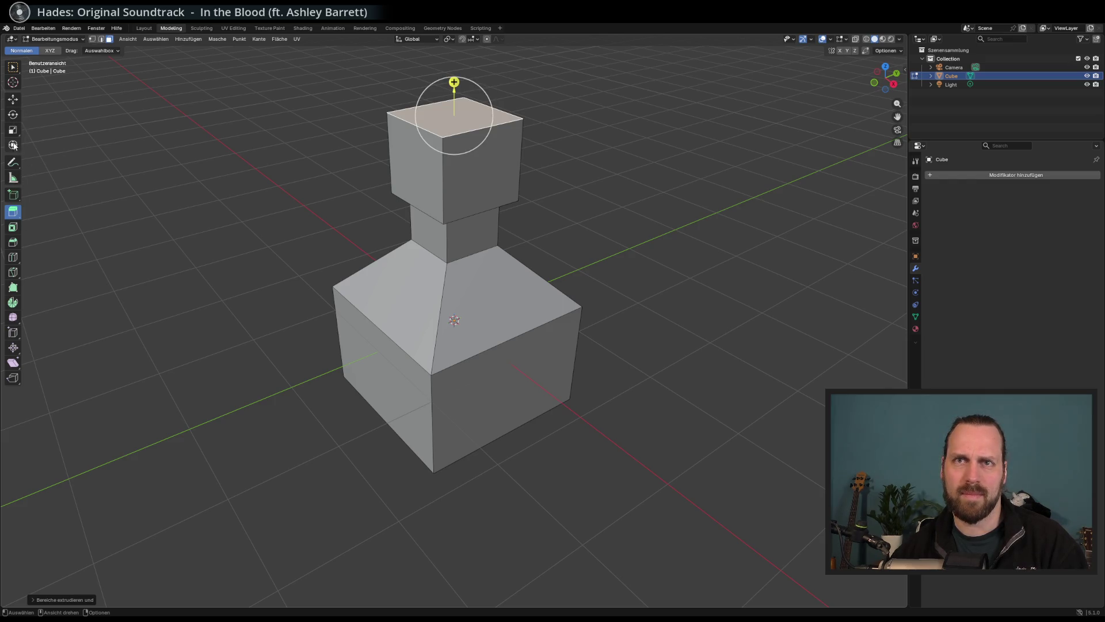
{"action": "left_click", "coordinate": [13, 129]}
{"action": "mouse_move", "coordinate": [480, 116]}
{"action": "left_mouse_down"}
{"action": "mouse_move", "coordinate": [518, 104]}
{"action": "mouse_move", "coordinate": [451, 121]}
{"action": "mouse_move", "coordinate": [463, 125]}
{"action": "left_mouse_up"}
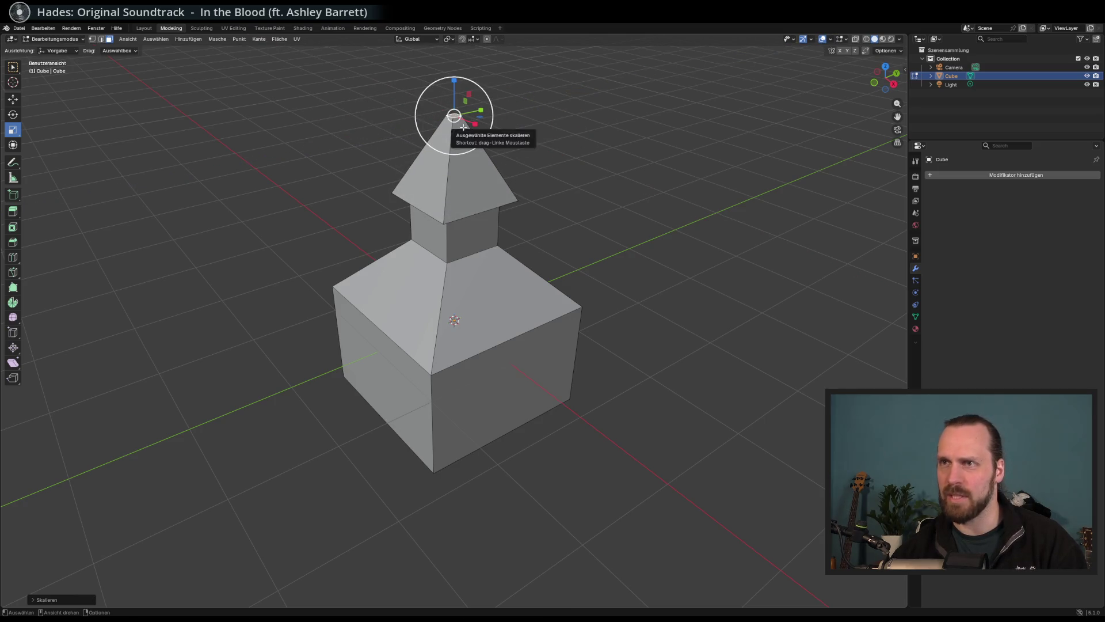
Orbit around the pointed tower roof to inspect it.
{"action": "key", "text": "ctrl+f"}
{"action": "mouse_move", "coordinate": [480, 180]}
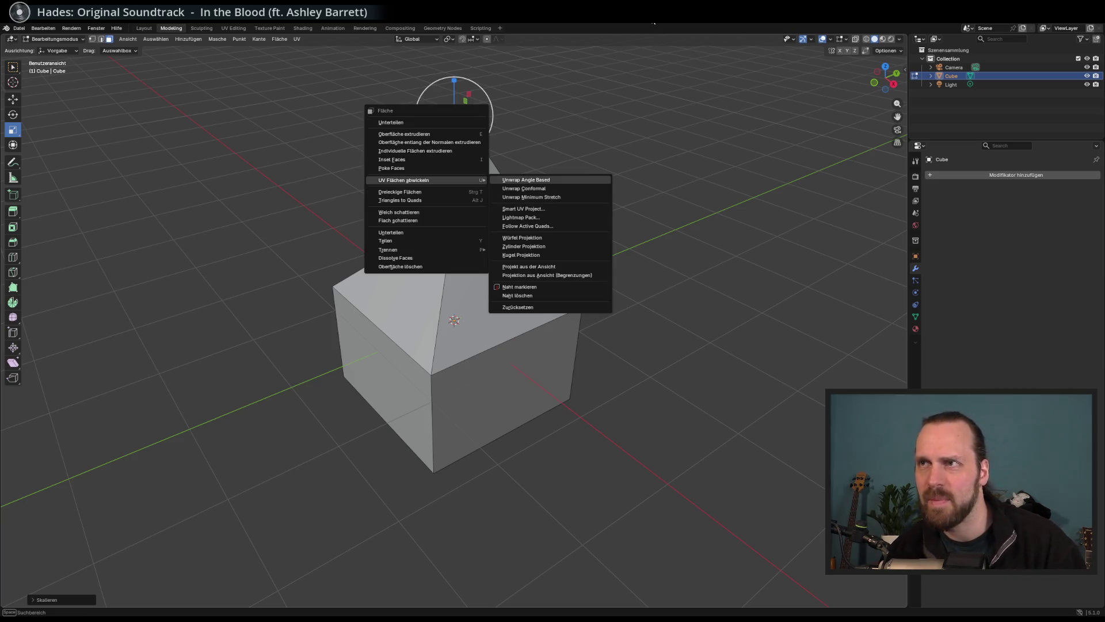
{"action": "key", "text": "ctrl+f"}
{"action": "left_click_drag", "start_coordinate": [631, 173], "coordinate": [544, 223]}
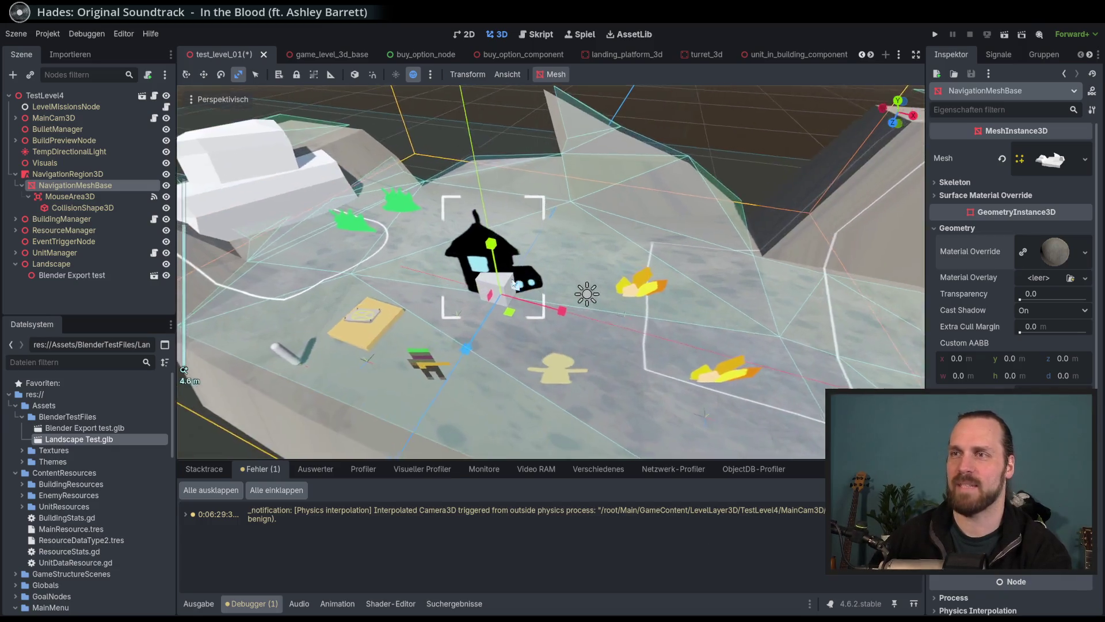
{"action": "scroll", "coordinate": [514, 284], "scroll_direction": "up", "scroll_amount": 5}
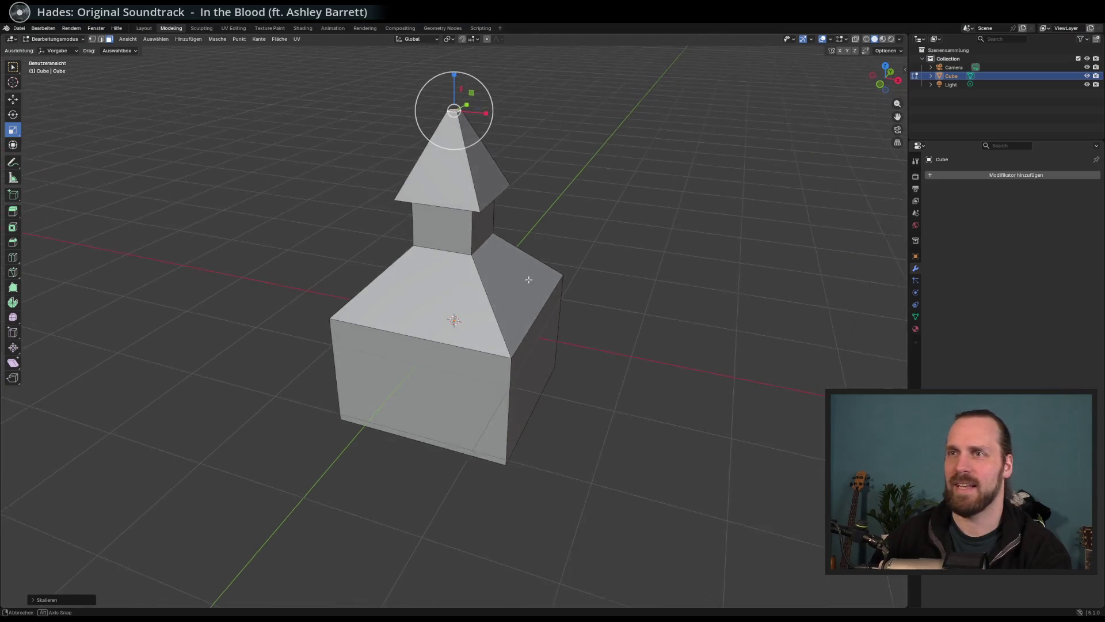
{"action": "left_click", "coordinate": [528, 279]}
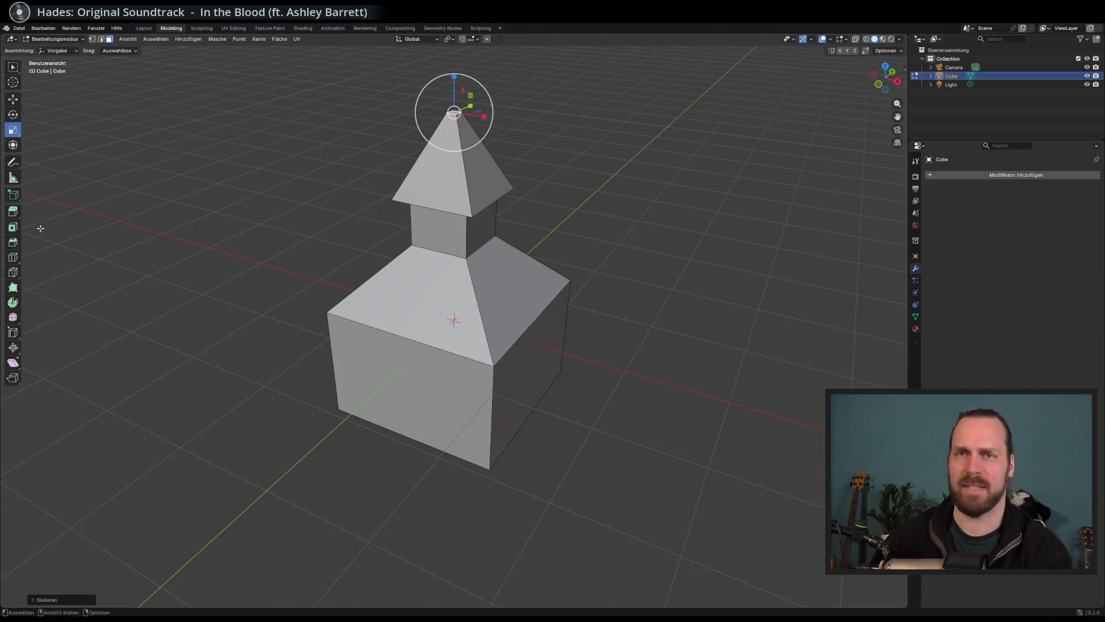
Undo the roof and extrusions back to the plain cube.
{"action": "key", "text": "ctrl+z"}
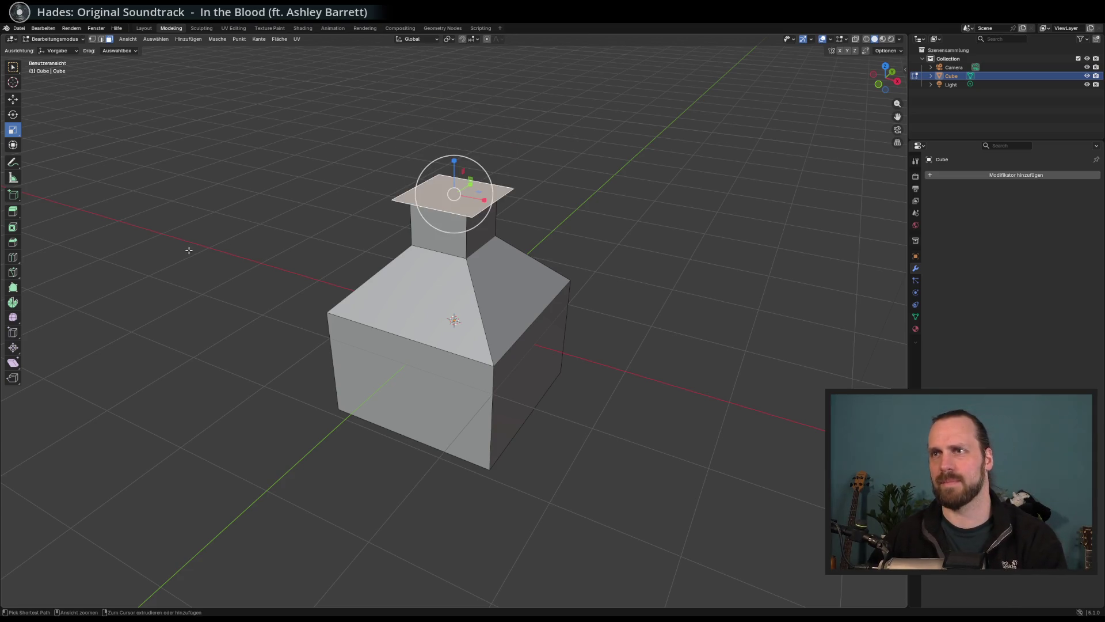
{"action": "key", "text": "ctrl+z"}
{"action": "key", "text": "ctrl+z"}
{"action": "key", "text": "ctrl+z"}
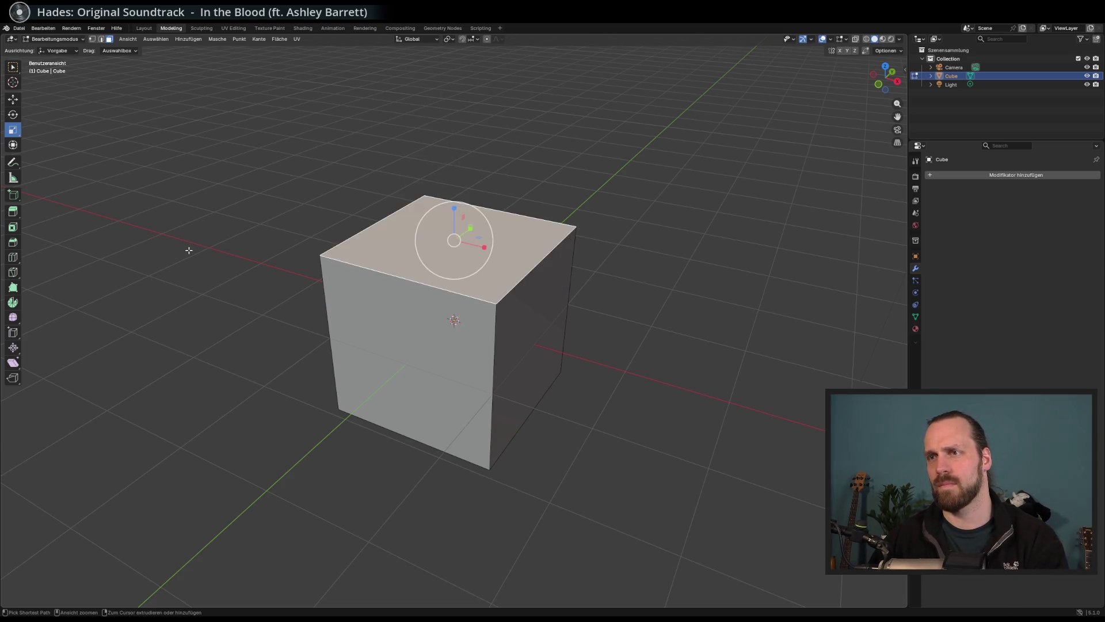
{"action": "mouse_move", "coordinate": [173, 240]}
{"action": "left_mouse_down"}
{"action": "mouse_move", "coordinate": [32, 228]}
{"action": "mouse_move", "coordinate": [303, 271]}
{"action": "mouse_move", "coordinate": [99, 255]}
{"action": "left_mouse_up"}
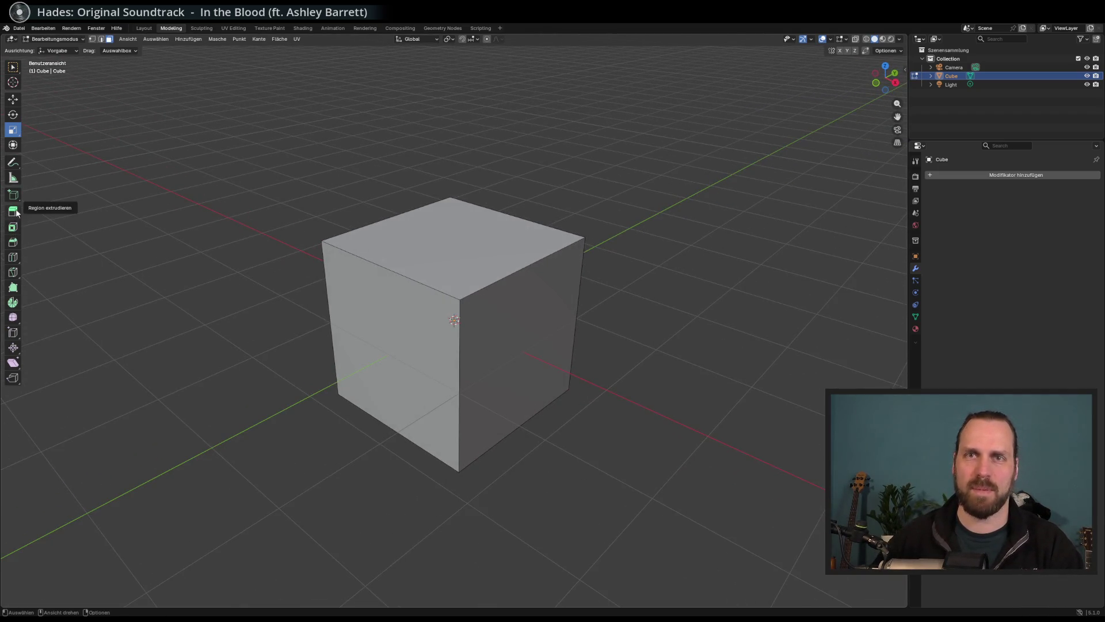
{"action": "left_click", "coordinate": [13, 211]}
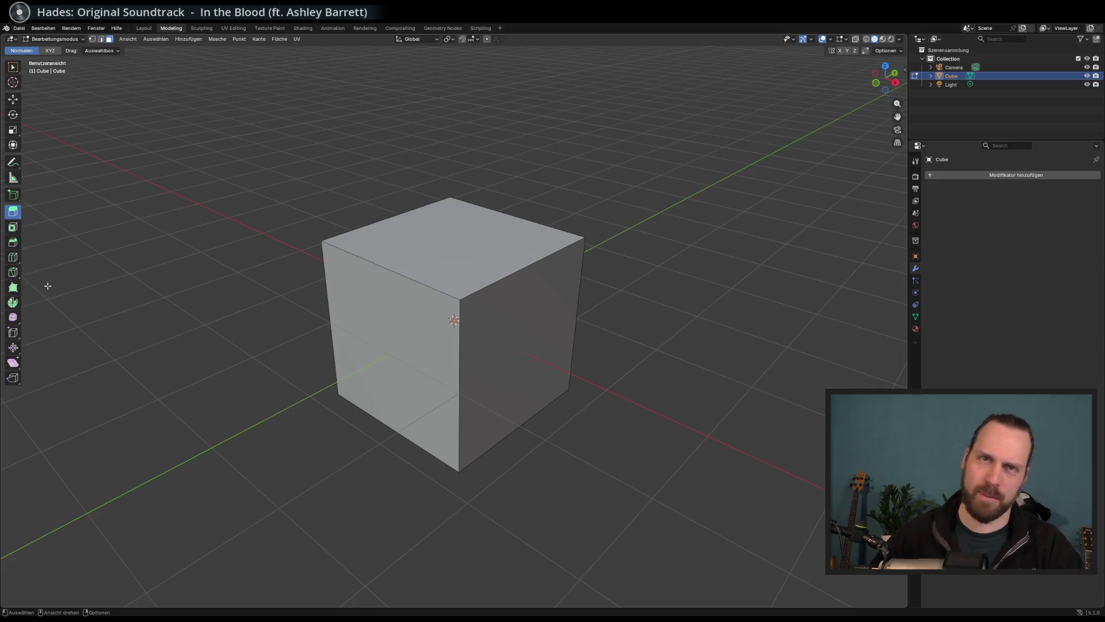
{"action": "left_click_drag", "start_coordinate": [299, 275], "coordinate": [397, 312]}
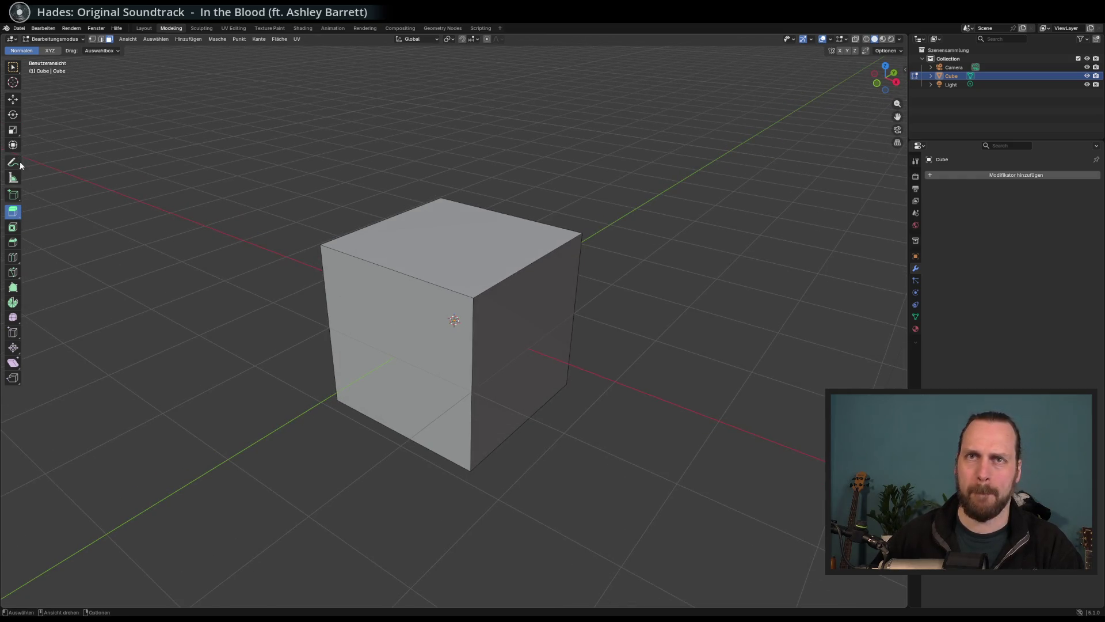
Pull the front face out and lower the top into a long low box, then extrude the top up about 0.73 m.
{"action": "left_click", "coordinate": [12, 97]}
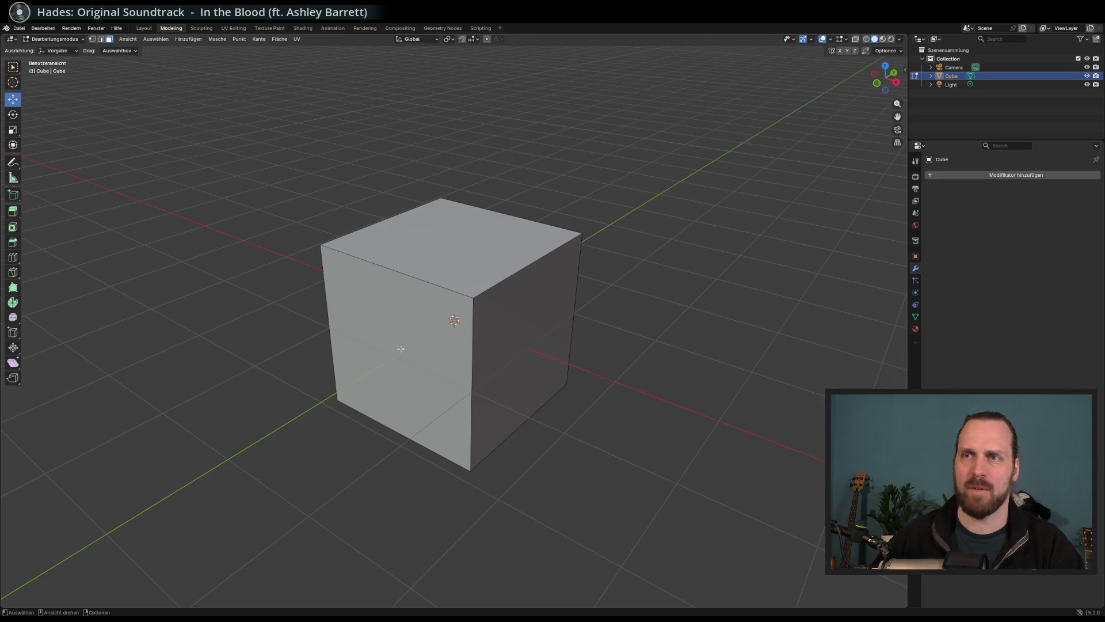
{"action": "left_click", "coordinate": [439, 334]}
{"action": "scroll", "coordinate": [439, 334], "scroll_direction": "down", "scroll_amount": 2}
{"action": "mouse_move", "coordinate": [440, 334]}
{"action": "left_mouse_down"}
{"action": "mouse_move", "coordinate": [412, 365]}
{"action": "mouse_move", "coordinate": [424, 366]}
{"action": "left_mouse_up"}
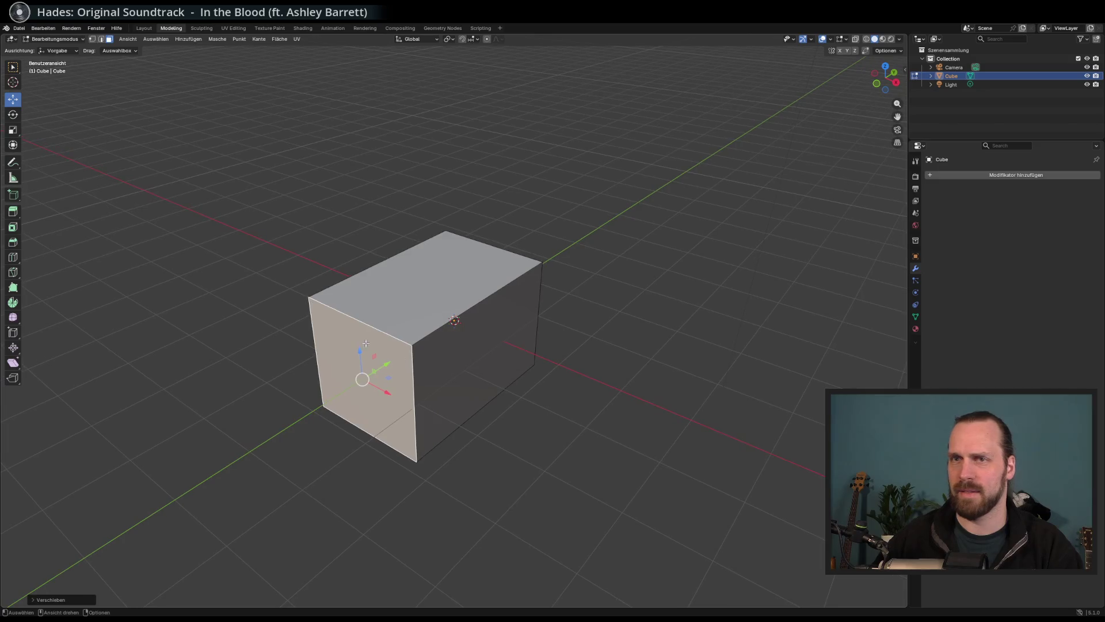
{"action": "left_click", "coordinate": [429, 276]}
{"action": "left_click_drag", "start_coordinate": [430, 249], "coordinate": [431, 291]}
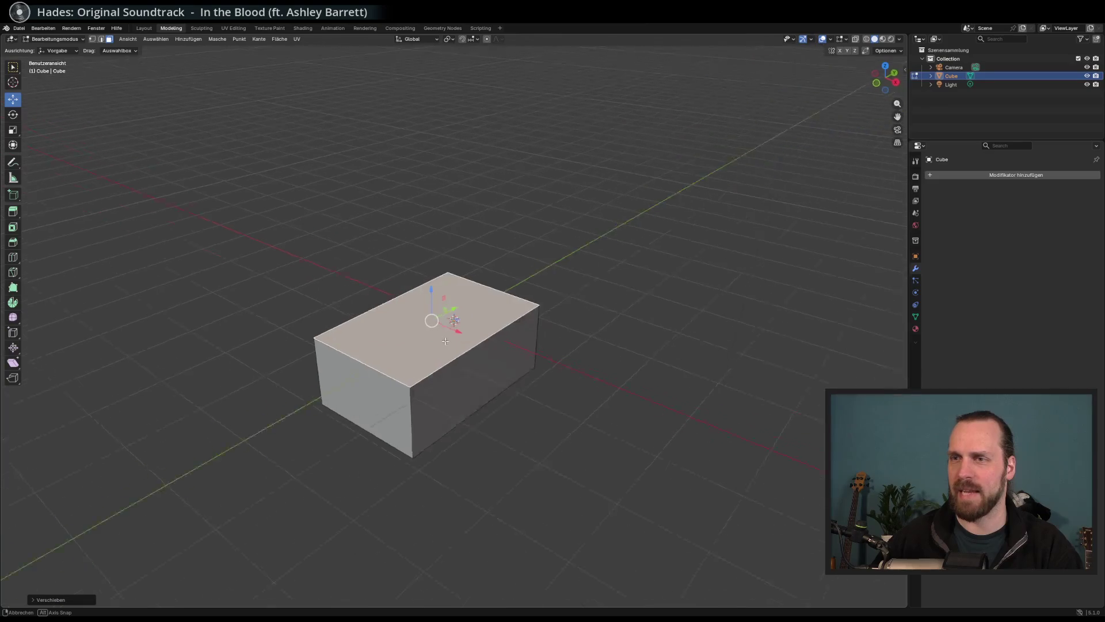
{"action": "left_click", "coordinate": [13, 211]}
{"action": "left_click_drag", "start_coordinate": [435, 291], "coordinate": [435, 248]}
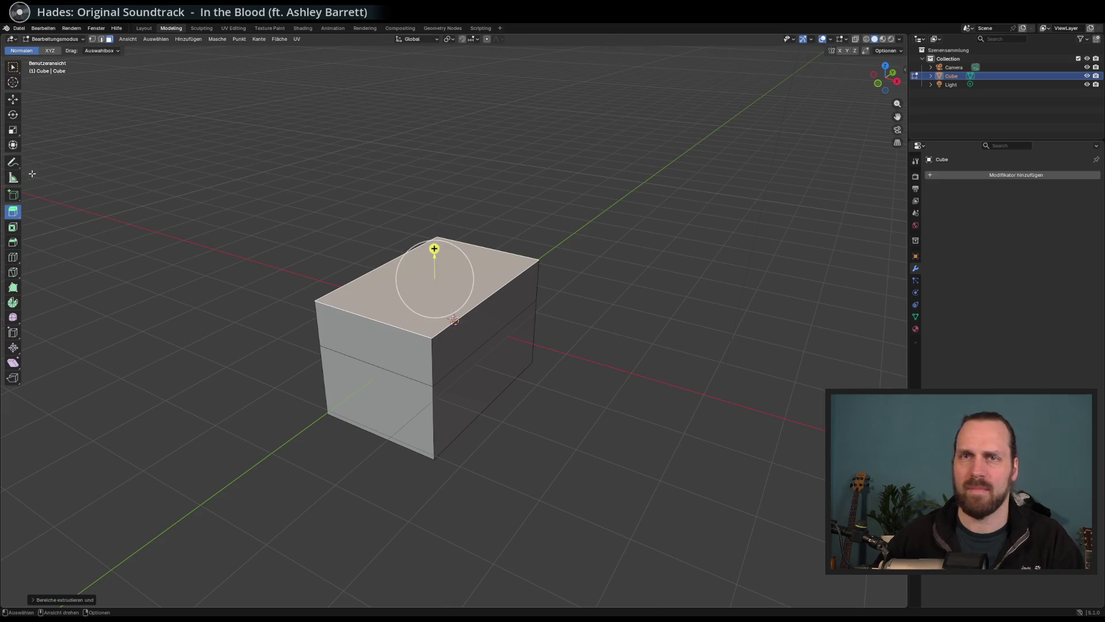
Squeeze the extruded top face along X into a narrow ridge, forming a gable roof.
{"action": "left_click", "coordinate": [13, 132]}
{"action": "left_click_drag", "start_coordinate": [464, 288], "coordinate": [439, 280]}
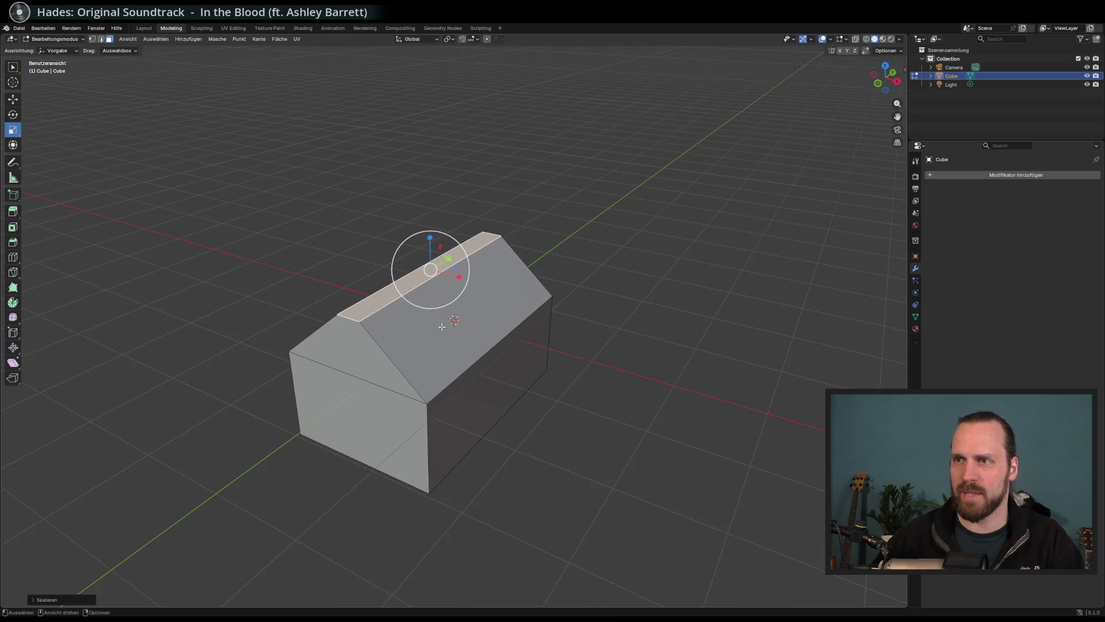
{"action": "left_click_drag", "start_coordinate": [458, 325], "coordinate": [429, 378]}
{"action": "mouse_move", "coordinate": [311, 336]}
{"action": "left_mouse_down"}
{"action": "mouse_move", "coordinate": [296, 333]}
{"action": "mouse_move", "coordinate": [310, 338]}
{"action": "left_mouse_up"}
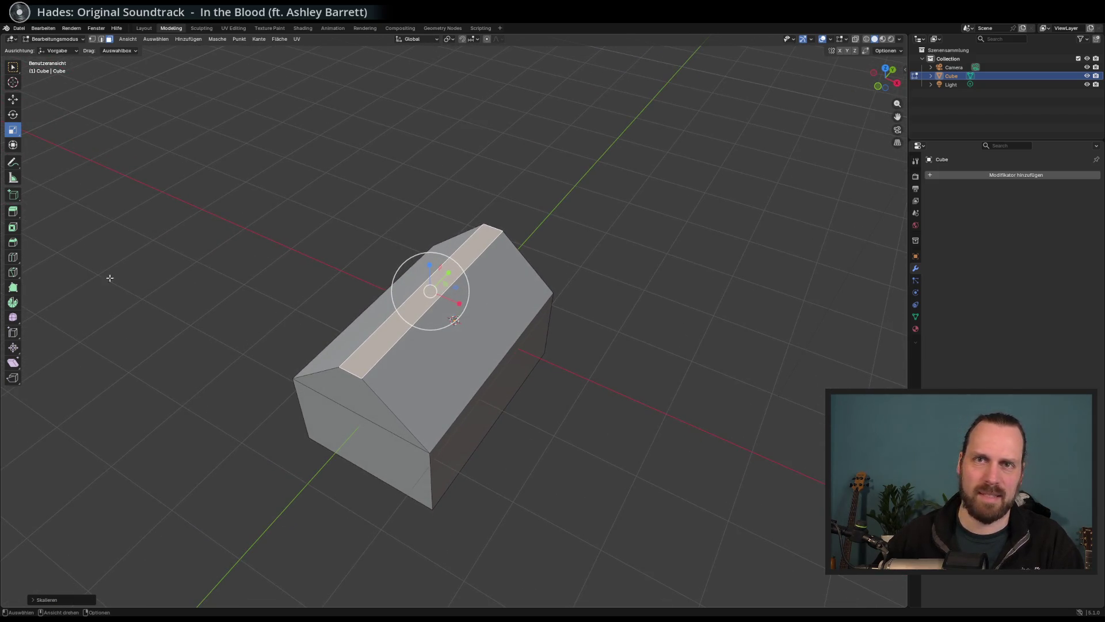
{"action": "left_click_drag", "start_coordinate": [192, 306], "coordinate": [157, 296]}
{"action": "mouse_move", "coordinate": [91, 290]}
{"action": "left_mouse_down"}
{"action": "mouse_move", "coordinate": [177, 286]}
{"action": "mouse_move", "coordinate": [170, 280]}
{"action": "mouse_move", "coordinate": [199, 316]}
{"action": "left_mouse_up"}
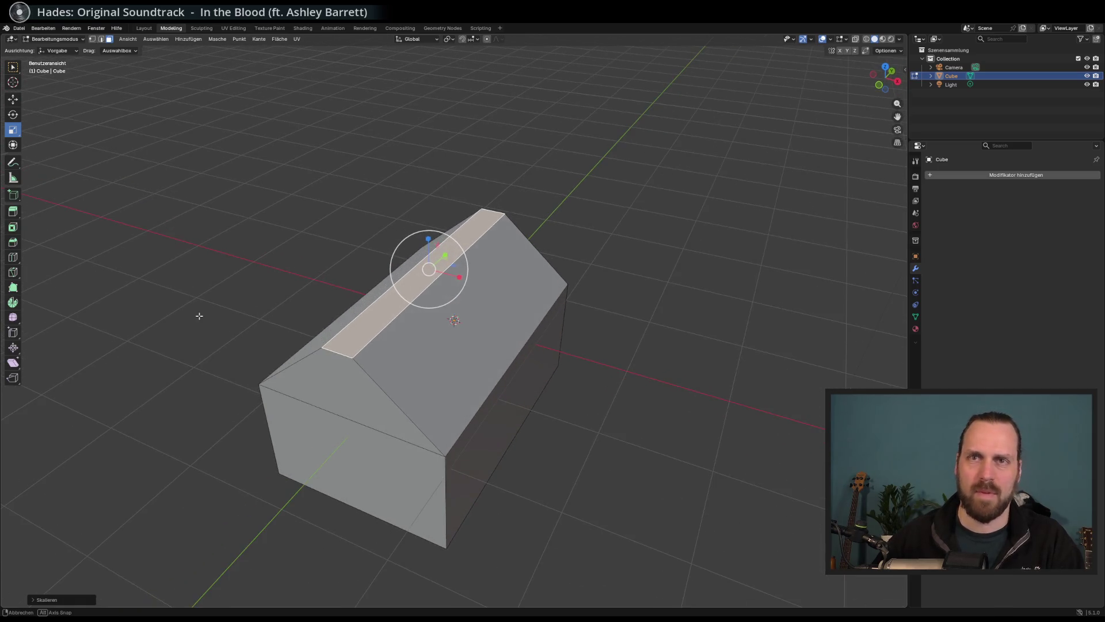
{"action": "left_click", "coordinate": [13, 228]}
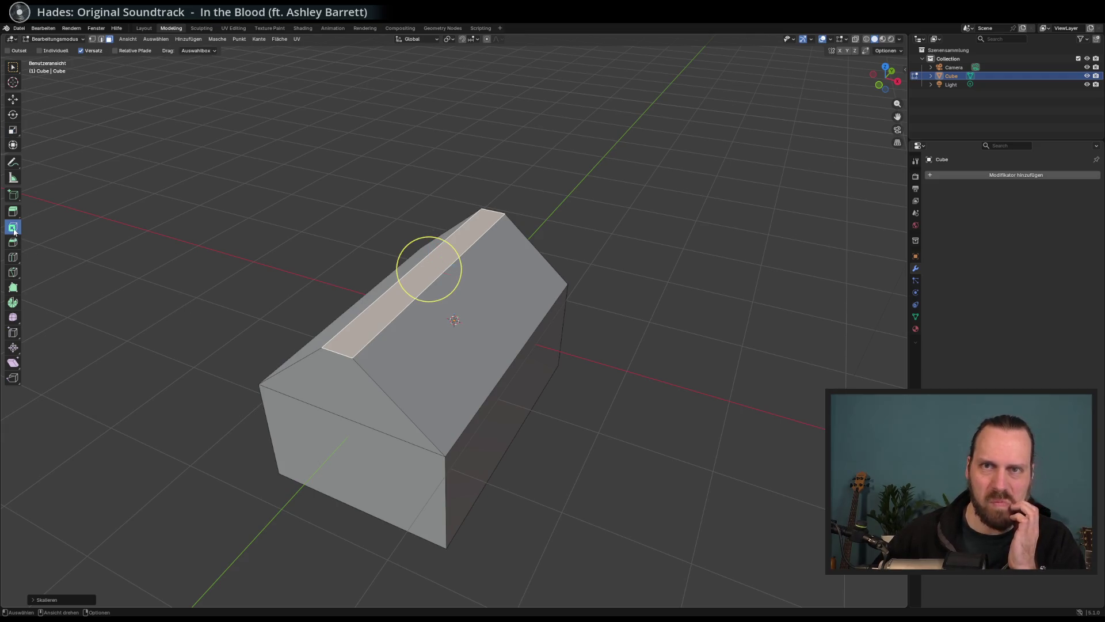
{"action": "left_click", "coordinate": [12, 211]}
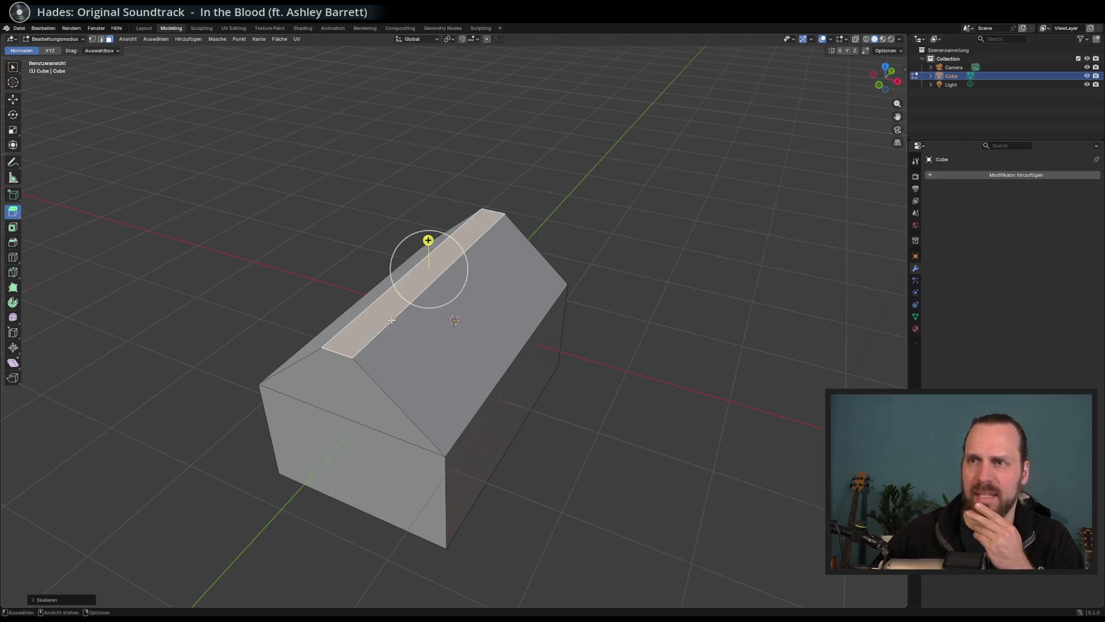
{"action": "left_click", "coordinate": [537, 402]}
Add a loop cut across the middle of the house and move it along the mesh.
{"action": "left_click", "coordinate": [449, 345]}
{"action": "left_click", "coordinate": [403, 282], "text": "shift"}
{"action": "mouse_move", "coordinate": [403, 282]}
{"action": "left_mouse_down"}
{"action": "mouse_move", "coordinate": [431, 362]}
{"action": "mouse_move", "coordinate": [295, 320]}
{"action": "left_mouse_up"}
{"action": "left_click", "coordinate": [295, 320]}
{"action": "left_click", "coordinate": [74, 271]}
{"action": "left_click", "coordinate": [13, 257]}
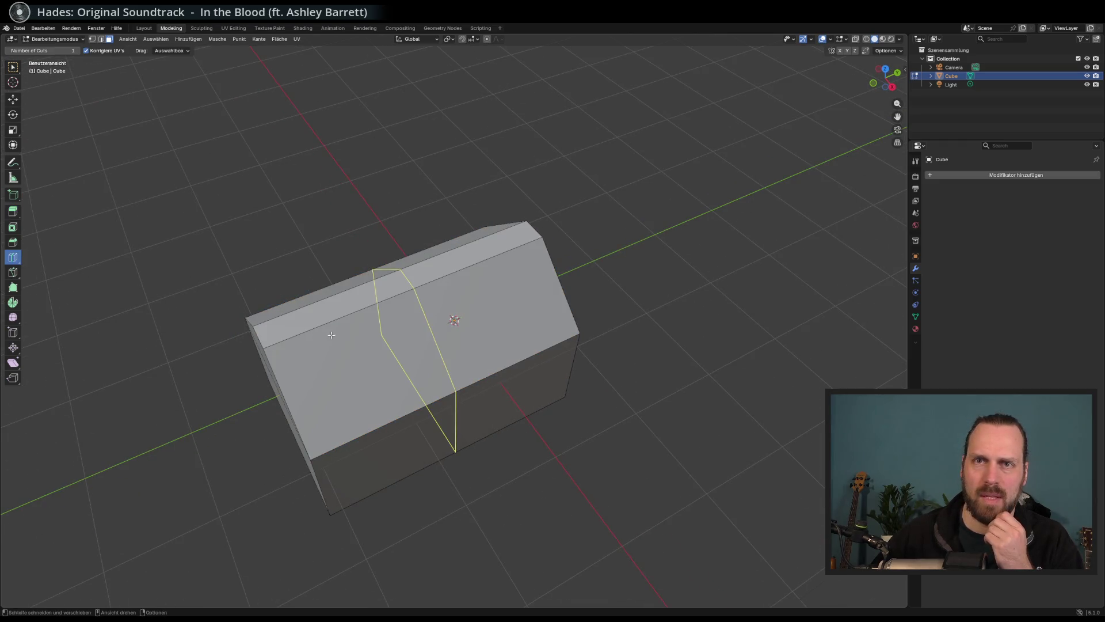
{"action": "left_click", "coordinate": [361, 324]}
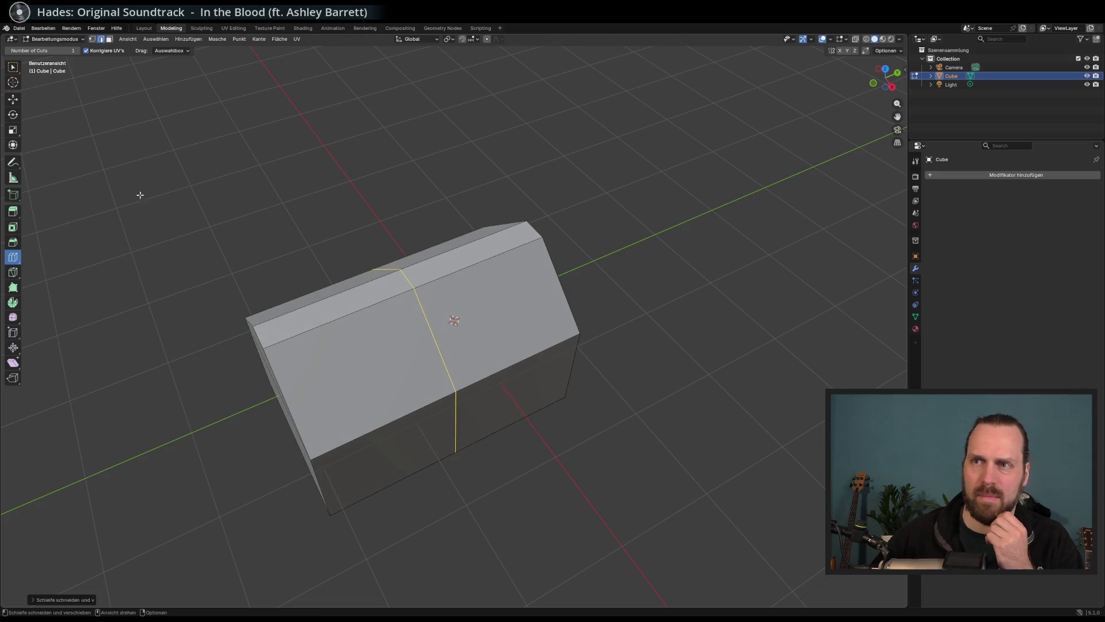
{"action": "left_click", "coordinate": [12, 99]}
{"action": "mouse_move", "coordinate": [448, 325]}
{"action": "left_mouse_down"}
{"action": "mouse_move", "coordinate": [367, 354]}
{"action": "mouse_move", "coordinate": [391, 346]}
{"action": "left_mouse_up"}
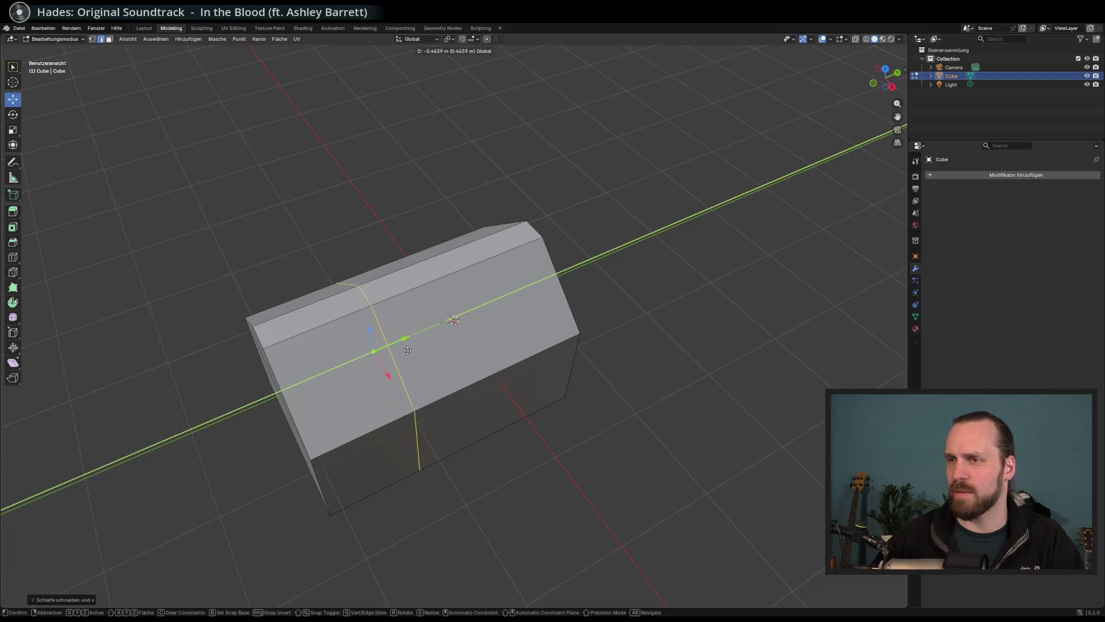
Select the full edge loop around the house's middle and activate Edge Slide.
{"action": "left_click", "coordinate": [346, 322]}
{"action": "left_click", "coordinate": [311, 327]}
{"action": "left_click", "coordinate": [366, 324]}
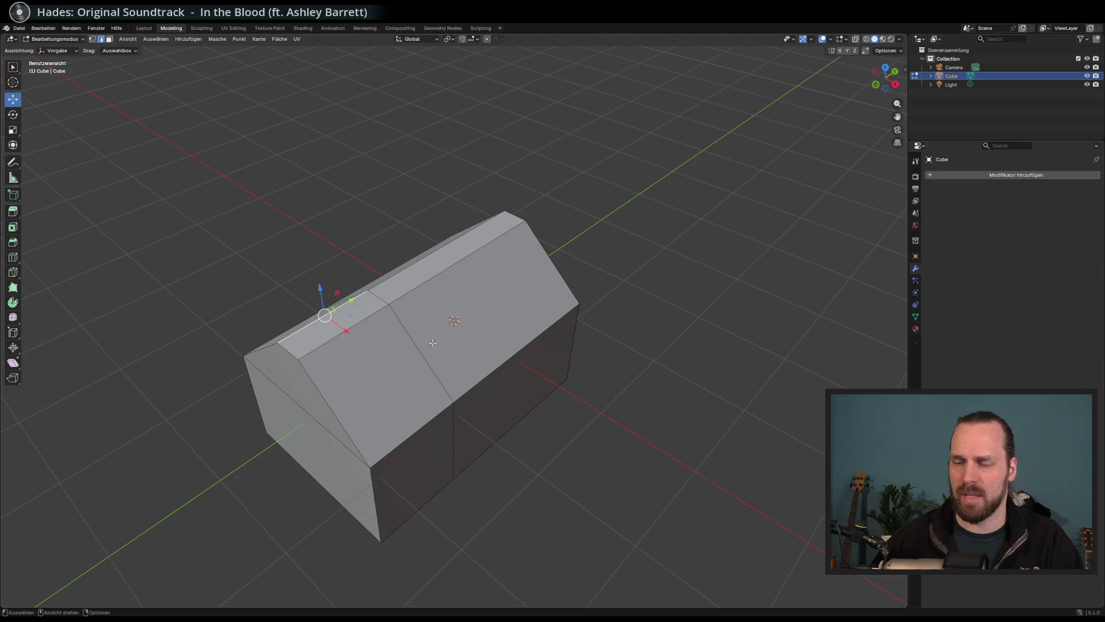
{"action": "left_click", "coordinate": [433, 343], "text": "alt"}
{"action": "key", "text": "g"}
{"action": "left_click", "coordinate": [432, 342]}
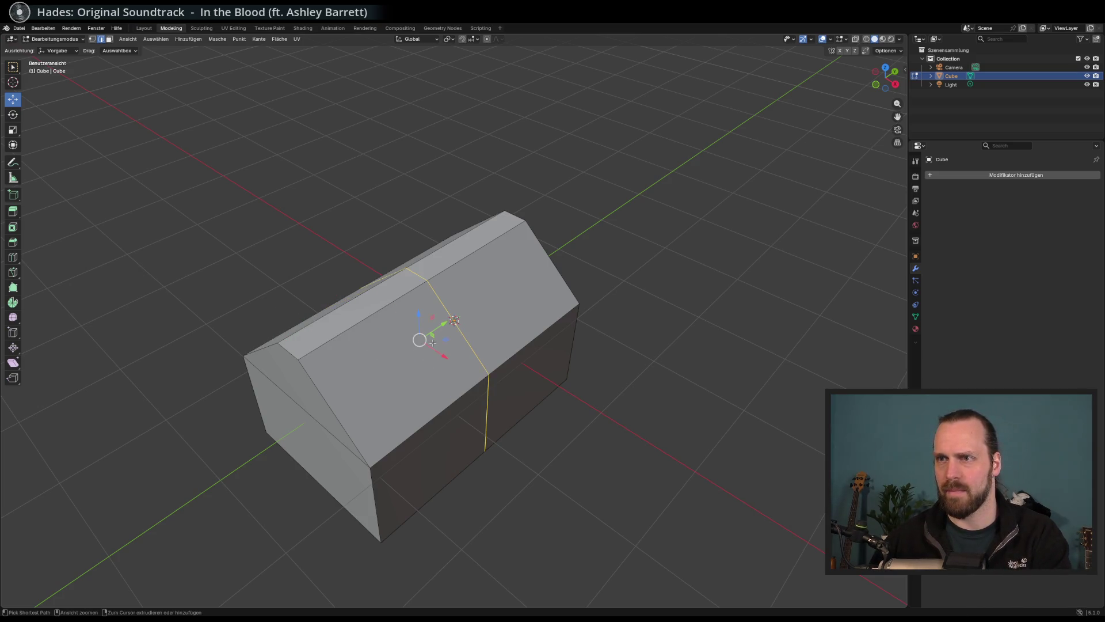
{"action": "scroll", "coordinate": [433, 343], "scroll_direction": "down", "scroll_amount": 2}
{"action": "scroll", "coordinate": [101, 279], "scroll_direction": "up", "scroll_amount": 3}
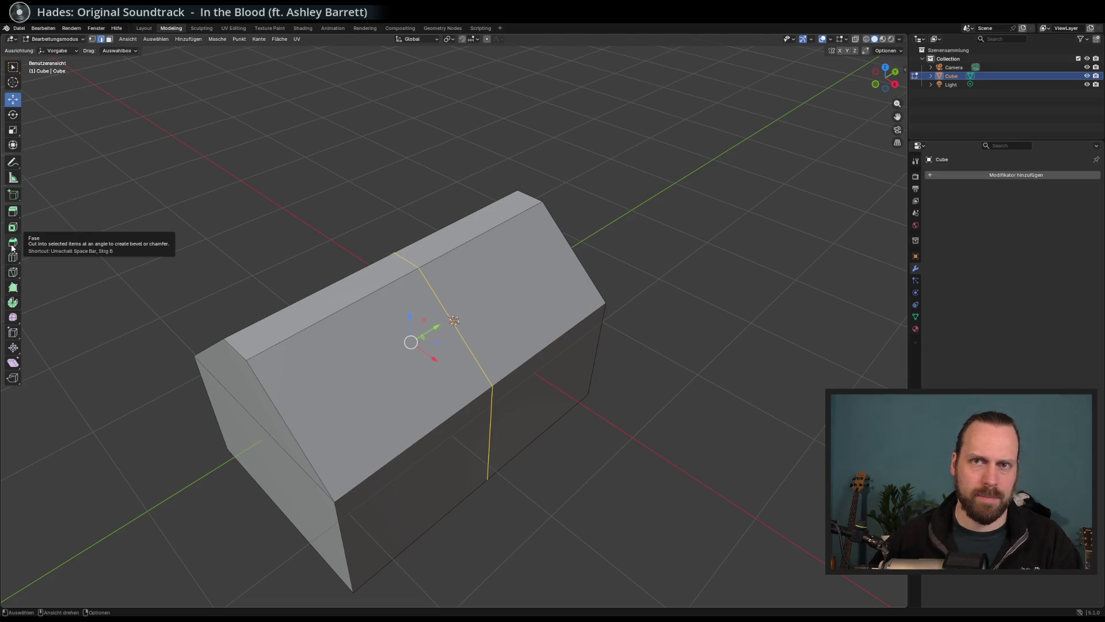
{"action": "left_click_drag", "start_coordinate": [290, 311], "coordinate": [302, 304]}
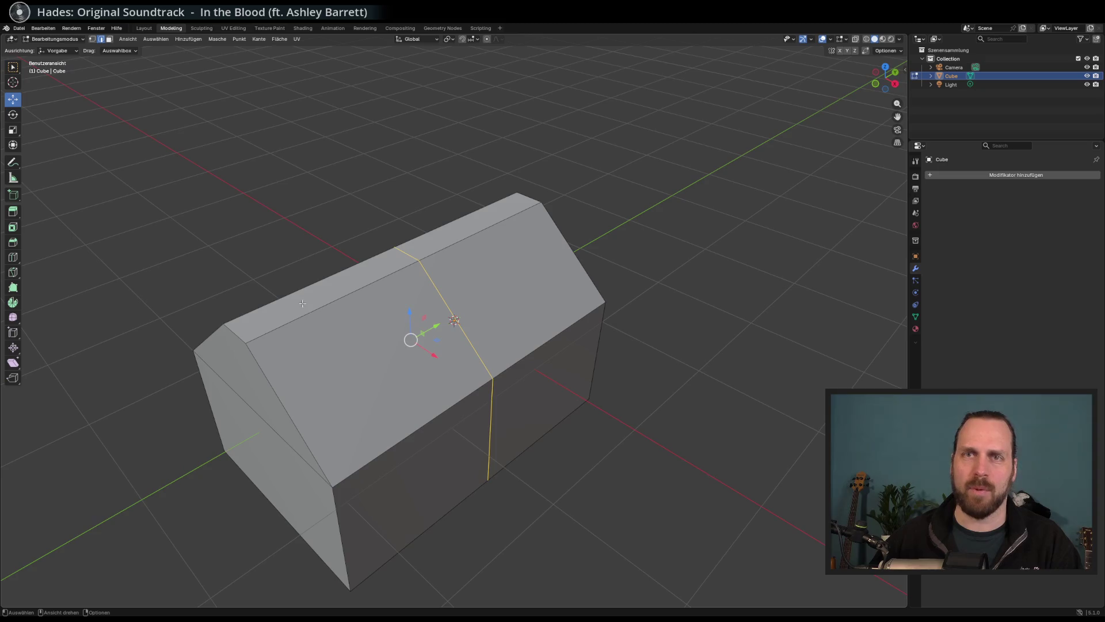
{"action": "mouse_move", "coordinate": [84, 300]}
{"action": "left_mouse_down"}
{"action": "mouse_move", "coordinate": [128, 306]}
{"action": "mouse_move", "coordinate": [13, 318]}
{"action": "left_mouse_up"}
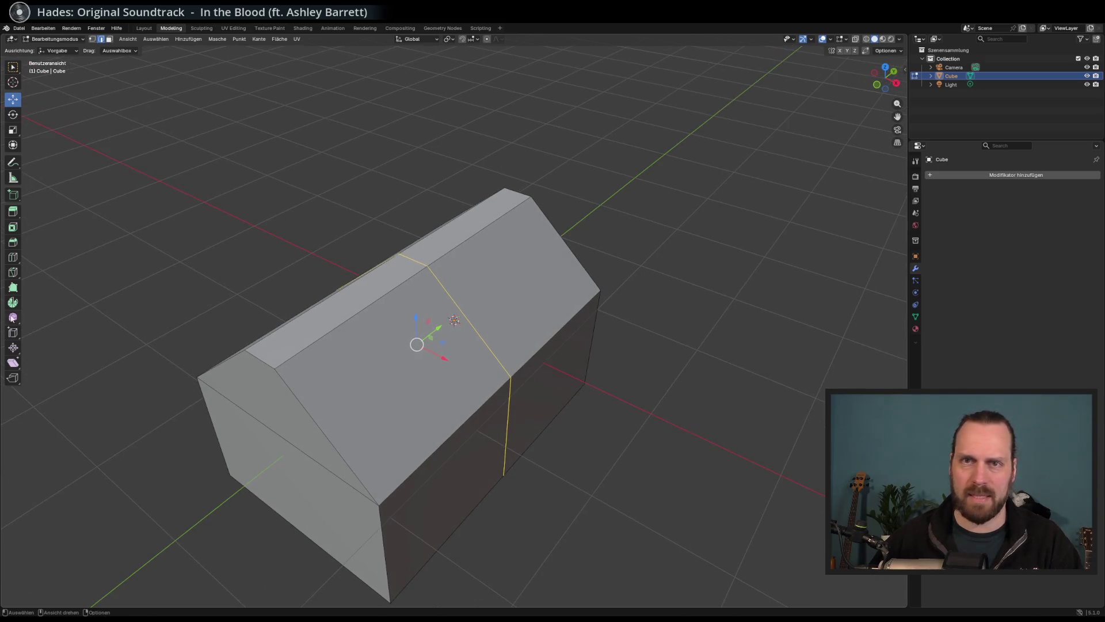
{"action": "left_click", "coordinate": [13, 333]}
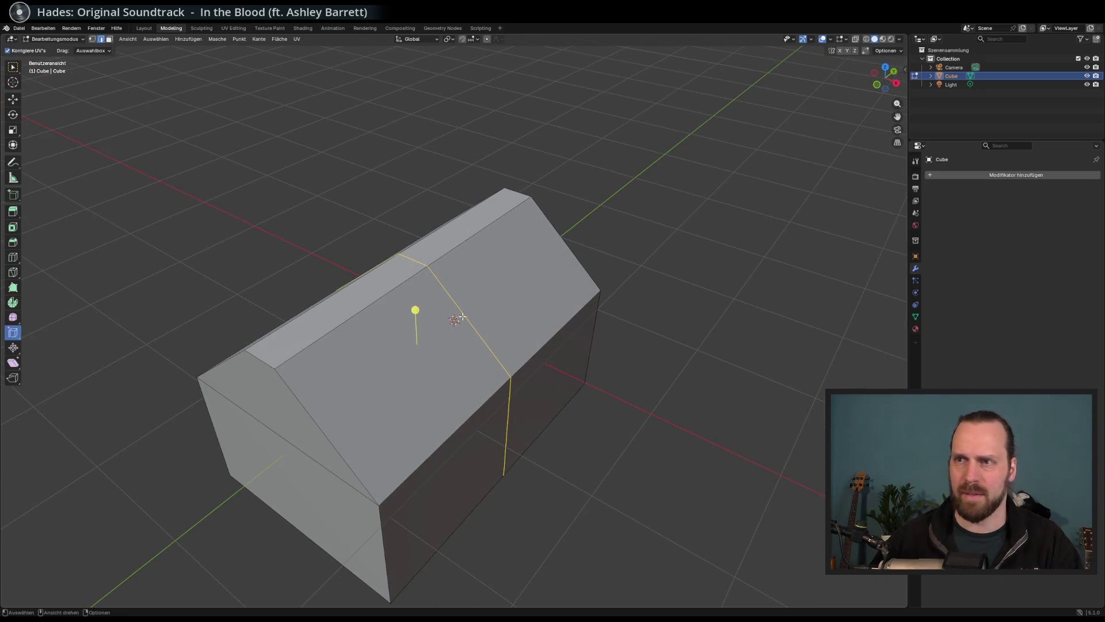
Slide the edge loop toward the front and extrude a front roof face up into a chimney.
{"action": "mouse_move", "coordinate": [418, 321]}
{"action": "left_mouse_down"}
{"action": "mouse_move", "coordinate": [365, 322]}
{"action": "mouse_move", "coordinate": [278, 353]}
{"action": "mouse_move", "coordinate": [341, 340]}
{"action": "mouse_move", "coordinate": [293, 362]}
{"action": "left_mouse_up"}
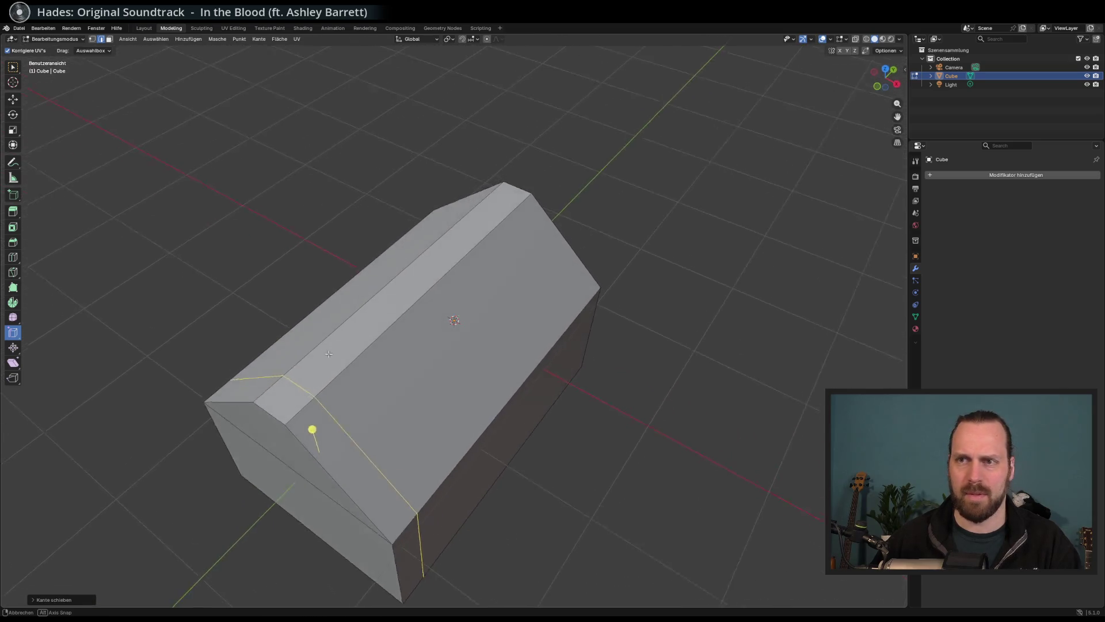
{"action": "left_click", "coordinate": [13, 212]}
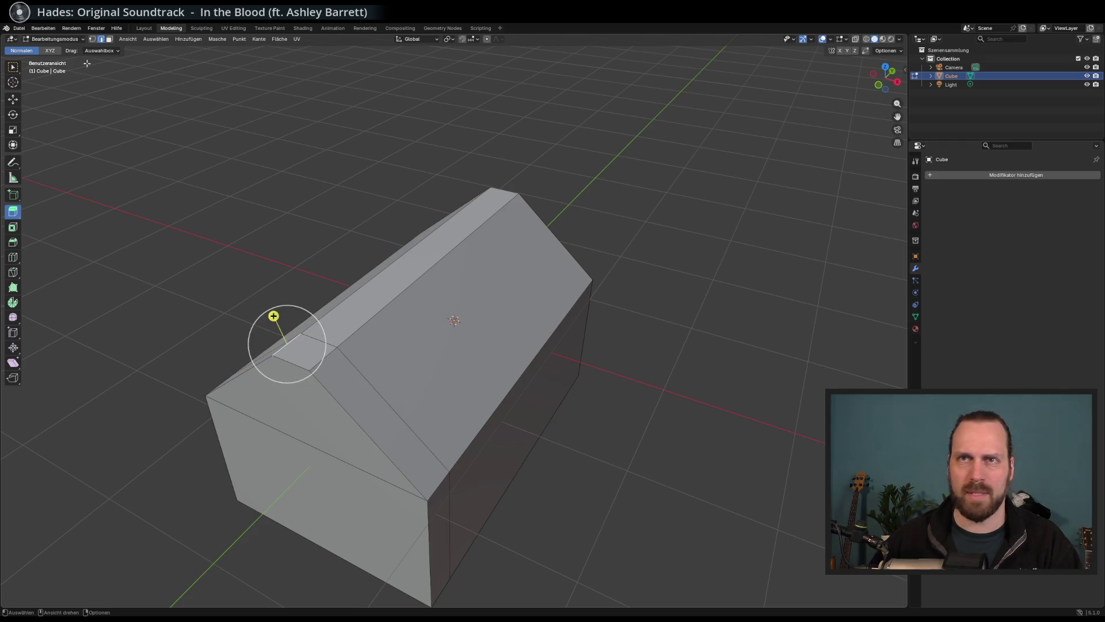
{"action": "left_click", "coordinate": [109, 39]}
{"action": "left_click", "coordinate": [304, 349]}
{"action": "left_click_drag", "start_coordinate": [302, 321], "coordinate": [297, 276]}
Inset the front gable face to leave a thick surrounding frame.
{"action": "left_click", "coordinate": [316, 449]}
{"action": "left_click_drag", "start_coordinate": [316, 449], "coordinate": [293, 468]}
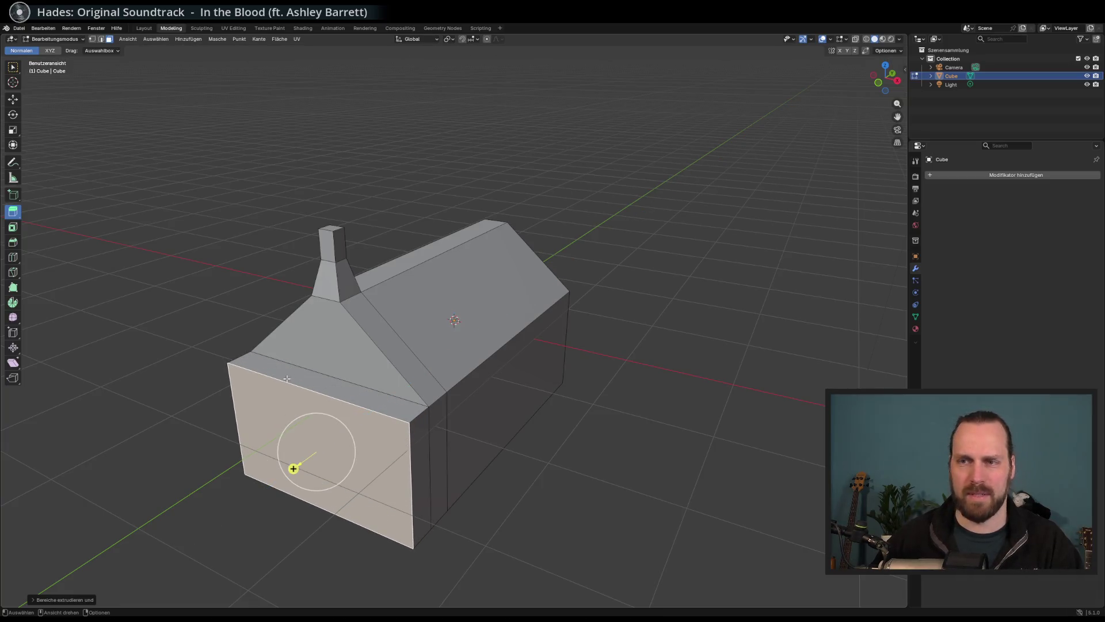
{"action": "key", "text": "ctrl+z"}
{"action": "left_click", "coordinate": [13, 228]}
{"action": "mouse_move", "coordinate": [354, 410]}
{"action": "left_mouse_down"}
{"action": "mouse_move", "coordinate": [303, 435]}
{"action": "mouse_move", "coordinate": [340, 393]}
{"action": "mouse_move", "coordinate": [315, 453]}
{"action": "mouse_move", "coordinate": [331, 442]}
{"action": "mouse_move", "coordinate": [321, 440]}
{"action": "left_mouse_up"}
{"action": "left_click", "coordinate": [13, 211]}
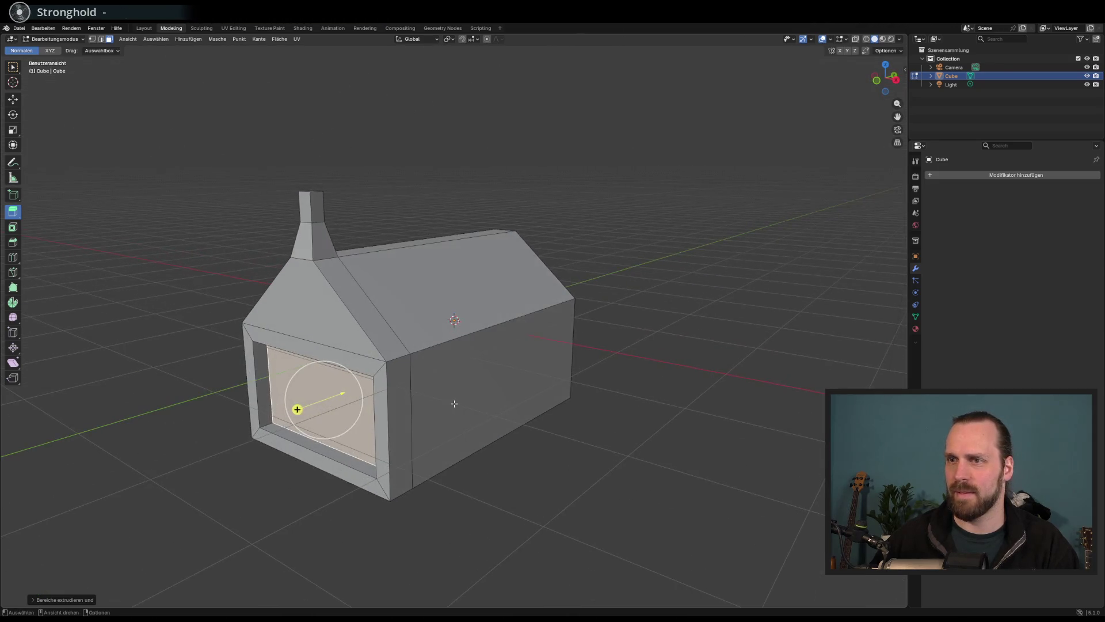
{"action": "left_click", "coordinate": [518, 386]}
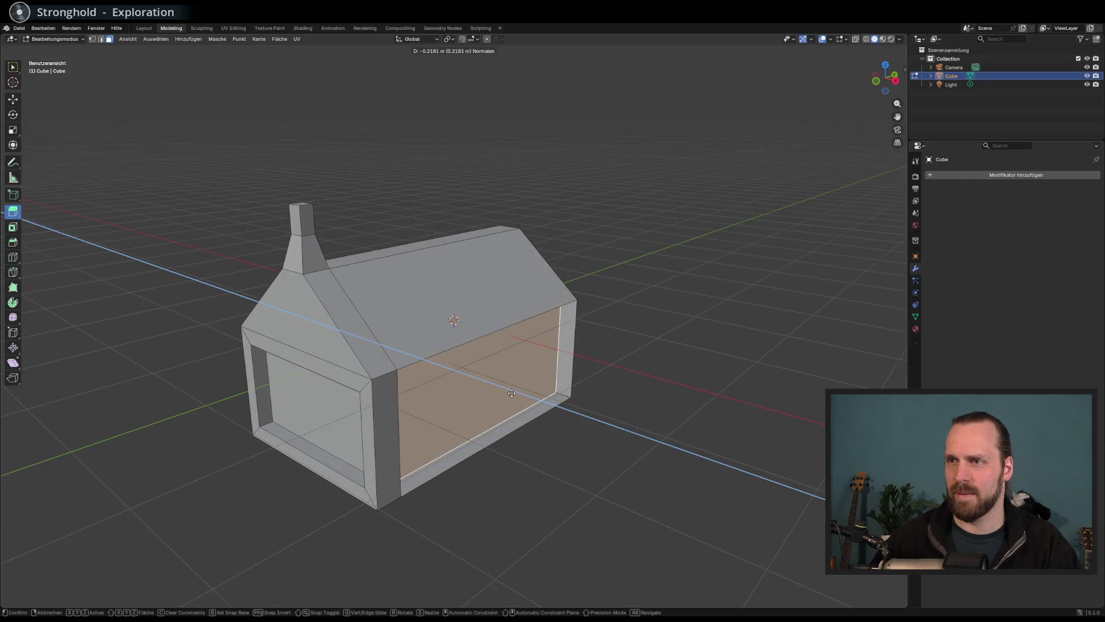
Inset the long side wall face, shift it down and right, and extrude it outward as an annex.
{"action": "mouse_move", "coordinate": [525, 394]}
{"action": "left_mouse_down"}
{"action": "mouse_move", "coordinate": [494, 391]}
{"action": "mouse_move", "coordinate": [521, 403]}
{"action": "left_mouse_up"}
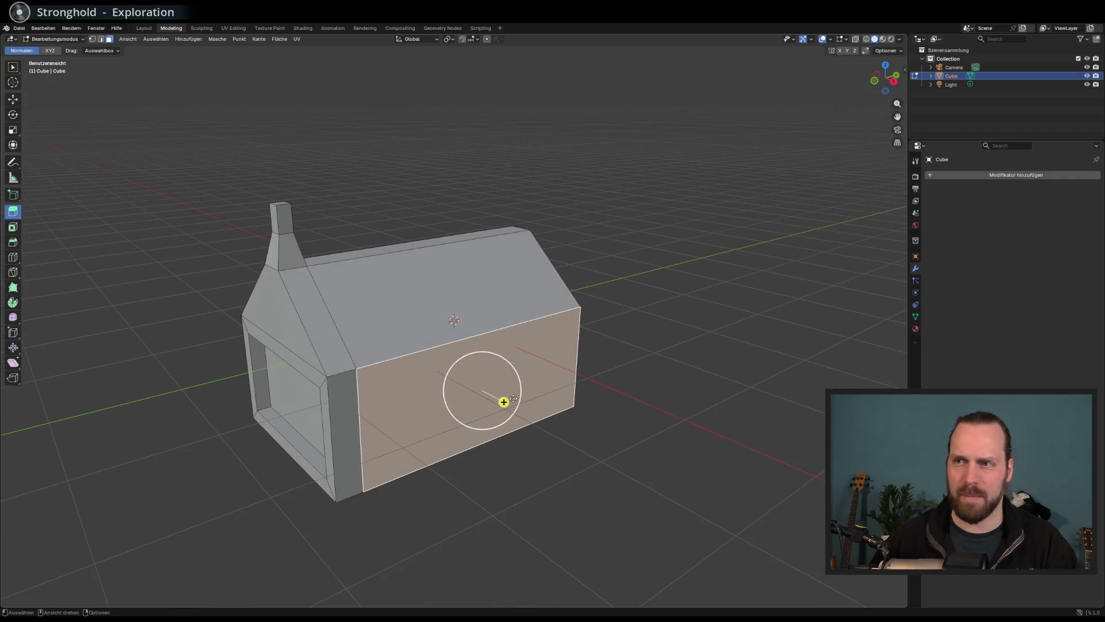
{"action": "left_click", "coordinate": [13, 227]}
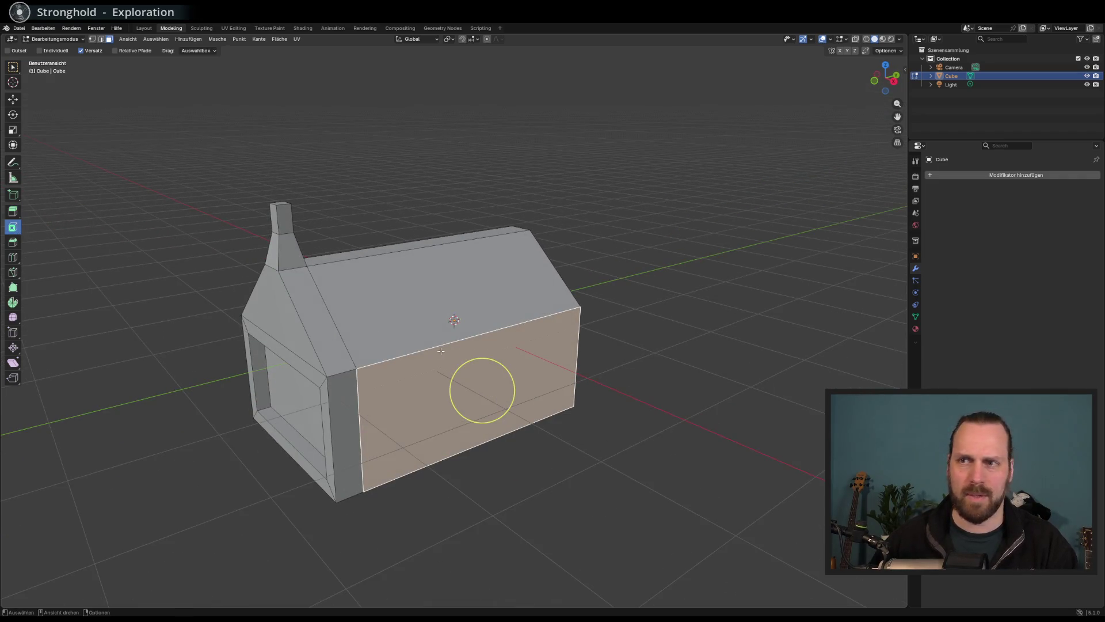
{"action": "left_click_drag", "start_coordinate": [511, 371], "coordinate": [494, 379]}
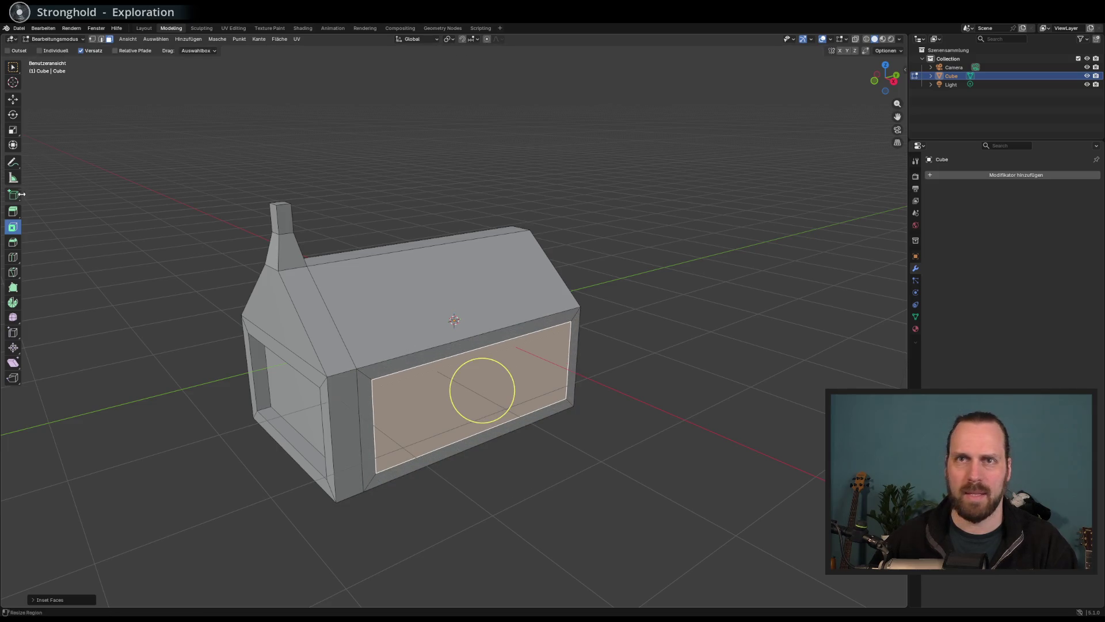
{"action": "left_click", "coordinate": [12, 100]}
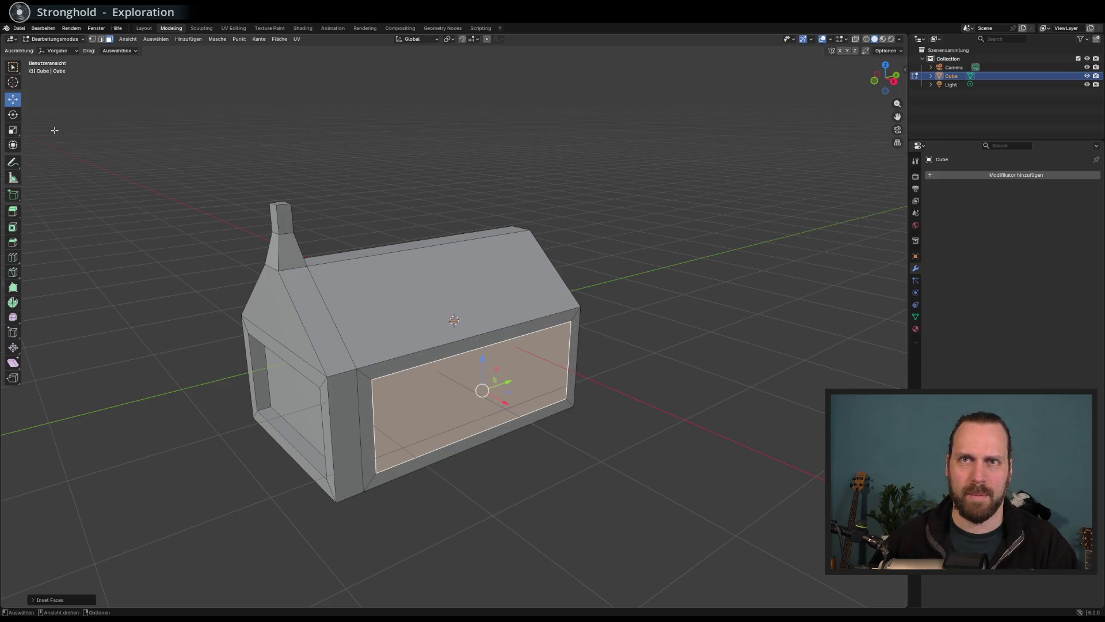
{"action": "mouse_move", "coordinate": [490, 350]}
{"action": "left_mouse_down"}
{"action": "mouse_move", "coordinate": [487, 396]}
{"action": "mouse_move", "coordinate": [468, 386]}
{"action": "left_mouse_up"}
{"action": "left_click", "coordinate": [13, 129]}
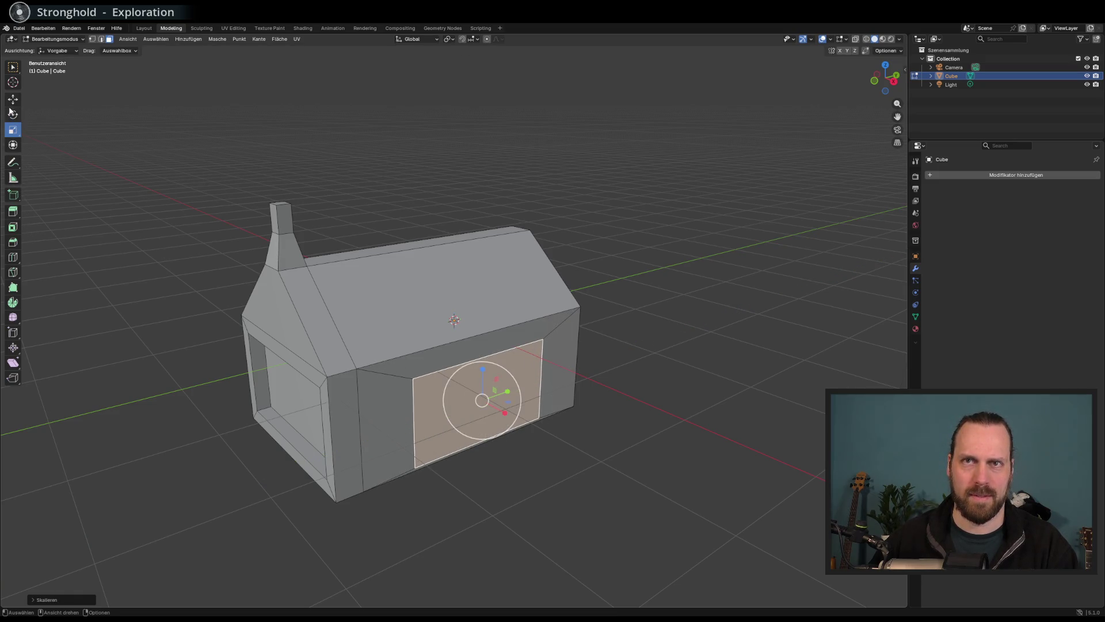
{"action": "left_click", "coordinate": [13, 100]}
{"action": "mouse_move", "coordinate": [513, 395]}
{"action": "left_mouse_down"}
{"action": "mouse_move", "coordinate": [544, 385]}
{"action": "mouse_move", "coordinate": [569, 420]}
{"action": "left_mouse_up"}
{"action": "left_click", "coordinate": [13, 212]}
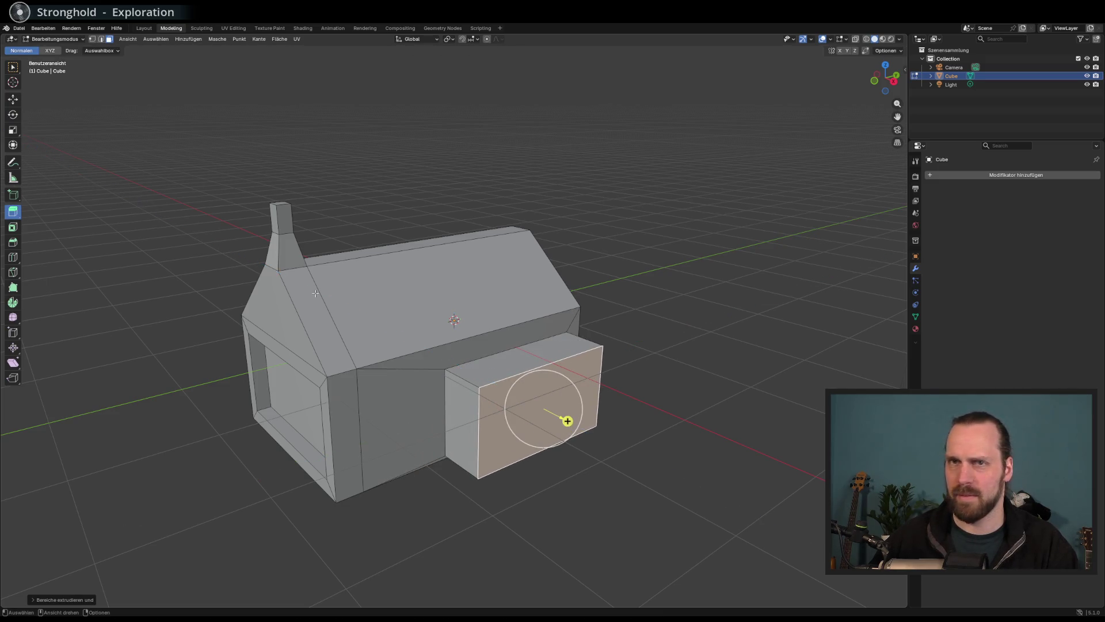
Lower the annex's outer top edge on Z to slope its roof, then orbit to check it.
{"action": "left_click", "coordinate": [101, 39]}
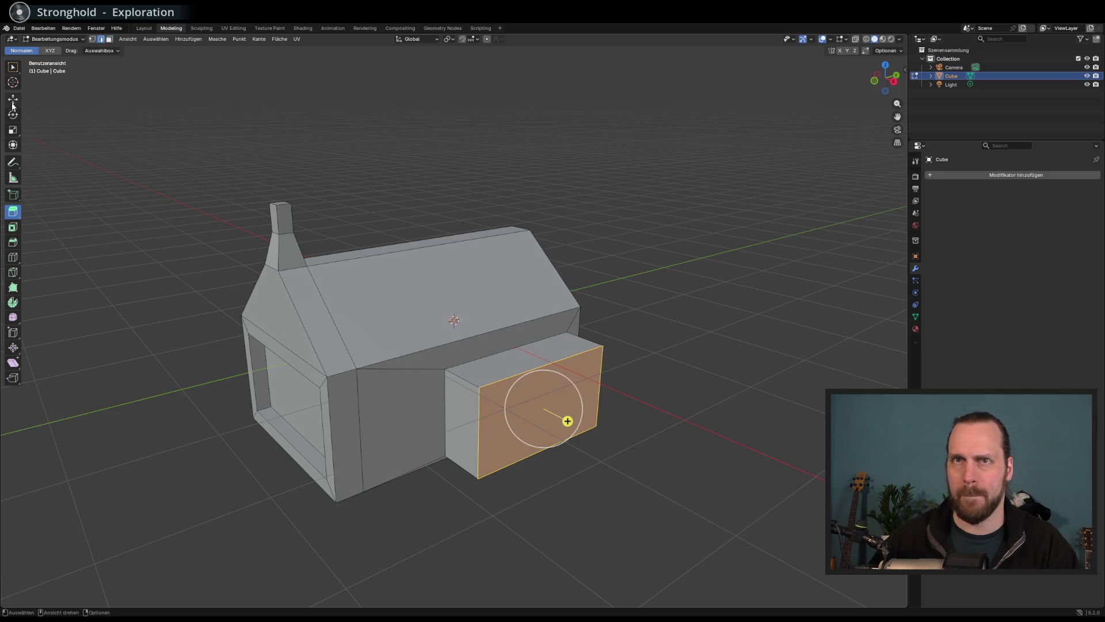
{"action": "left_click", "coordinate": [12, 102]}
{"action": "left_click_drag", "start_coordinate": [547, 334], "coordinate": [547, 398]}
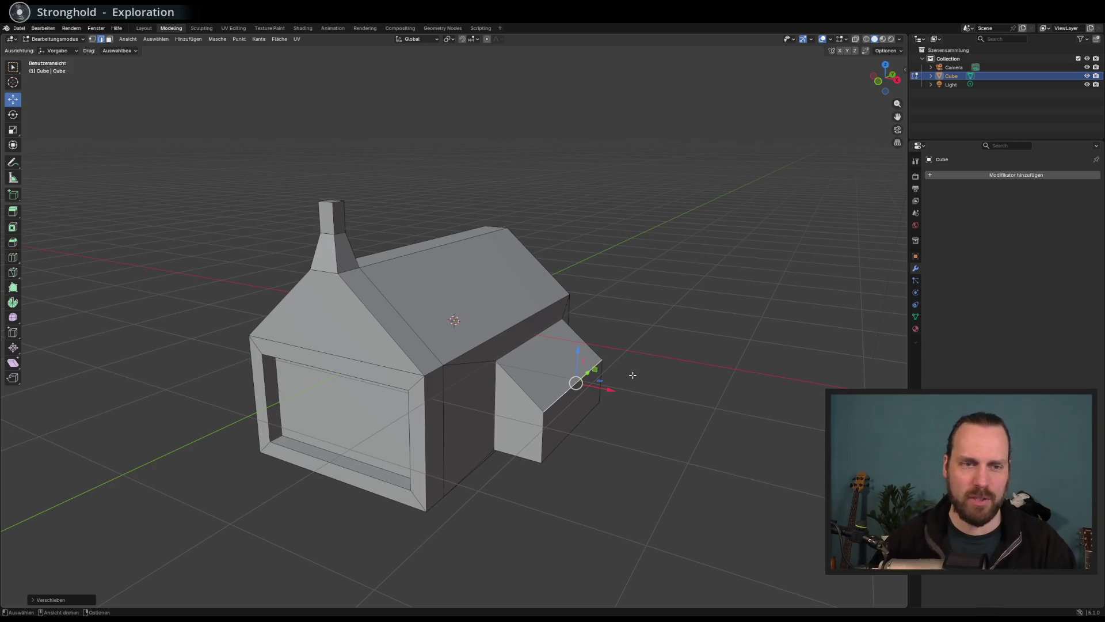
{"action": "mouse_move", "coordinate": [633, 374]}
{"action": "left_mouse_down"}
{"action": "mouse_move", "coordinate": [683, 343]}
{"action": "mouse_move", "coordinate": [671, 370]}
{"action": "mouse_move", "coordinate": [518, 362]}
{"action": "mouse_move", "coordinate": [666, 355]}
{"action": "mouse_move", "coordinate": [637, 365]}
{"action": "left_mouse_up"}
{"action": "scroll", "coordinate": [272, 393], "scroll_direction": "down", "scroll_amount": 3}
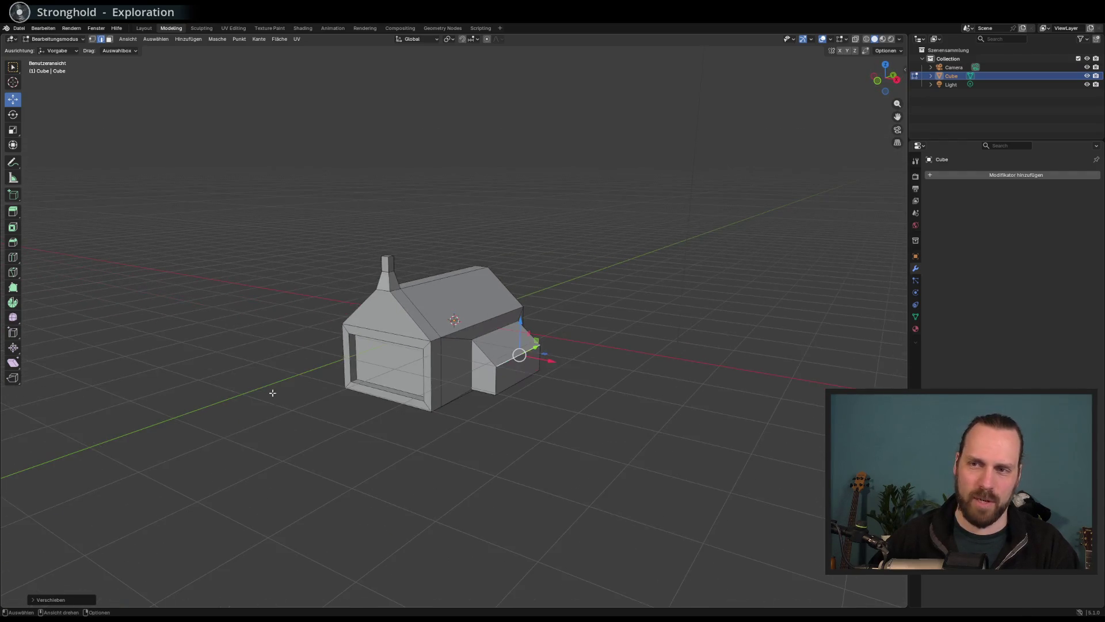
{"action": "mouse_move", "coordinate": [471, 451]}
{"action": "left_mouse_down"}
{"action": "mouse_move", "coordinate": [468, 439]}
{"action": "mouse_move", "coordinate": [412, 433]}
{"action": "left_mouse_up"}
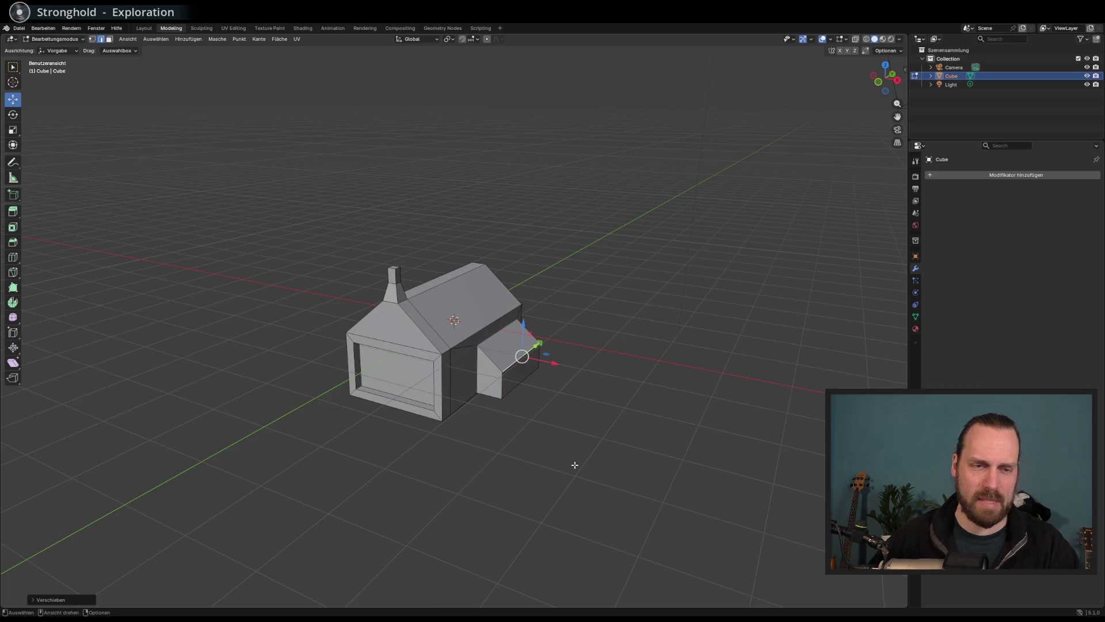
{"action": "scroll", "coordinate": [567, 446], "scroll_direction": "up", "scroll_amount": 3}
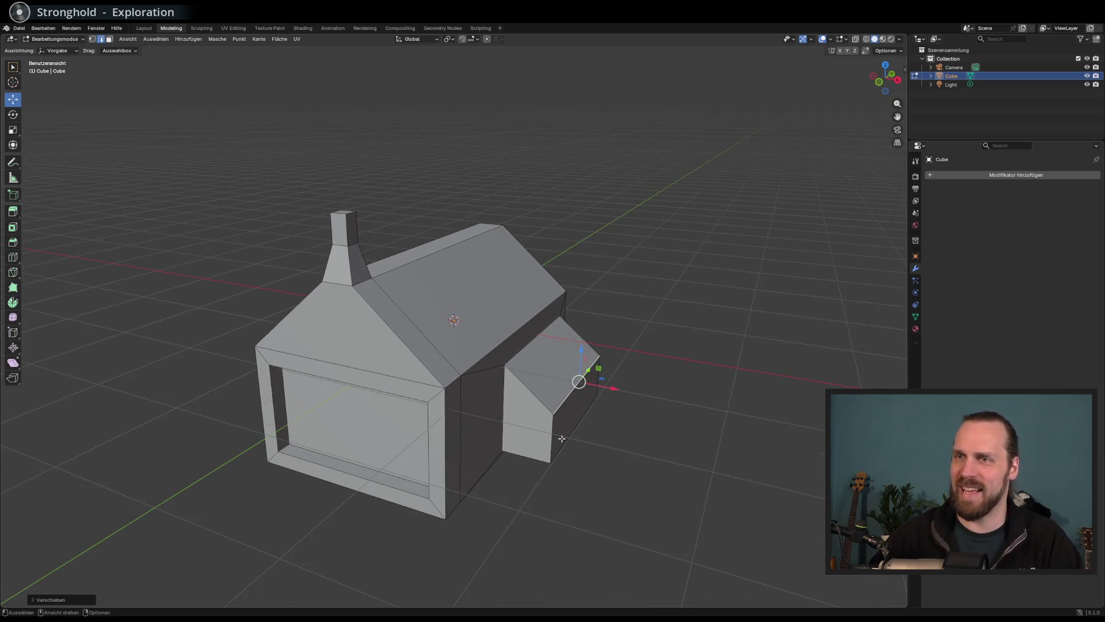
{"action": "scroll", "coordinate": [562, 438], "scroll_direction": "down", "scroll_amount": 2}
{"action": "mouse_move", "coordinate": [557, 439]}
{"action": "left_mouse_down"}
{"action": "mouse_move", "coordinate": [557, 422]}
{"action": "mouse_move", "coordinate": [502, 416]}
{"action": "mouse_move", "coordinate": [525, 434]}
{"action": "left_mouse_up"}
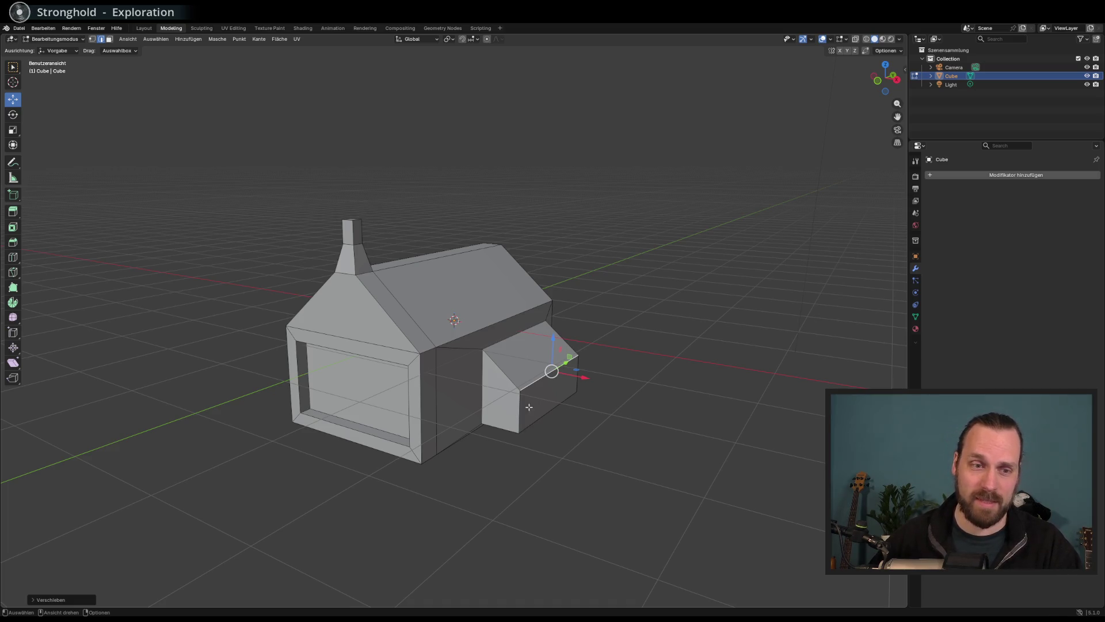
Switch to Godot and look around the test_level_01 level scene.
{"action": "key", "text": "alt+Tab"}
{"action": "mouse_move", "coordinate": [530, 371]}
{"action": "left_mouse_down"}
{"action": "mouse_move", "coordinate": [575, 360]}
{"action": "mouse_move", "coordinate": [506, 365]}
{"action": "mouse_move", "coordinate": [524, 341]}
{"action": "mouse_move", "coordinate": [523, 357]}
{"action": "mouse_move", "coordinate": [540, 357]}
{"action": "left_mouse_up"}
{"action": "scroll", "coordinate": [540, 357], "scroll_direction": "down", "scroll_amount": 2}
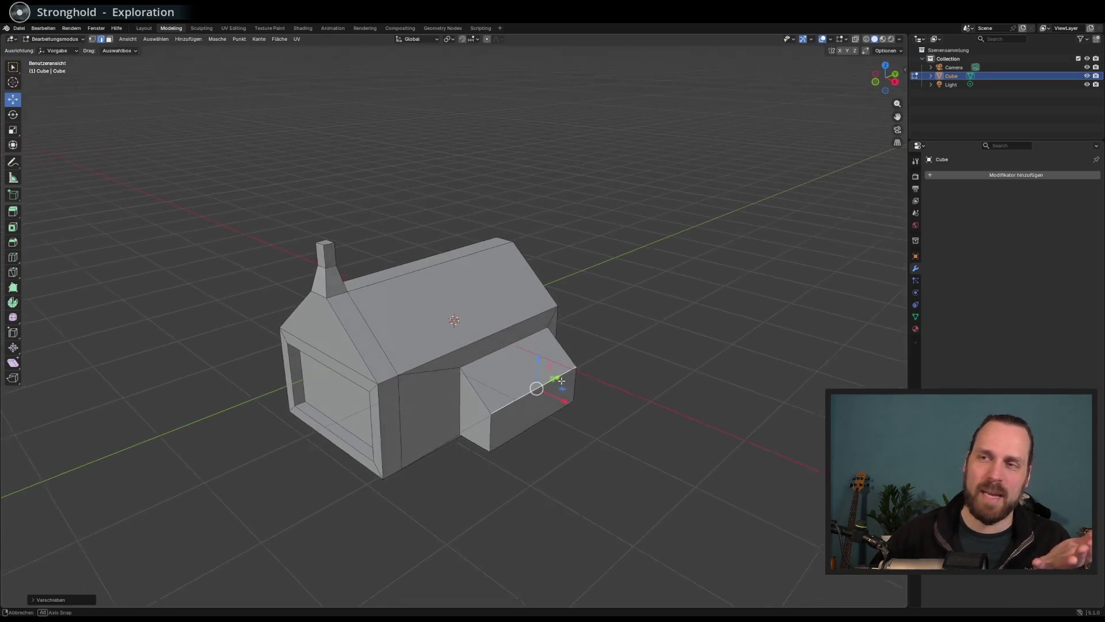
Back in Blender, dismiss the edge menu and orbit around the finished house model.
{"action": "right_click", "coordinate": [540, 395]}
{"action": "key", "text": "Escape"}
{"action": "mouse_move", "coordinate": [507, 334]}
{"action": "left_mouse_down"}
{"action": "mouse_move", "coordinate": [486, 303]}
{"action": "mouse_move", "coordinate": [470, 309]}
{"action": "left_mouse_up"}
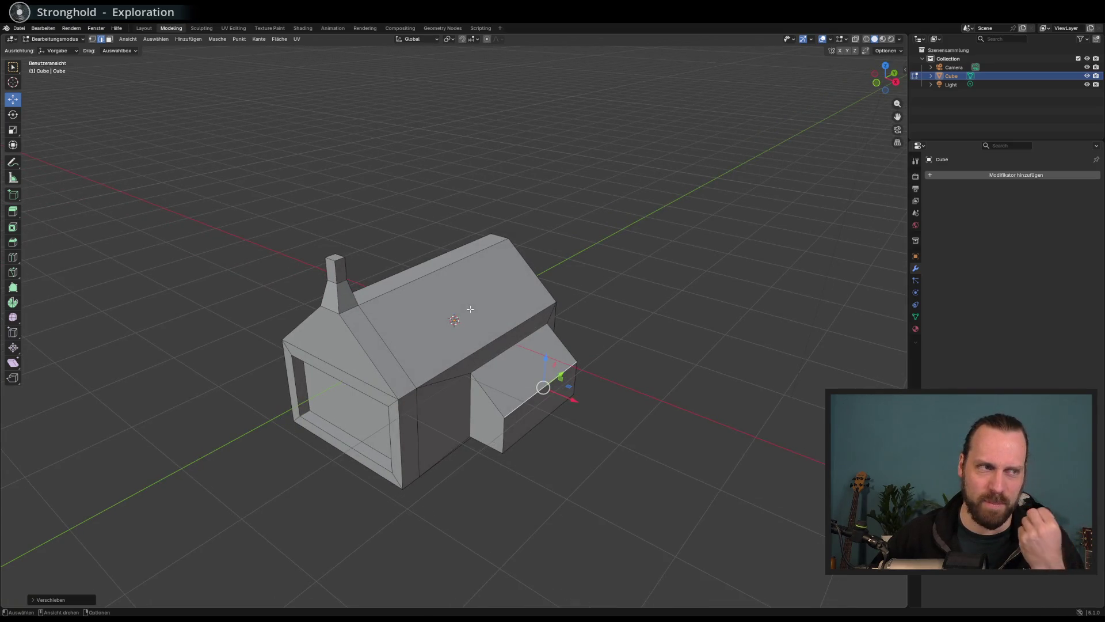
Save the Blender house as a new file named MainBuilding.blend.
{"action": "mouse_move", "coordinate": [451, 317]}
{"action": "left_mouse_down"}
{"action": "mouse_move", "coordinate": [438, 350]}
{"action": "mouse_move", "coordinate": [403, 339]}
{"action": "mouse_move", "coordinate": [329, 301]}
{"action": "mouse_move", "coordinate": [323, 276]}
{"action": "left_mouse_up"}
{"action": "scroll", "coordinate": [352, 311], "scroll_direction": "up", "scroll_amount": 3}
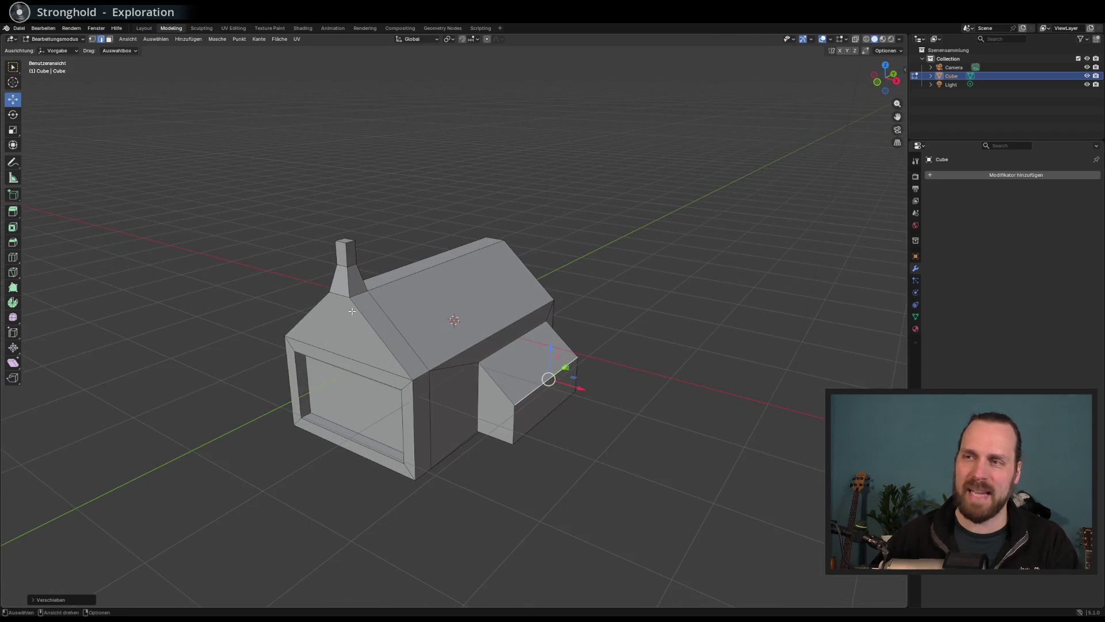
{"action": "left_click", "coordinate": [19, 28]}
{"action": "mouse_move", "coordinate": [28, 38]}
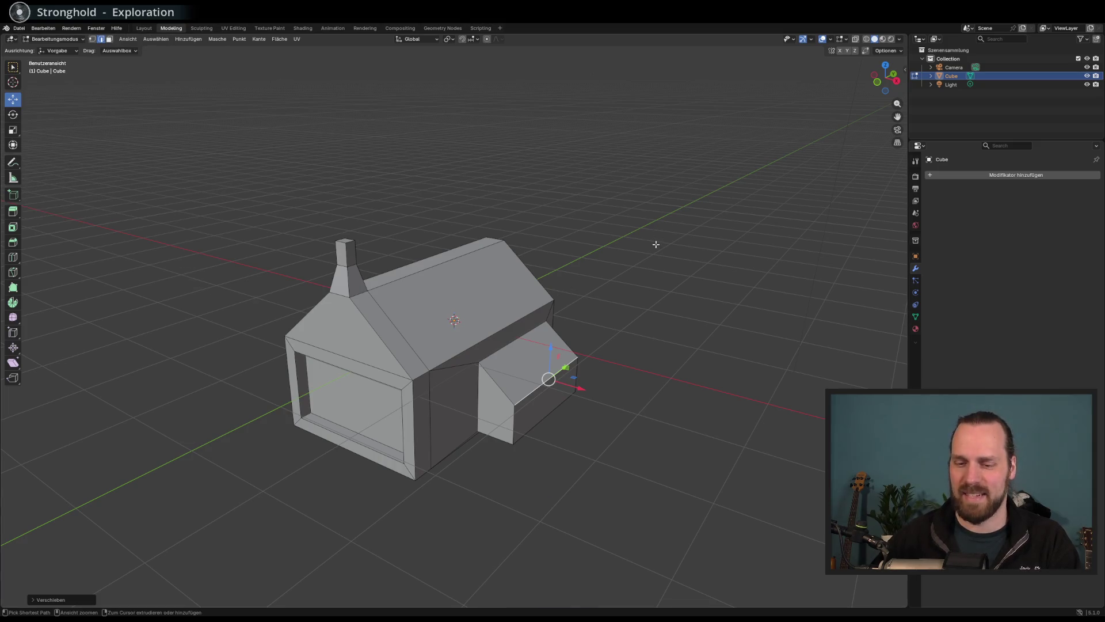
{"action": "key", "text": "ctrl+s"}
{"action": "left_click", "coordinate": [285, 491]}
{"action": "key", "text": "ctrl+BackSpace"}
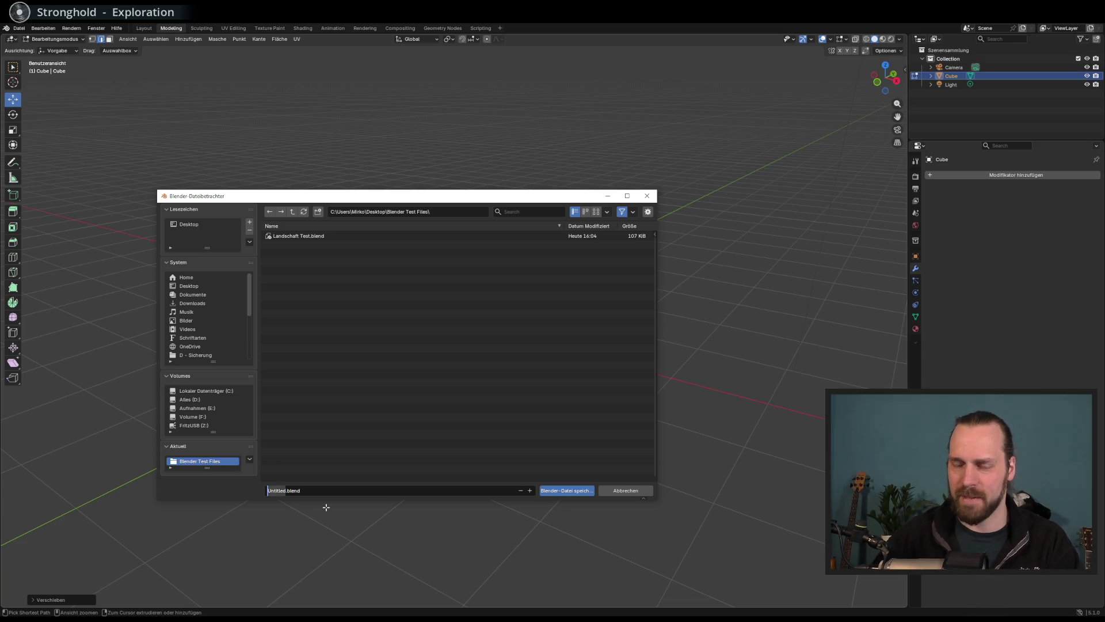
{"action": "type", "text": "MainBuilding"}
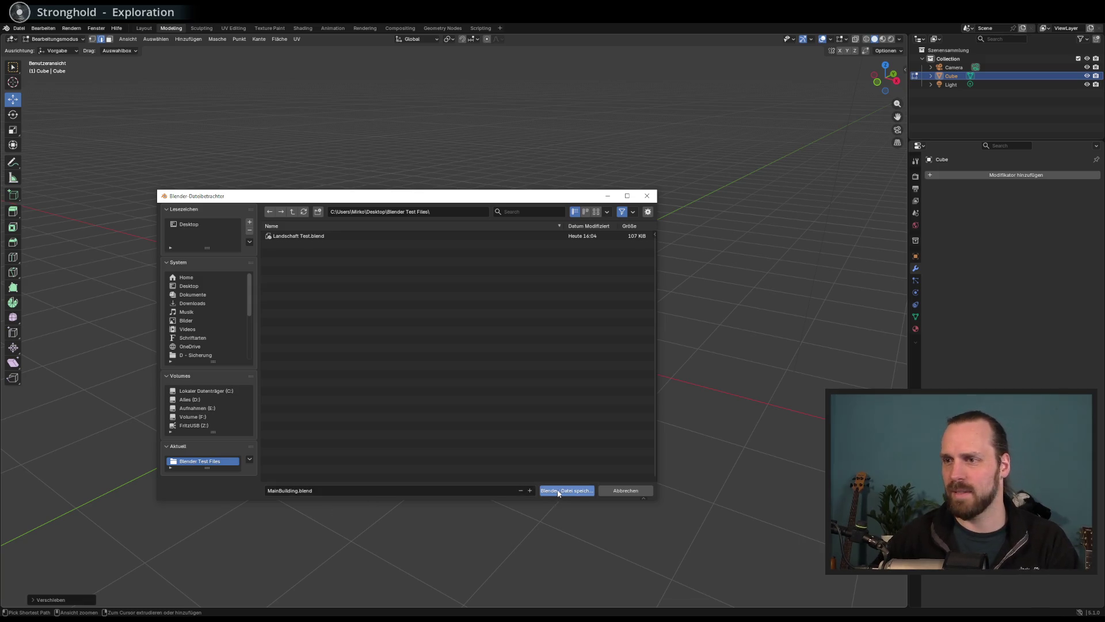
{"action": "left_click", "coordinate": [592, 491]}
Export the house in glTF 2.0 format as MainBuilding.glb.
{"action": "left_click", "coordinate": [19, 27]}
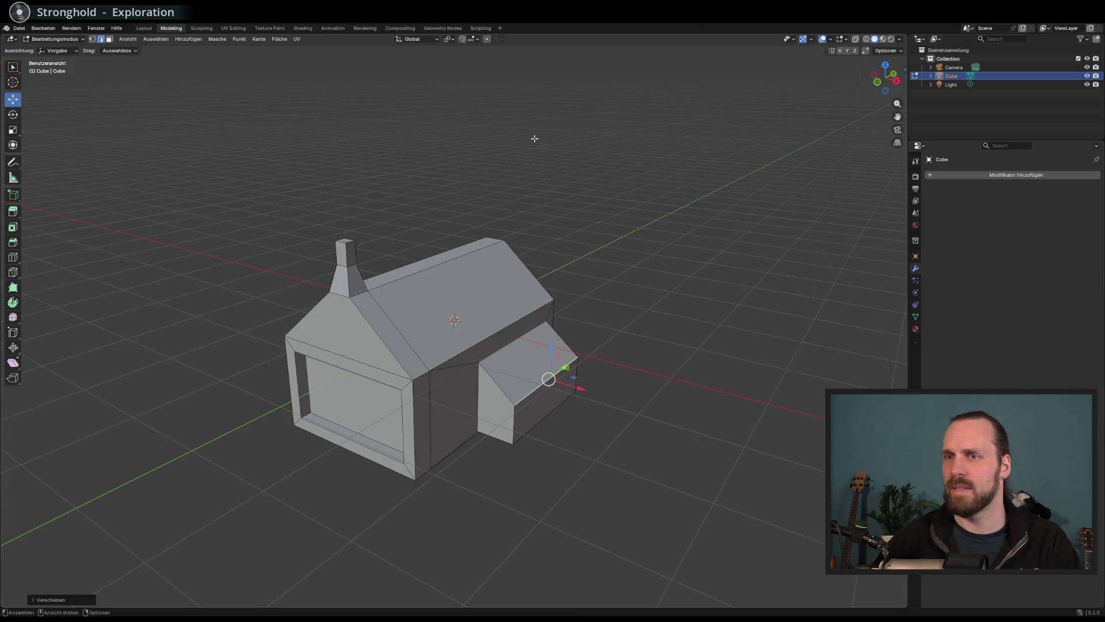
{"action": "mouse_move", "coordinate": [310, 138]}
{"action": "left_mouse_down"}
{"action": "mouse_move", "coordinate": [352, 138]}
{"action": "mouse_move", "coordinate": [99, 55]}
{"action": "left_mouse_up"}
{"action": "left_click", "coordinate": [19, 28]}
{"action": "mouse_move", "coordinate": [82, 158]}
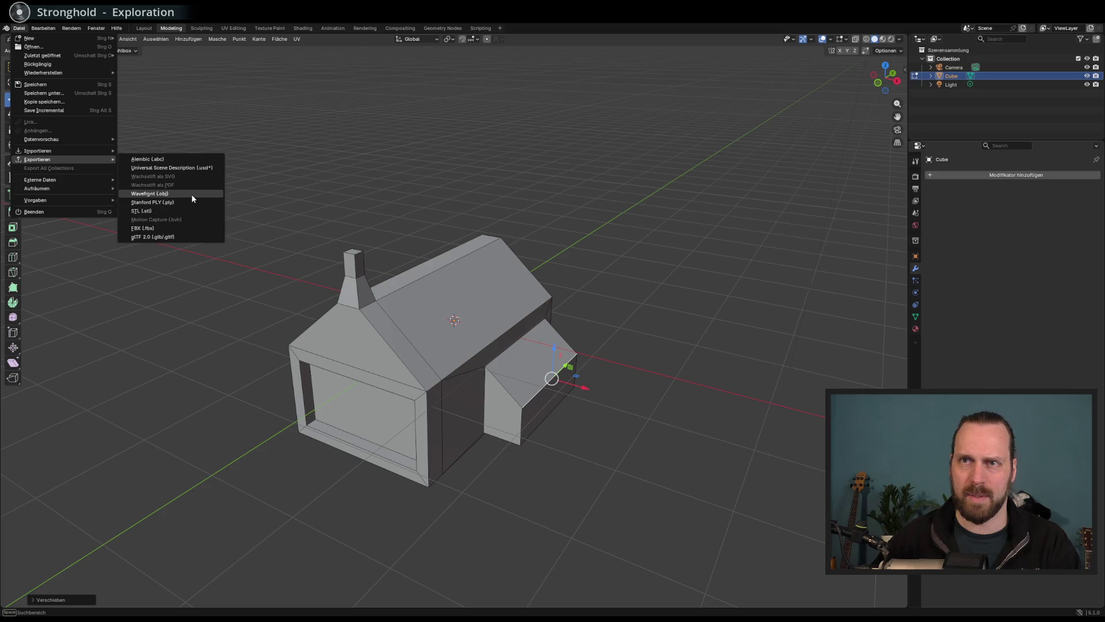
{"action": "left_click", "coordinate": [195, 237]}
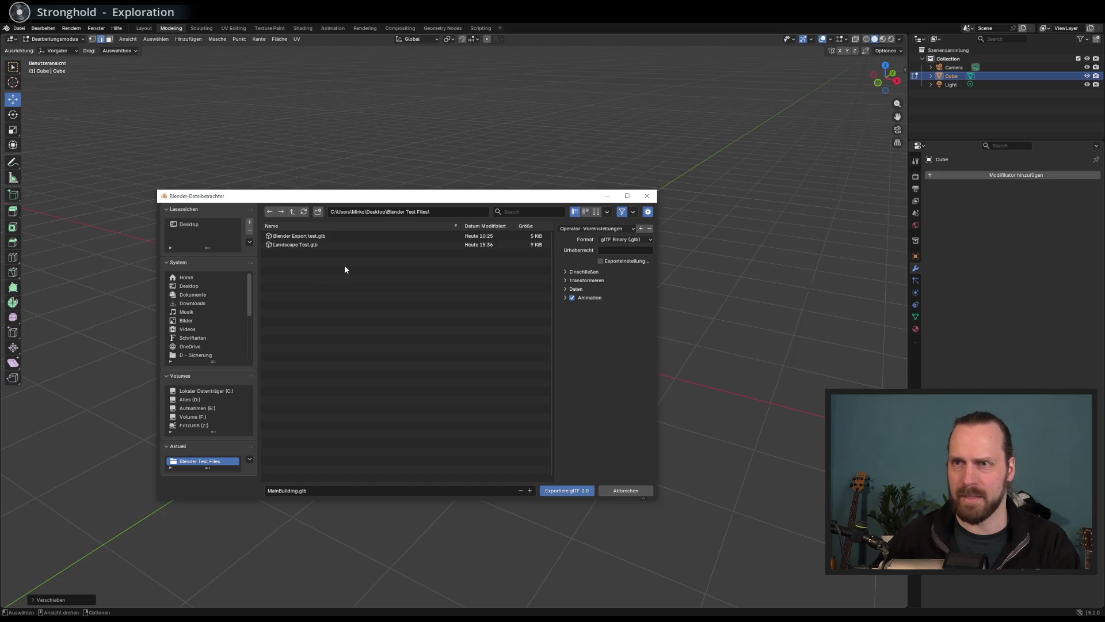
{"action": "left_click", "coordinate": [566, 490]}
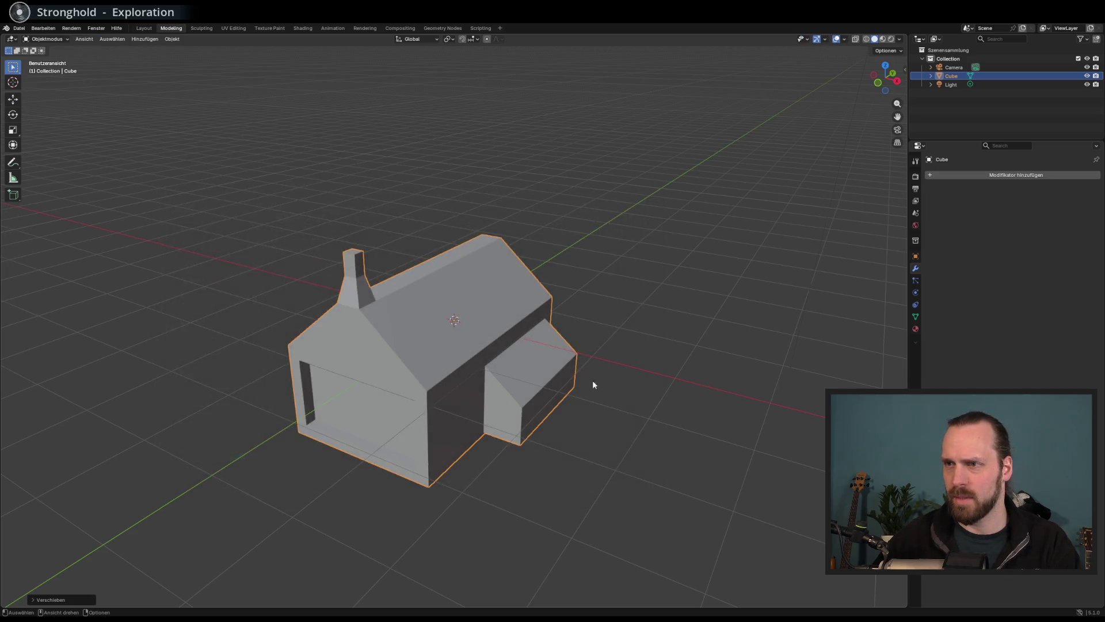
Copy MainBuilding.glb from Explorer into Godot's BlenderTestFiles assets folder.
{"action": "key", "text": "alt+Tab"}
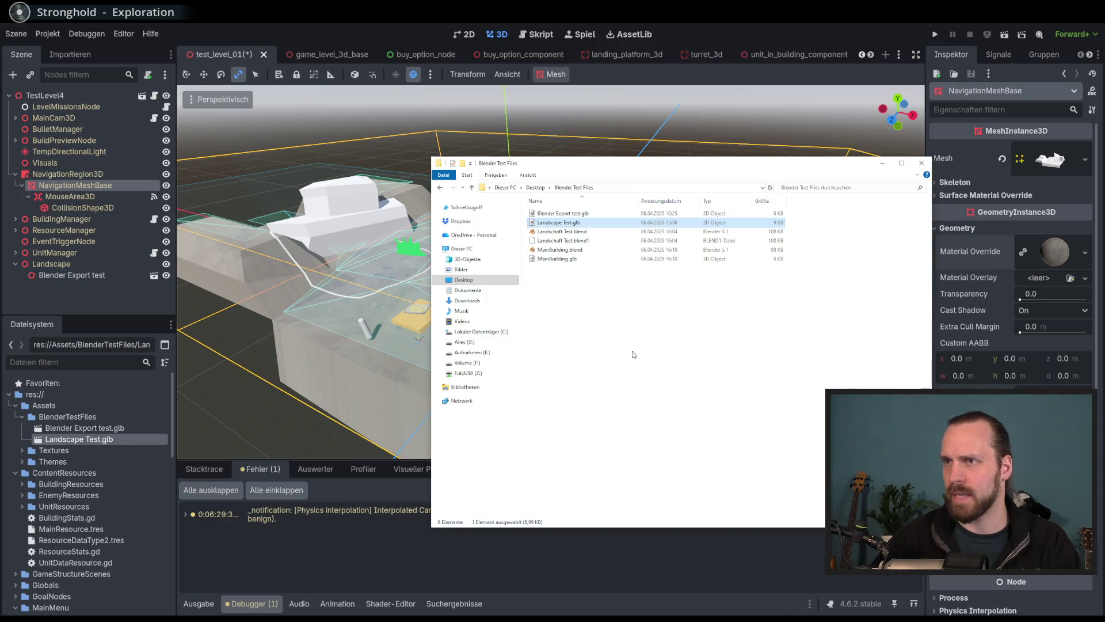
{"action": "left_click", "coordinate": [551, 259]}
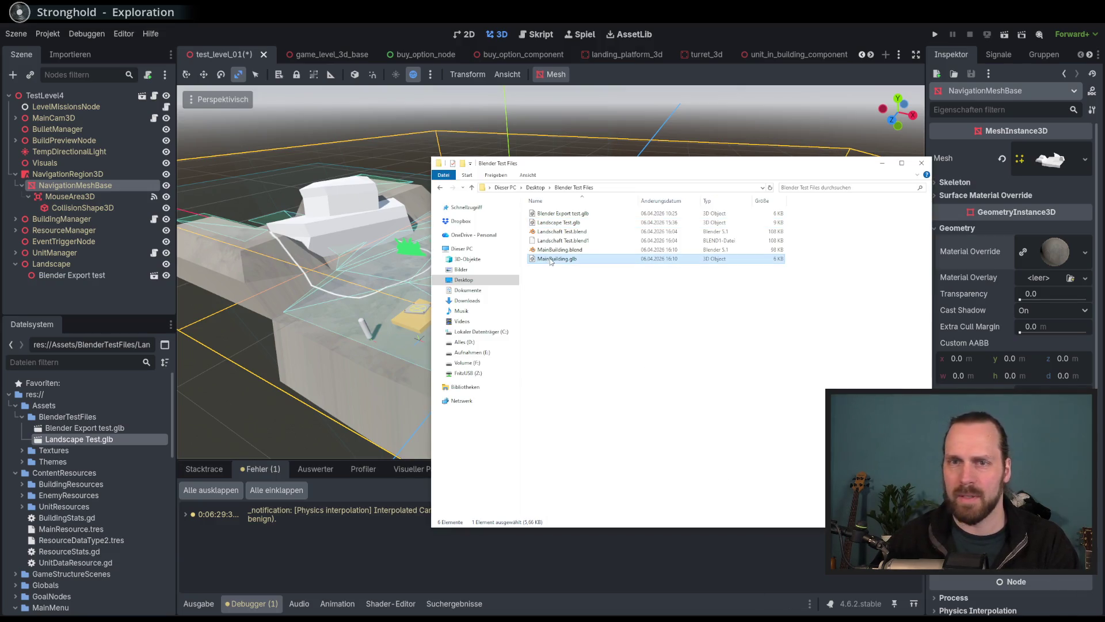
{"action": "left_click_drag", "start_coordinate": [81, 428], "coordinate": [82, 430]}
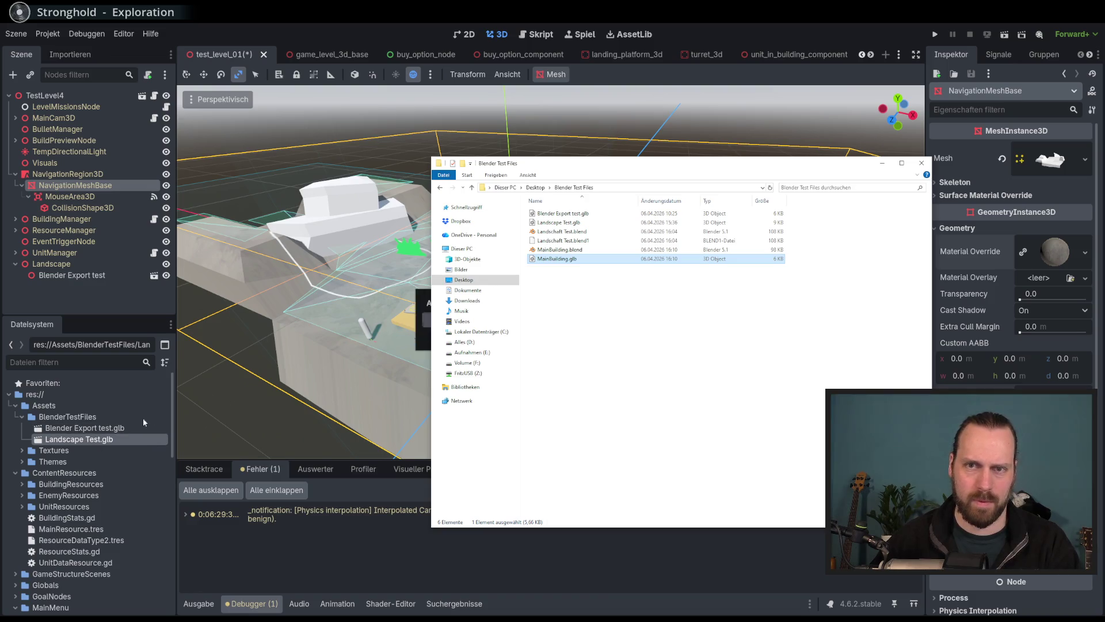
{"action": "key", "text": "alt+Tab"}
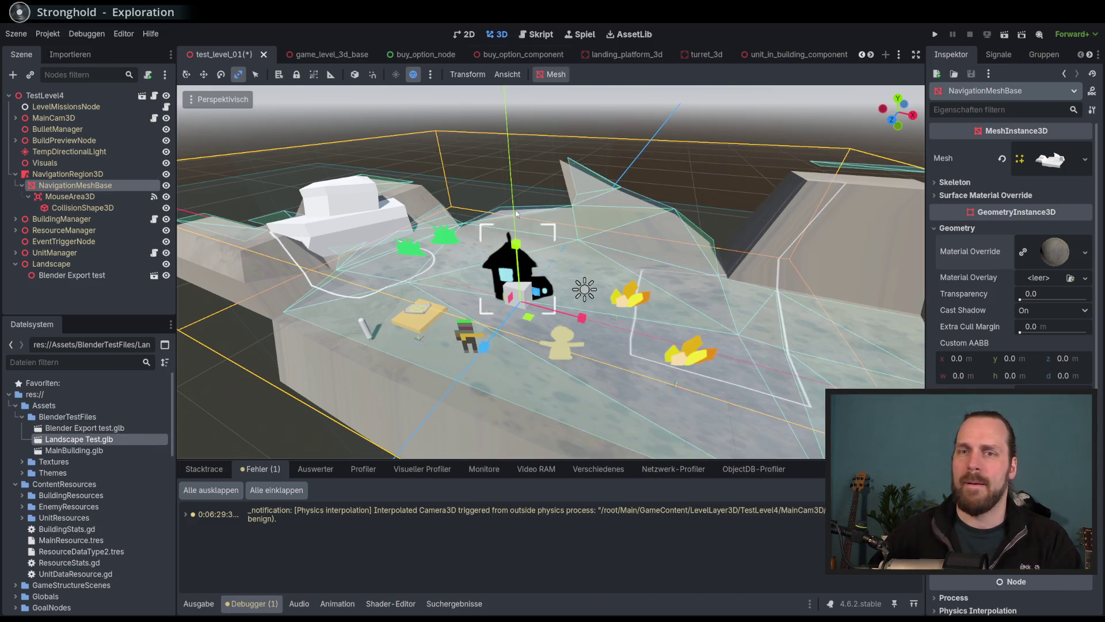
{"action": "double_click", "coordinate": [104, 449]}
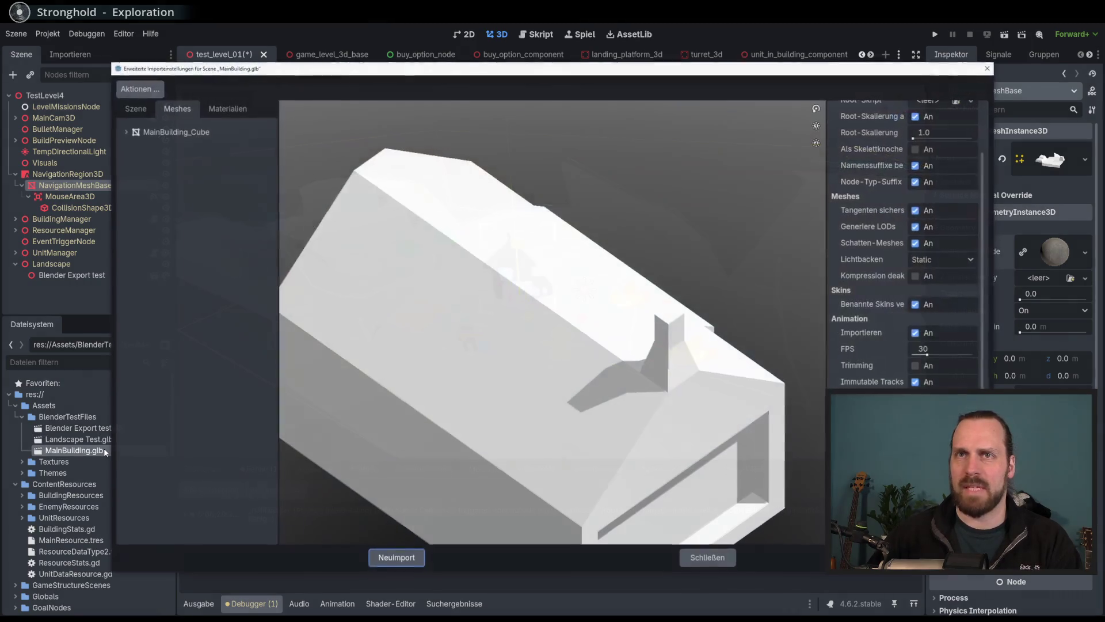
{"action": "scroll", "coordinate": [593, 421], "scroll_direction": "down", "scroll_amount": 3}
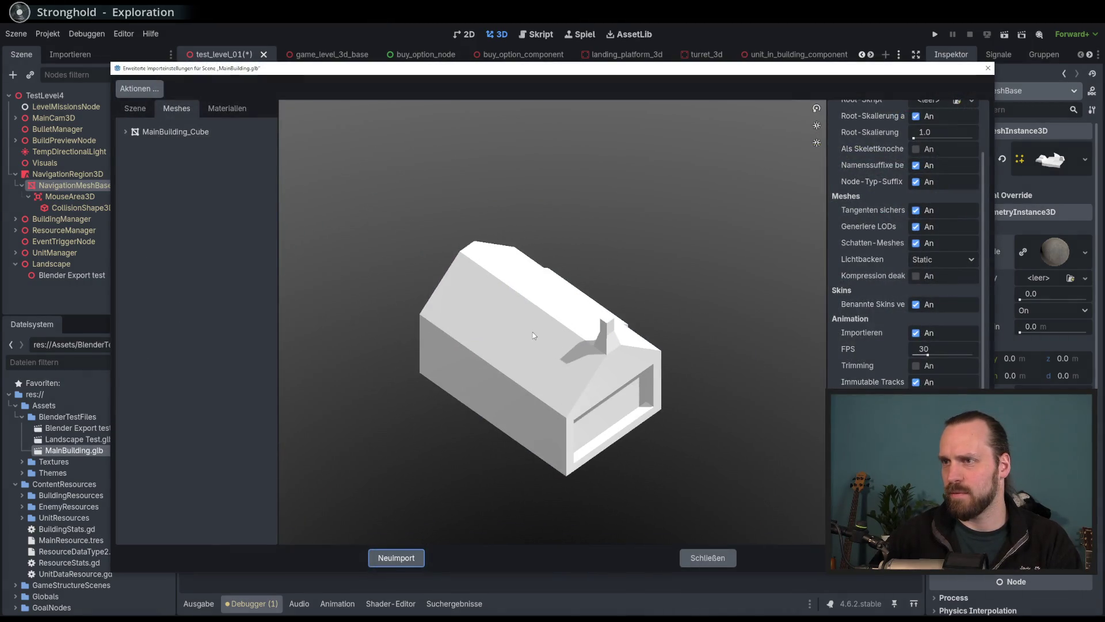
{"action": "scroll", "coordinate": [423, 341], "scroll_direction": "down", "scroll_amount": 2}
{"action": "mouse_move", "coordinate": [513, 317]}
{"action": "left_mouse_down"}
{"action": "mouse_move", "coordinate": [518, 291]}
{"action": "mouse_move", "coordinate": [492, 330]}
{"action": "mouse_move", "coordinate": [580, 428]}
{"action": "left_mouse_up"}
{"action": "scroll", "coordinate": [500, 339], "scroll_direction": "up", "scroll_amount": 3}
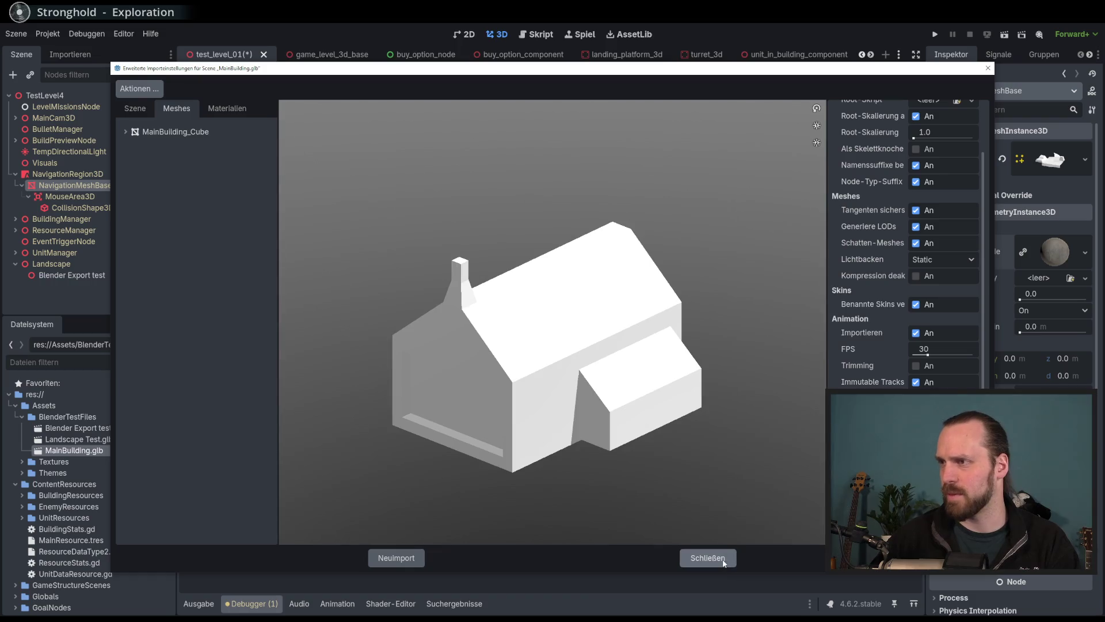
{"action": "left_click", "coordinate": [707, 558]}
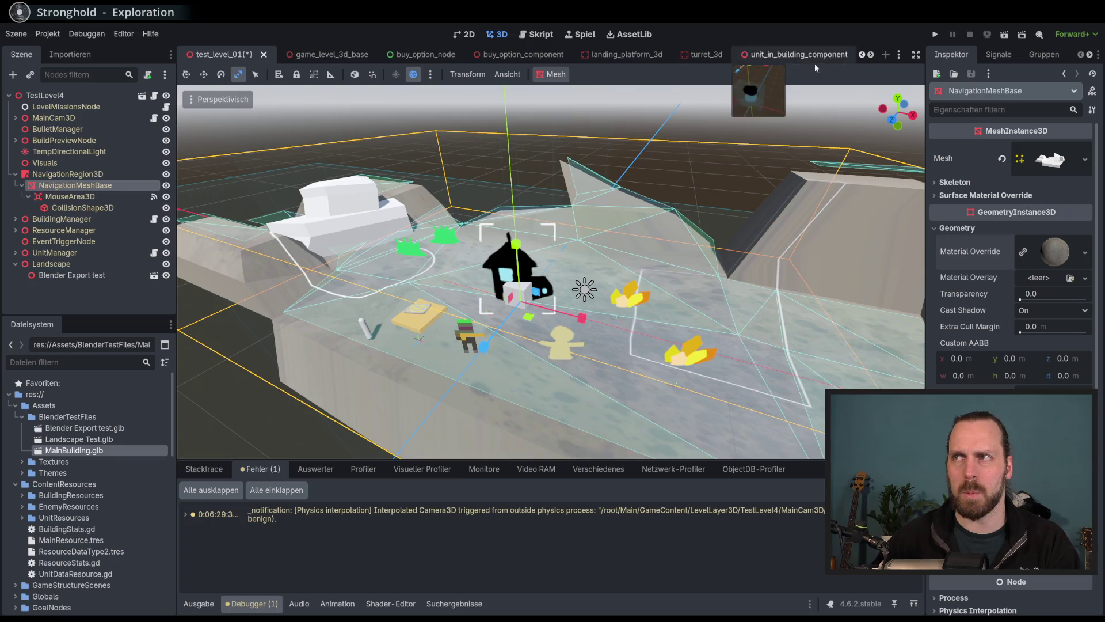
Filter the FileSystem by 'main_b' and open the main_building_3d.tscn scene.
{"action": "scroll", "coordinate": [81, 524], "scroll_direction": "down", "scroll_amount": 1}
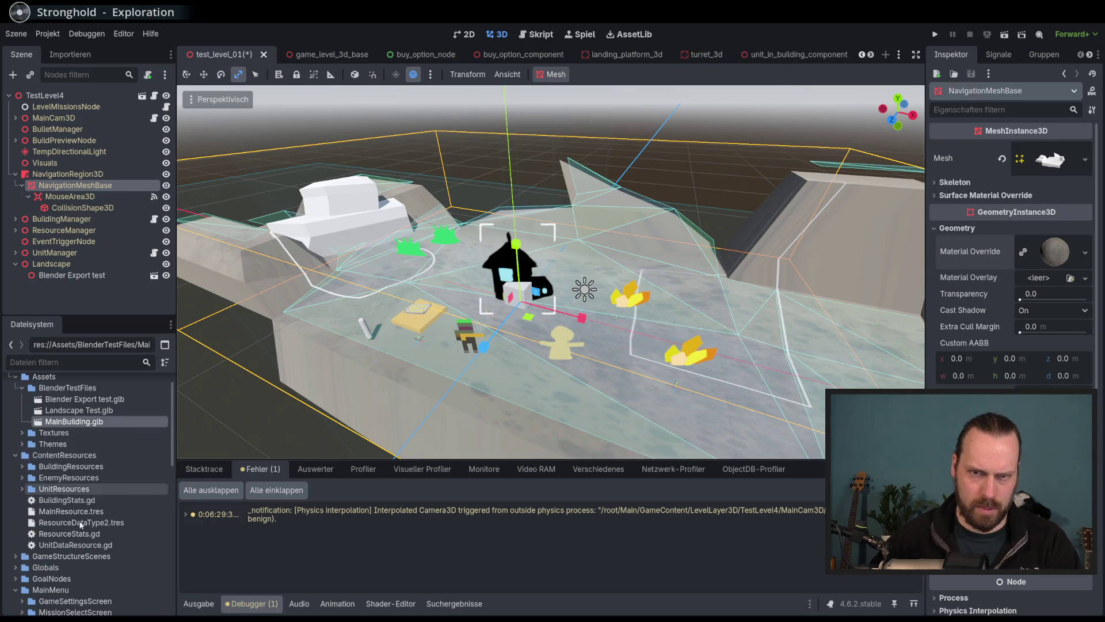
{"action": "left_click", "coordinate": [83, 366]}
{"action": "type", "text": "main_b"}
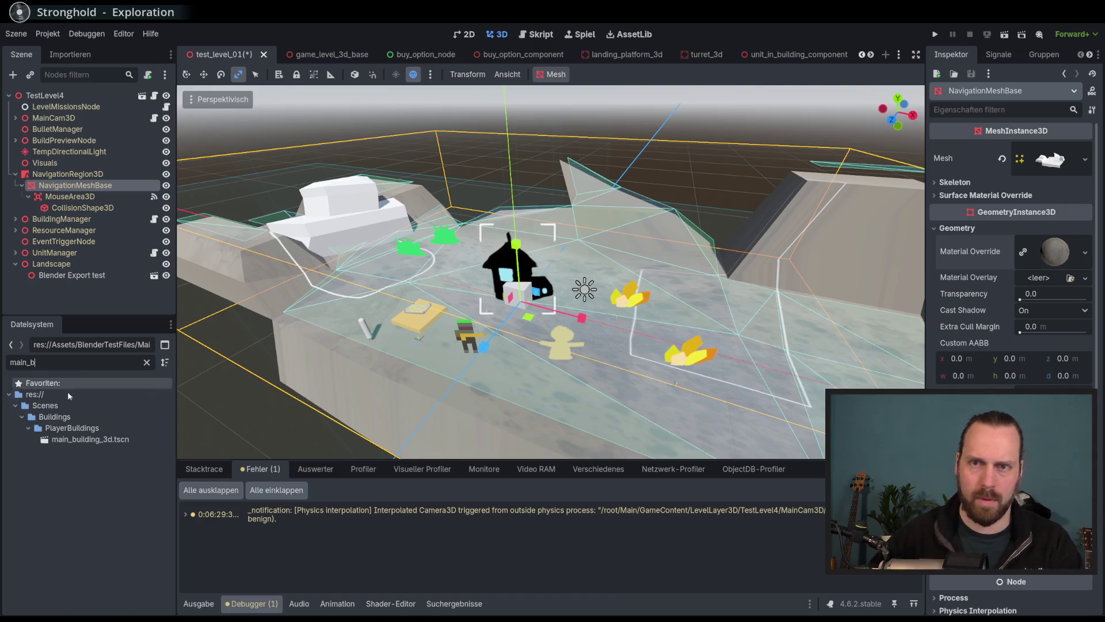
{"action": "double_click", "coordinate": [87, 439]}
Inspect the scene nodes, toggling OldTextureSprite's visibility, and select the Visuals node.
{"action": "scroll", "coordinate": [576, 247], "scroll_direction": "up", "scroll_amount": 2}
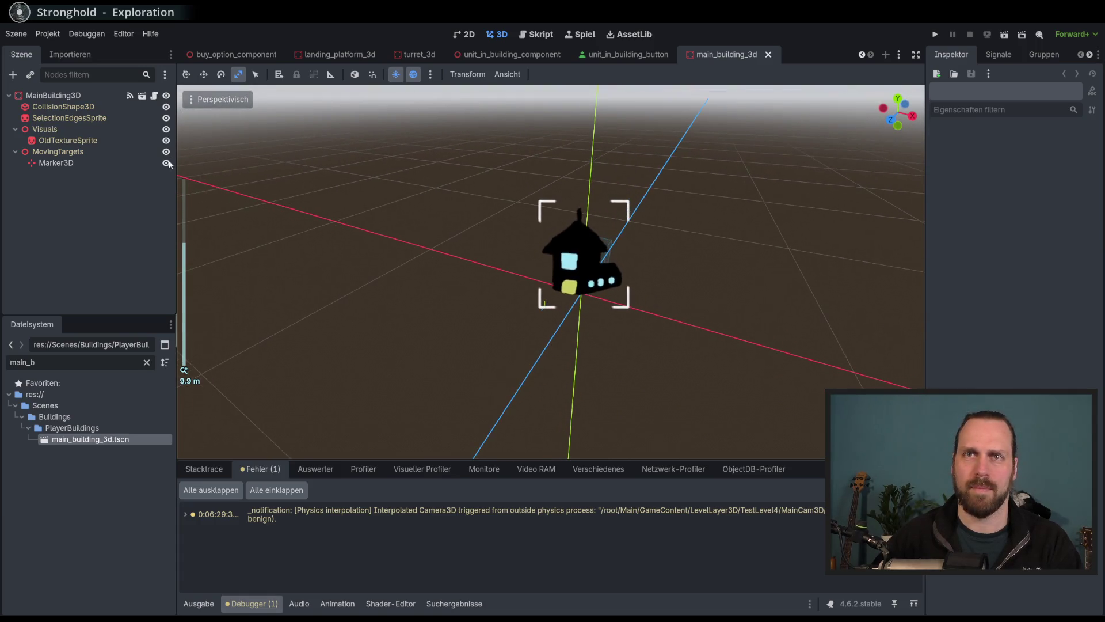
{"action": "left_click", "coordinate": [53, 95]}
{"action": "left_click", "coordinate": [69, 140]}
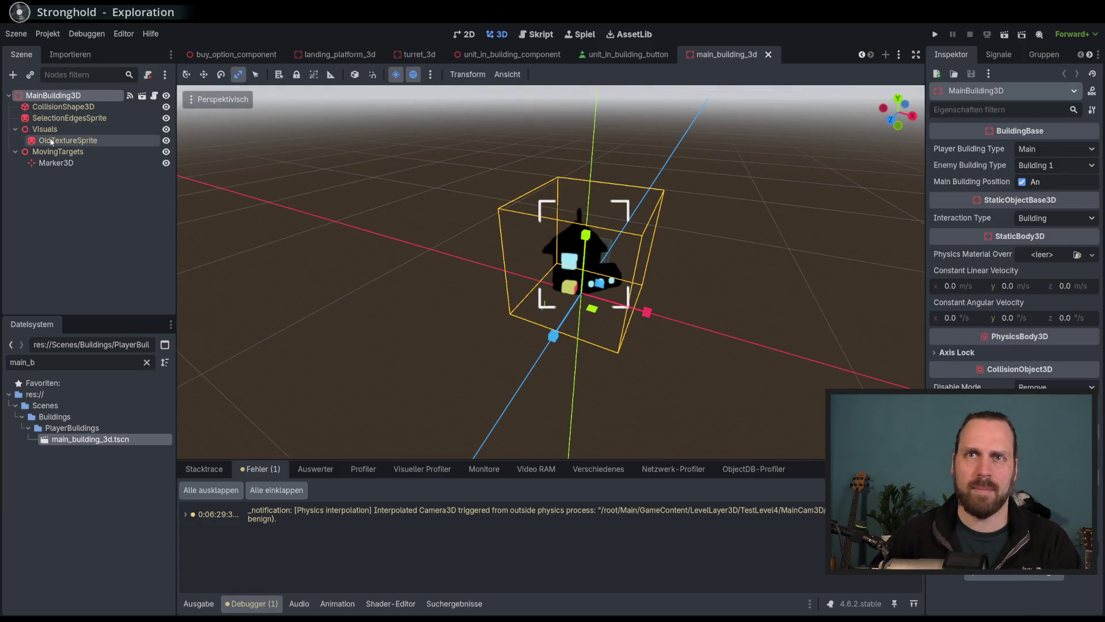
{"action": "left_click", "coordinate": [166, 142]}
{"action": "left_click", "coordinate": [166, 142]}
{"action": "left_click", "coordinate": [148, 149]}
{"action": "left_click", "coordinate": [143, 141]}
{"action": "double_click", "coordinate": [166, 142]}
{"action": "left_click", "coordinate": [166, 141]}
{"action": "left_click", "coordinate": [166, 141]}
{"action": "left_click", "coordinate": [101, 130]}
{"action": "left_click", "coordinate": [101, 139]}
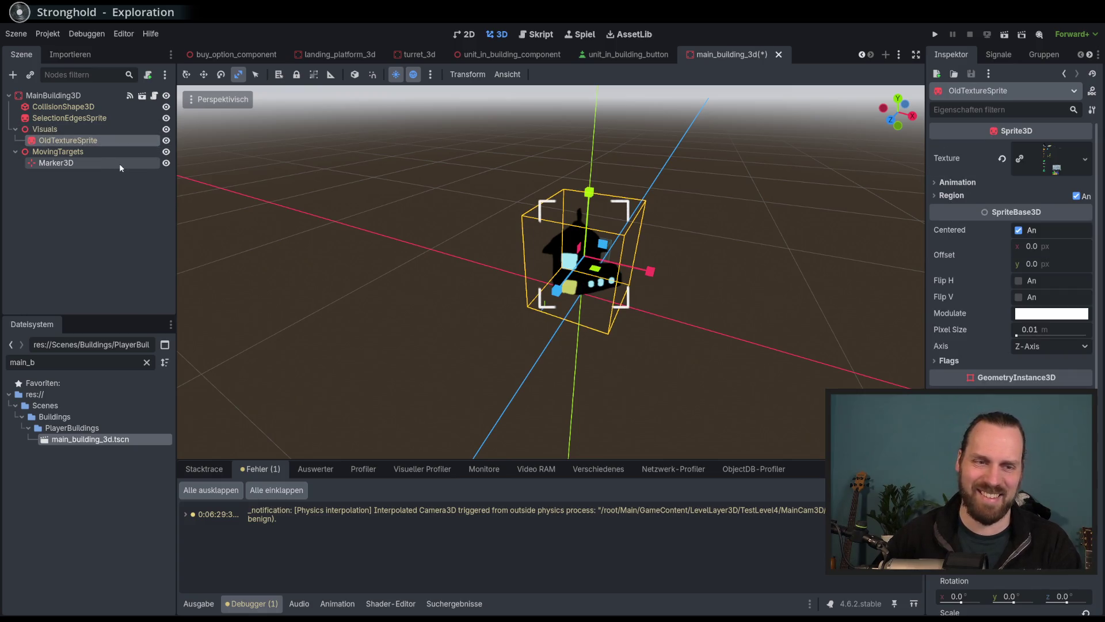
{"action": "left_click", "coordinate": [89, 129]}
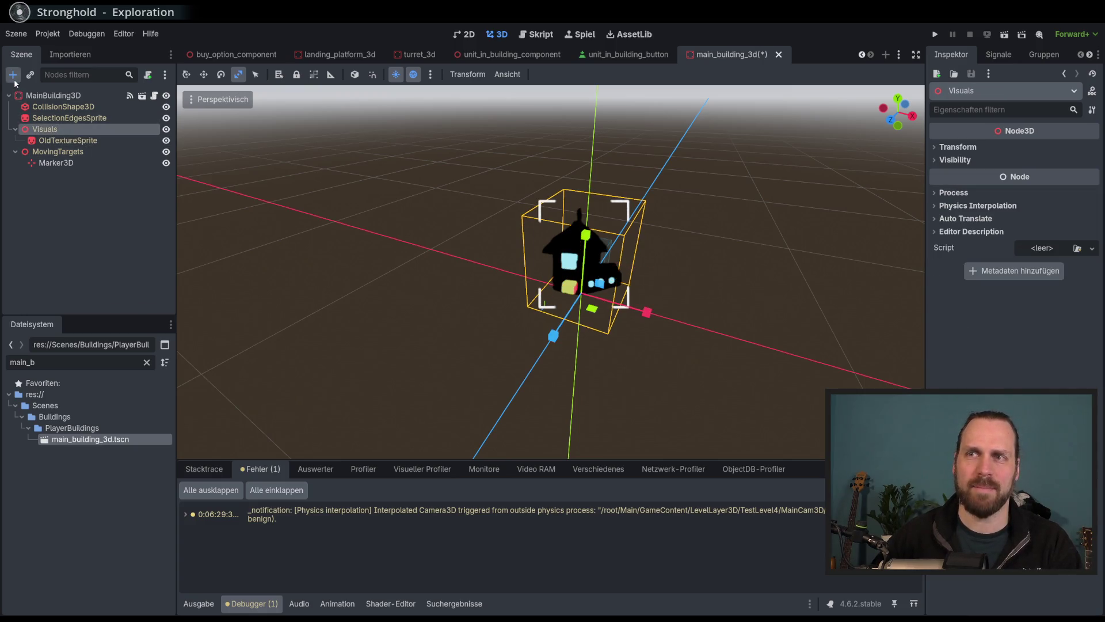
Dismiss the add-node list and clear the FileSystem filter to show all files.
{"action": "left_click", "coordinate": [13, 74]}
{"action": "key", "text": "Escape"}
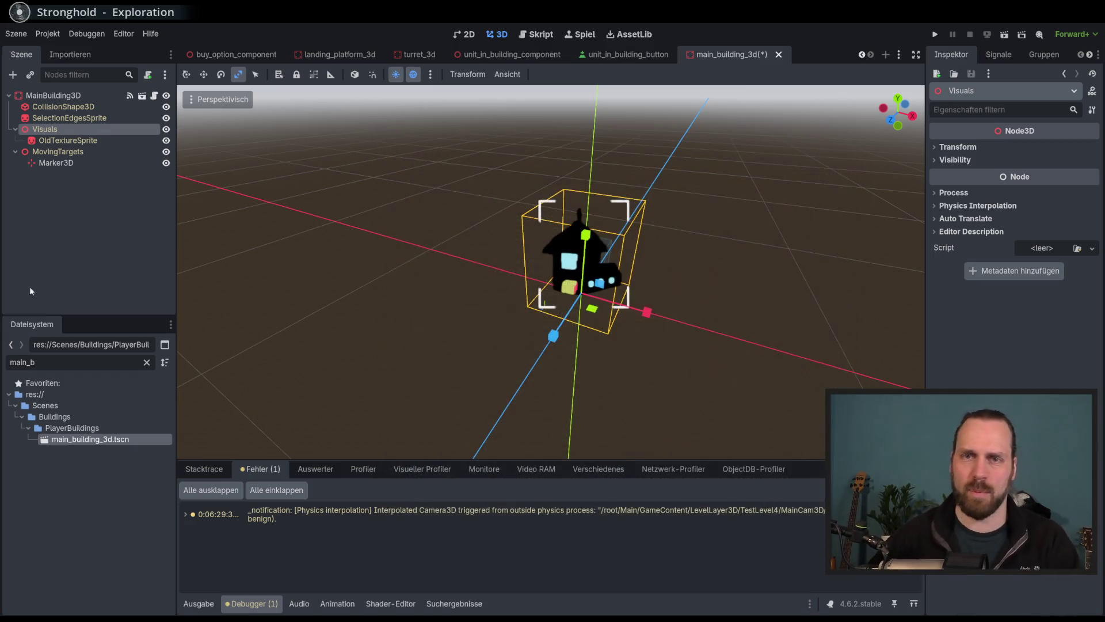
{"action": "key", "text": "ctrl+f"}
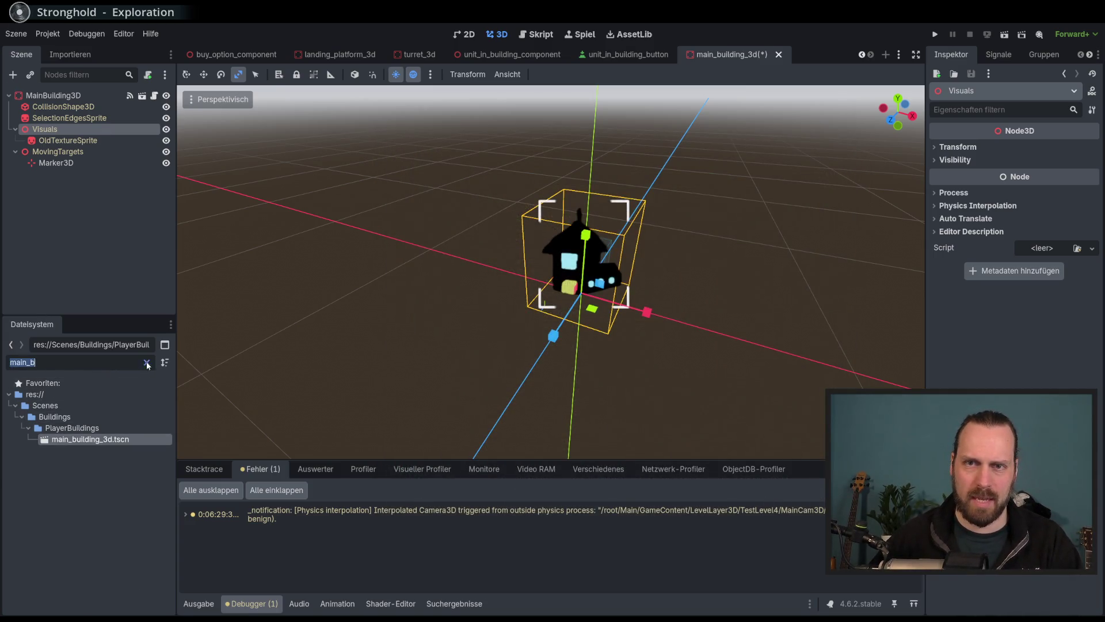
{"action": "left_click", "coordinate": [147, 362]}
{"action": "scroll", "coordinate": [81, 449], "scroll_direction": "up", "scroll_amount": 10}
Drop MainBuilding.glb onto the Visuals node and move the house up along Y above the grid.
{"action": "mouse_move", "coordinate": [77, 451]}
{"action": "left_mouse_down"}
{"action": "mouse_move", "coordinate": [86, 455]}
{"action": "mouse_move", "coordinate": [95, 176]}
{"action": "mouse_move", "coordinate": [68, 144]}
{"action": "left_mouse_up"}
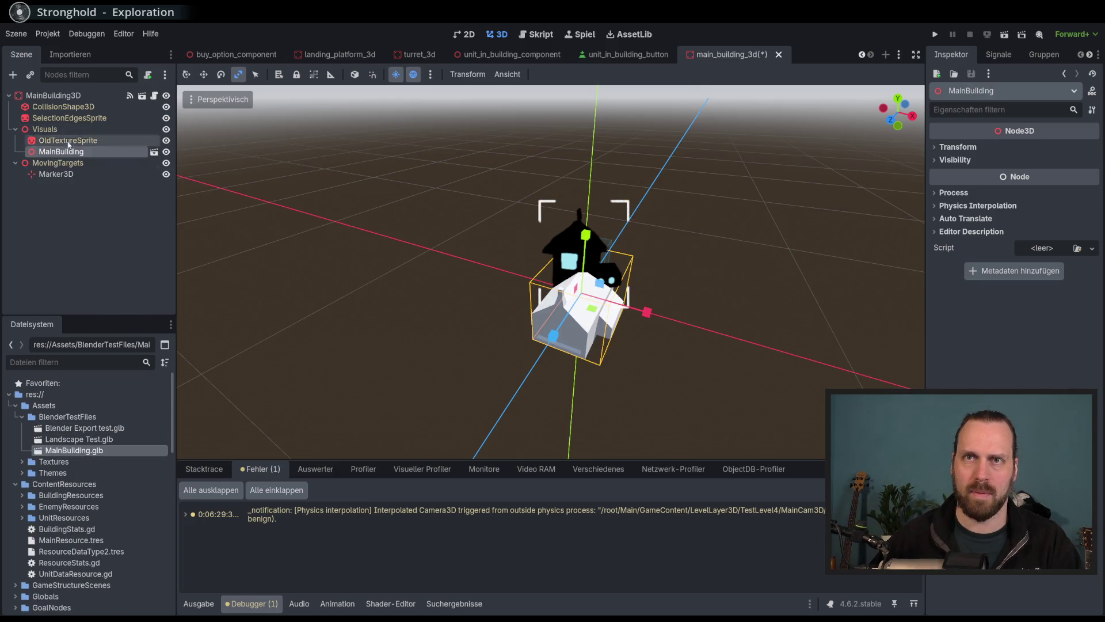
{"action": "scroll", "coordinate": [385, 195], "scroll_direction": "up", "scroll_amount": 3}
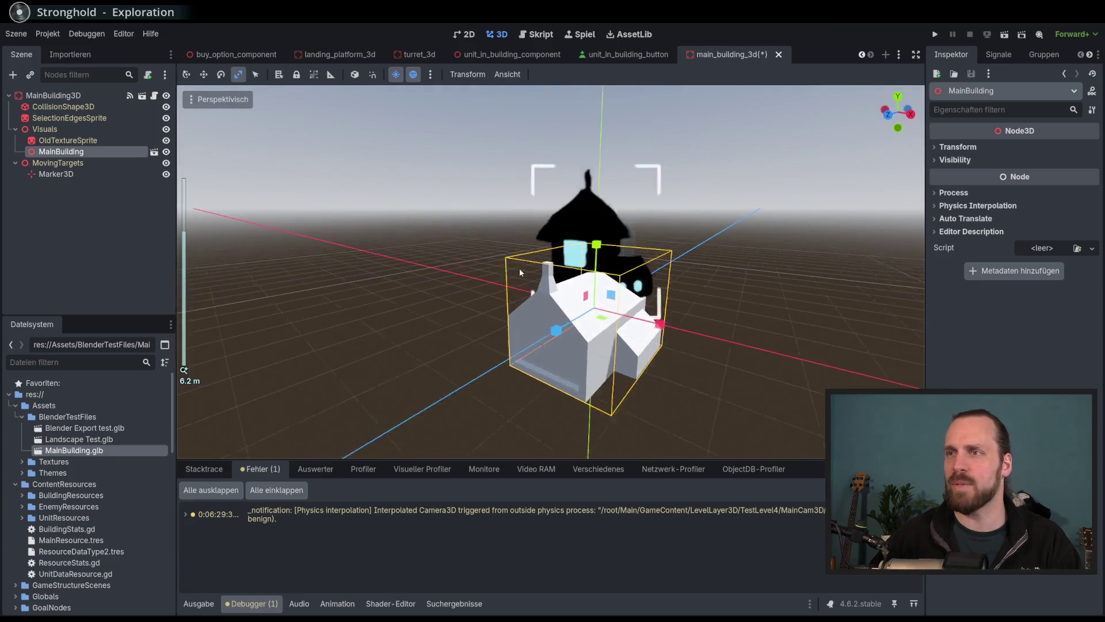
{"action": "scroll", "coordinate": [545, 263], "scroll_direction": "up", "scroll_amount": 2}
{"action": "key", "text": "w"}
{"action": "mouse_move", "coordinate": [599, 249]}
{"action": "left_mouse_down"}
{"action": "mouse_move", "coordinate": [610, 213]}
{"action": "mouse_move", "coordinate": [624, 225]}
{"action": "mouse_move", "coordinate": [602, 206]}
{"action": "mouse_move", "coordinate": [672, 203]}
{"action": "mouse_move", "coordinate": [651, 224]}
{"action": "left_mouse_up"}
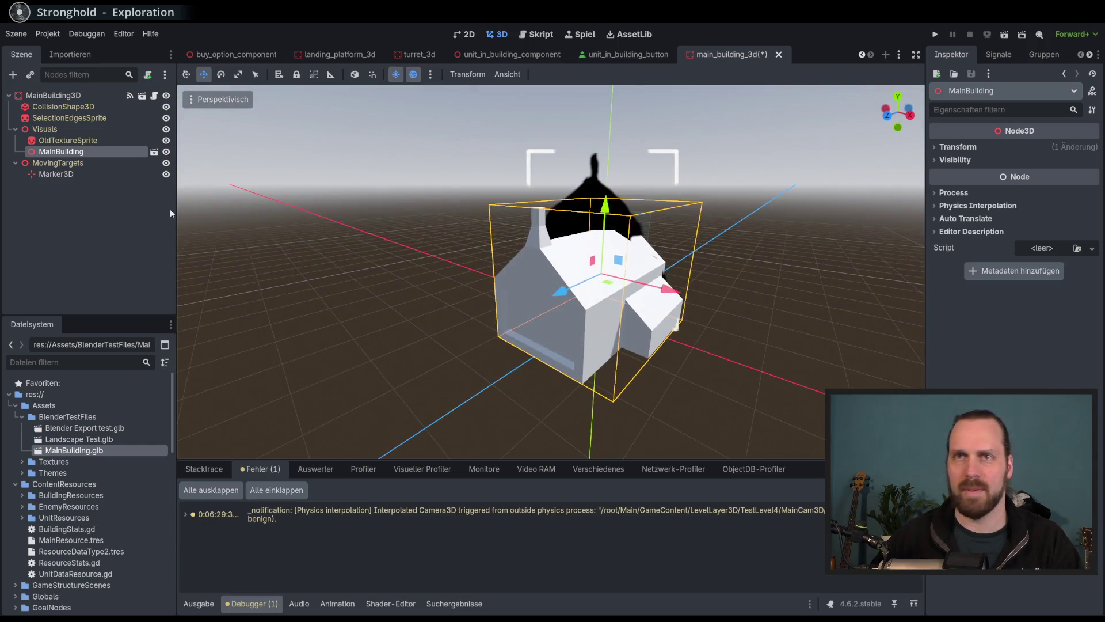
{"action": "left_click", "coordinate": [167, 140]}
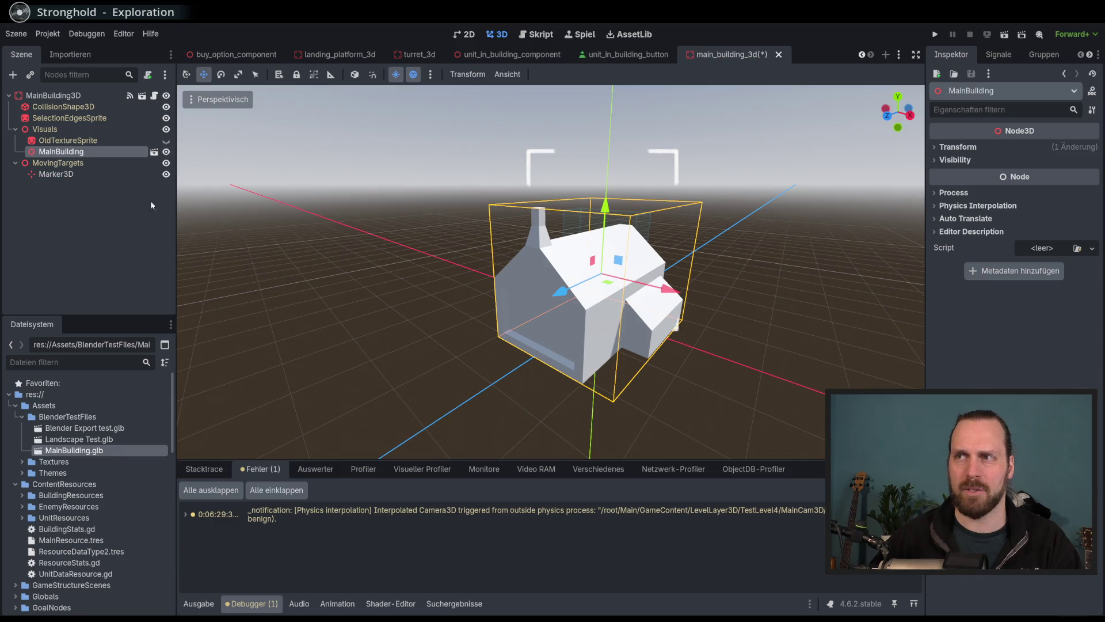
{"action": "left_click", "coordinate": [167, 140]}
{"action": "mouse_move", "coordinate": [437, 299]}
{"action": "left_mouse_down"}
{"action": "mouse_move", "coordinate": [460, 315]}
{"action": "mouse_move", "coordinate": [469, 291]}
{"action": "mouse_move", "coordinate": [574, 299]}
{"action": "mouse_move", "coordinate": [586, 394]}
{"action": "mouse_move", "coordinate": [627, 382]}
{"action": "mouse_move", "coordinate": [563, 291]}
{"action": "mouse_move", "coordinate": [144, 158]}
{"action": "mouse_move", "coordinate": [315, 217]}
{"action": "left_mouse_up"}
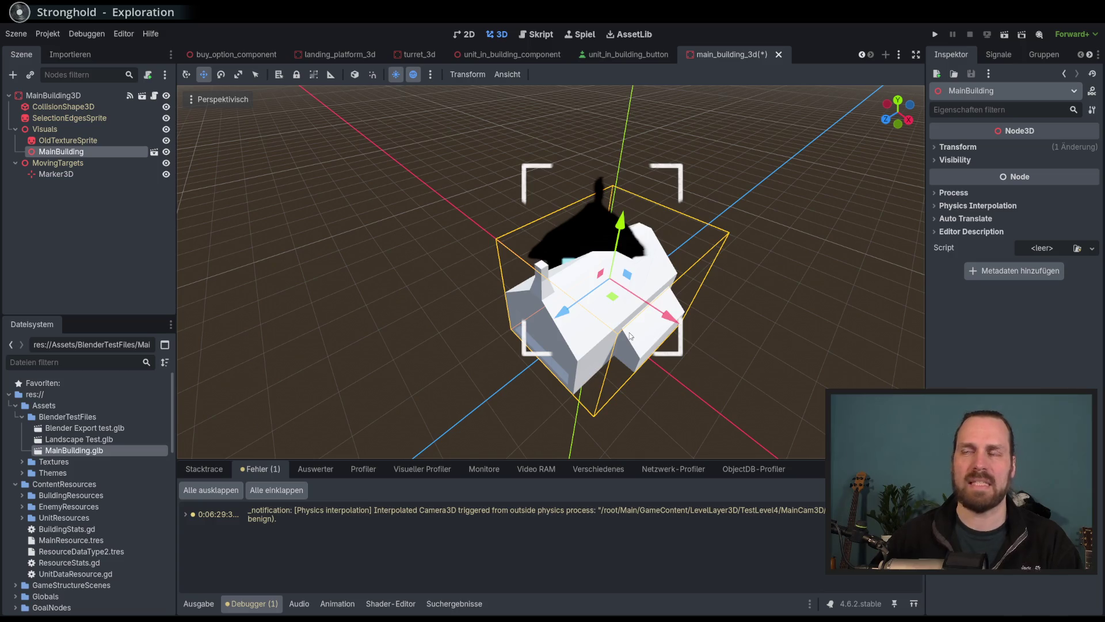
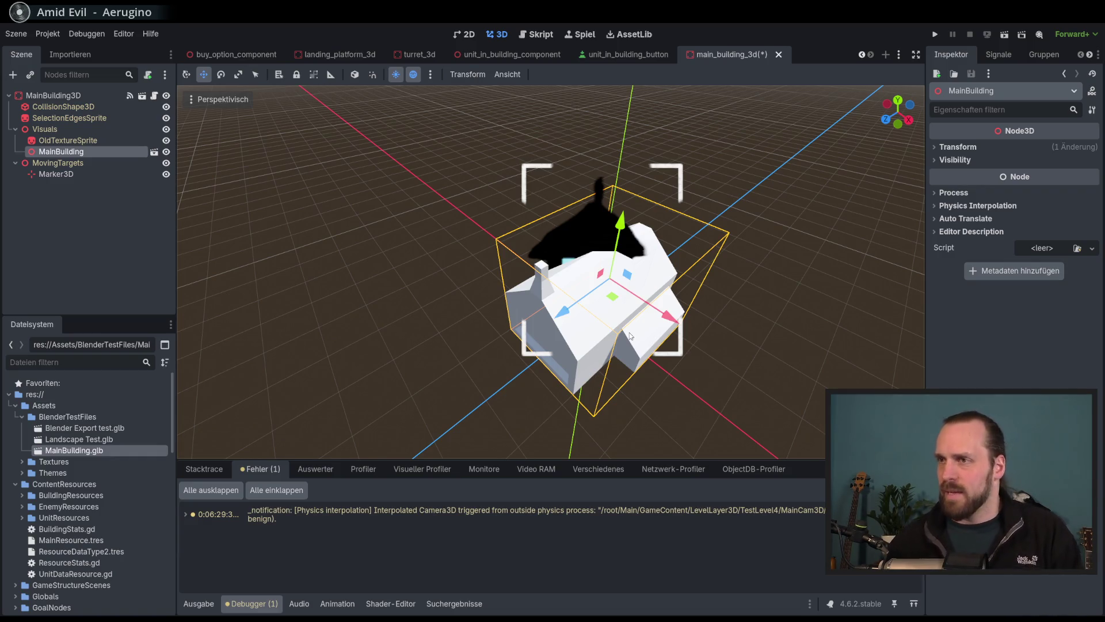
Select the OldTextureSprite node and orbit the view around the building.
{"action": "mouse_move", "coordinate": [630, 336]}
{"action": "left_mouse_down"}
{"action": "mouse_move", "coordinate": [810, 265]}
{"action": "mouse_move", "coordinate": [697, 286]}
{"action": "mouse_move", "coordinate": [268, 226]}
{"action": "left_mouse_up"}
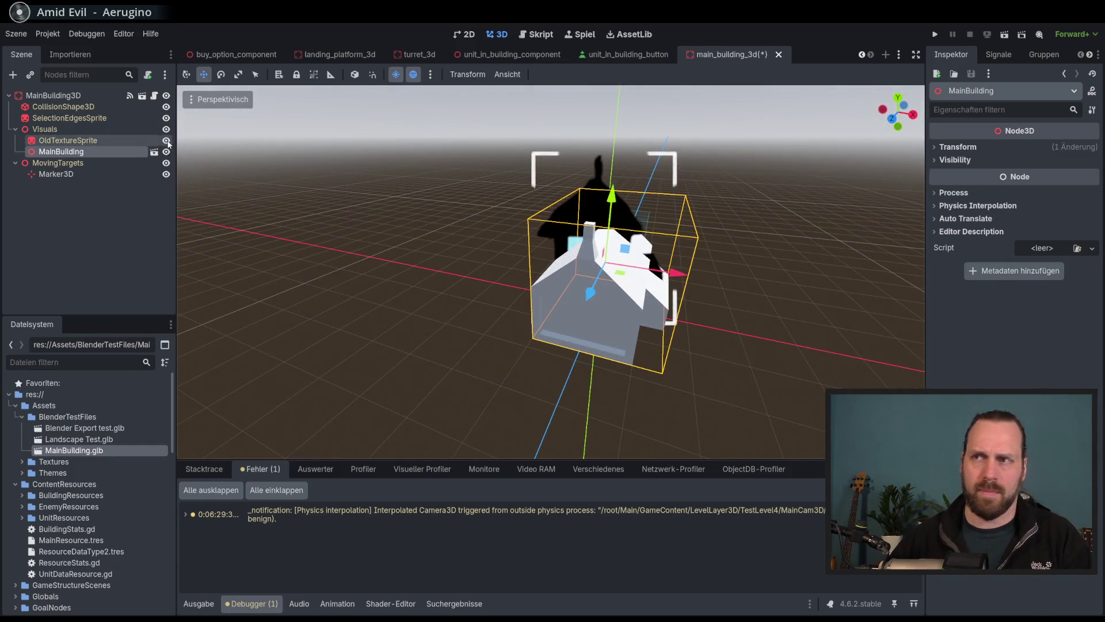
{"action": "left_click", "coordinate": [92, 144]}
{"action": "left_click_drag", "start_coordinate": [465, 194], "coordinate": [243, 110]}
{"action": "mouse_move", "coordinate": [576, 303]}
{"action": "left_mouse_down"}
{"action": "mouse_move", "coordinate": [487, 225]}
{"action": "mouse_move", "coordinate": [538, 217]}
{"action": "mouse_move", "coordinate": [520, 233]}
{"action": "left_mouse_up"}
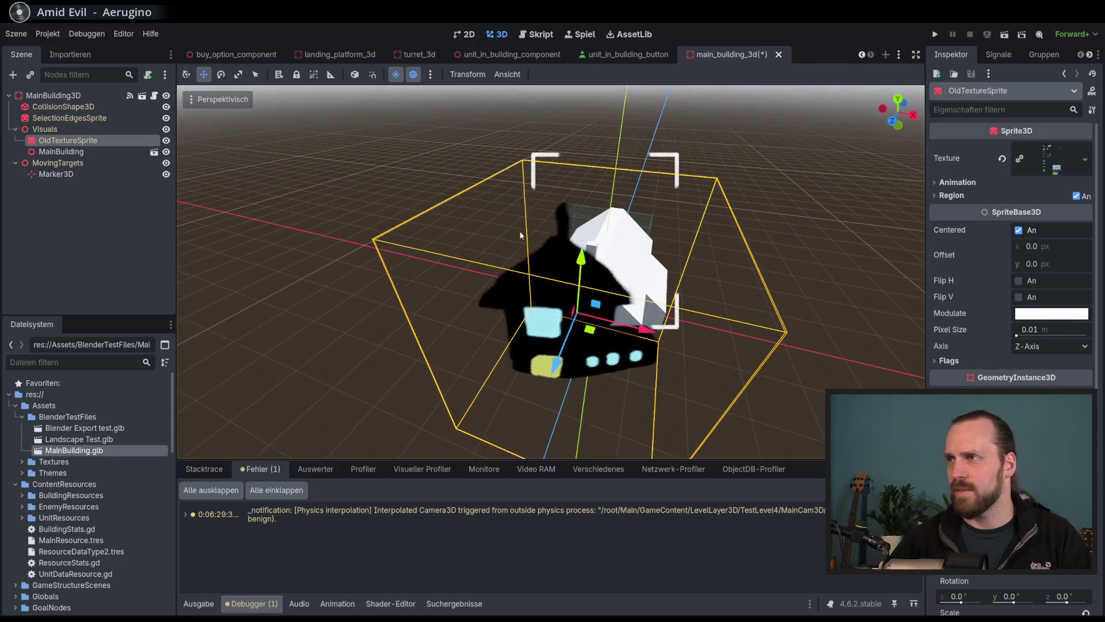
Expand the sprite's Flags section in the Inspector, showing Billboard set to Y-Billboard.
{"action": "scroll", "coordinate": [931, 361], "scroll_direction": "down", "scroll_amount": 5}
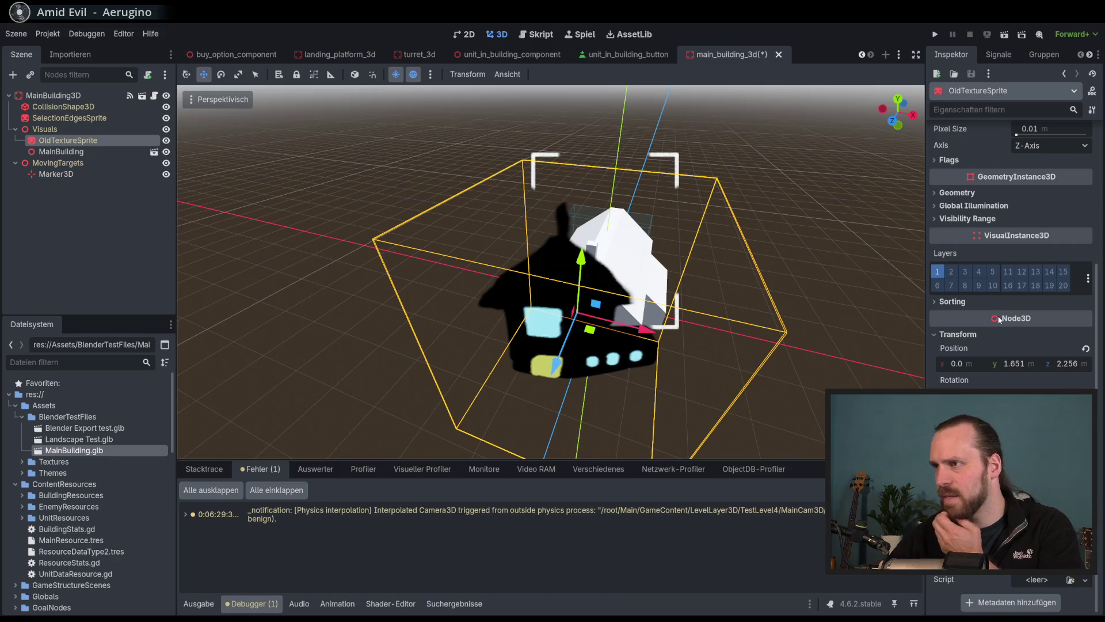
{"action": "left_click", "coordinate": [972, 305]}
{"action": "left_click", "coordinate": [967, 302]}
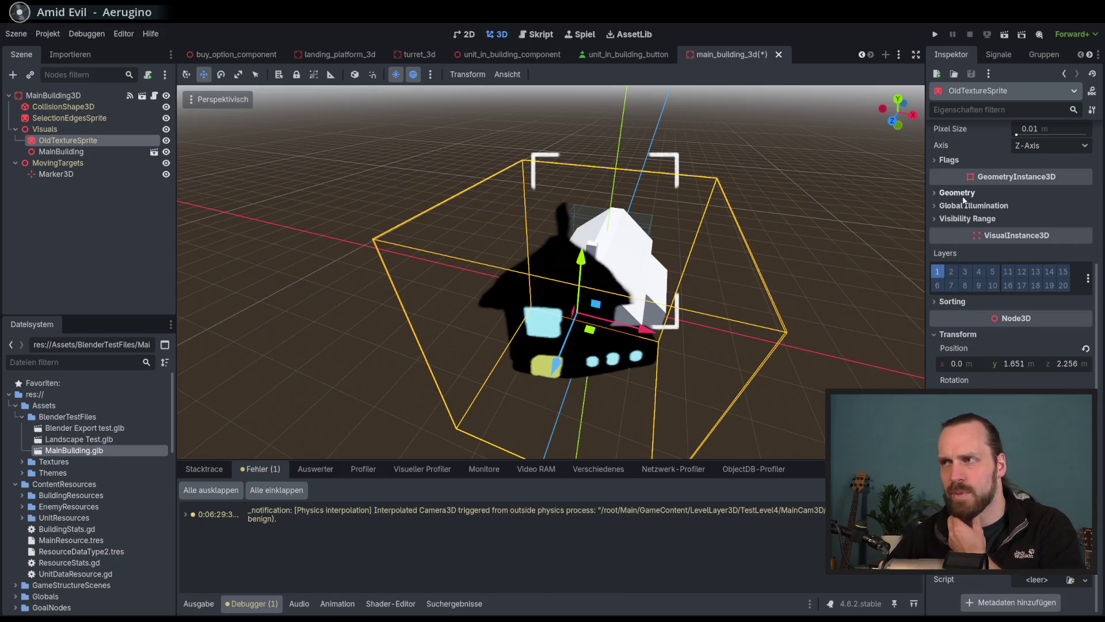
{"action": "scroll", "coordinate": [963, 236], "scroll_direction": "up", "scroll_amount": 4}
{"action": "left_click", "coordinate": [964, 342]}
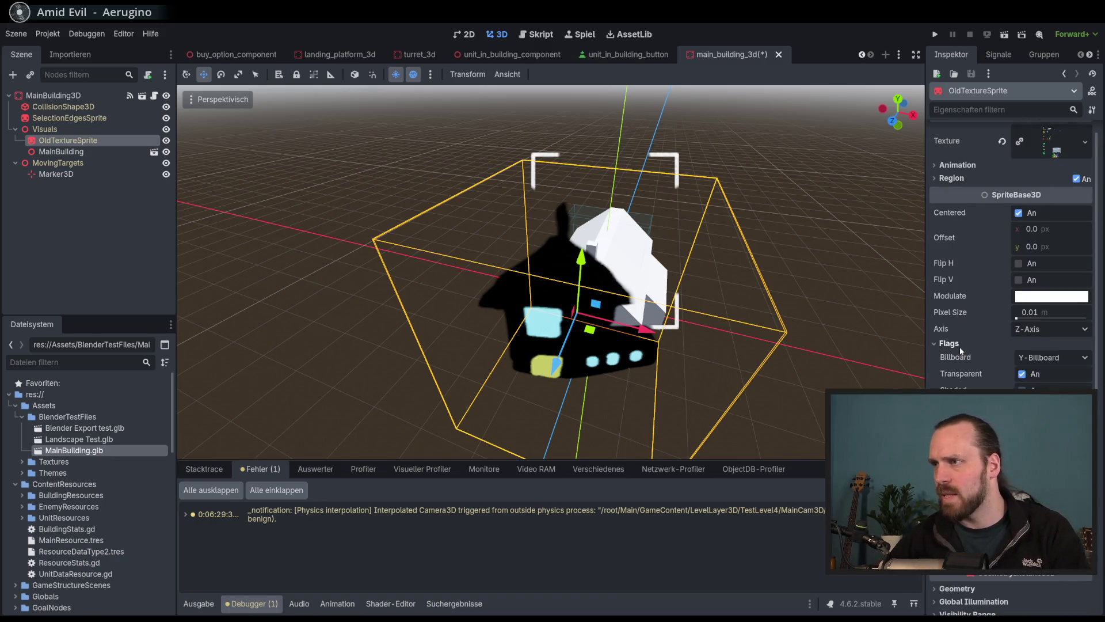
Set the OldTextureSprite's Billboard mode to Disabled.
{"action": "left_click", "coordinate": [1052, 358]}
{"action": "left_click", "coordinate": [1051, 376]}
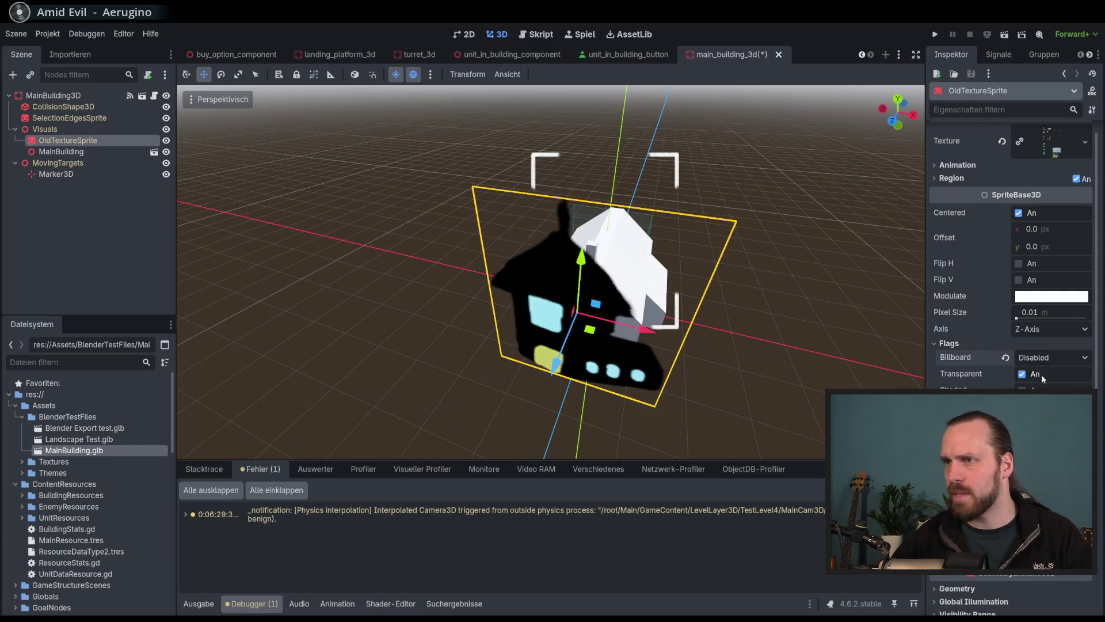
{"action": "scroll", "coordinate": [759, 323], "scroll_direction": "up", "scroll_amount": 5}
{"action": "left_click_drag", "start_coordinate": [746, 316], "coordinate": [575, 230]}
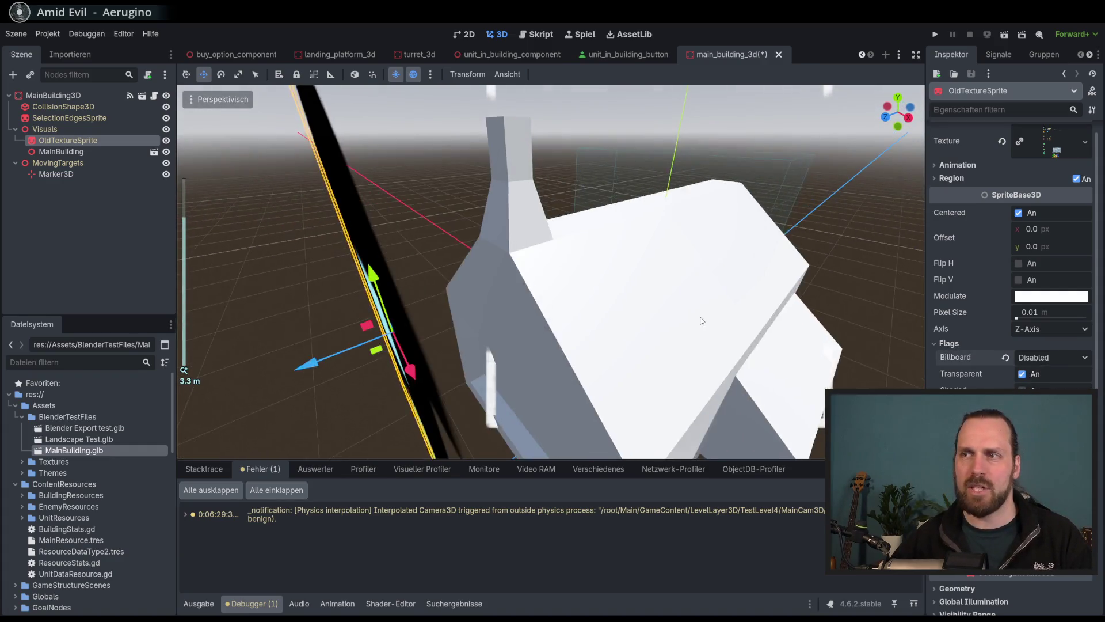
{"action": "scroll", "coordinate": [576, 230], "scroll_direction": "down", "scroll_amount": 4}
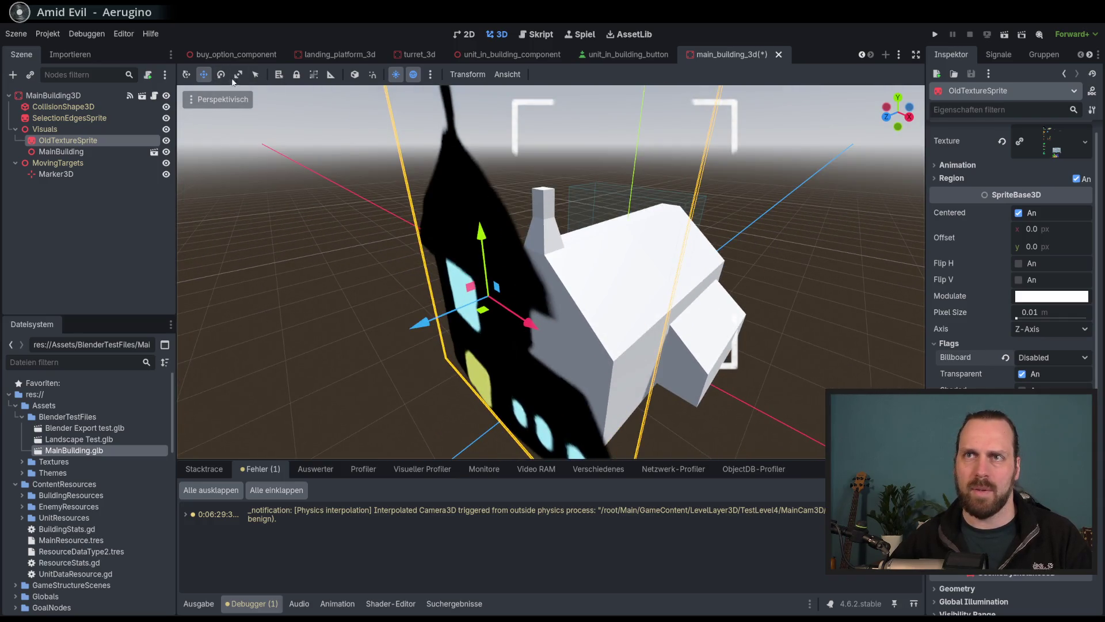
Scale the sprite down and move it along Z onto the house's front wall.
{"action": "left_click_drag", "start_coordinate": [311, 104], "coordinate": [364, 118]}
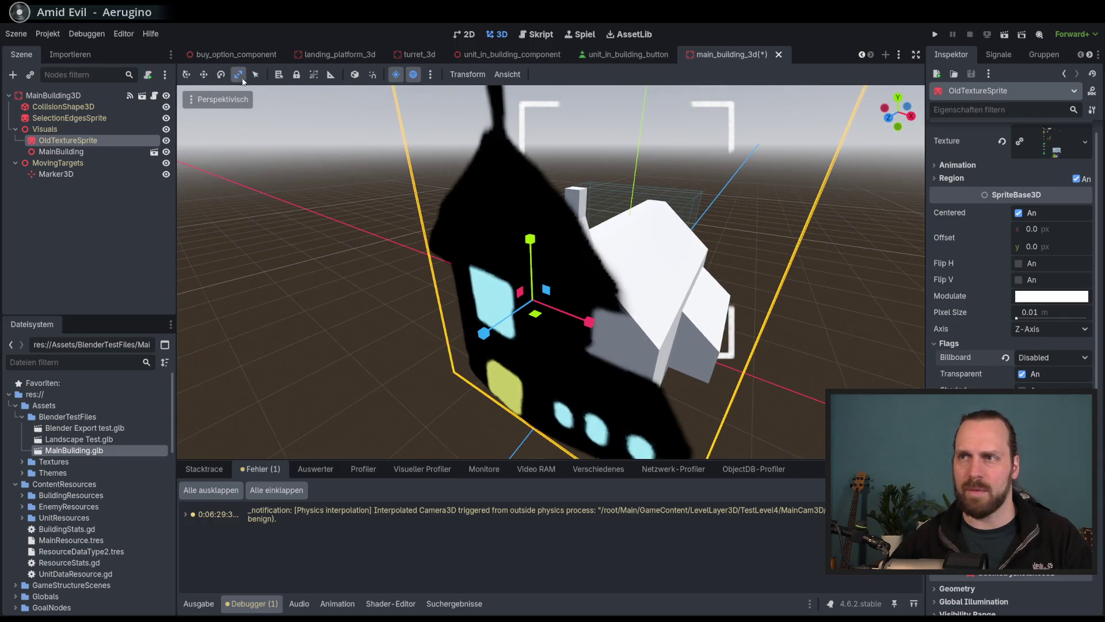
{"action": "left_click_drag", "start_coordinate": [546, 291], "coordinate": [531, 304]}
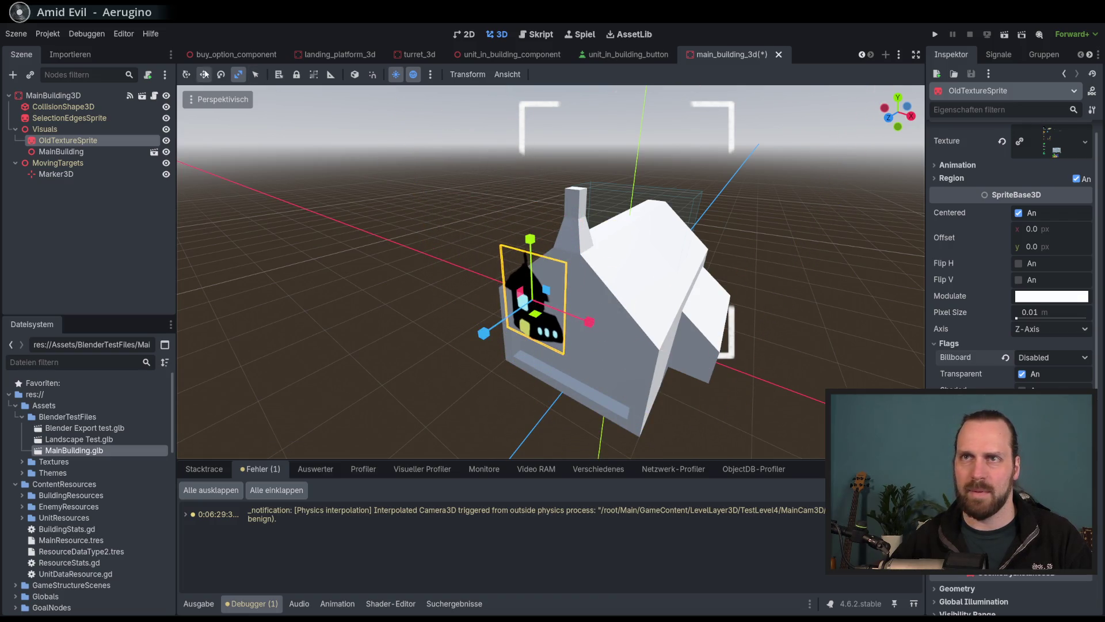
{"action": "left_click", "coordinate": [527, 243]}
{"action": "left_click", "coordinate": [530, 288]}
{"action": "mouse_move", "coordinate": [530, 288]}
{"action": "left_mouse_down"}
{"action": "mouse_move", "coordinate": [521, 322]}
{"action": "mouse_move", "coordinate": [537, 314]}
{"action": "left_mouse_up"}
{"action": "scroll", "coordinate": [521, 322], "scroll_direction": "down", "scroll_amount": 2}
{"action": "mouse_move", "coordinate": [383, 317]}
{"action": "left_mouse_down"}
{"action": "mouse_move", "coordinate": [387, 300]}
{"action": "mouse_move", "coordinate": [629, 300]}
{"action": "mouse_move", "coordinate": [599, 215]}
{"action": "left_mouse_up"}
{"action": "left_click_drag", "start_coordinate": [596, 268], "coordinate": [604, 252]}
{"action": "key", "text": "ctrl+z"}
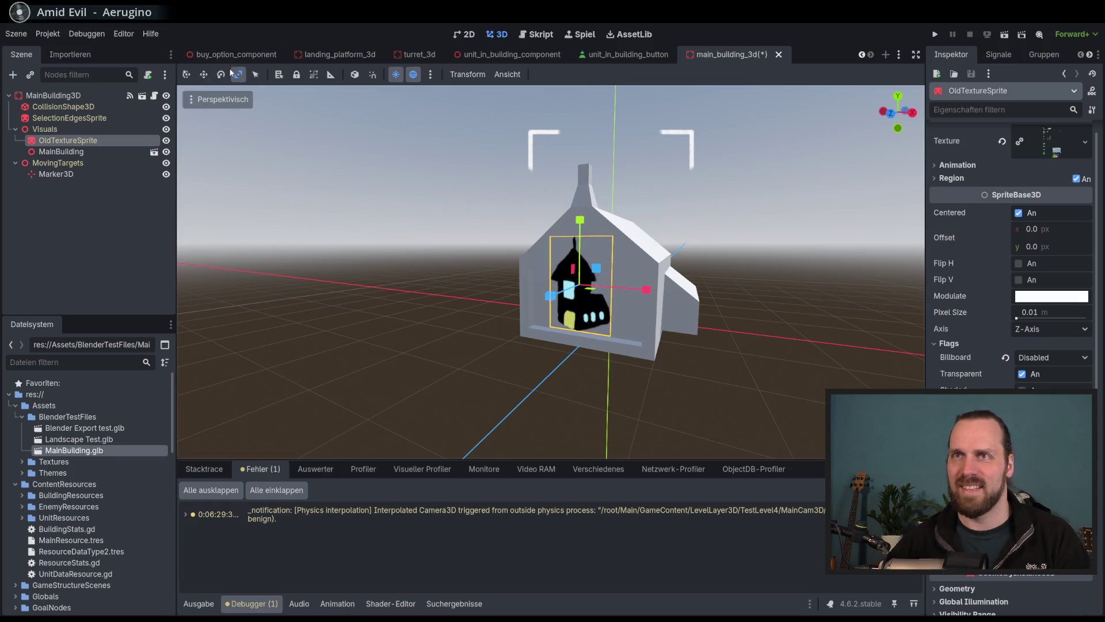
In front view, move the sprite right along X across the house front and save the scene.
{"action": "key", "text": "KP_1"}
{"action": "mouse_move", "coordinate": [662, 299]}
{"action": "left_mouse_down"}
{"action": "mouse_move", "coordinate": [686, 309]}
{"action": "mouse_move", "coordinate": [747, 306]}
{"action": "mouse_move", "coordinate": [689, 345]}
{"action": "left_mouse_up"}
{"action": "key", "text": "ctrl+s"}
{"action": "scroll", "coordinate": [706, 332], "scroll_direction": "down", "scroll_amount": 3}
{"action": "scroll", "coordinate": [612, 318], "scroll_direction": "up", "scroll_amount": 6}
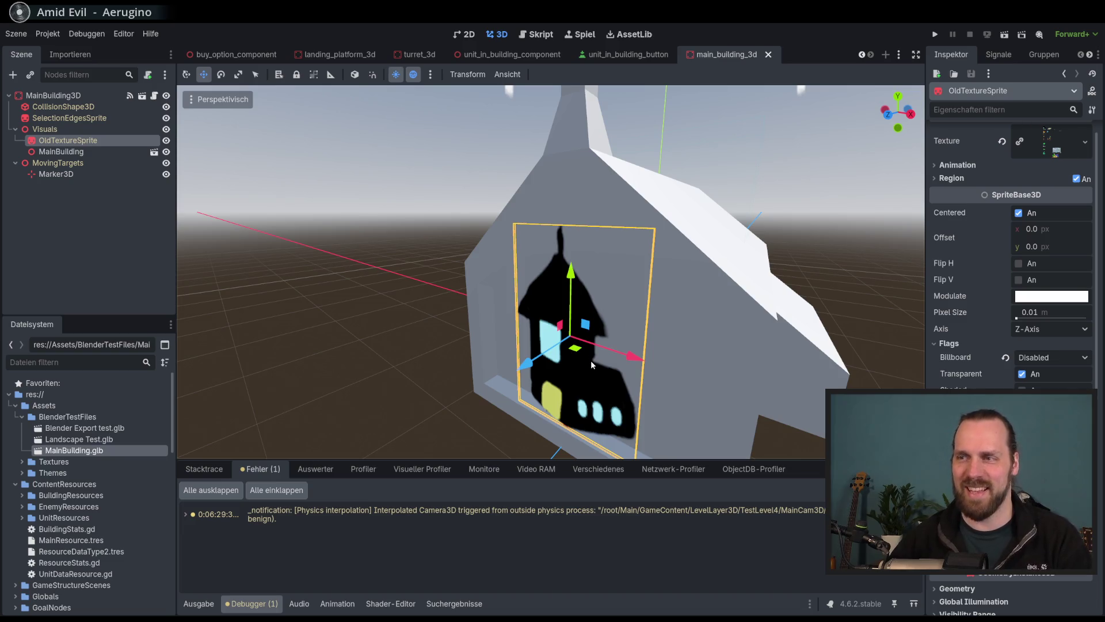
{"action": "scroll", "coordinate": [590, 360], "scroll_direction": "down", "scroll_amount": 4}
Check the sprite's Modulate colour without changing it, then select the MainBuilding node.
{"action": "mouse_move", "coordinate": [590, 360]}
{"action": "left_mouse_down"}
{"action": "mouse_move", "coordinate": [642, 363]}
{"action": "mouse_move", "coordinate": [577, 339]}
{"action": "mouse_move", "coordinate": [624, 350]}
{"action": "left_mouse_up"}
{"action": "scroll", "coordinate": [621, 360], "scroll_direction": "down", "scroll_amount": 4}
{"action": "scroll", "coordinate": [609, 357], "scroll_direction": "up", "scroll_amount": 4}
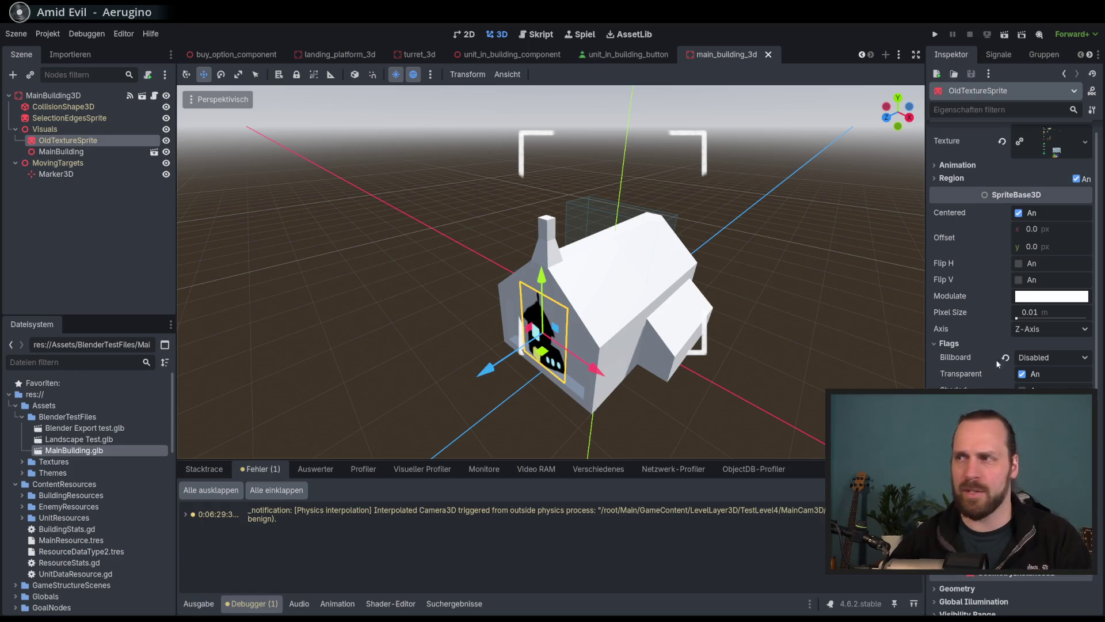
{"action": "left_click", "coordinate": [1051, 297]}
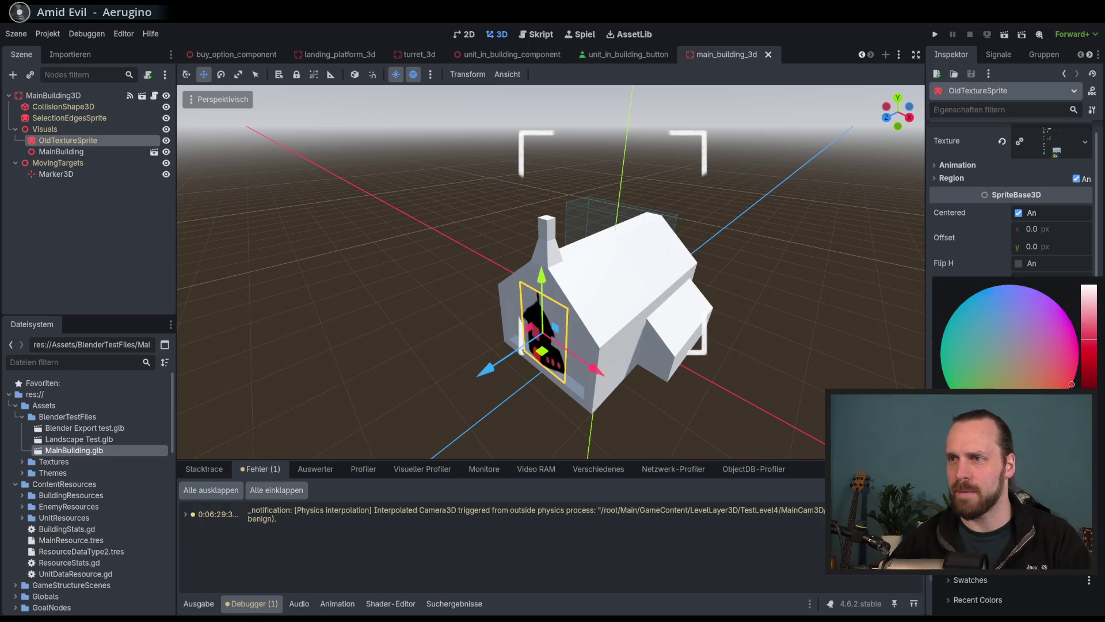
{"action": "key", "text": "Escape"}
{"action": "left_click", "coordinate": [118, 152]}
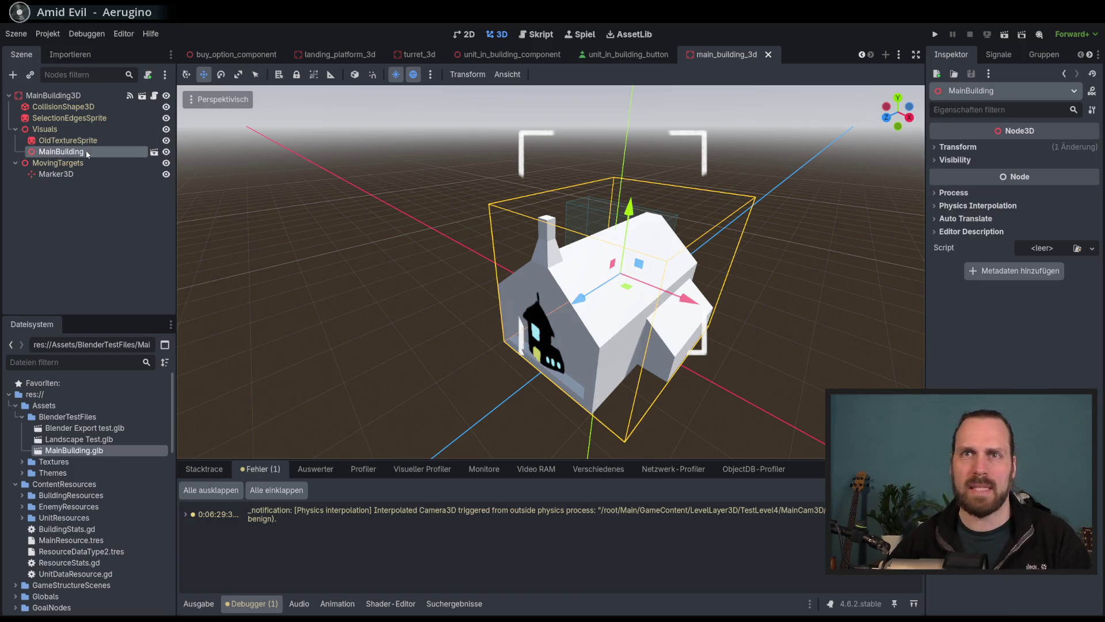
{"action": "left_click", "coordinate": [153, 152]}
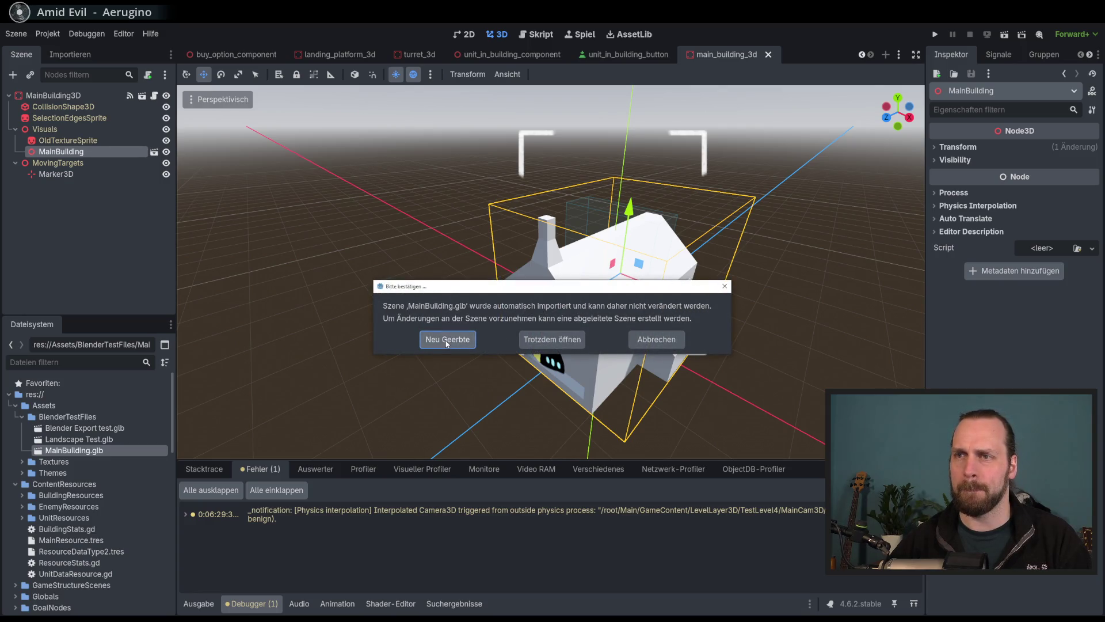
{"action": "left_click", "coordinate": [446, 341]}
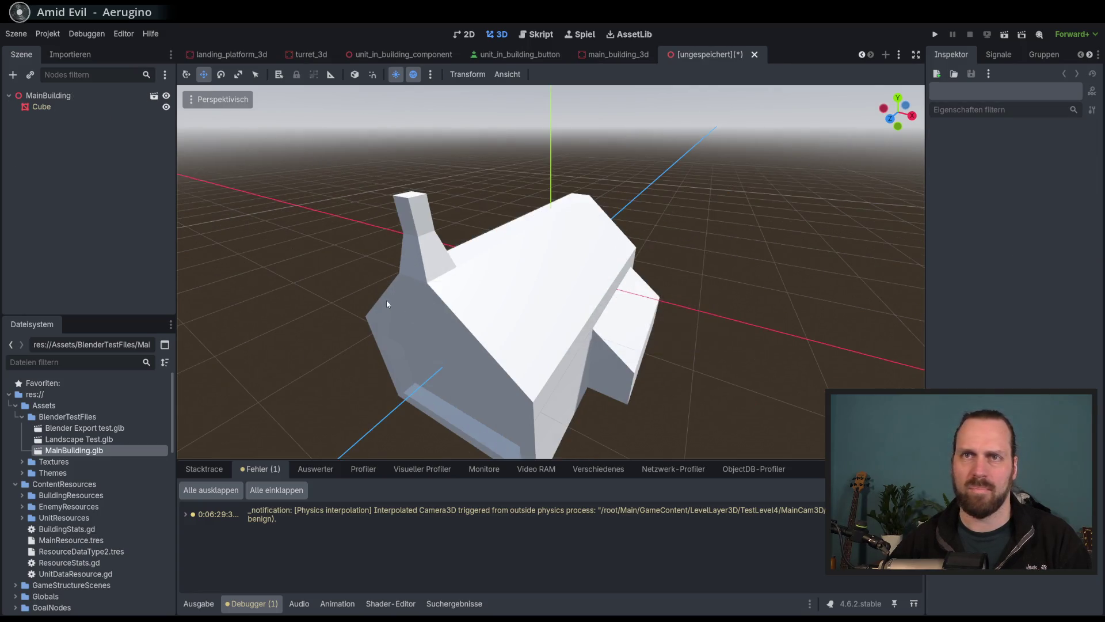
{"action": "left_click", "coordinate": [51, 110]}
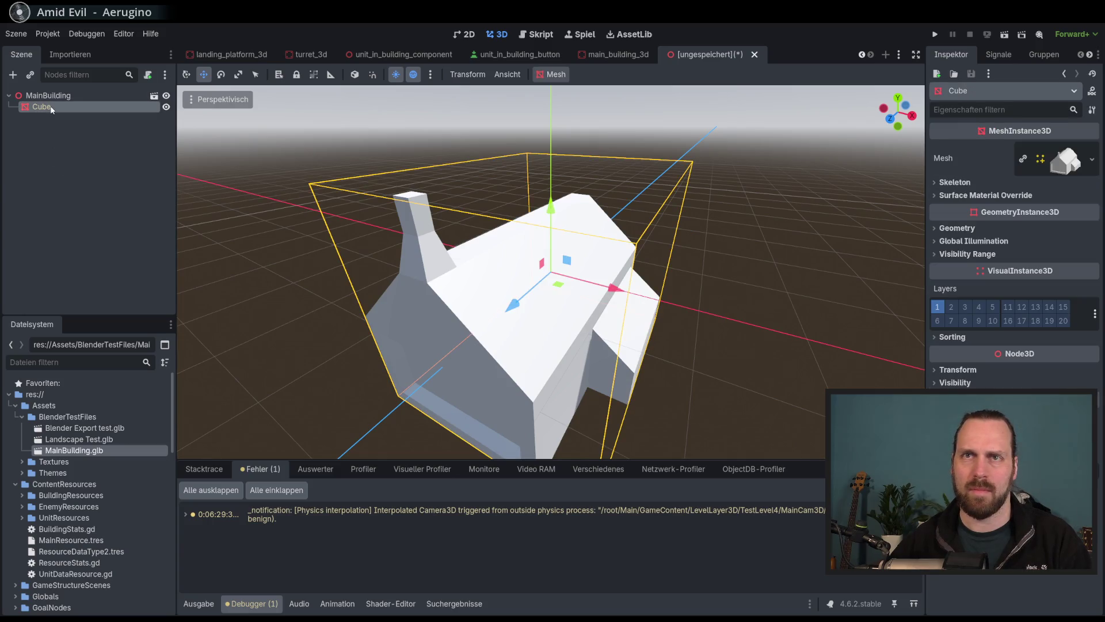
{"action": "left_click", "coordinate": [755, 54]}
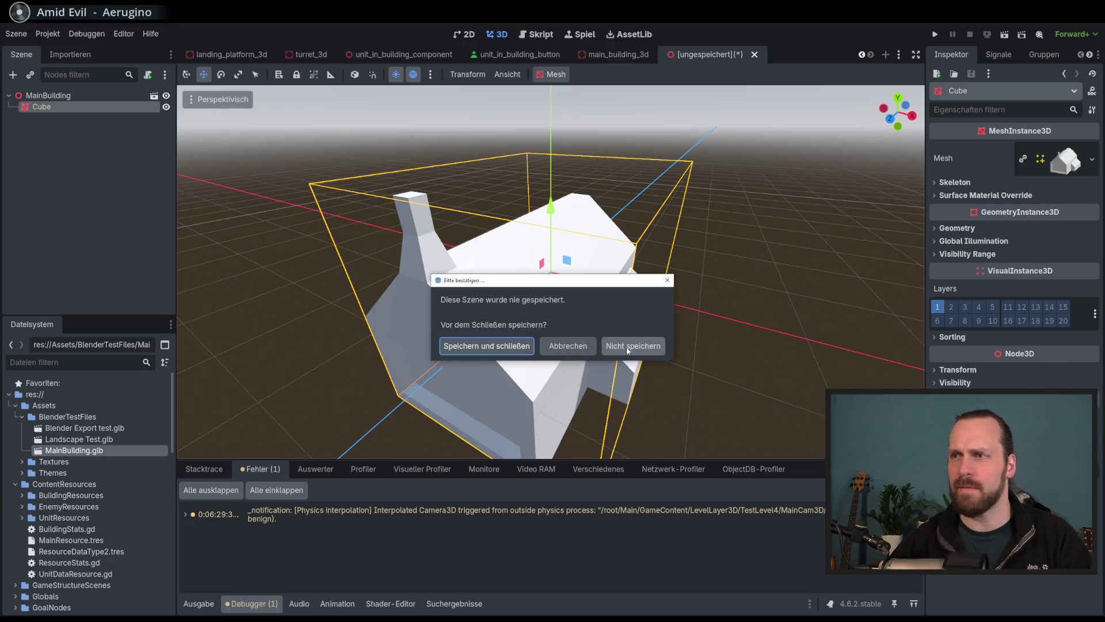
{"action": "key", "text": "Escape"}
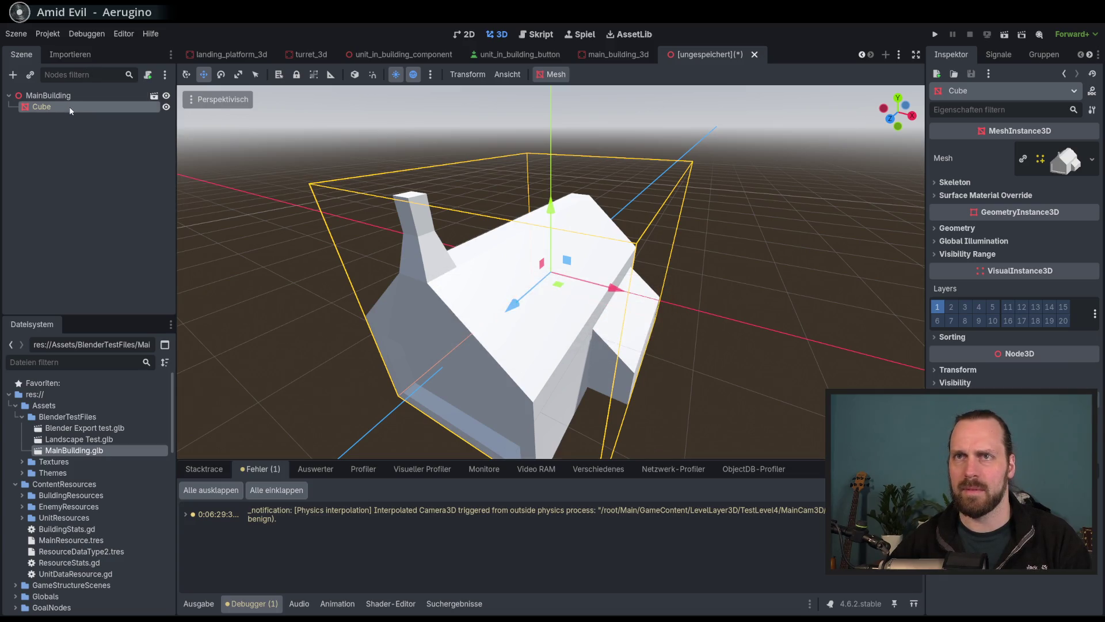
{"action": "left_click", "coordinate": [71, 97]}
{"action": "left_click", "coordinate": [71, 114]}
{"action": "left_click", "coordinate": [71, 107]}
{"action": "left_click", "coordinate": [71, 97]}
{"action": "left_click", "coordinate": [61, 108]}
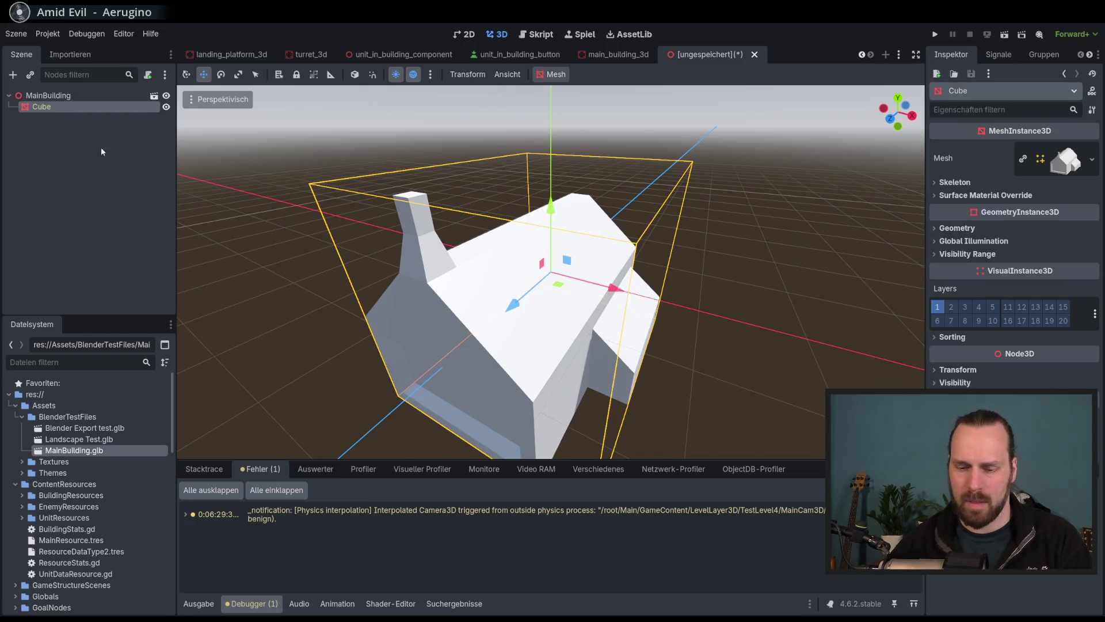
{"action": "key", "text": "Delete"}
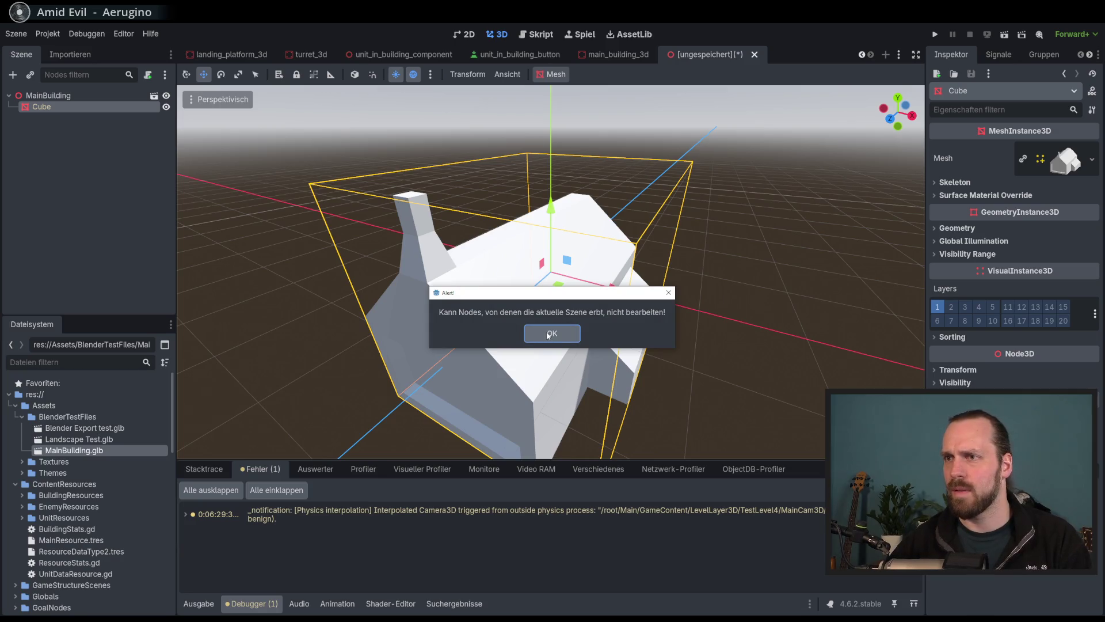
{"action": "left_click", "coordinate": [548, 335]}
{"action": "left_click", "coordinate": [73, 108]}
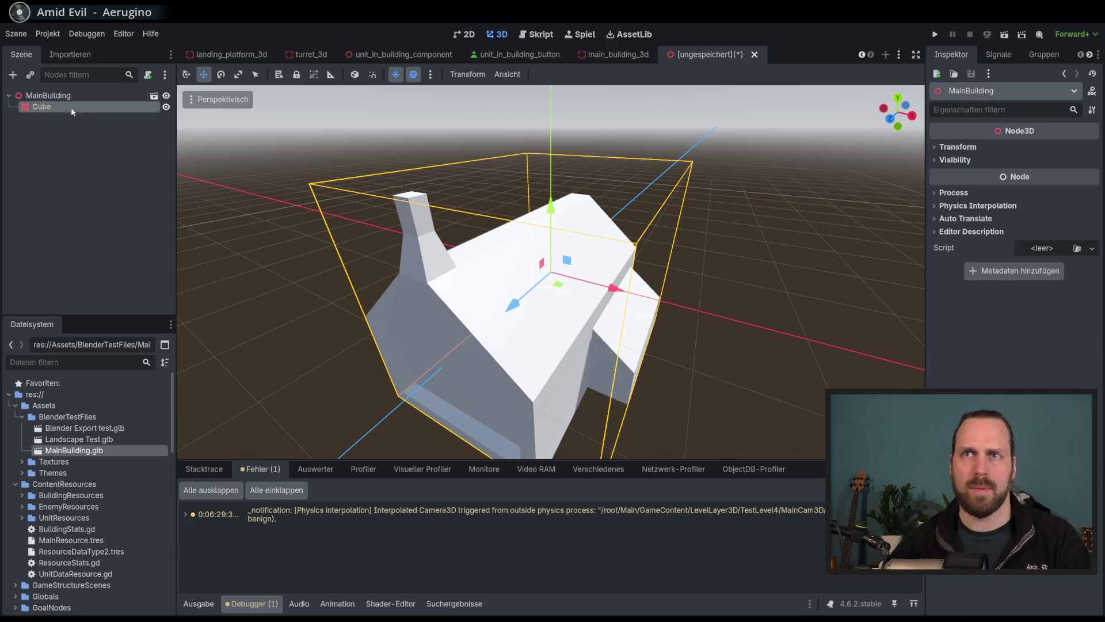
{"action": "left_click", "coordinate": [635, 55]}
{"action": "left_click", "coordinate": [63, 141]}
{"action": "left_click", "coordinate": [60, 151]}
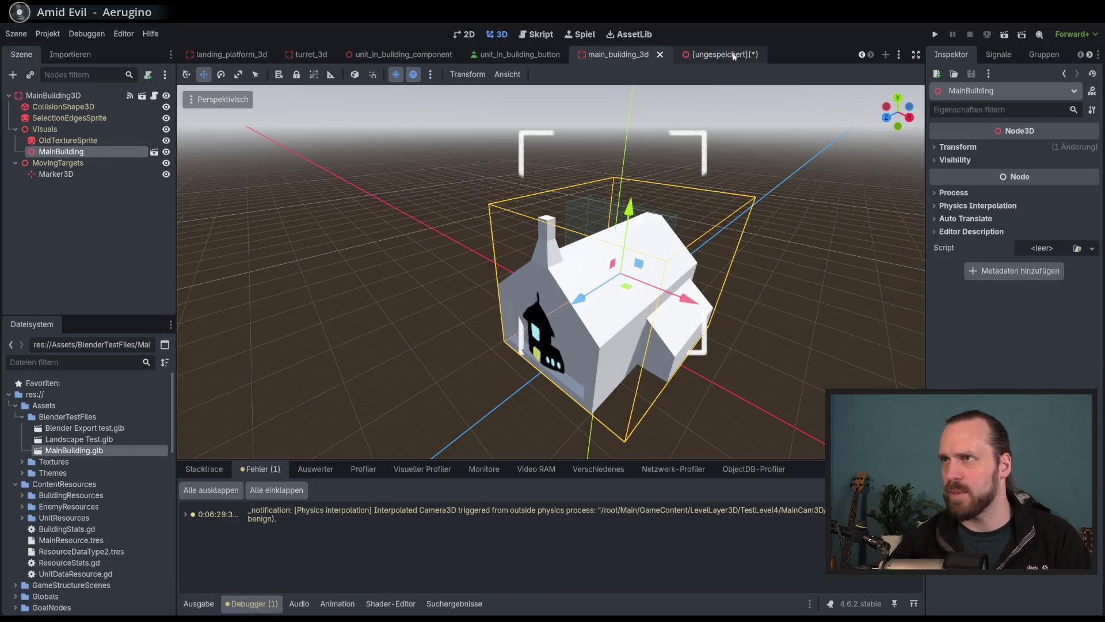
{"action": "left_click", "coordinate": [719, 55]}
{"action": "left_click", "coordinate": [754, 55]}
{"action": "left_click", "coordinate": [610, 346]}
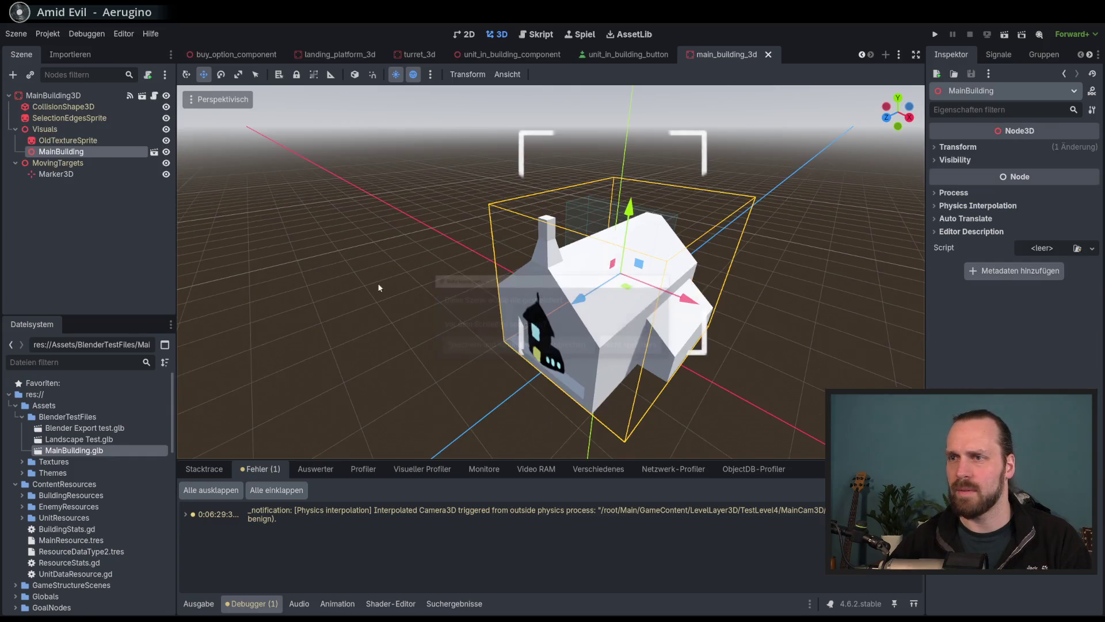
{"action": "left_click", "coordinate": [957, 161]}
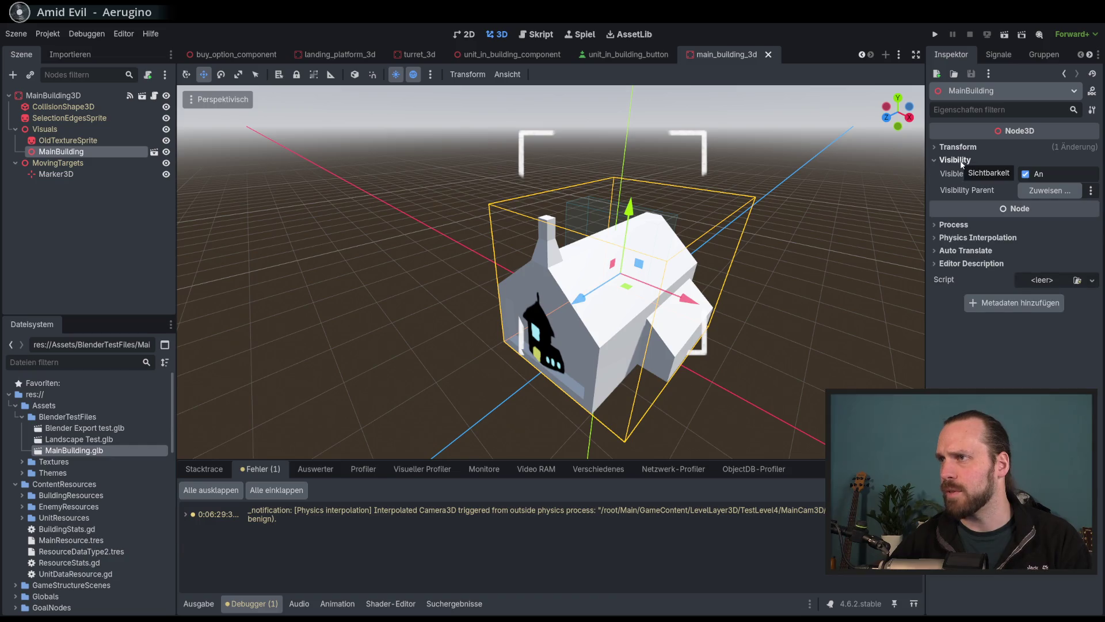
{"action": "left_click", "coordinate": [957, 161]}
{"action": "left_click", "coordinate": [86, 141]}
{"action": "left_click", "coordinate": [87, 154]}
{"action": "mouse_move", "coordinate": [345, 207]}
{"action": "left_mouse_down"}
{"action": "mouse_move", "coordinate": [485, 217]}
{"action": "mouse_move", "coordinate": [458, 224]}
{"action": "left_mouse_up"}
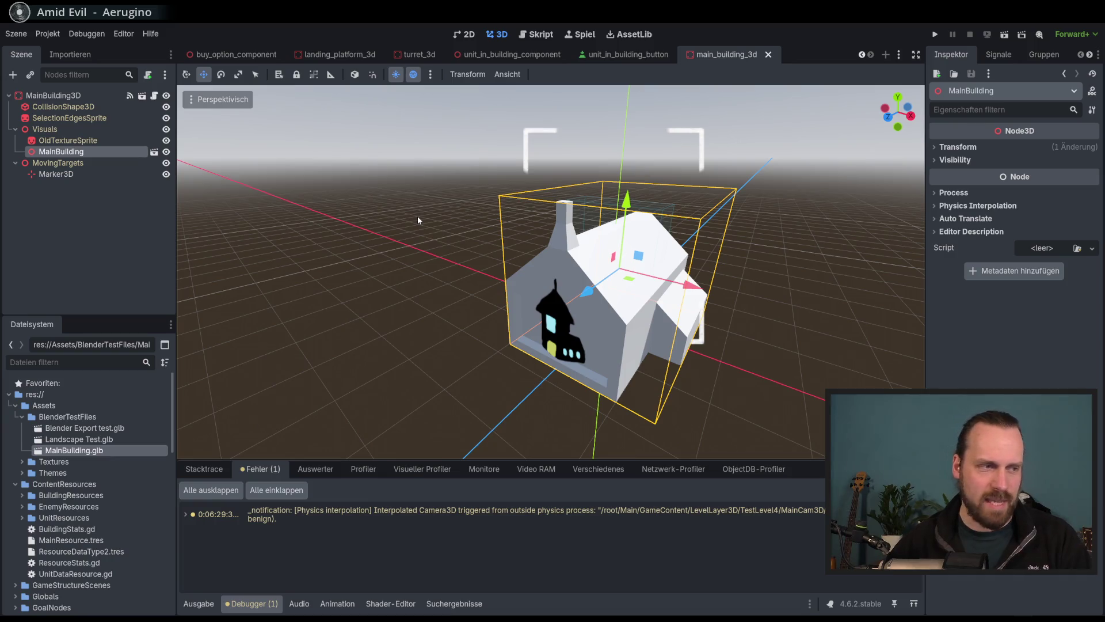
{"action": "mouse_move", "coordinate": [331, 233]}
{"action": "left_mouse_down"}
{"action": "mouse_move", "coordinate": [503, 217]}
{"action": "mouse_move", "coordinate": [491, 235]}
{"action": "mouse_move", "coordinate": [585, 265]}
{"action": "left_mouse_up"}
Test-play the project with F5 and start the test mission from the main menu.
{"action": "key", "text": "F5"}
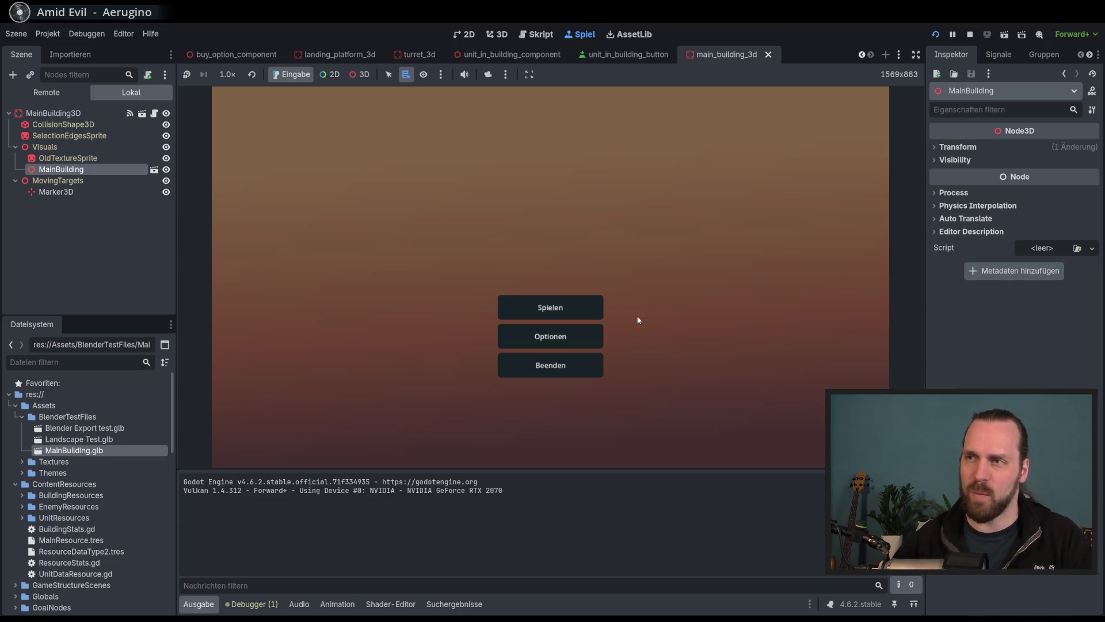
{"action": "left_click", "coordinate": [570, 307]}
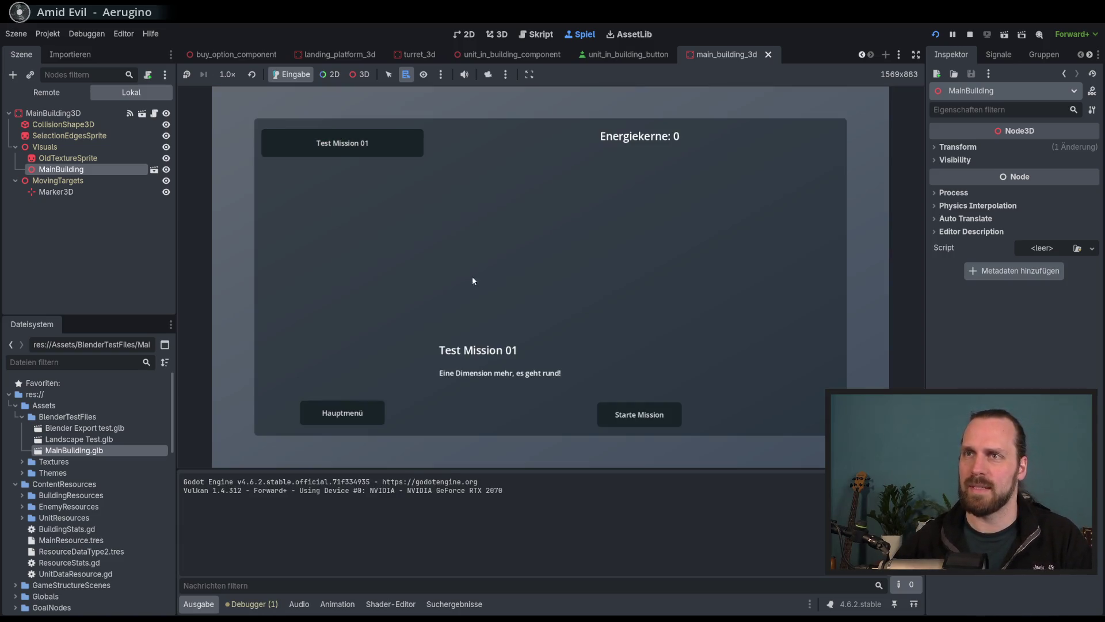
{"action": "left_click", "coordinate": [636, 421]}
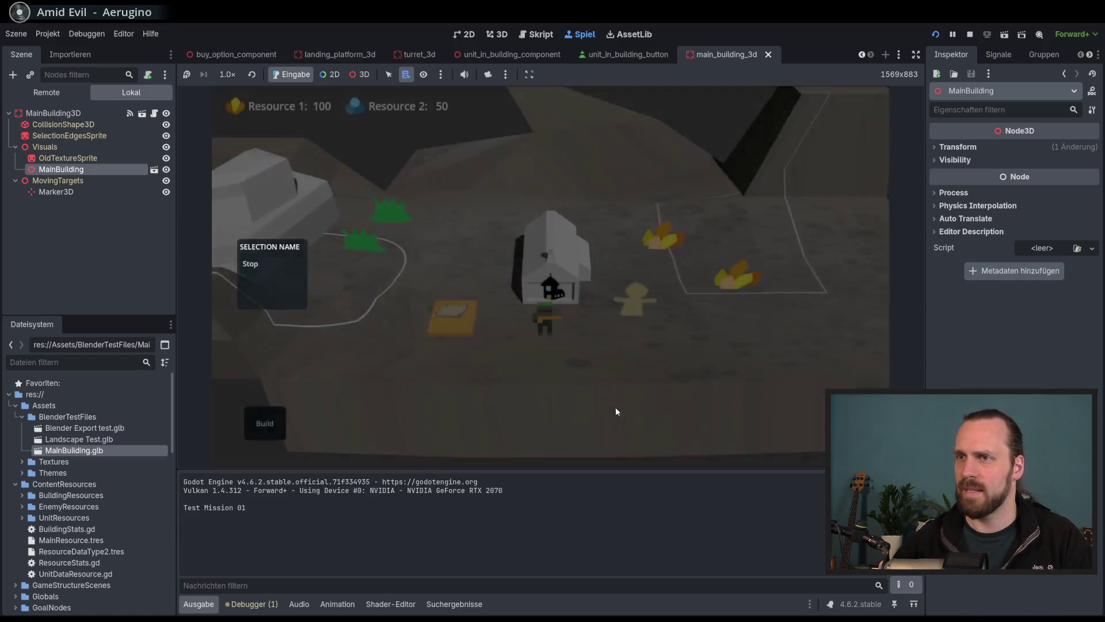
{"action": "mouse_move", "coordinate": [787, 384]}
{"action": "left_mouse_down"}
{"action": "mouse_move", "coordinate": [547, 368]}
{"action": "mouse_move", "coordinate": [498, 340]}
{"action": "mouse_move", "coordinate": [642, 350]}
{"action": "left_mouse_up"}
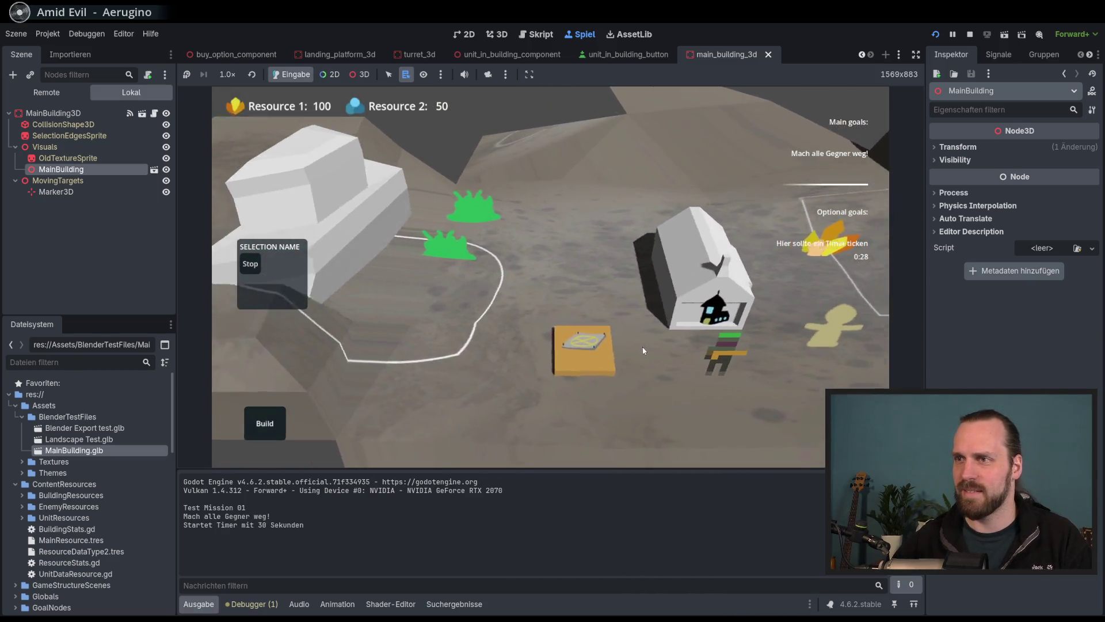
Select the Laser Dude unit, send the worker to gather a resource, and inspect the main building.
{"action": "left_click", "coordinate": [623, 379]}
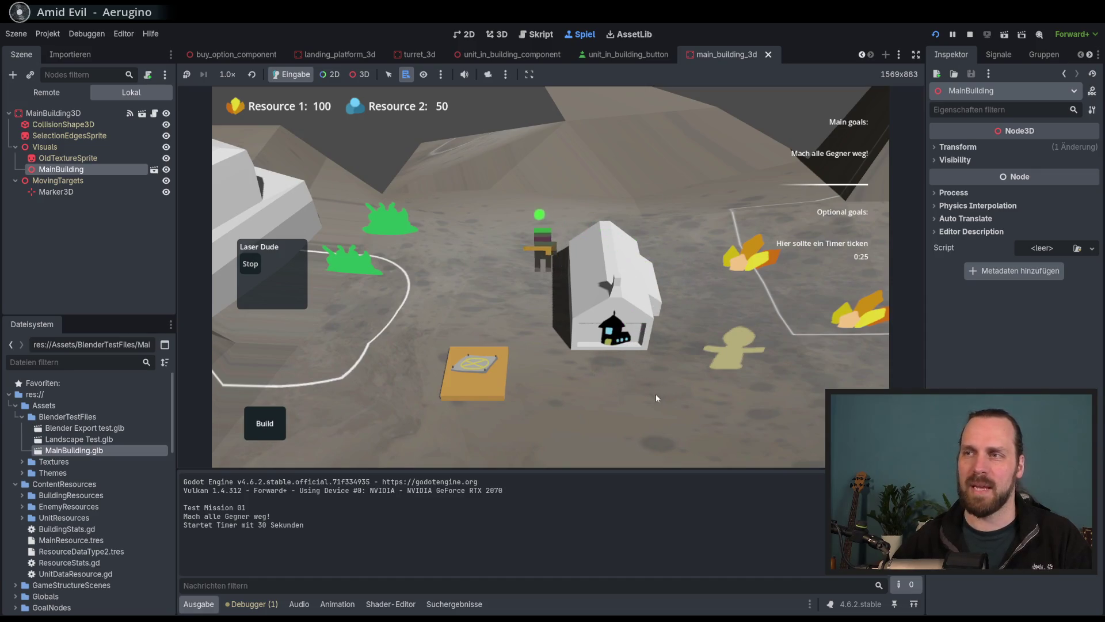
{"action": "mouse_move", "coordinate": [690, 355]}
{"action": "left_mouse_down"}
{"action": "mouse_move", "coordinate": [553, 358]}
{"action": "mouse_move", "coordinate": [527, 391]}
{"action": "mouse_move", "coordinate": [642, 387]}
{"action": "mouse_move", "coordinate": [637, 342]}
{"action": "mouse_move", "coordinate": [633, 334]}
{"action": "mouse_move", "coordinate": [615, 367]}
{"action": "mouse_move", "coordinate": [530, 355]}
{"action": "mouse_move", "coordinate": [531, 276]}
{"action": "mouse_move", "coordinate": [502, 354]}
{"action": "mouse_move", "coordinate": [523, 327]}
{"action": "mouse_move", "coordinate": [506, 284]}
{"action": "mouse_move", "coordinate": [500, 311]}
{"action": "mouse_move", "coordinate": [534, 340]}
{"action": "mouse_move", "coordinate": [553, 335]}
{"action": "mouse_move", "coordinate": [479, 358]}
{"action": "mouse_move", "coordinate": [602, 301]}
{"action": "mouse_move", "coordinate": [564, 343]}
{"action": "mouse_move", "coordinate": [682, 319]}
{"action": "mouse_move", "coordinate": [620, 331]}
{"action": "mouse_move", "coordinate": [537, 307]}
{"action": "left_mouse_up"}
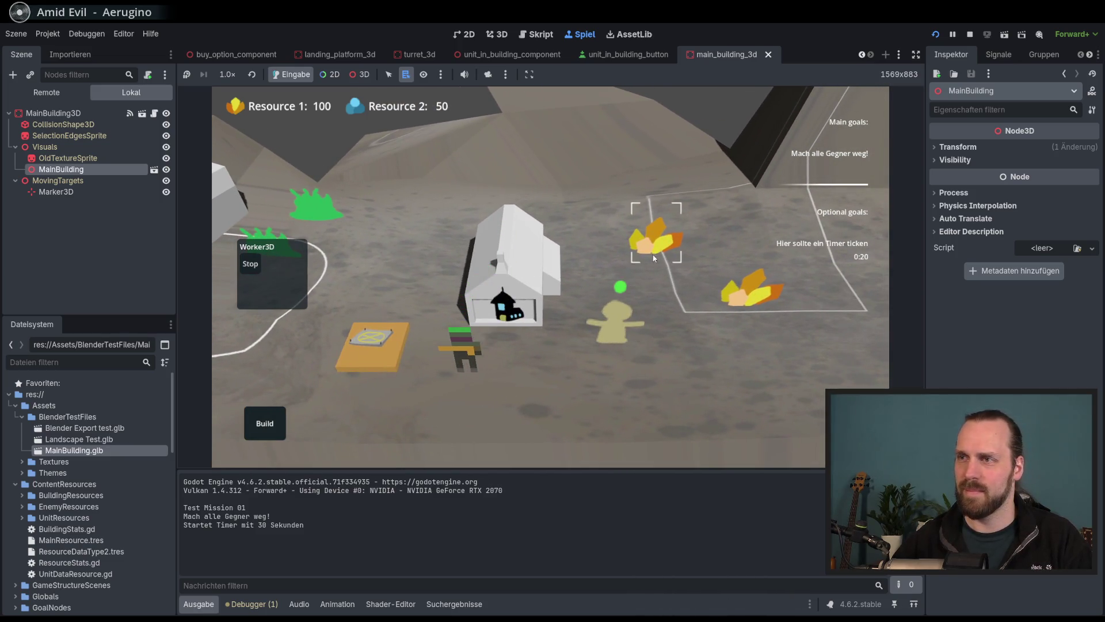
{"action": "right_click", "coordinate": [654, 259]}
{"action": "mouse_move", "coordinate": [530, 267]}
{"action": "left_mouse_down"}
{"action": "mouse_move", "coordinate": [527, 282]}
{"action": "mouse_move", "coordinate": [525, 263]}
{"action": "left_mouse_up"}
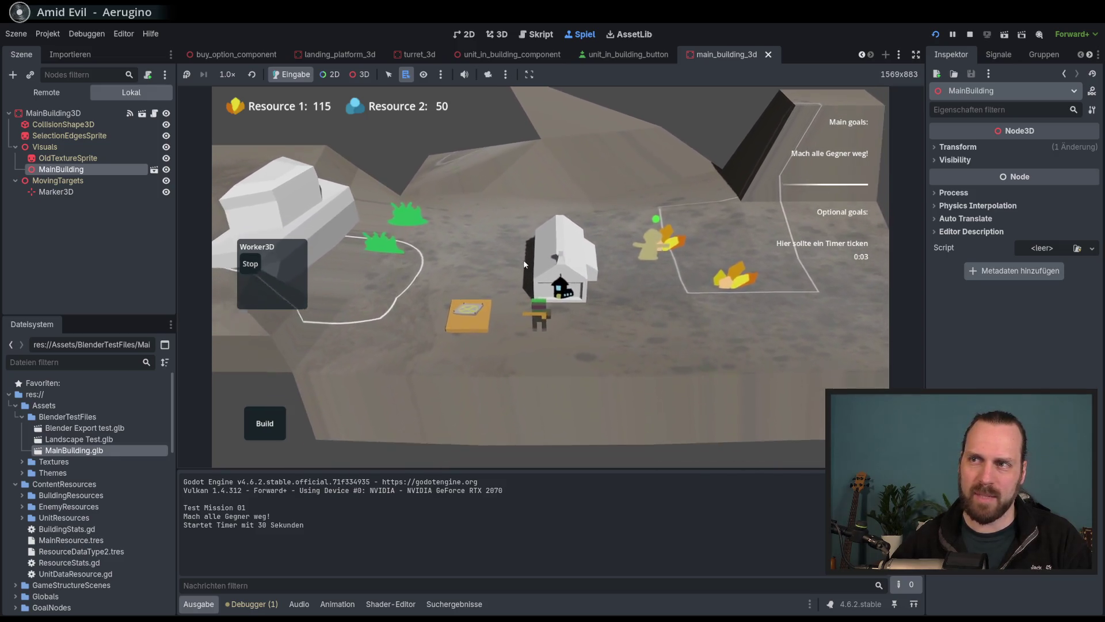
{"action": "scroll", "coordinate": [525, 264], "scroll_direction": "up", "scroll_amount": 3}
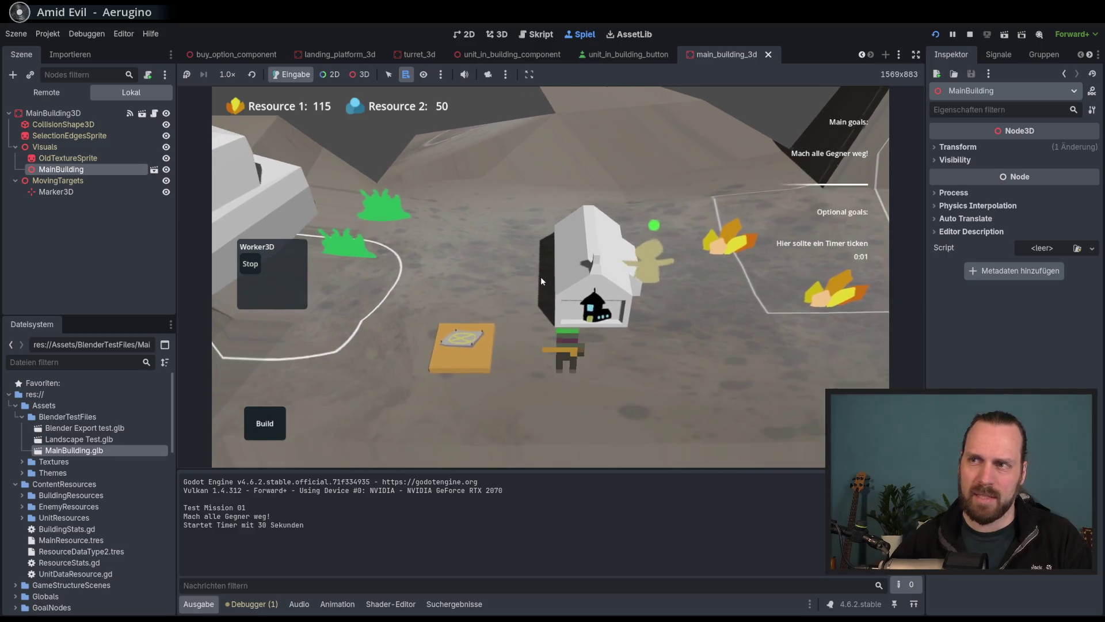
{"action": "scroll", "coordinate": [541, 280], "scroll_direction": "down", "scroll_amount": 5}
{"action": "left_click", "coordinate": [545, 253]}
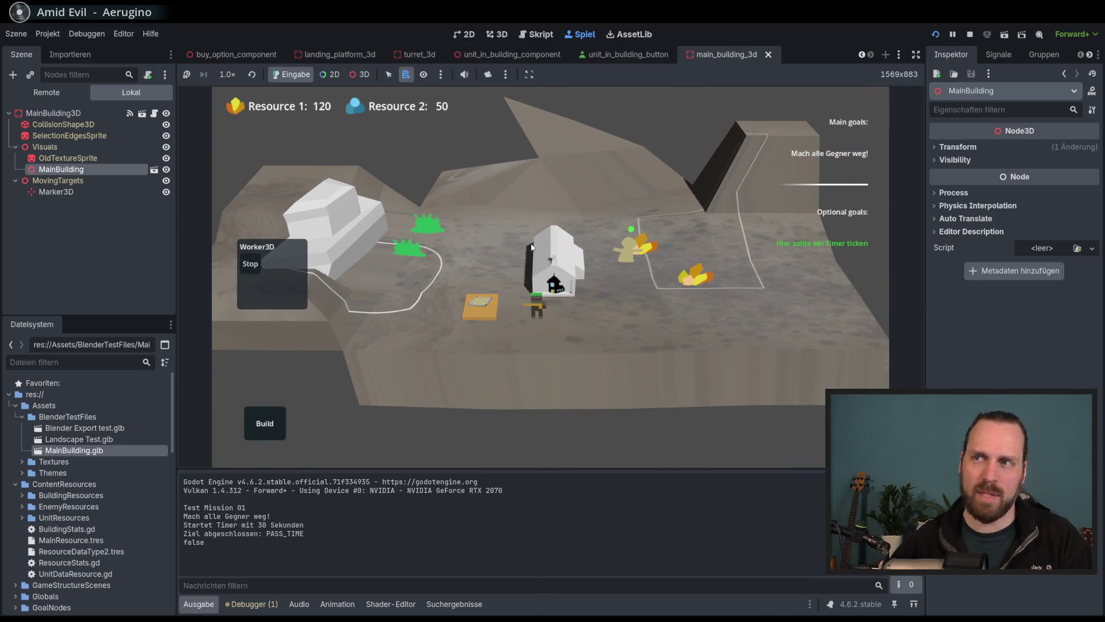
{"action": "scroll", "coordinate": [532, 247], "scroll_direction": "up", "scroll_amount": 3}
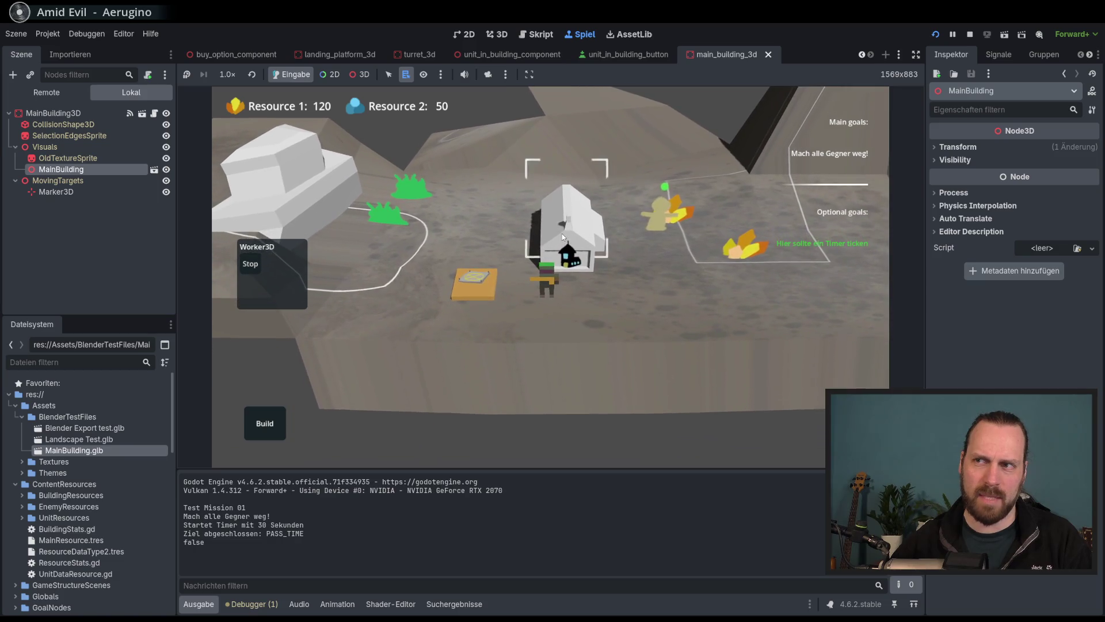
{"action": "left_click", "coordinate": [521, 233]}
Pan the game camera across the level, select the worker unit, and stop the game with F8.
{"action": "key", "text": "d"}
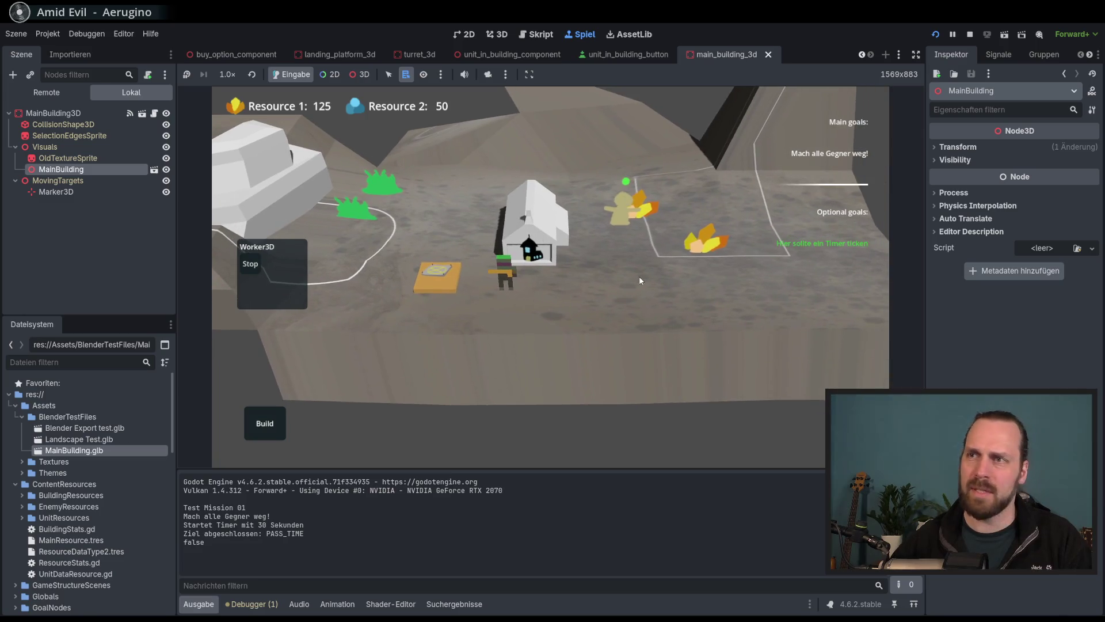
{"action": "scroll", "coordinate": [642, 280], "scroll_direction": "down", "scroll_amount": 3}
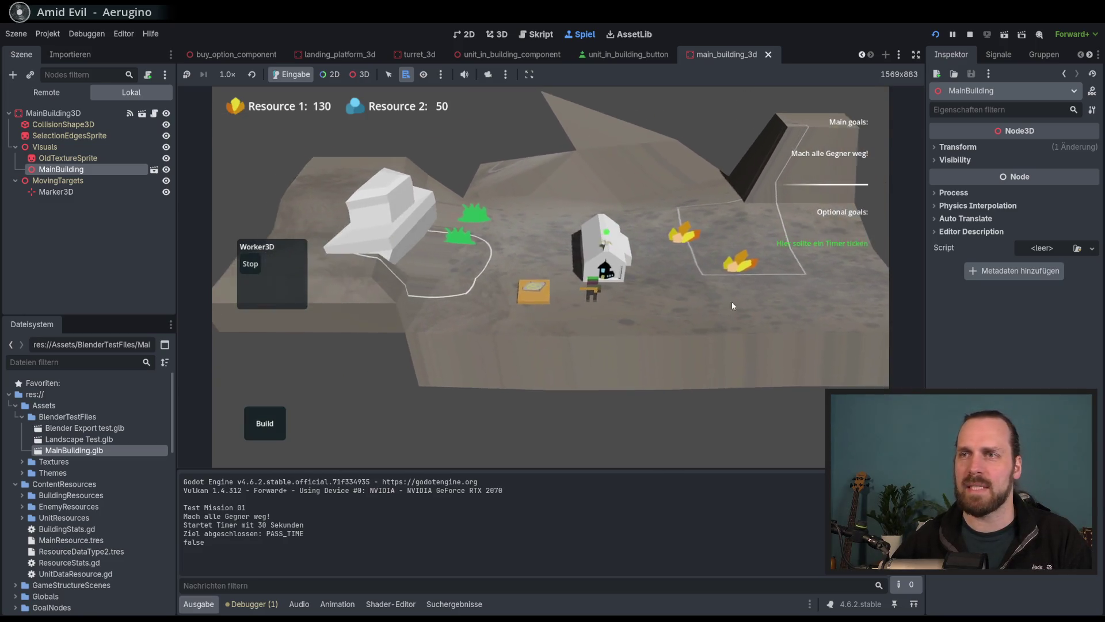
{"action": "scroll", "coordinate": [633, 334], "scroll_direction": "up", "scroll_amount": 3}
{"action": "scroll", "coordinate": [754, 385], "scroll_direction": "down", "scroll_amount": 3}
{"action": "scroll", "coordinate": [595, 401], "scroll_direction": "up", "scroll_amount": 3}
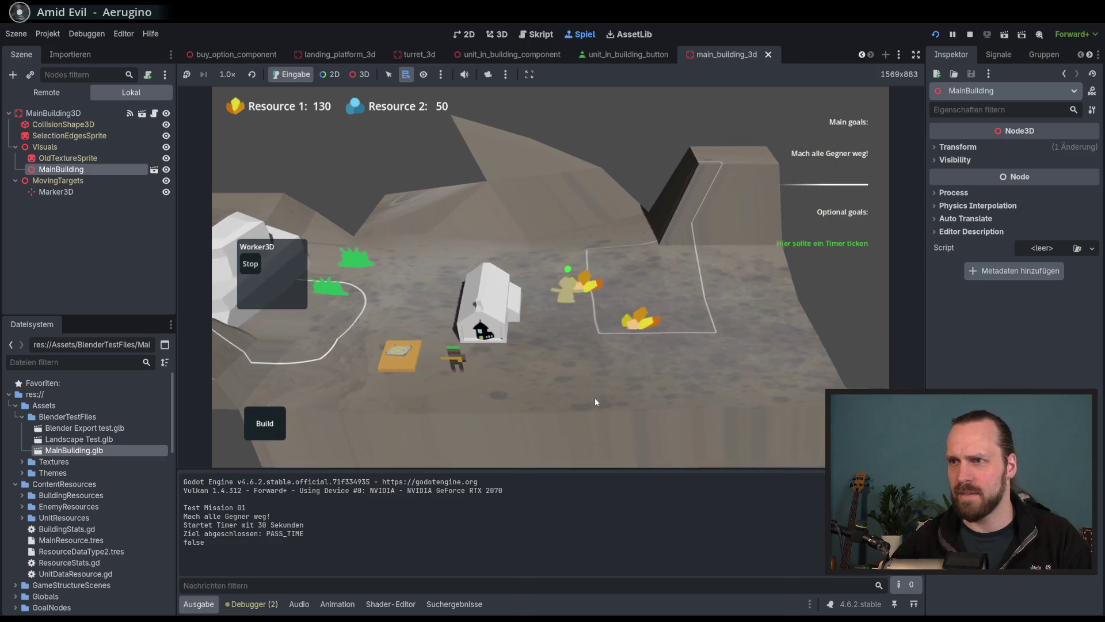
{"action": "key", "text": "d"}
{"action": "scroll", "coordinate": [455, 241], "scroll_direction": "up", "scroll_amount": 2}
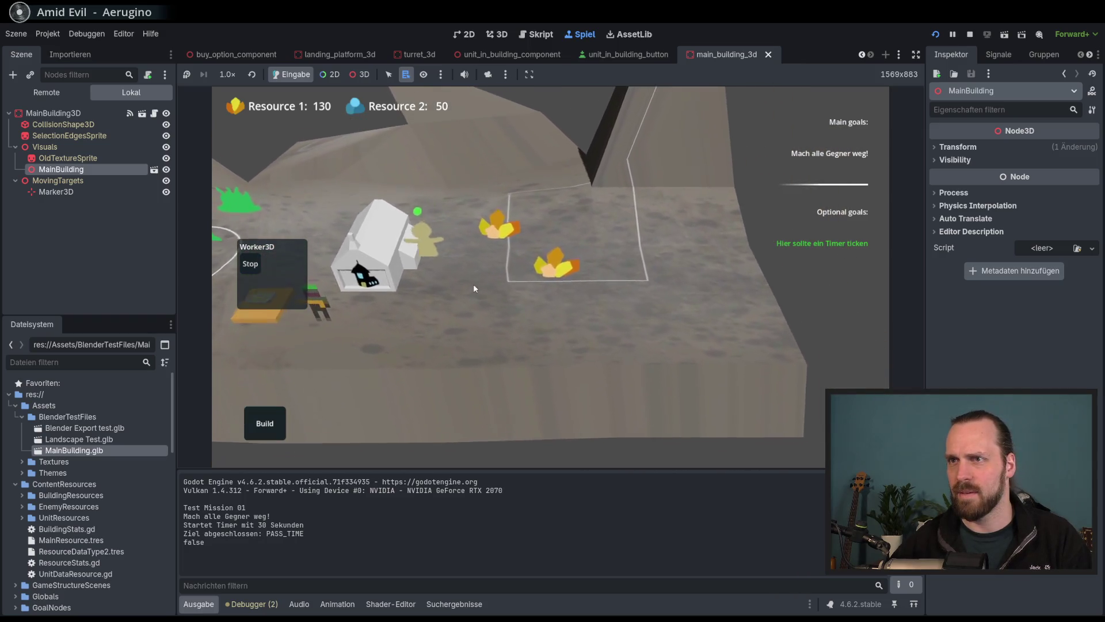
{"action": "scroll", "coordinate": [641, 347], "scroll_direction": "down", "scroll_amount": 3}
{"action": "scroll", "coordinate": [494, 306], "scroll_direction": "up", "scroll_amount": 3}
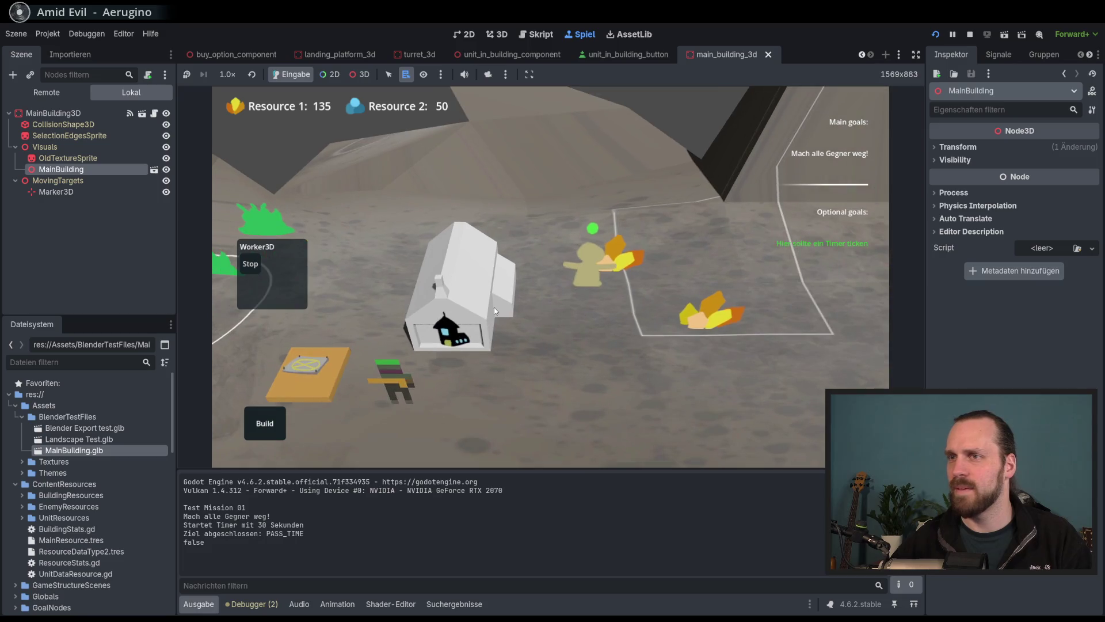
{"action": "scroll", "coordinate": [494, 306], "scroll_direction": "down", "scroll_amount": 3}
{"action": "scroll", "coordinate": [453, 309], "scroll_direction": "up", "scroll_amount": 3}
{"action": "left_click", "coordinate": [453, 309]}
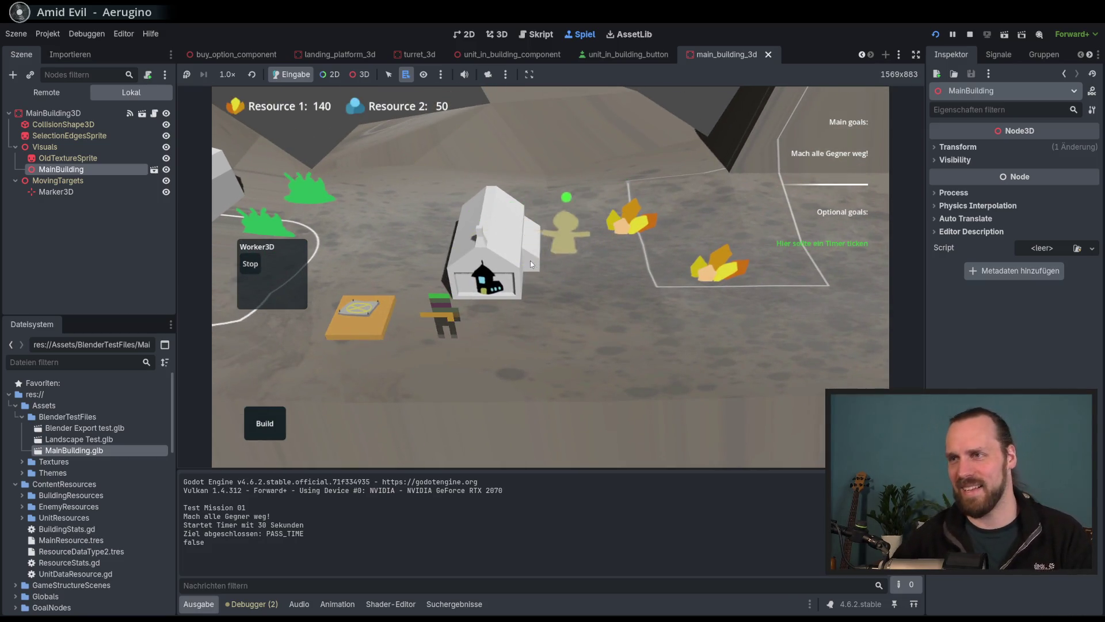
{"action": "key", "text": "F8"}
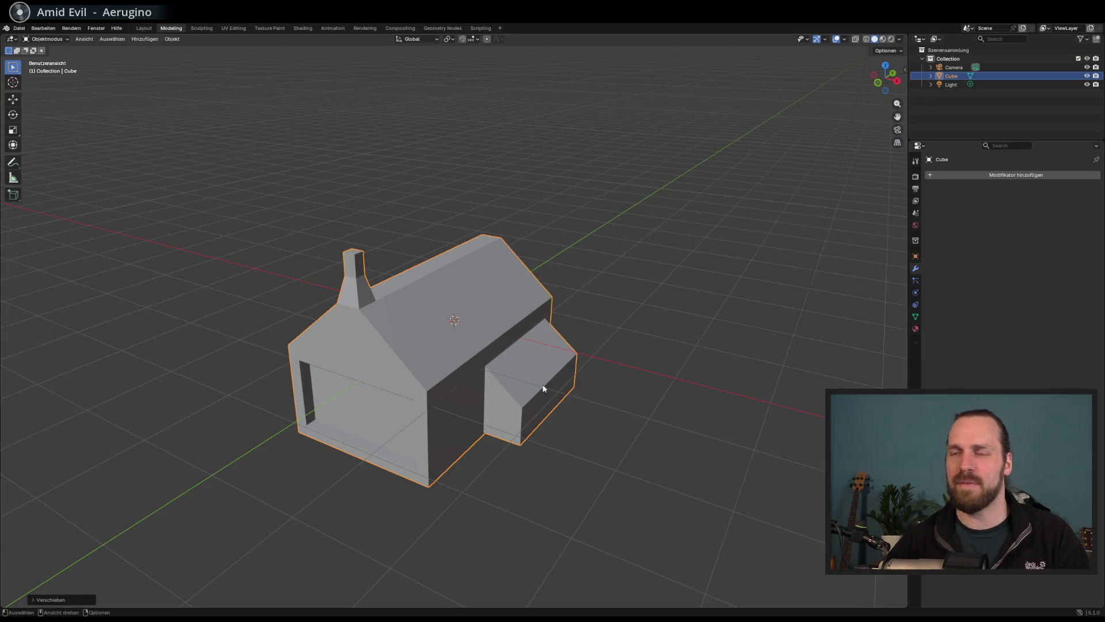
Select the house Cube object and its mesh data in the Outliner.
{"action": "scroll", "coordinate": [543, 389], "scroll_direction": "down", "scroll_amount": 4}
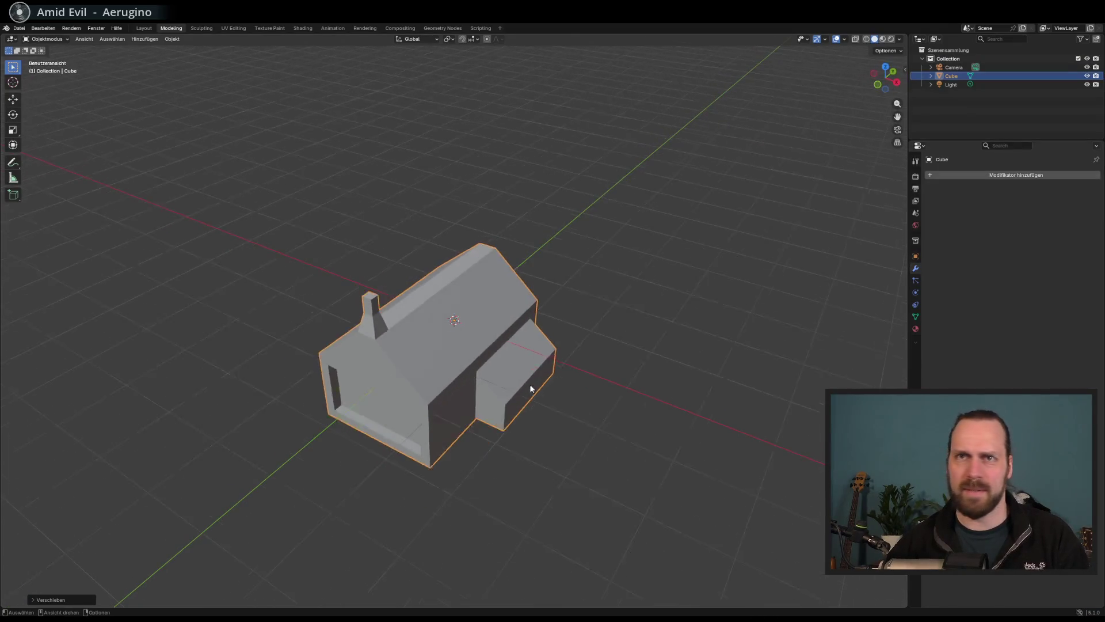
{"action": "scroll", "coordinate": [520, 369], "scroll_direction": "up", "scroll_amount": 1}
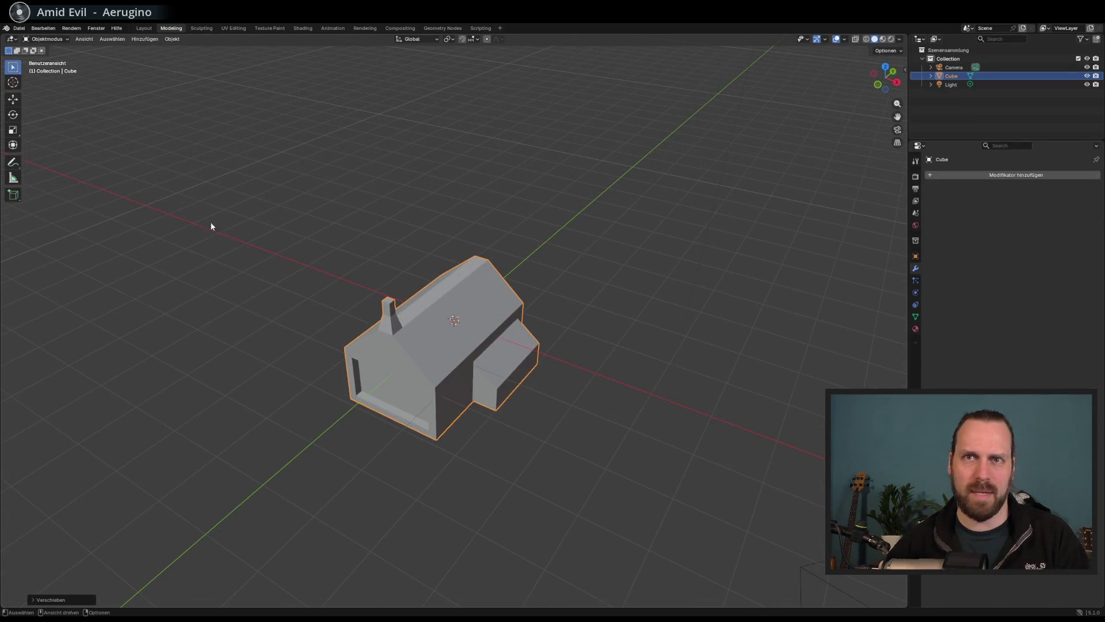
{"action": "left_click", "coordinate": [949, 84]}
{"action": "left_click", "coordinate": [950, 77]}
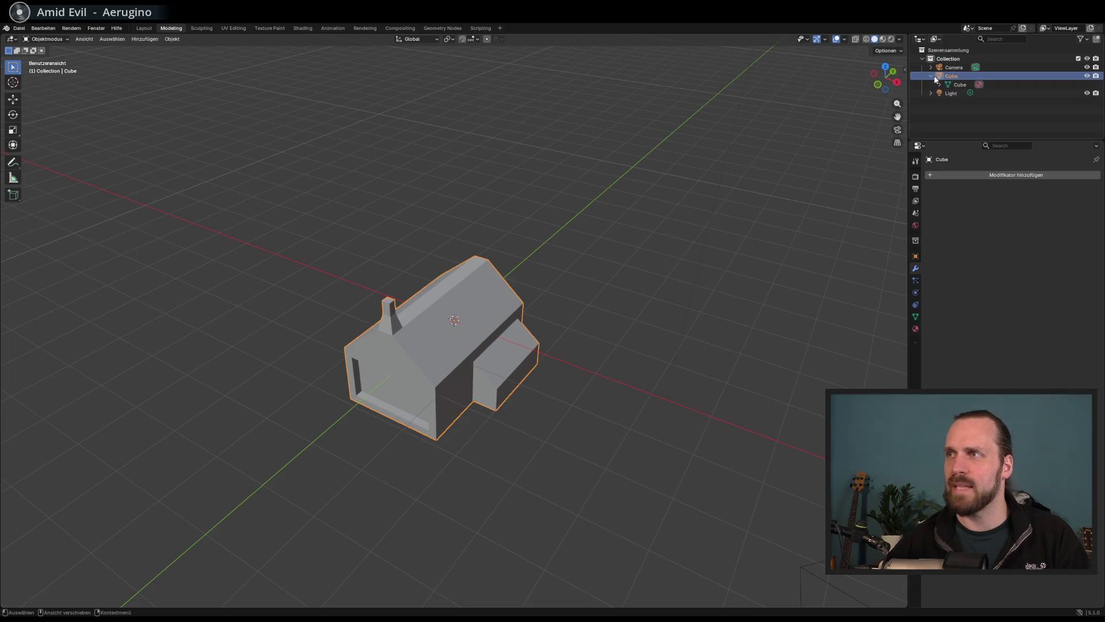
{"action": "left_click", "coordinate": [961, 85]}
Orbit around the house from flatter and higher angles, reselecting the Cube.
{"action": "left_click_drag", "start_coordinate": [639, 221], "coordinate": [647, 227]}
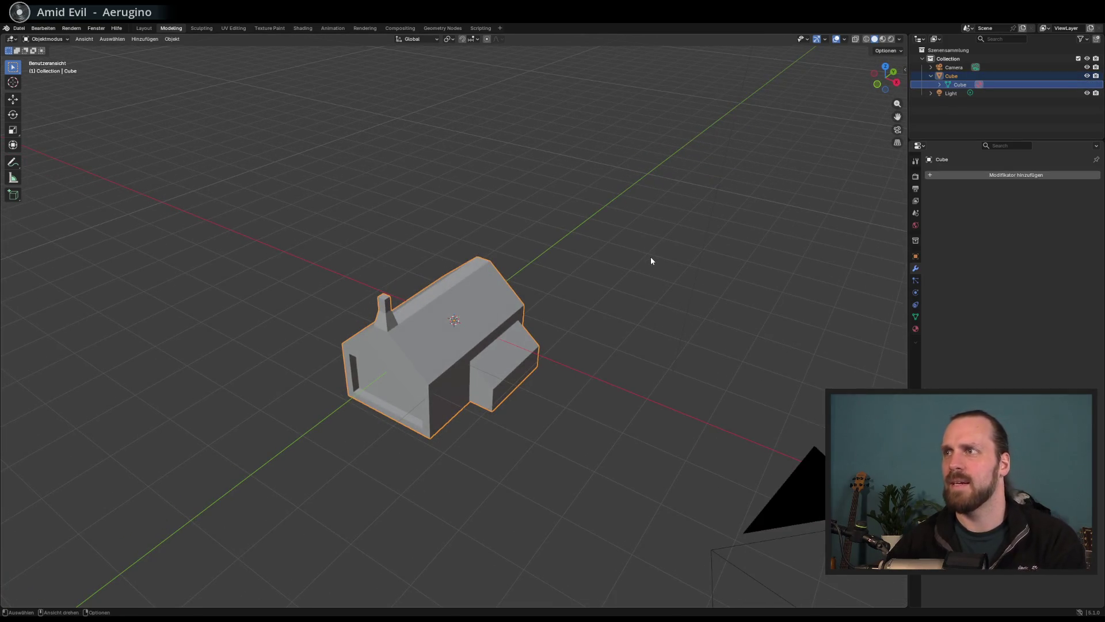
{"action": "scroll", "coordinate": [637, 268], "scroll_direction": "up", "scroll_amount": 2}
{"action": "left_click_drag", "start_coordinate": [530, 330], "coordinate": [230, 247]}
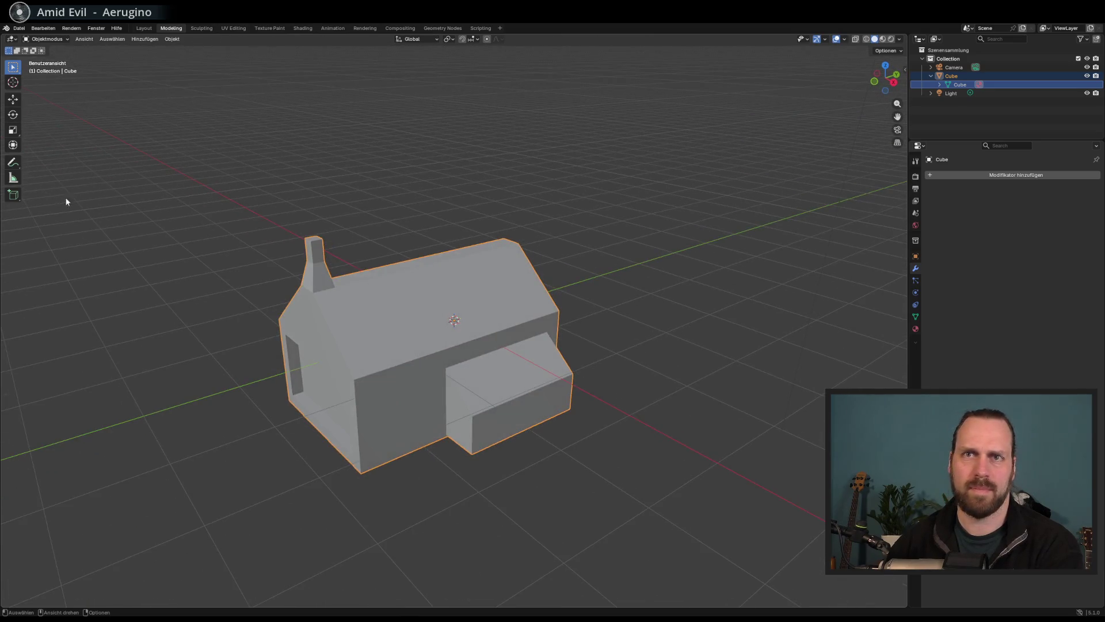
{"action": "left_click", "coordinate": [377, 338]}
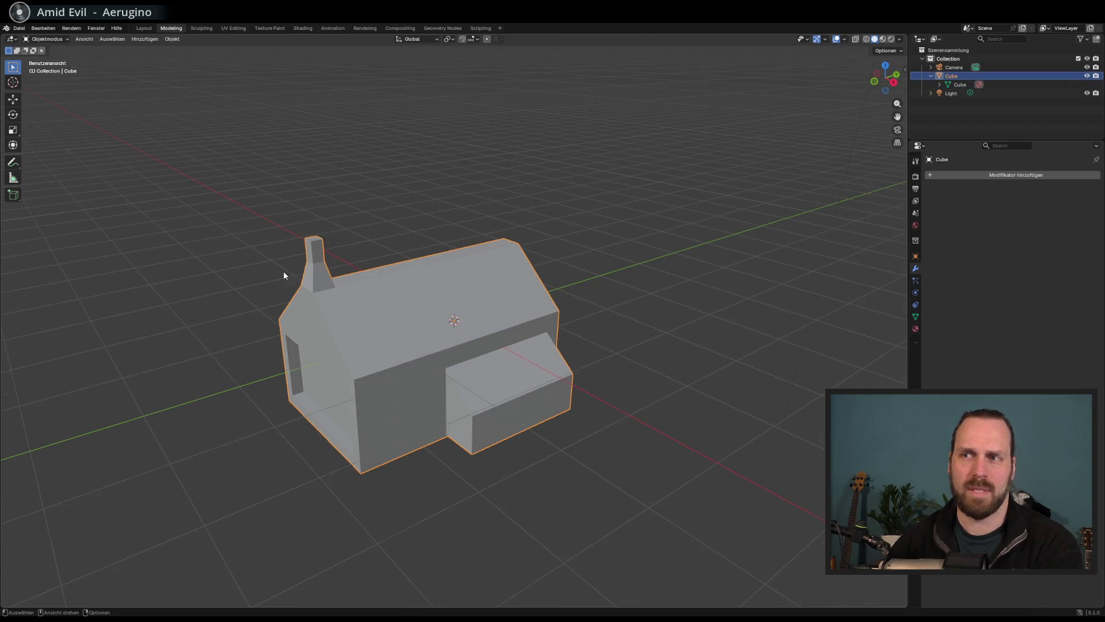
{"action": "left_click_drag", "start_coordinate": [283, 270], "coordinate": [31, 209]}
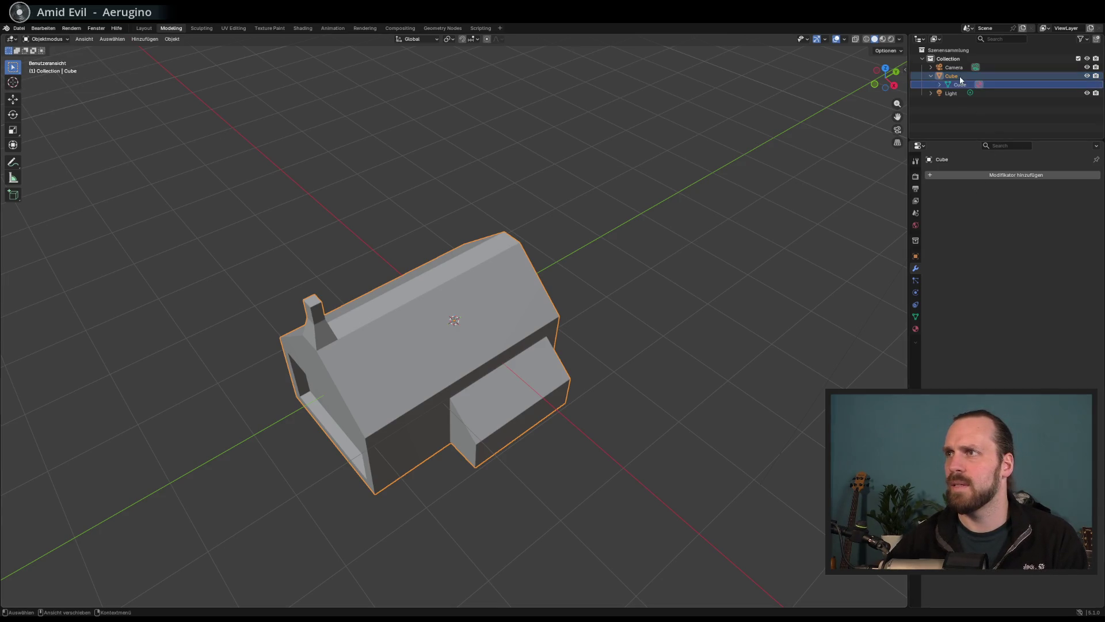
{"action": "left_click_drag", "start_coordinate": [167, 109], "coordinate": [171, 101]}
Toggle between the Move and Select Box tools and switch between the Layout and Modeling workspaces.
{"action": "left_click", "coordinate": [12, 100]}
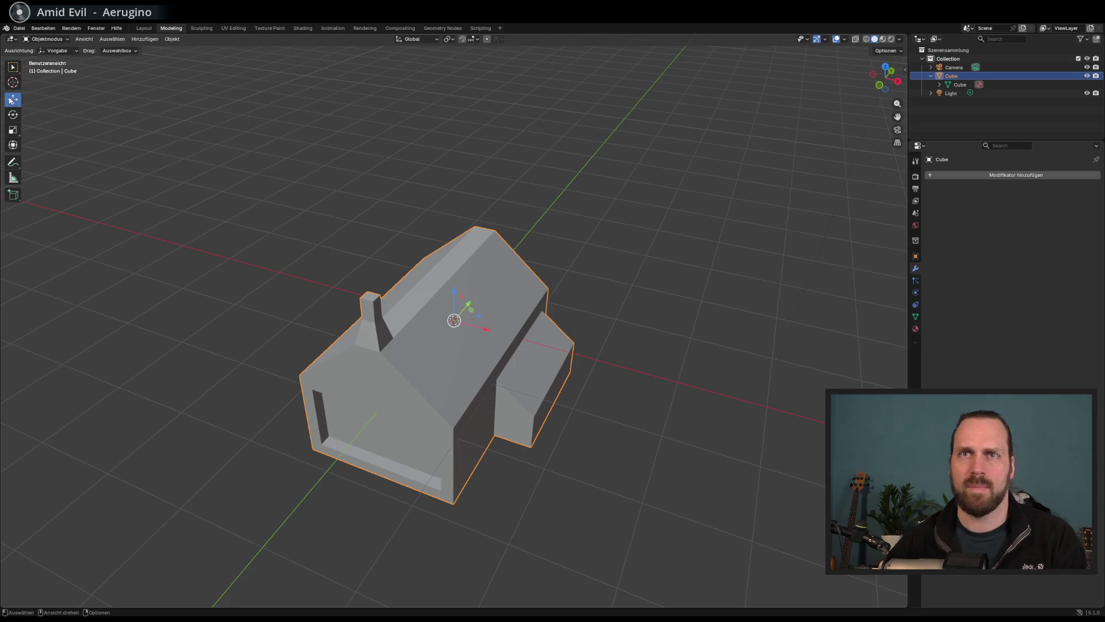
{"action": "key", "text": "w"}
{"action": "left_click", "coordinate": [84, 41]}
{"action": "left_click", "coordinate": [171, 27]}
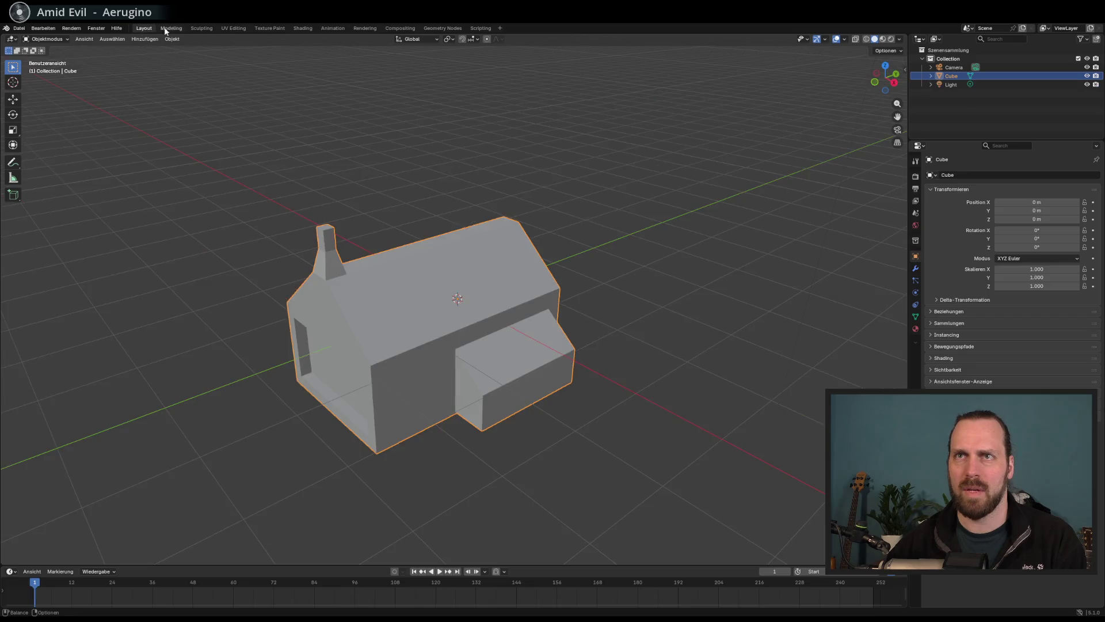
{"action": "left_click", "coordinate": [202, 27]}
In face select mode, attempt to rip the large roof face with the Rip Region tool.
{"action": "left_click", "coordinate": [171, 28]}
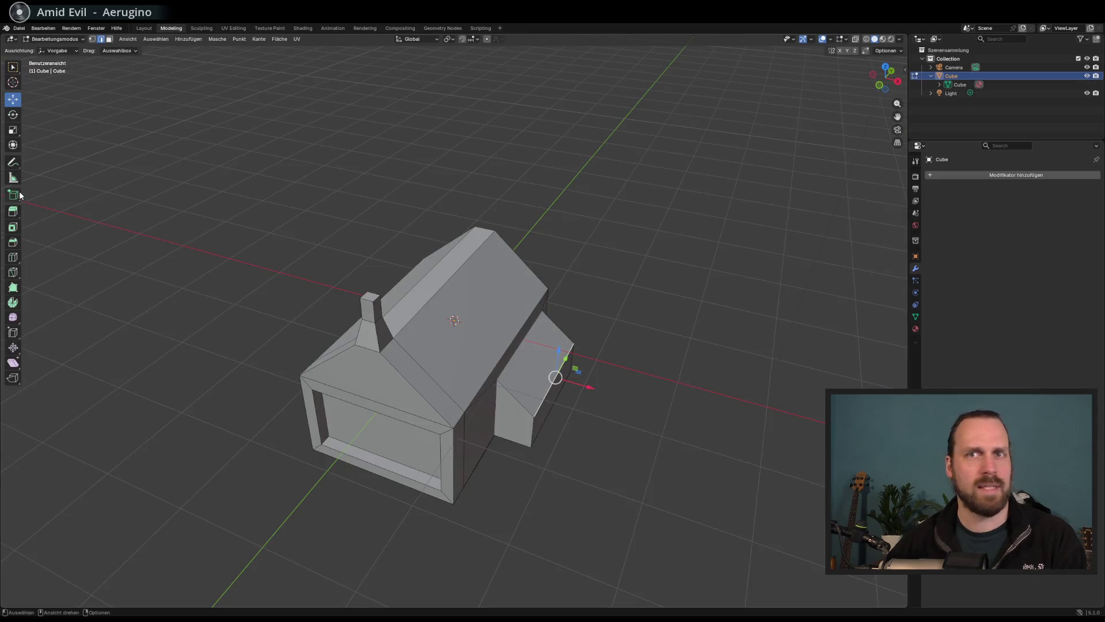
{"action": "left_click_drag", "start_coordinate": [193, 225], "coordinate": [189, 225]}
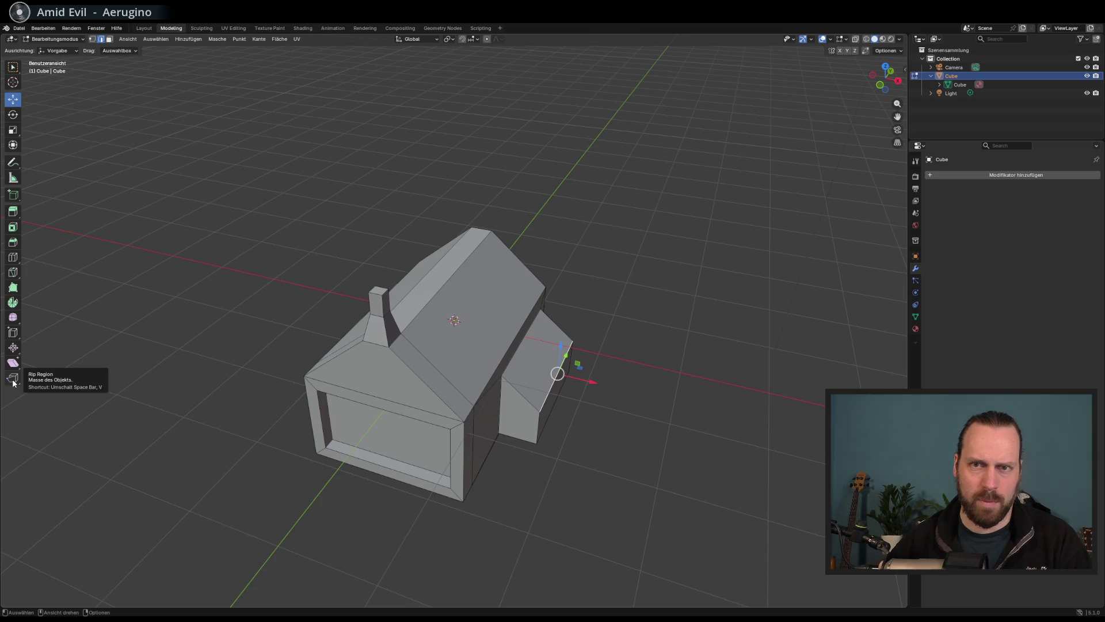
{"action": "left_click", "coordinate": [13, 380]}
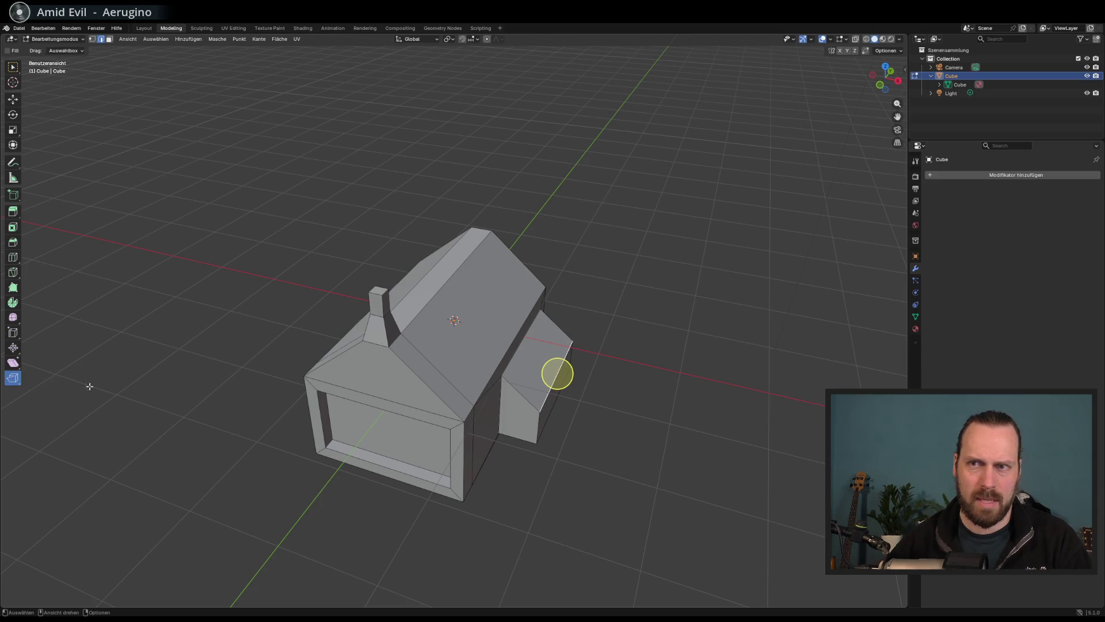
{"action": "left_click", "coordinate": [110, 39]}
{"action": "left_click", "coordinate": [483, 306]}
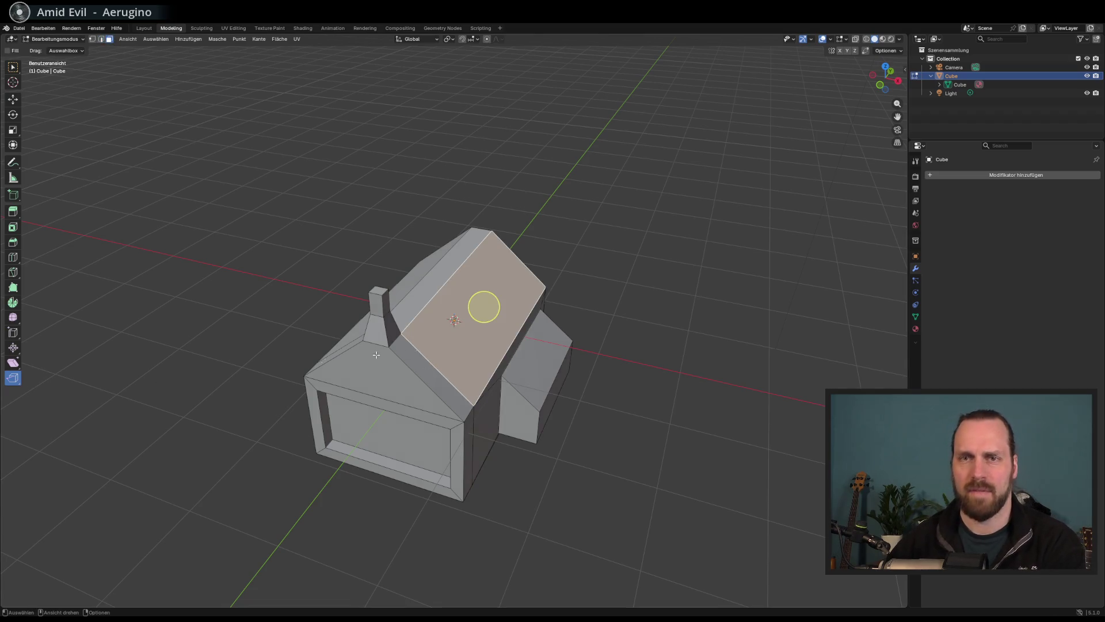
{"action": "left_click_drag", "start_coordinate": [479, 317], "coordinate": [476, 343]}
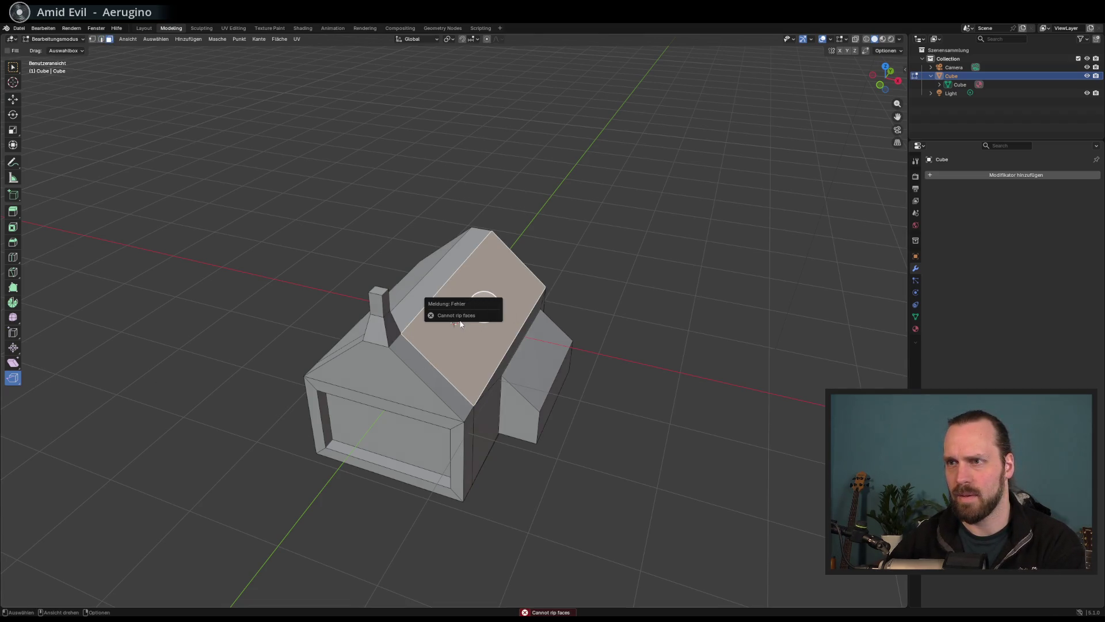
{"action": "left_click", "coordinate": [432, 375]}
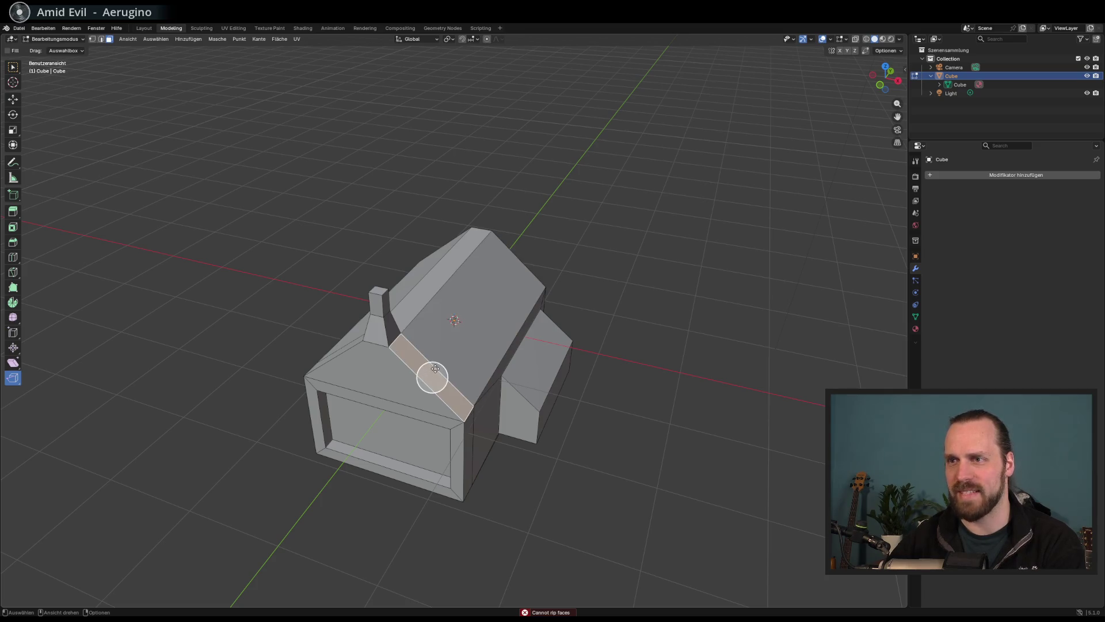
{"action": "left_click", "coordinate": [484, 306]}
{"action": "left_click_drag", "start_coordinate": [480, 319], "coordinate": [459, 353]}
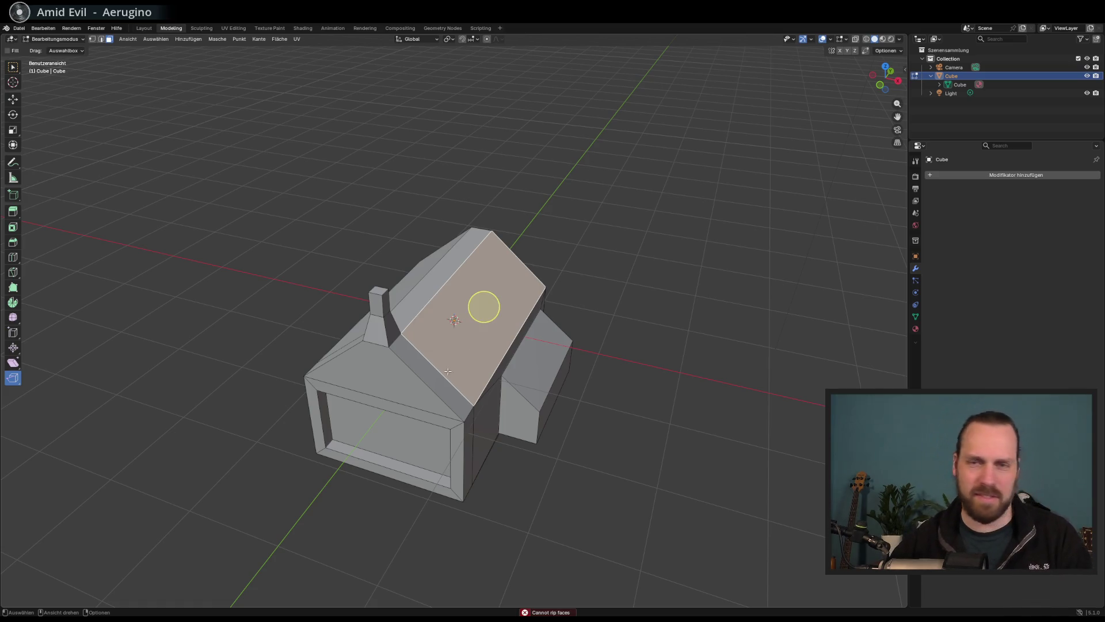
Box-select the roof faces and retry ripping the roof and the chimney top.
{"action": "left_click", "coordinate": [432, 377]}
{"action": "left_click", "coordinate": [467, 329]}
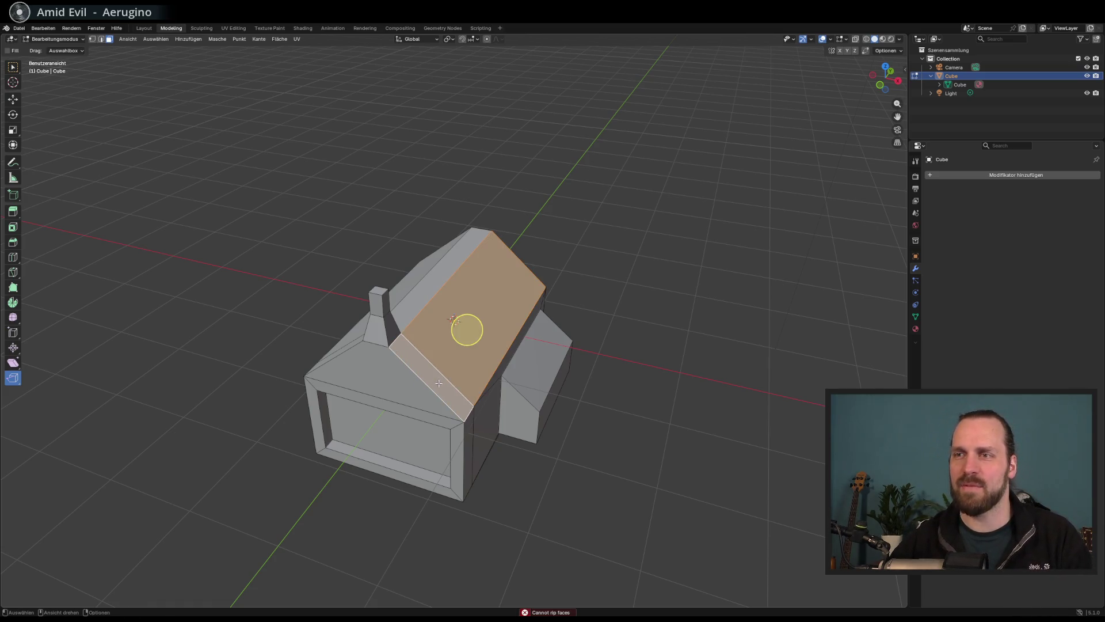
{"action": "key", "text": "b"}
{"action": "left_click_drag", "start_coordinate": [443, 364], "coordinate": [472, 327]}
{"action": "key", "text": "Escape"}
{"action": "key", "text": "v"}
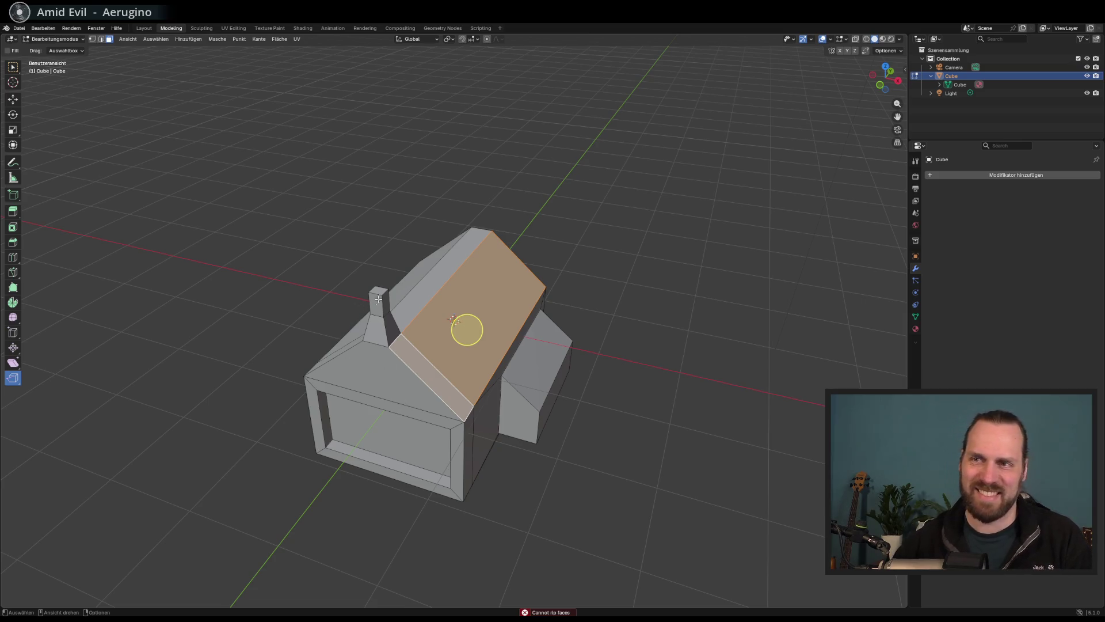
{"action": "left_click", "coordinate": [378, 298]}
{"action": "key", "text": "v"}
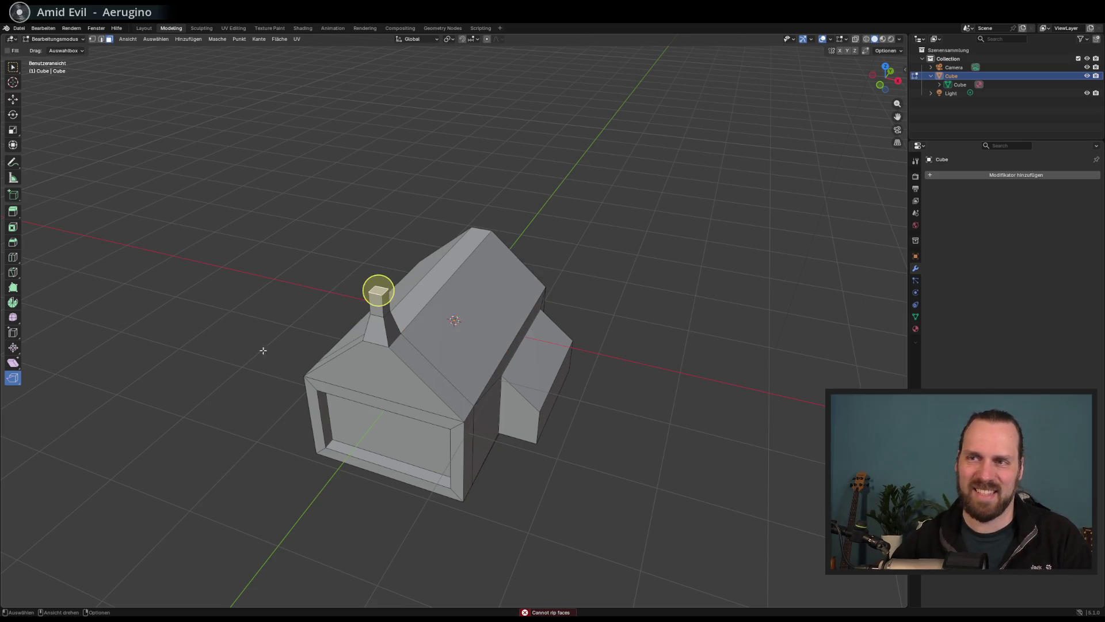
{"action": "scroll", "coordinate": [259, 322], "scroll_direction": "up", "scroll_amount": 5}
{"action": "scroll", "coordinate": [264, 348], "scroll_direction": "down", "scroll_amount": 2}
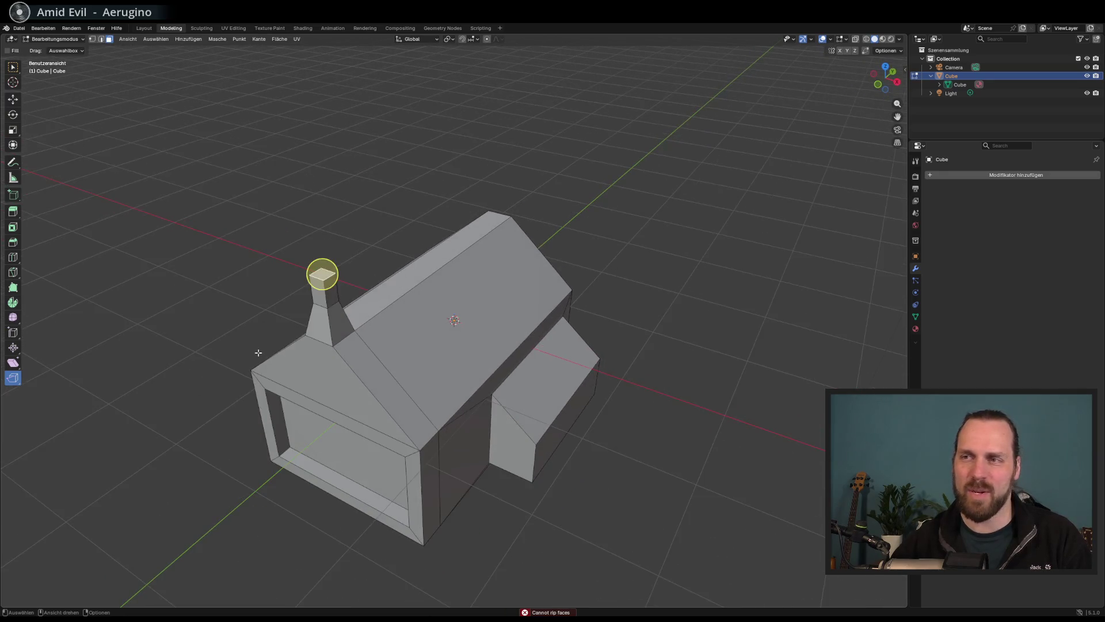
{"action": "right_click", "coordinate": [246, 363]}
{"action": "key", "text": "Escape"}
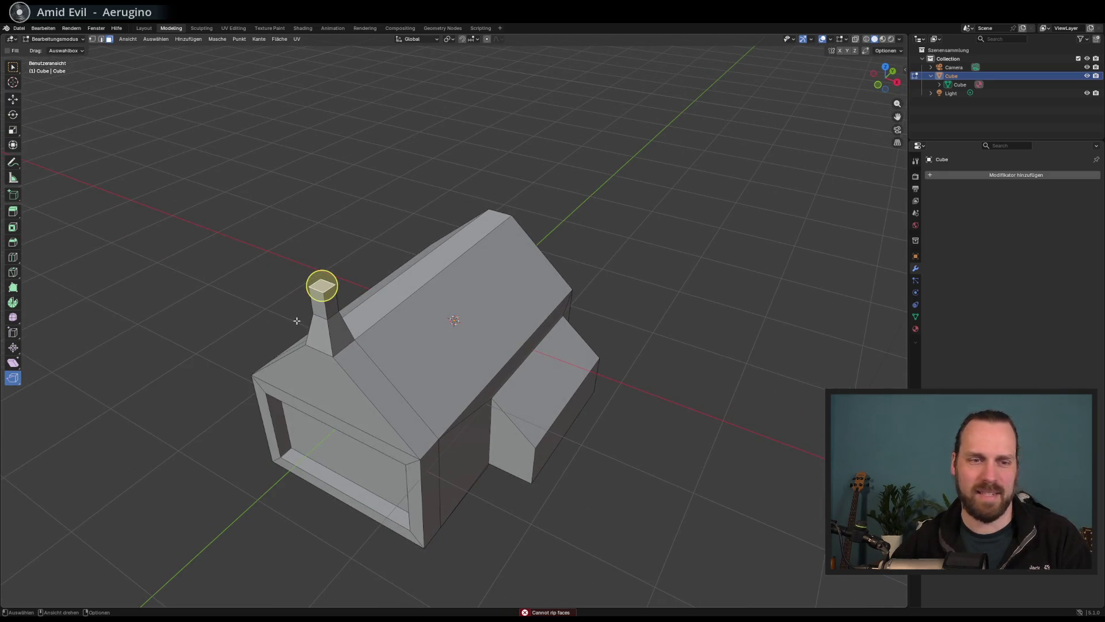
Extrude the roof ridge strip upward into a tall wall, then undo it.
{"action": "left_click_drag", "start_coordinate": [296, 321], "coordinate": [299, 321]}
{"action": "left_click_drag", "start_coordinate": [51, 240], "coordinate": [119, 249]}
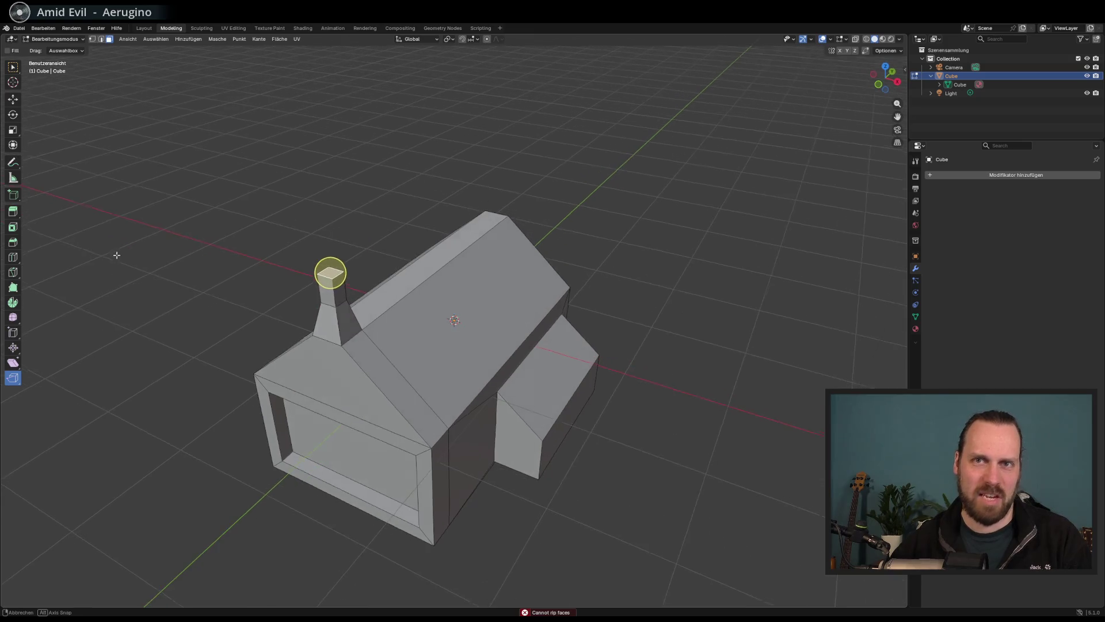
{"action": "left_click", "coordinate": [13, 211]}
{"action": "left_click", "coordinate": [415, 277]}
{"action": "mouse_move", "coordinate": [433, 231]}
{"action": "left_mouse_down"}
{"action": "mouse_move", "coordinate": [428, 200]}
{"action": "mouse_move", "coordinate": [495, 207]}
{"action": "mouse_move", "coordinate": [449, 220]}
{"action": "mouse_move", "coordinate": [109, 162]}
{"action": "left_mouse_up"}
{"action": "key", "text": "ctrl+z"}
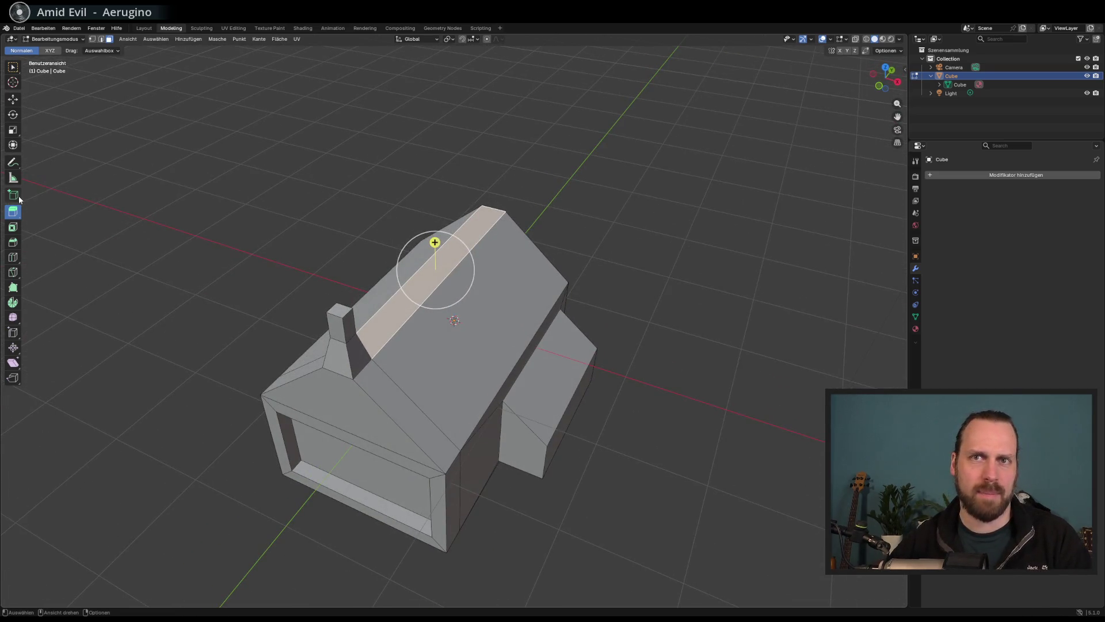
Draw a tall new cube over the house with the Add Cube tool.
{"action": "left_click", "coordinate": [13, 194]}
{"action": "mouse_move", "coordinate": [254, 230]}
{"action": "left_mouse_down"}
{"action": "mouse_move", "coordinate": [279, 238]}
{"action": "mouse_move", "coordinate": [321, 284]}
{"action": "left_mouse_up"}
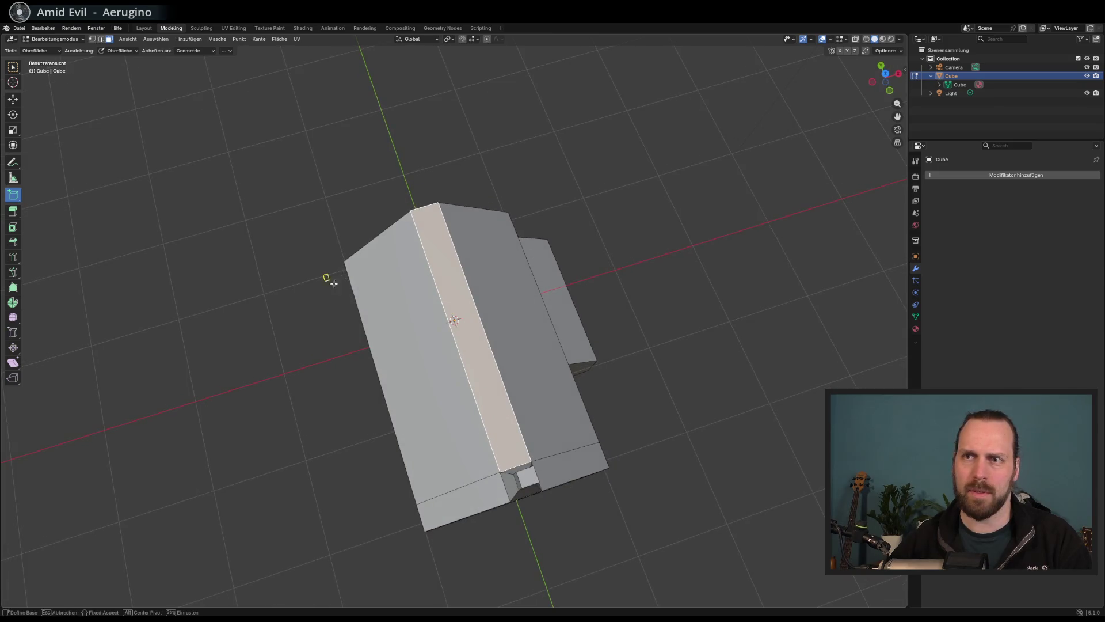
{"action": "left_click_drag", "start_coordinate": [420, 319], "coordinate": [420, 320]}
{"action": "left_click", "coordinate": [382, 210]}
{"action": "mouse_move", "coordinate": [383, 210]}
{"action": "left_mouse_down"}
{"action": "mouse_move", "coordinate": [386, 195]}
{"action": "mouse_move", "coordinate": [299, 182]}
{"action": "left_mouse_up"}
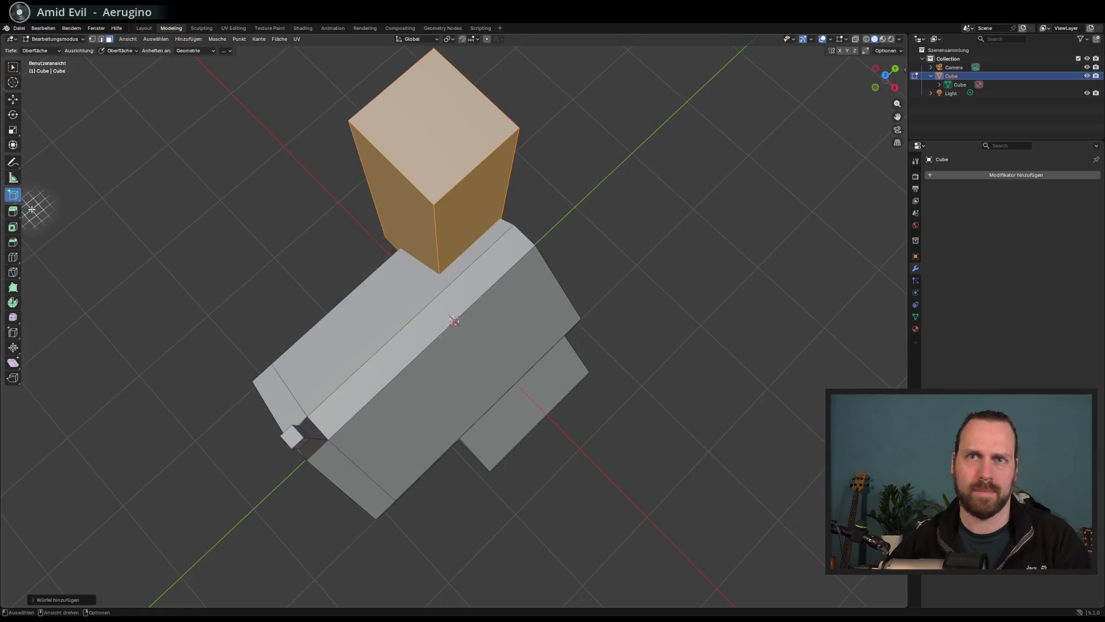
Move the new block toward the house and lower it onto the roof.
{"action": "left_click", "coordinate": [14, 99]}
{"action": "mouse_move", "coordinate": [466, 195]}
{"action": "left_mouse_down"}
{"action": "mouse_move", "coordinate": [447, 244]}
{"action": "mouse_move", "coordinate": [432, 237]}
{"action": "left_mouse_up"}
{"action": "mouse_move", "coordinate": [432, 237]}
{"action": "left_mouse_down"}
{"action": "mouse_move", "coordinate": [557, 247]}
{"action": "mouse_move", "coordinate": [544, 218]}
{"action": "left_mouse_up"}
{"action": "mouse_move", "coordinate": [392, 179]}
{"action": "left_mouse_down"}
{"action": "mouse_move", "coordinate": [389, 257]}
{"action": "mouse_move", "coordinate": [404, 293]}
{"action": "left_mouse_up"}
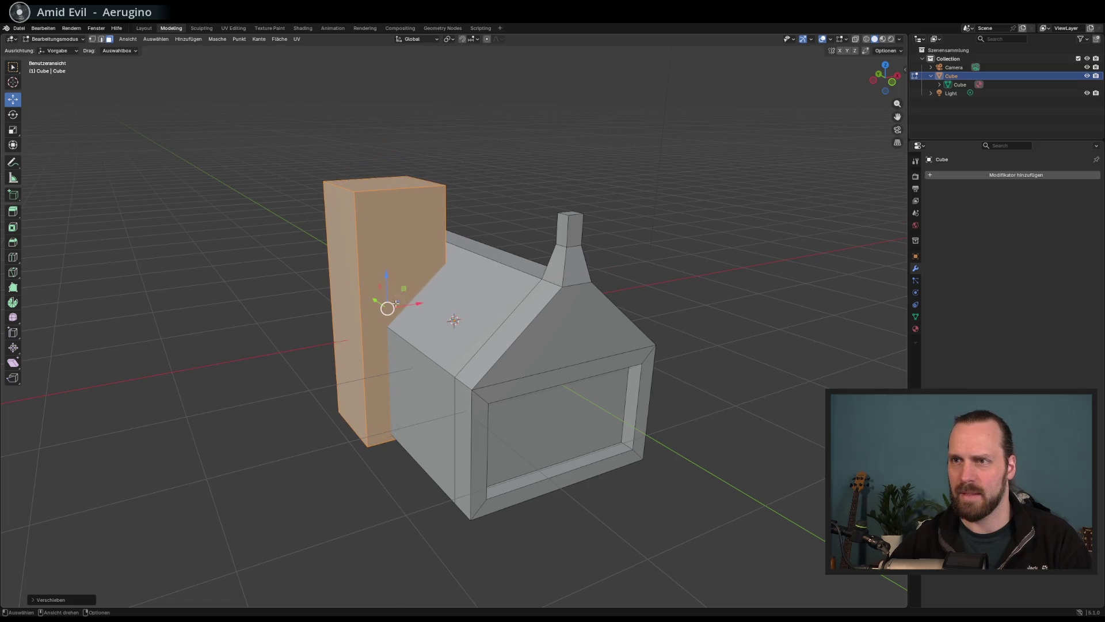
{"action": "mouse_move", "coordinate": [213, 181]}
{"action": "left_mouse_down"}
{"action": "mouse_move", "coordinate": [269, 231]}
{"action": "mouse_move", "coordinate": [272, 218]}
{"action": "mouse_move", "coordinate": [92, 255]}
{"action": "mouse_move", "coordinate": [219, 270]}
{"action": "mouse_move", "coordinate": [298, 257]}
{"action": "mouse_move", "coordinate": [403, 270]}
{"action": "mouse_move", "coordinate": [460, 296]}
{"action": "mouse_move", "coordinate": [442, 298]}
{"action": "mouse_move", "coordinate": [403, 294]}
{"action": "mouse_move", "coordinate": [533, 280]}
{"action": "mouse_move", "coordinate": [93, 261]}
{"action": "left_mouse_up"}
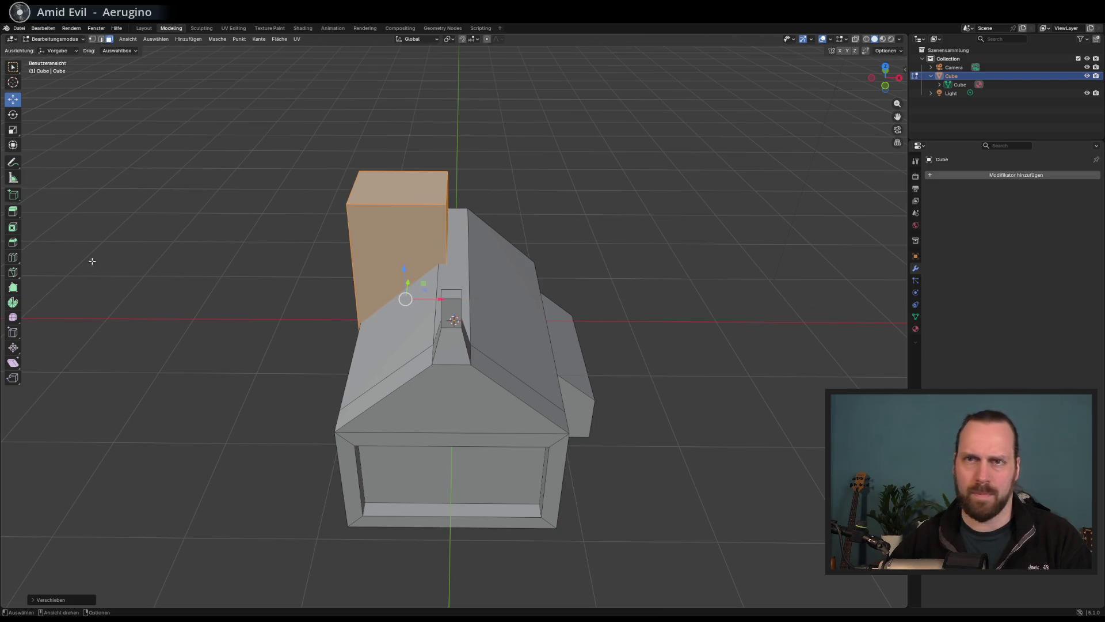
Widen the block along X, reposition it along X, and stretch it along Y.
{"action": "left_click", "coordinate": [12, 131]}
{"action": "mouse_move", "coordinate": [403, 300]}
{"action": "left_mouse_down"}
{"action": "mouse_move", "coordinate": [458, 300]}
{"action": "mouse_move", "coordinate": [460, 277]}
{"action": "mouse_move", "coordinate": [472, 276]}
{"action": "mouse_move", "coordinate": [407, 291]}
{"action": "mouse_move", "coordinate": [430, 294]}
{"action": "mouse_move", "coordinate": [253, 227]}
{"action": "left_mouse_up"}
{"action": "key", "text": "shift+space"}
{"action": "key", "text": "g"}
{"action": "key", "text": "g"}
{"action": "key", "text": "x"}
{"action": "left_click", "coordinate": [429, 293]}
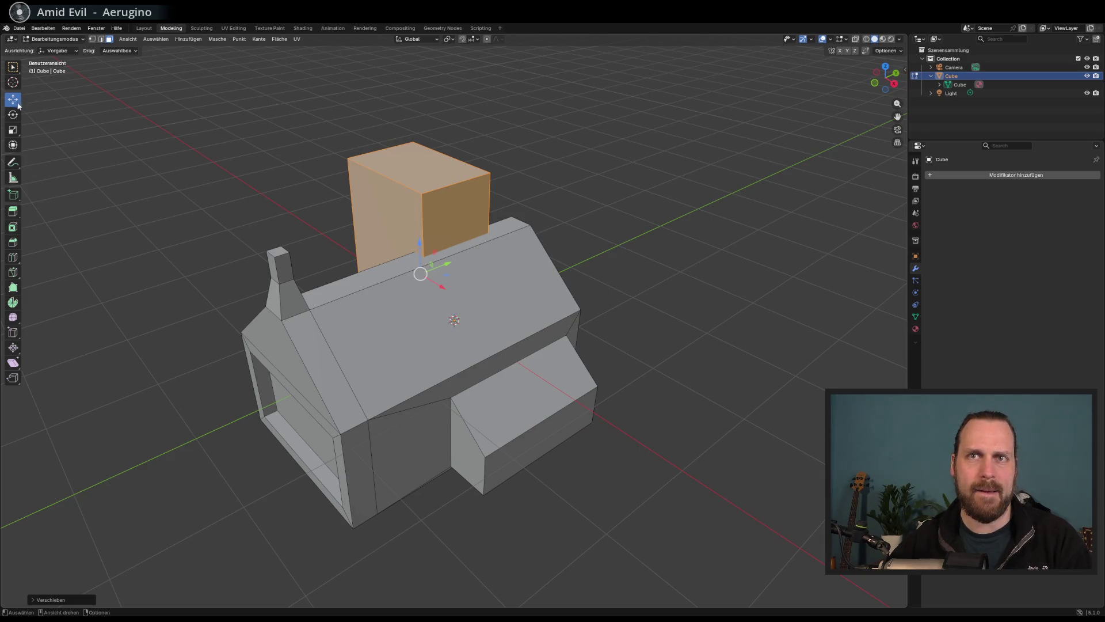
{"action": "left_click", "coordinate": [13, 129]}
{"action": "left_click_drag", "start_coordinate": [447, 263], "coordinate": [509, 267]}
{"action": "mouse_move", "coordinate": [142, 196]}
{"action": "left_mouse_down"}
{"action": "mouse_move", "coordinate": [271, 139]}
{"action": "mouse_move", "coordinate": [182, 185]}
{"action": "mouse_move", "coordinate": [89, 177]}
{"action": "left_mouse_up"}
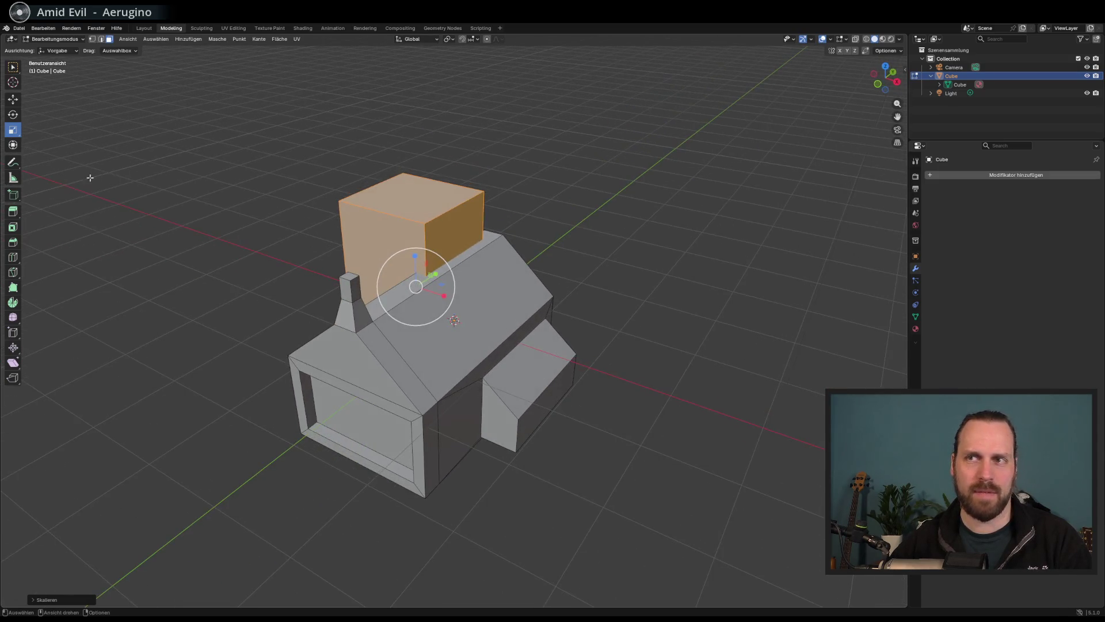
Extrude the block's top face upward to raise the tower.
{"action": "left_click", "coordinate": [11, 214]}
{"action": "left_click", "coordinate": [411, 193]}
{"action": "left_click_drag", "start_coordinate": [419, 170], "coordinate": [416, 148]}
{"action": "left_click_drag", "start_coordinate": [322, 184], "coordinate": [232, 185]}
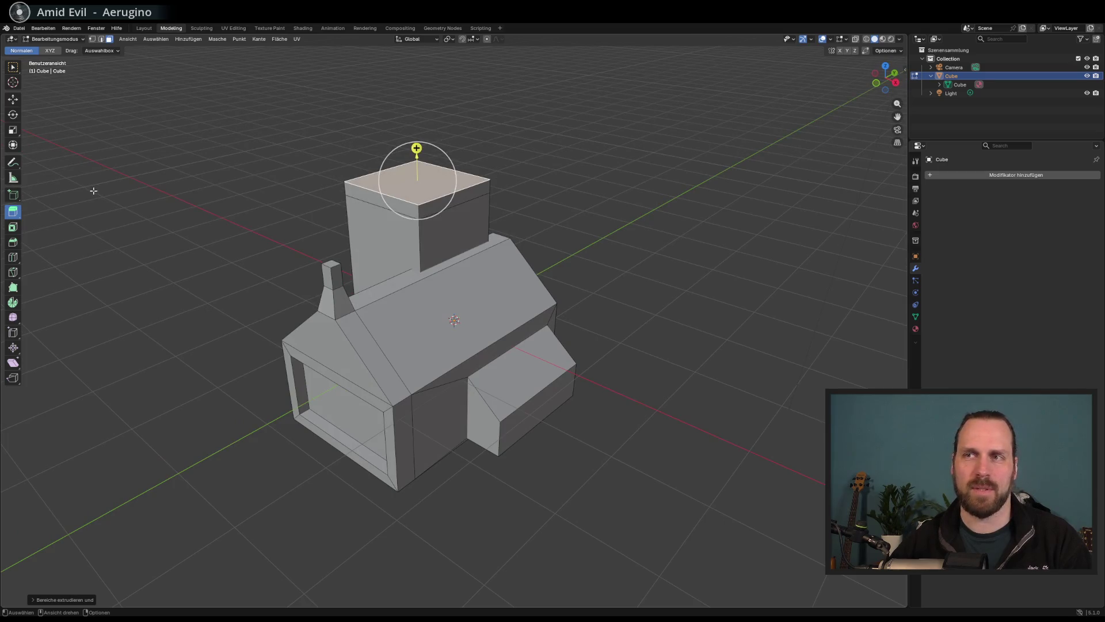
Scale the tower's top face outward into an overhang and extrude it up as a cap.
{"action": "left_click", "coordinate": [13, 227]}
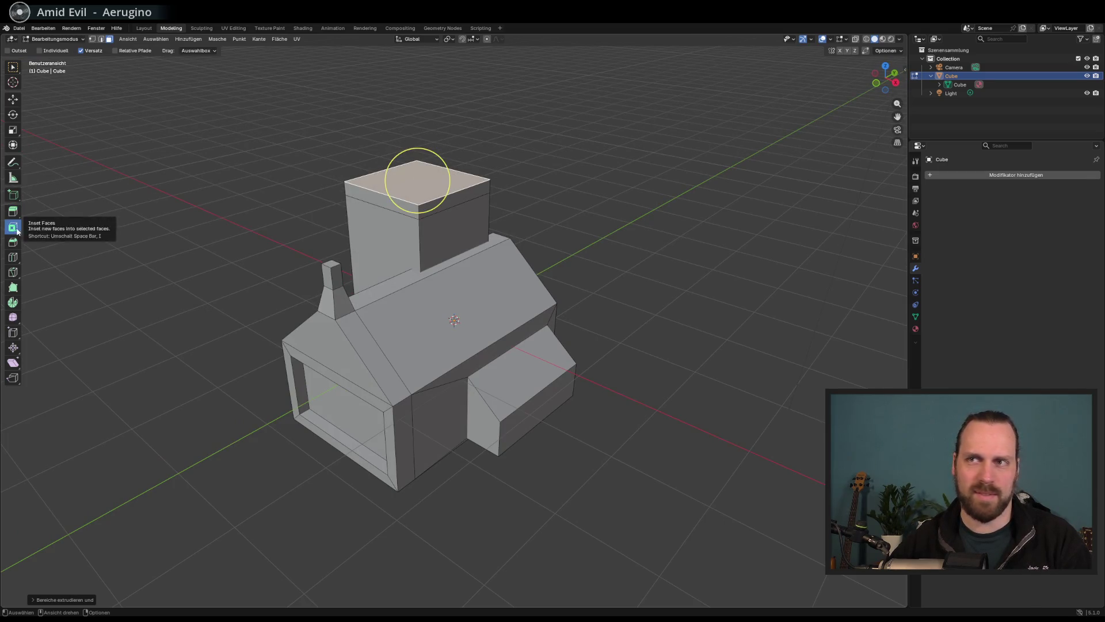
{"action": "left_click", "coordinate": [13, 131]}
{"action": "left_click_drag", "start_coordinate": [445, 180], "coordinate": [451, 182]}
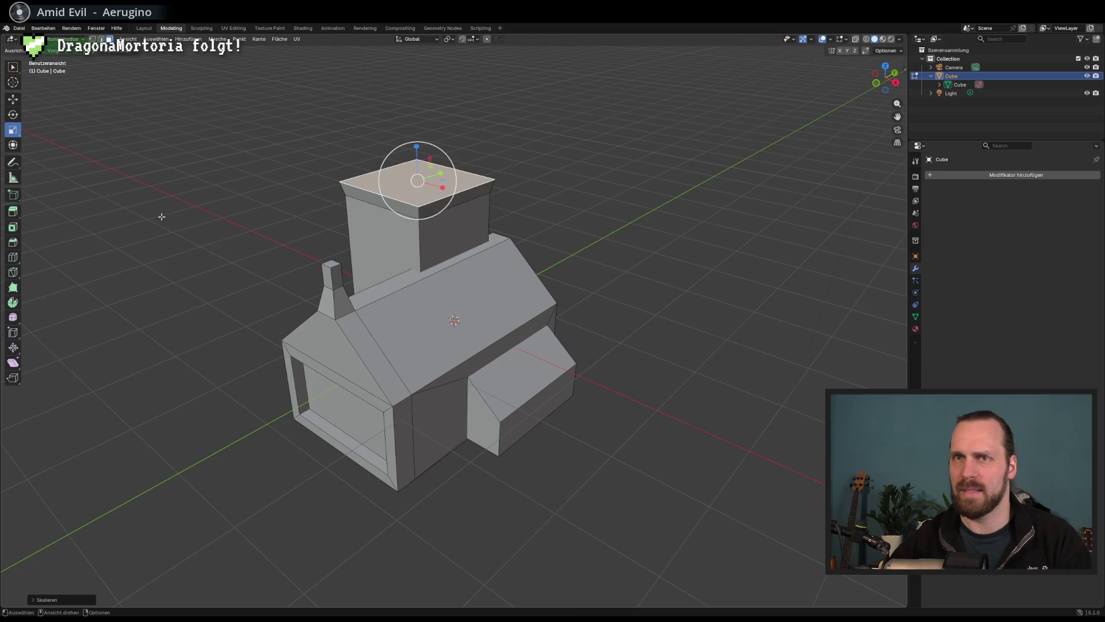
{"action": "left_click", "coordinate": [13, 211]}
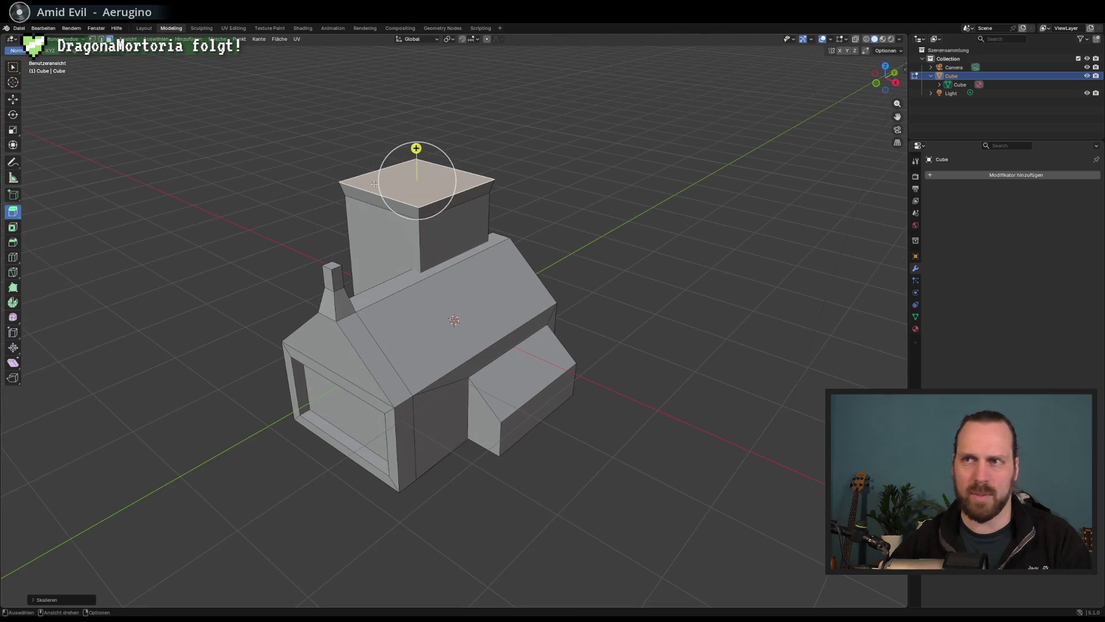
{"action": "left_click_drag", "start_coordinate": [415, 148], "coordinate": [417, 141]}
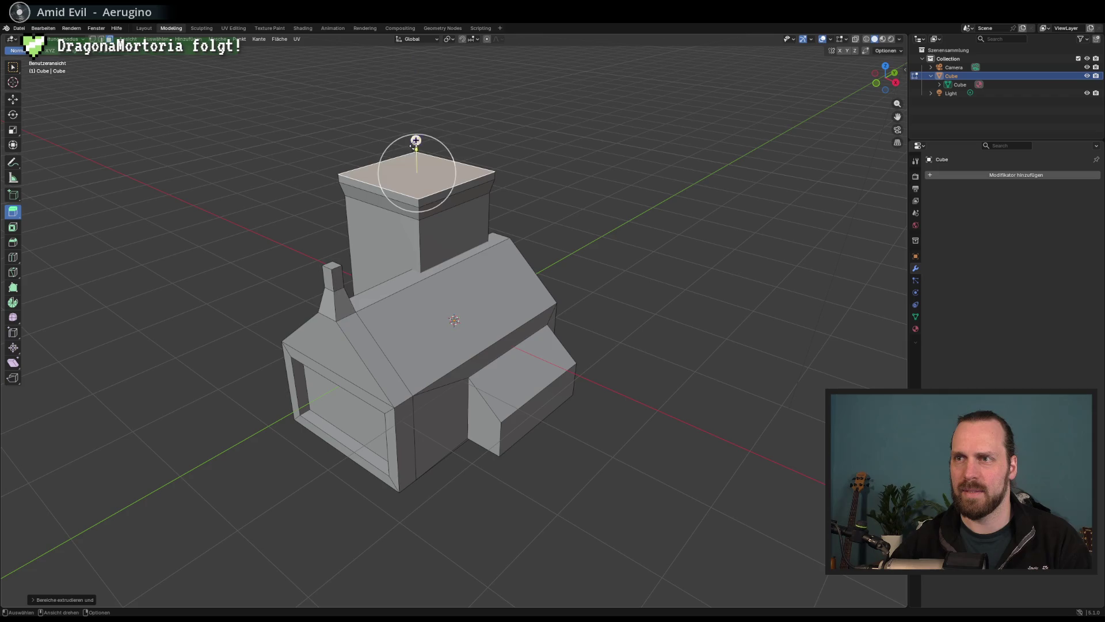
{"action": "left_click_drag", "start_coordinate": [389, 206], "coordinate": [389, 206]}
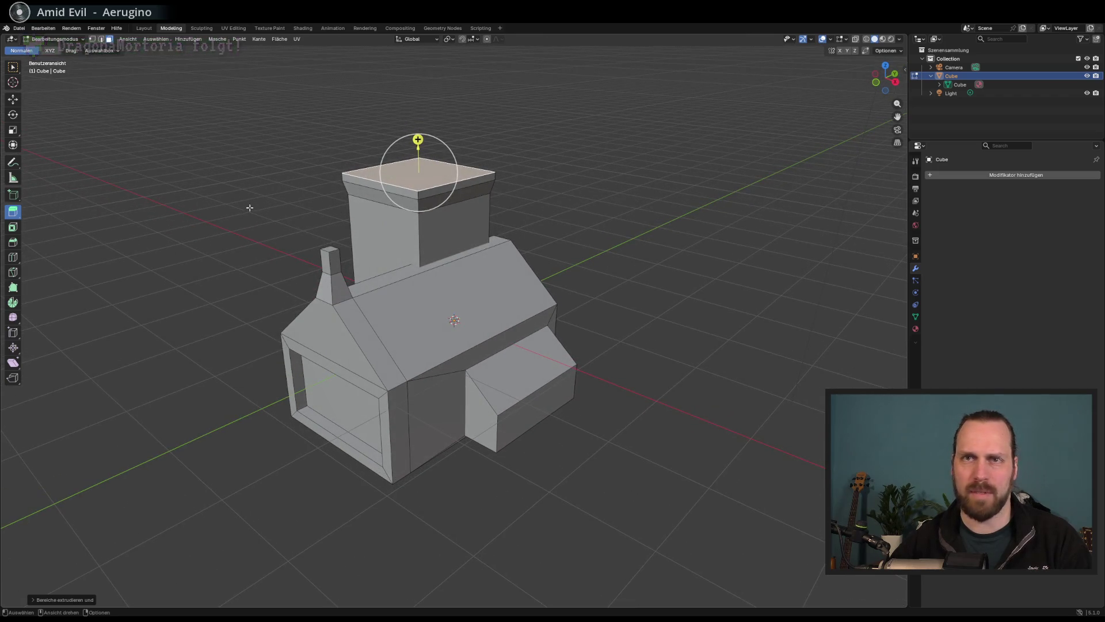
Inset a smaller face into the cap top, shrink it around its centre, and lift it.
{"action": "left_click", "coordinate": [13, 227]}
{"action": "left_click_drag", "start_coordinate": [441, 178], "coordinate": [416, 179]}
{"action": "left_click_drag", "start_coordinate": [416, 179], "coordinate": [58, 167]}
{"action": "left_click", "coordinate": [12, 99]}
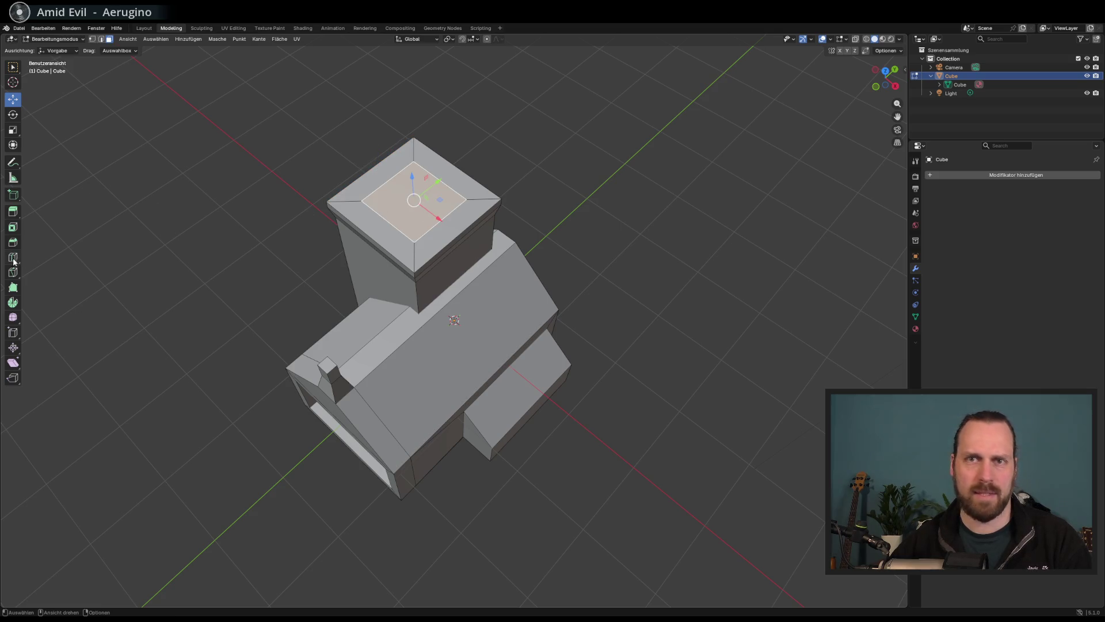
{"action": "left_click", "coordinate": [16, 132]}
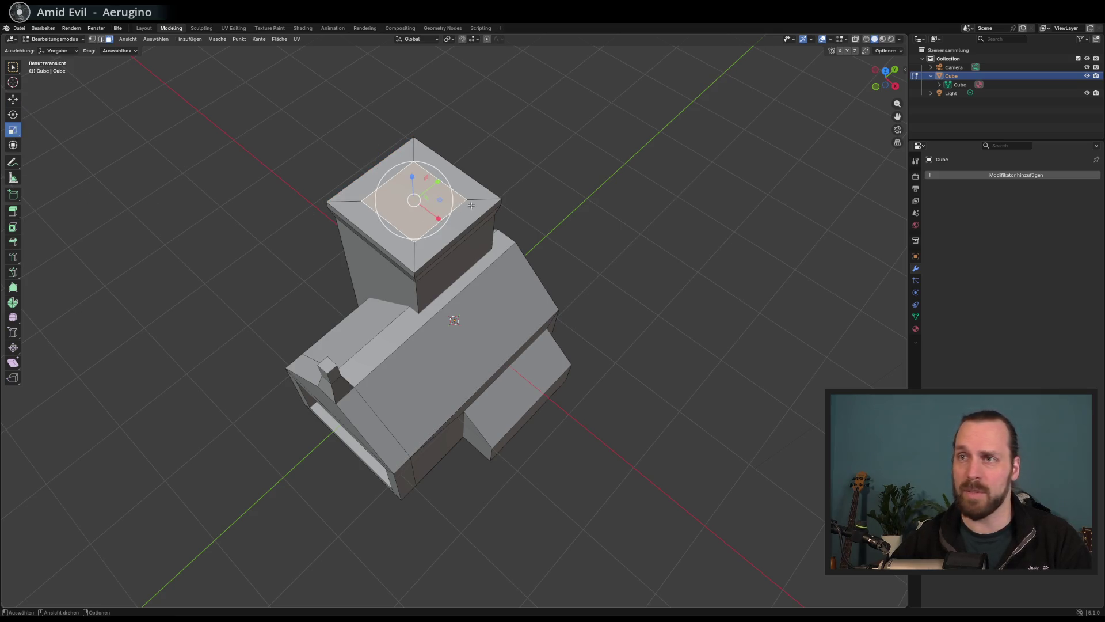
{"action": "mouse_move", "coordinate": [445, 201]}
{"action": "left_mouse_down"}
{"action": "mouse_move", "coordinate": [407, 185]}
{"action": "mouse_move", "coordinate": [407, 171]}
{"action": "mouse_move", "coordinate": [368, 164]}
{"action": "mouse_move", "coordinate": [131, 199]}
{"action": "left_mouse_up"}
{"action": "left_click", "coordinate": [13, 99]}
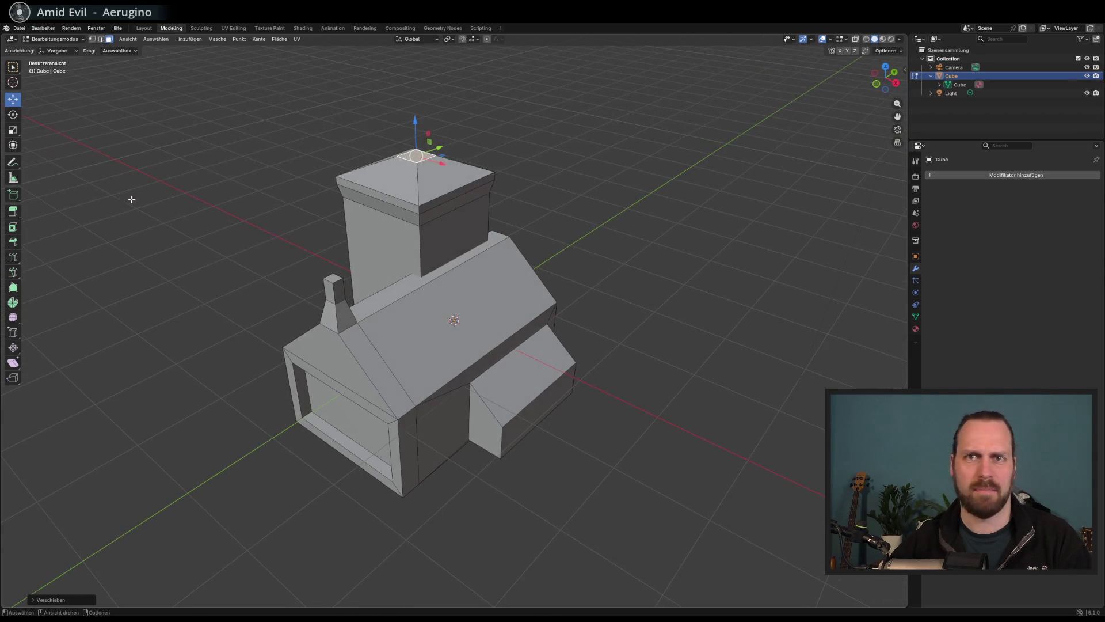
{"action": "mouse_move", "coordinate": [416, 117]}
{"action": "left_mouse_down"}
{"action": "mouse_move", "coordinate": [415, 98]}
{"action": "mouse_move", "coordinate": [415, 118]}
{"action": "left_mouse_up"}
Extrude a small block up from the tower top and save MainBuilding.blend.
{"action": "mouse_move", "coordinate": [397, 138]}
{"action": "left_mouse_down"}
{"action": "mouse_move", "coordinate": [370, 146]}
{"action": "mouse_move", "coordinate": [421, 126]}
{"action": "left_mouse_up"}
{"action": "left_click_drag", "start_coordinate": [438, 173], "coordinate": [452, 181]}
{"action": "left_click", "coordinate": [13, 211]}
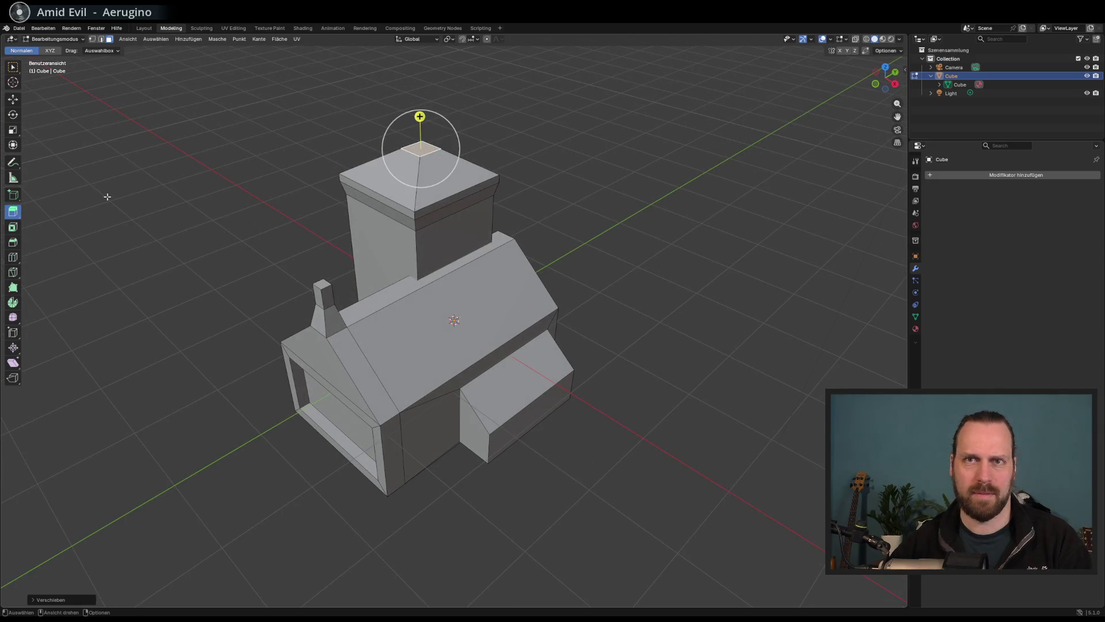
{"action": "mouse_move", "coordinate": [420, 116]}
{"action": "left_mouse_down"}
{"action": "mouse_move", "coordinate": [425, 96]}
{"action": "mouse_move", "coordinate": [555, 168]}
{"action": "mouse_move", "coordinate": [524, 178]}
{"action": "mouse_move", "coordinate": [538, 213]}
{"action": "left_mouse_up"}
{"action": "key", "text": "ctrl+s"}
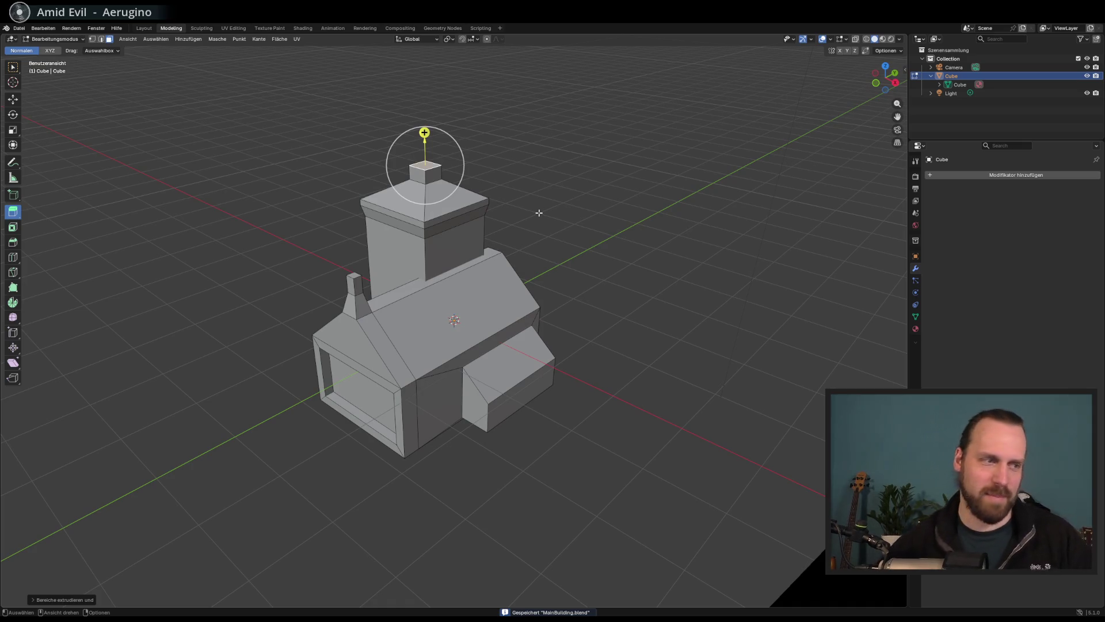
Start a glTF 2.0 export of the model for MainBuilding.glb.
{"action": "mouse_move", "coordinate": [541, 213]}
{"action": "left_mouse_down"}
{"action": "mouse_move", "coordinate": [555, 215]}
{"action": "mouse_move", "coordinate": [486, 228]}
{"action": "left_mouse_up"}
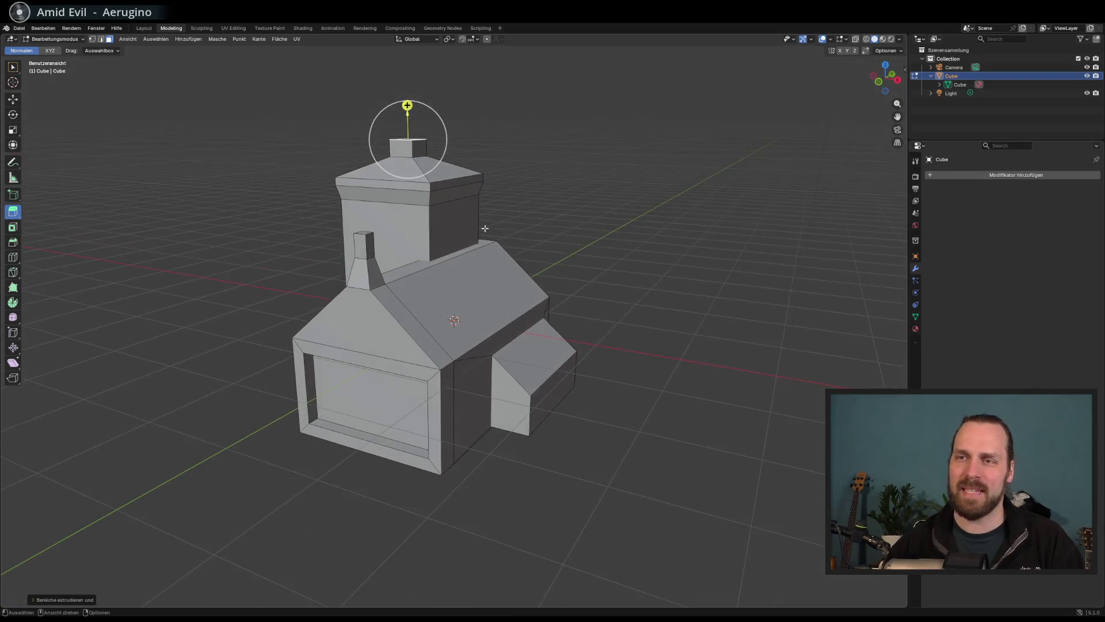
{"action": "mouse_move", "coordinate": [372, 374]}
{"action": "left_mouse_down"}
{"action": "mouse_move", "coordinate": [326, 409]}
{"action": "mouse_move", "coordinate": [365, 347]}
{"action": "left_mouse_up"}
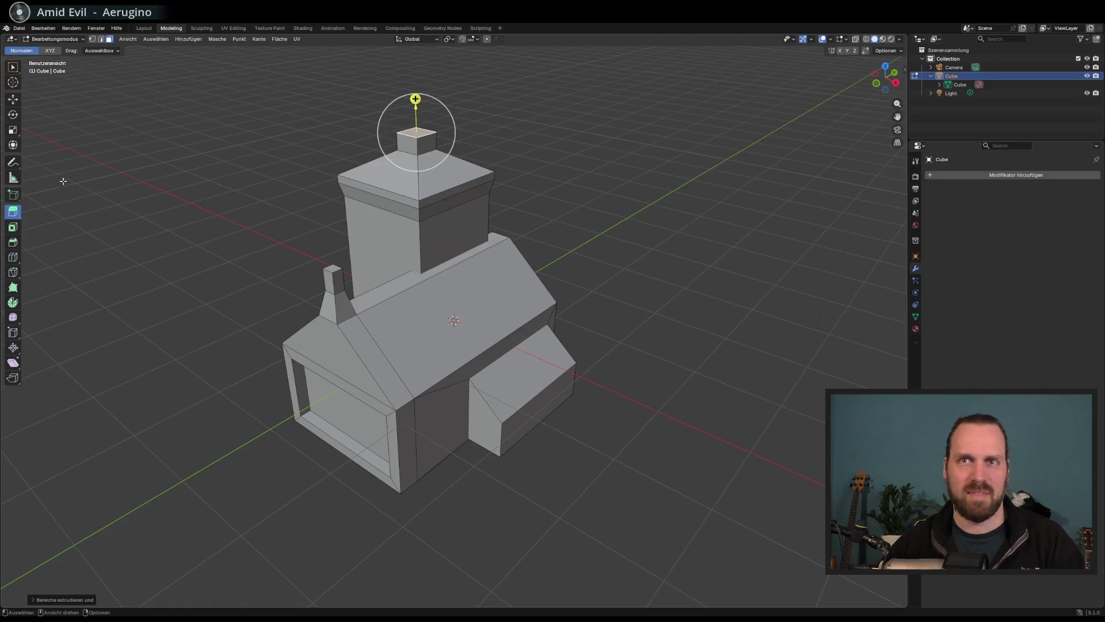
{"action": "left_click_drag", "start_coordinate": [267, 181], "coordinate": [272, 181]}
{"action": "left_click", "coordinate": [19, 28]}
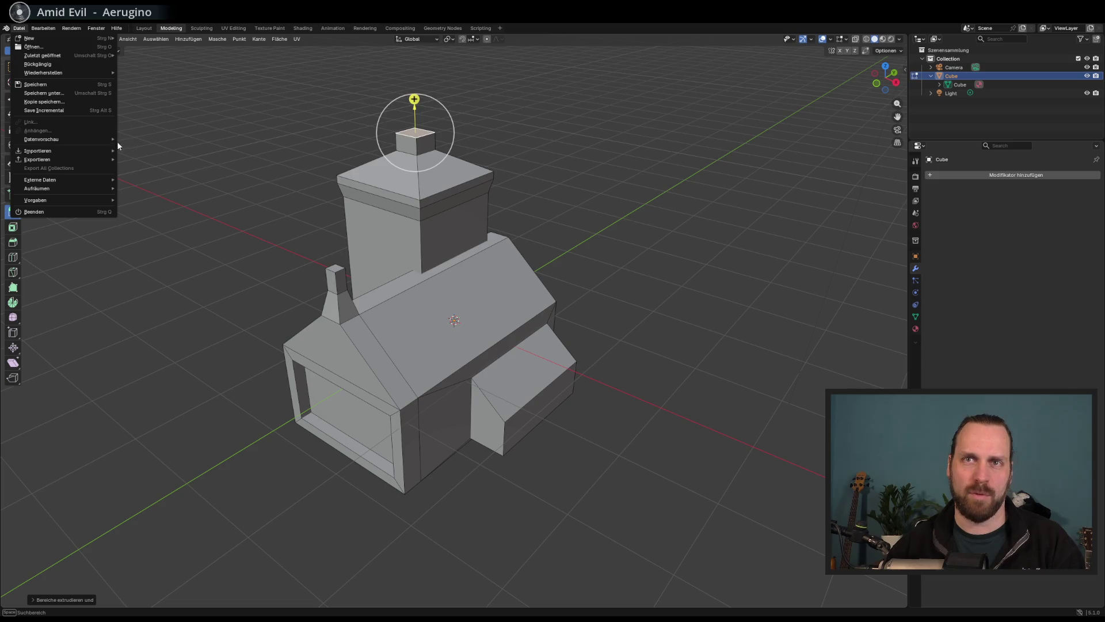
{"action": "mouse_move", "coordinate": [98, 159]}
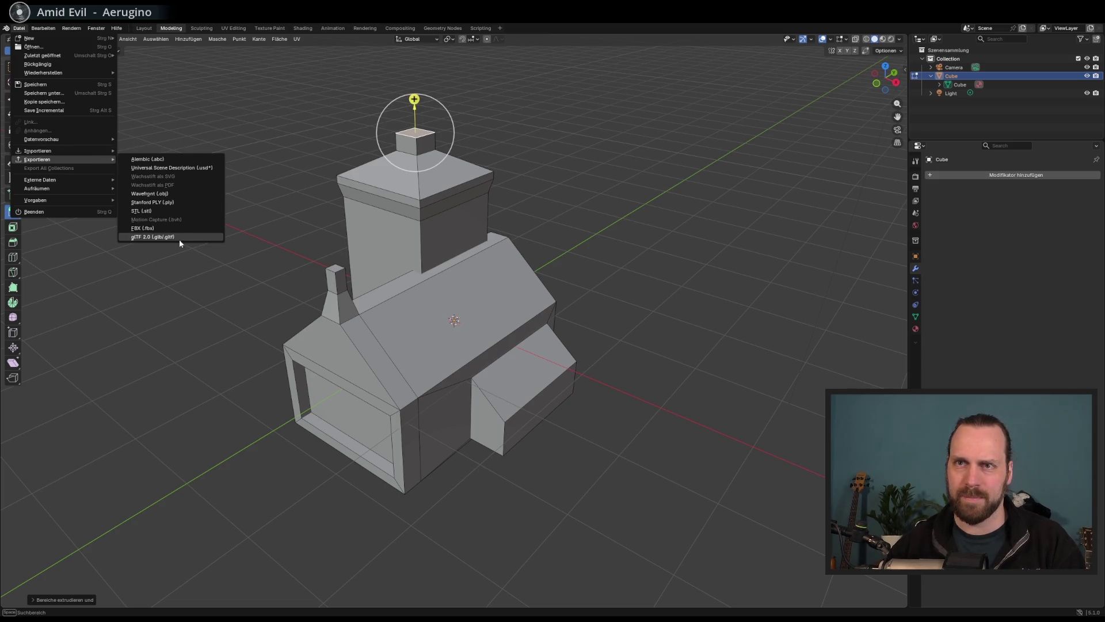
{"action": "left_click", "coordinate": [179, 238]}
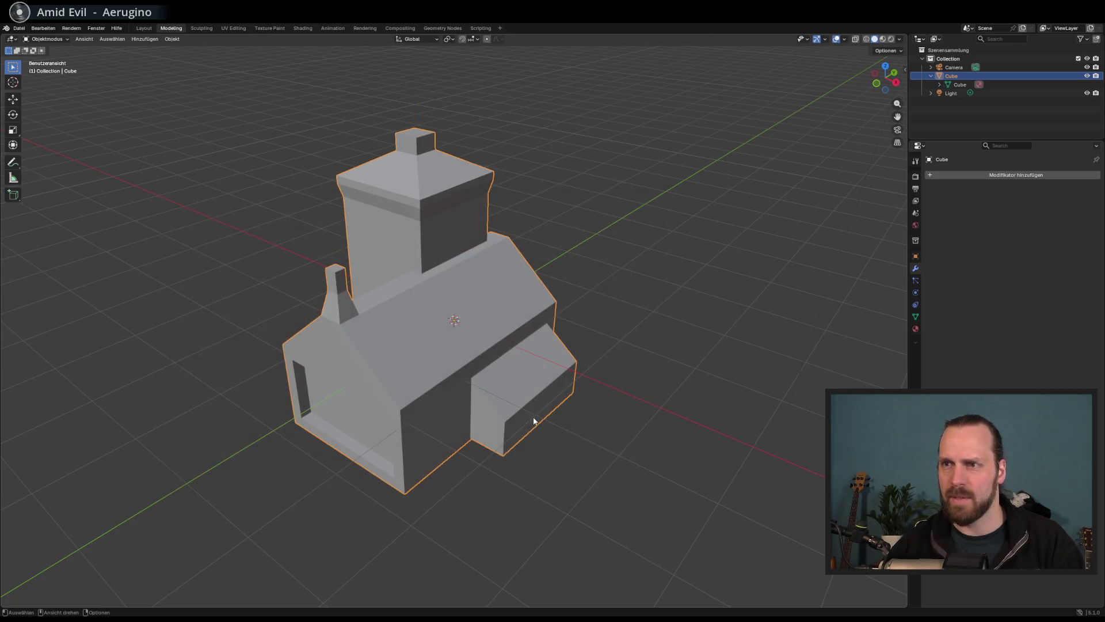
Open the house cube's material and give it a pink base colour.
{"action": "mouse_move", "coordinate": [639, 431]}
{"action": "left_mouse_down"}
{"action": "mouse_move", "coordinate": [611, 407]}
{"action": "mouse_move", "coordinate": [659, 407]}
{"action": "mouse_move", "coordinate": [614, 419]}
{"action": "mouse_move", "coordinate": [638, 440]}
{"action": "left_mouse_up"}
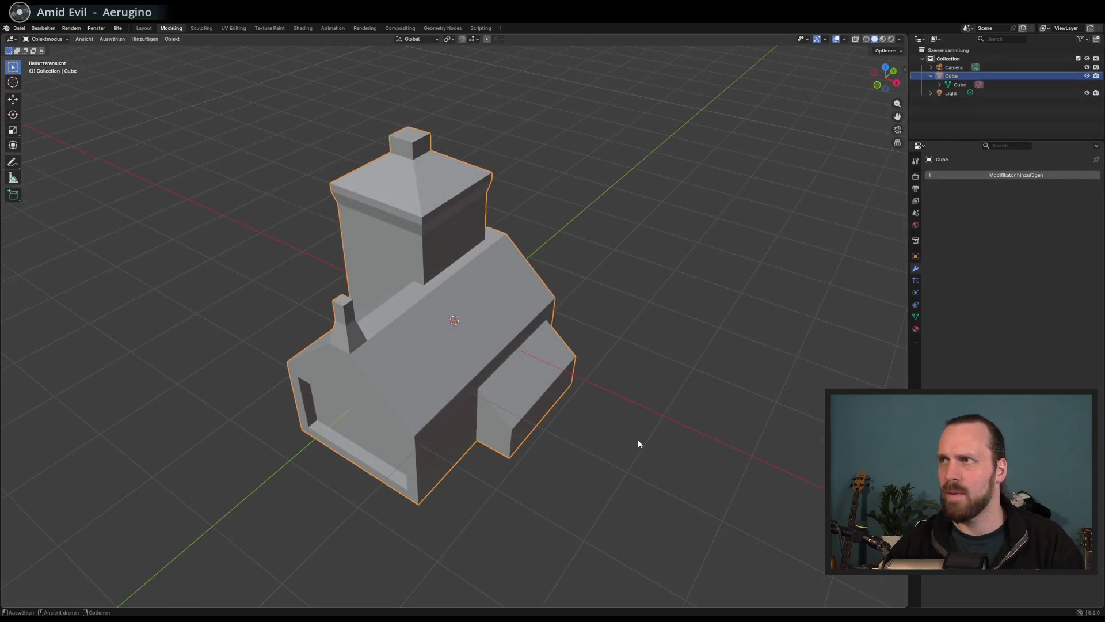
{"action": "left_click", "coordinate": [940, 85]}
{"action": "left_click", "coordinate": [960, 93]}
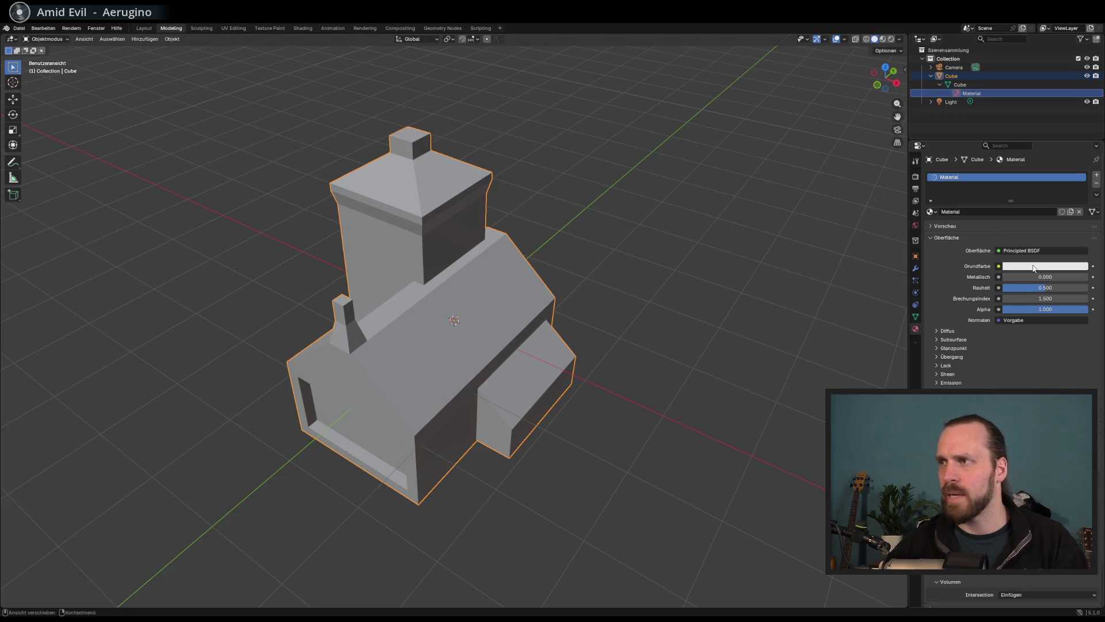
{"action": "left_click", "coordinate": [1045, 266]}
{"action": "left_click", "coordinate": [1048, 171]}
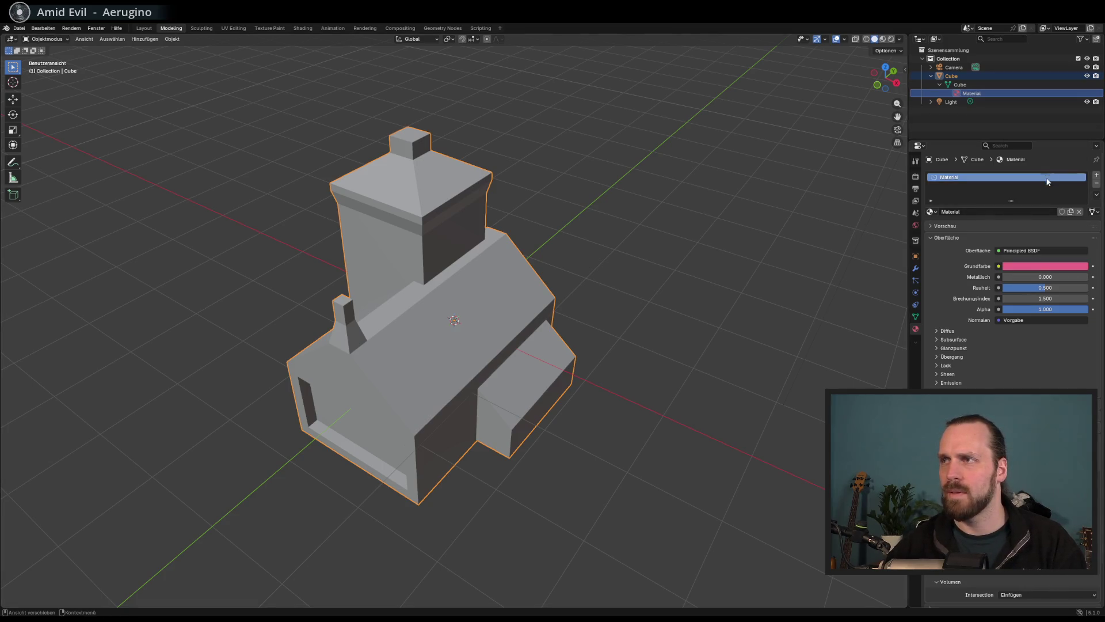
{"action": "left_click", "coordinate": [681, 292]}
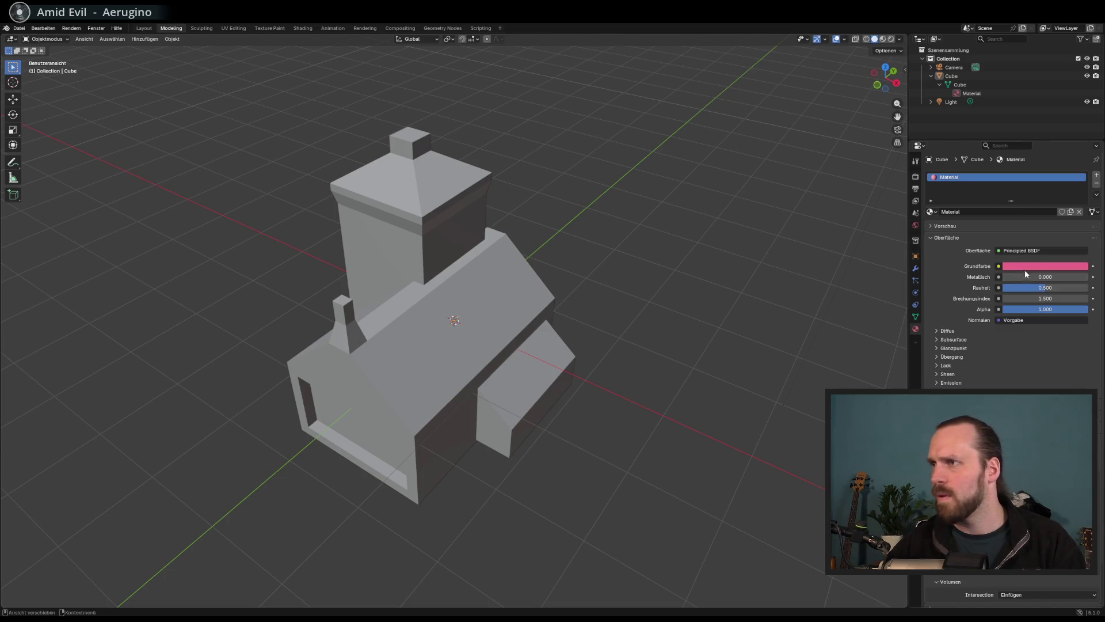
{"action": "mouse_move", "coordinate": [1016, 278]}
{"action": "left_mouse_down"}
{"action": "mouse_move", "coordinate": [1072, 280]}
{"action": "mouse_move", "coordinate": [1000, 280]}
{"action": "left_mouse_up"}
Select the house material in the Outliner and expand its preview sphere.
{"action": "left_click", "coordinate": [971, 93]}
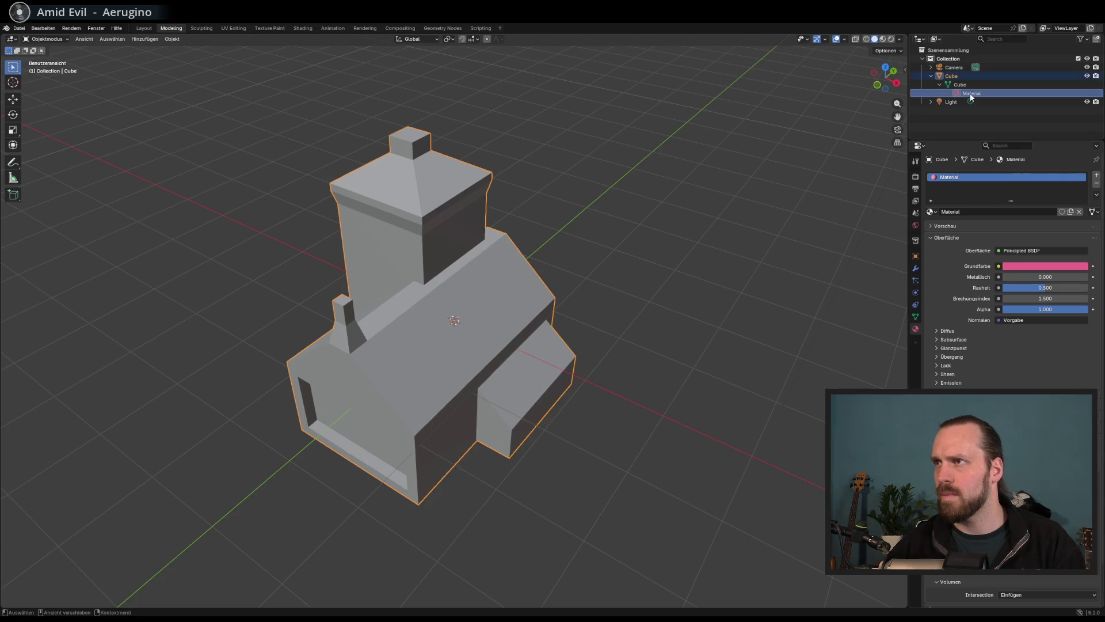
{"action": "right_click", "coordinate": [963, 94]}
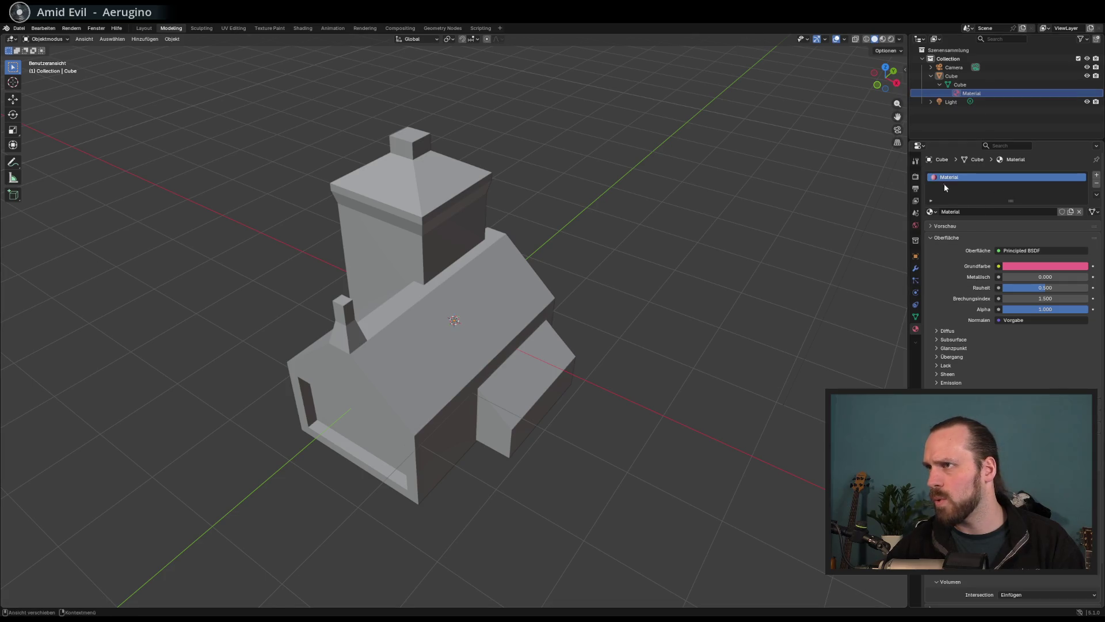
{"action": "double_click", "coordinate": [942, 178]}
{"action": "left_click", "coordinate": [949, 213]}
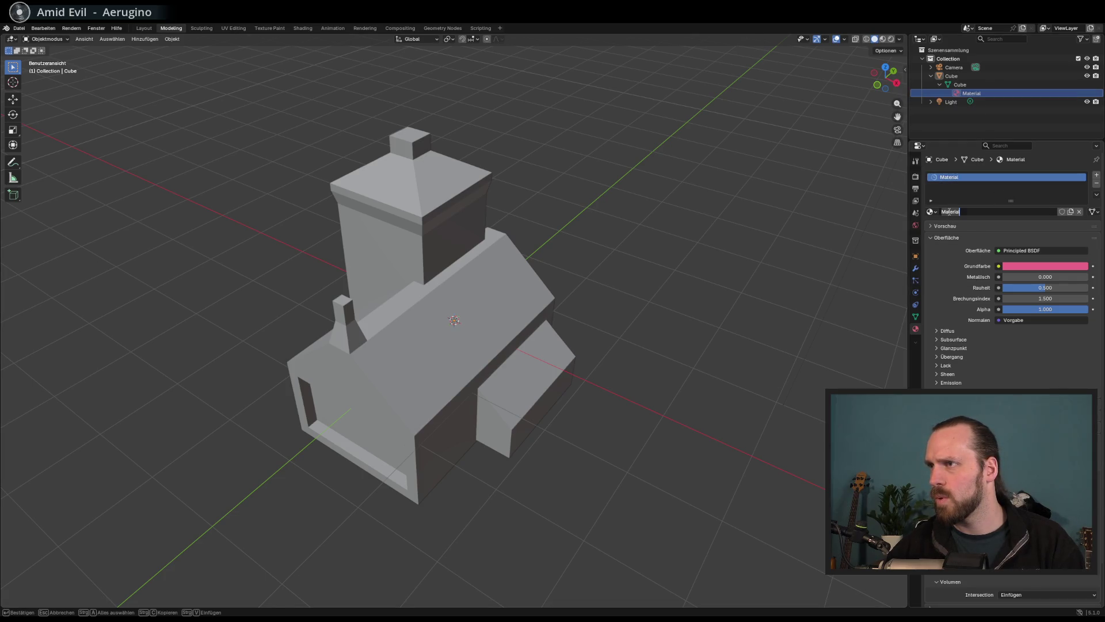
{"action": "key", "text": "Return"}
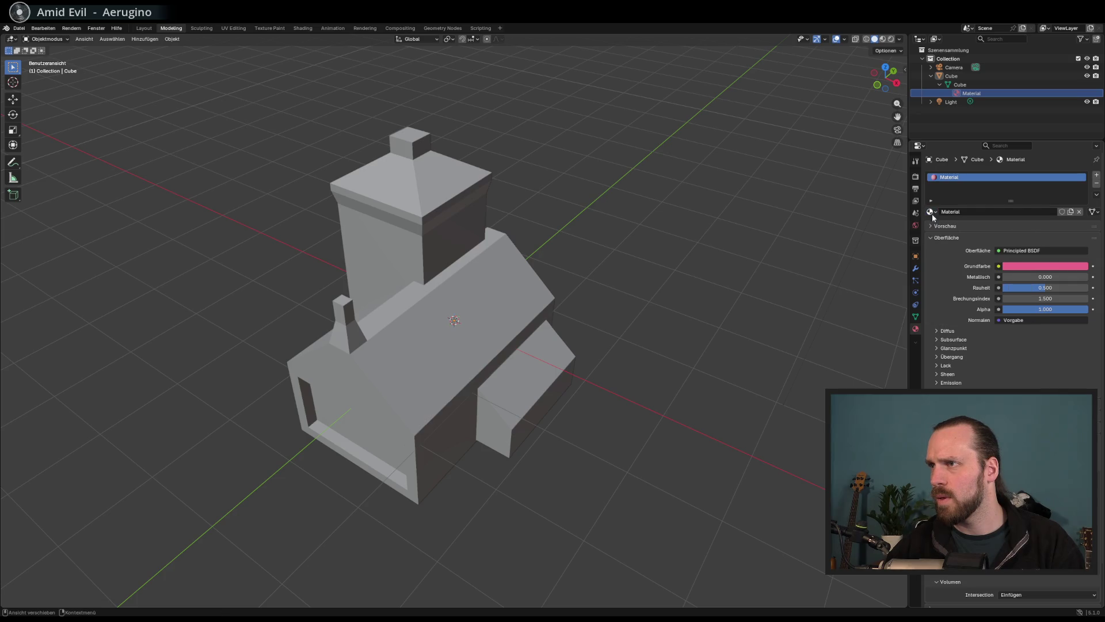
{"action": "left_click", "coordinate": [945, 225]}
{"action": "mouse_move", "coordinate": [986, 263]}
{"action": "left_mouse_down"}
{"action": "mouse_move", "coordinate": [1010, 290]}
{"action": "mouse_move", "coordinate": [773, 229]}
{"action": "mouse_move", "coordinate": [782, 175]}
{"action": "mouse_move", "coordinate": [511, 299]}
{"action": "left_mouse_up"}
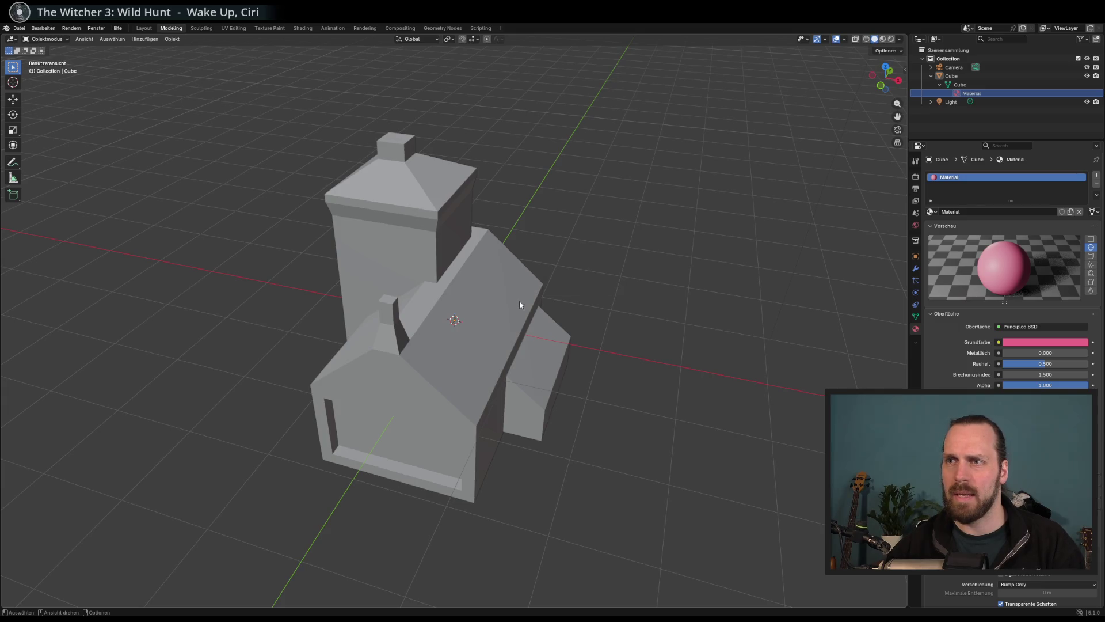
Switch the viewport to Material Preview, then Rendered shading.
{"action": "left_click", "coordinate": [883, 39]}
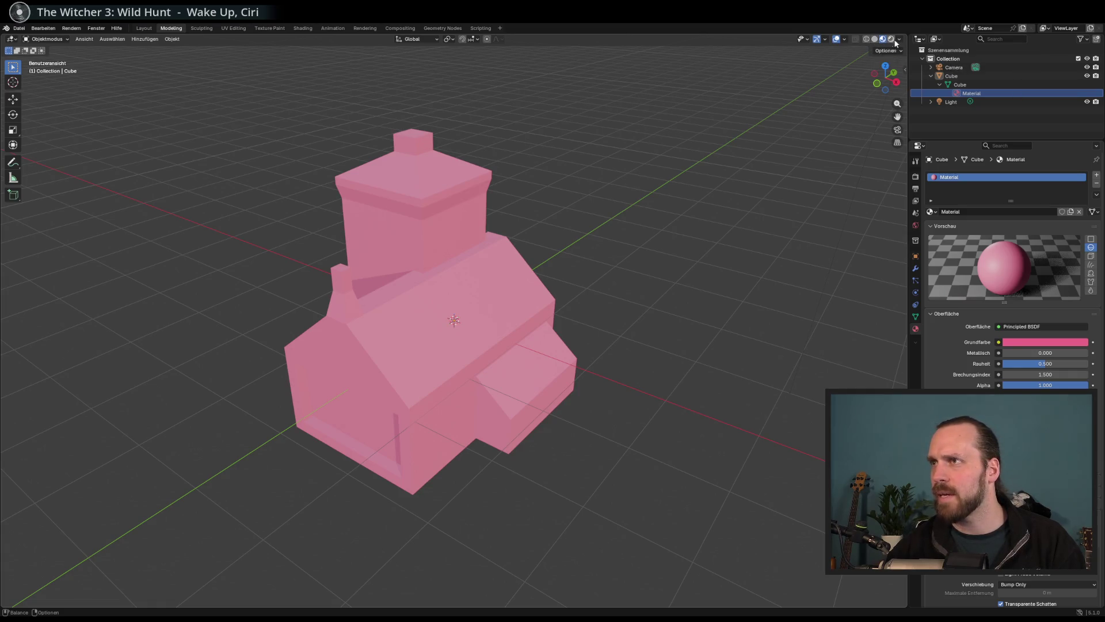
{"action": "left_click", "coordinate": [891, 40]}
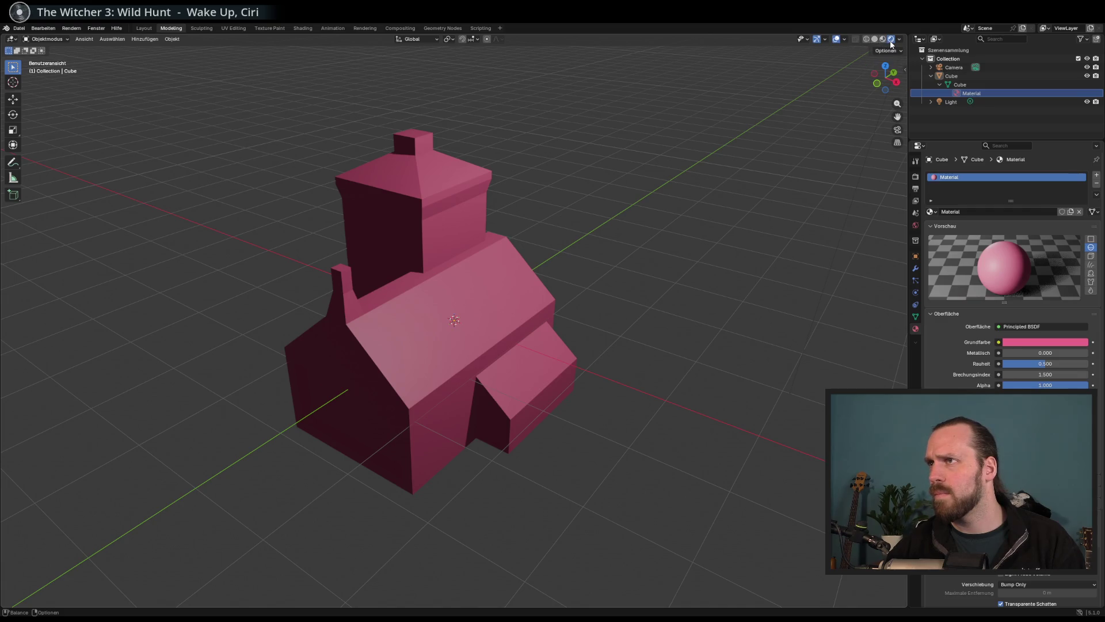
{"action": "left_click_drag", "start_coordinate": [543, 217], "coordinate": [556, 250]}
Try metallic 0.176, reset it to 0, and raise the material's roughness.
{"action": "mouse_move", "coordinate": [1044, 352]}
{"action": "left_mouse_down"}
{"action": "mouse_move", "coordinate": [1091, 353]}
{"action": "mouse_move", "coordinate": [1017, 352]}
{"action": "left_mouse_up"}
{"action": "right_click", "coordinate": [995, 357]}
{"action": "left_click", "coordinate": [1035, 353]}
{"action": "left_click", "coordinate": [998, 353]}
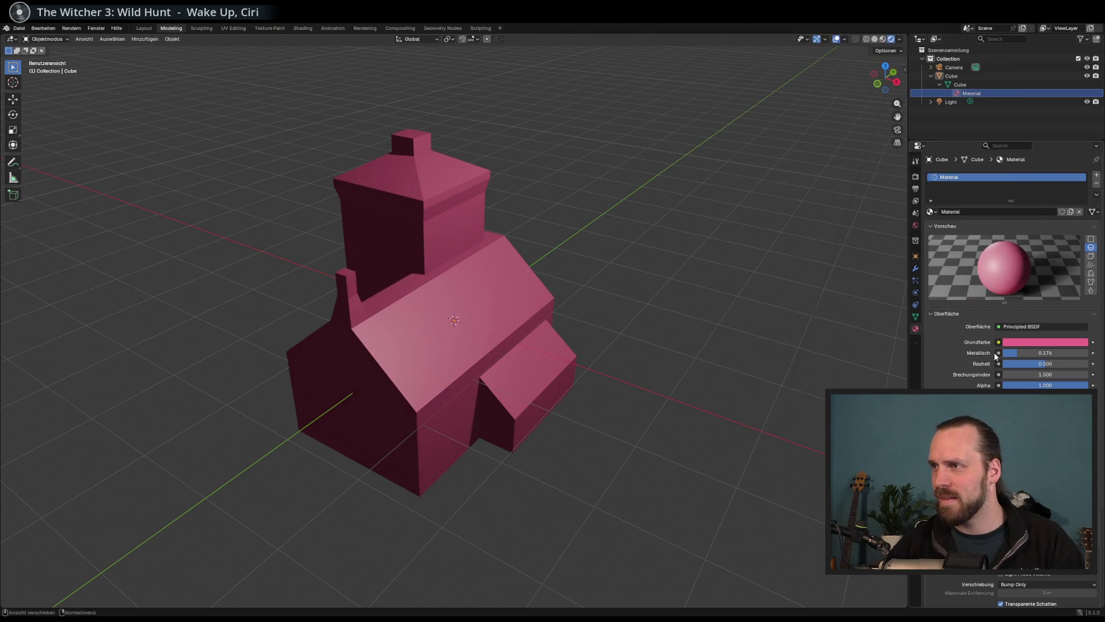
{"action": "left_click", "coordinate": [999, 353]}
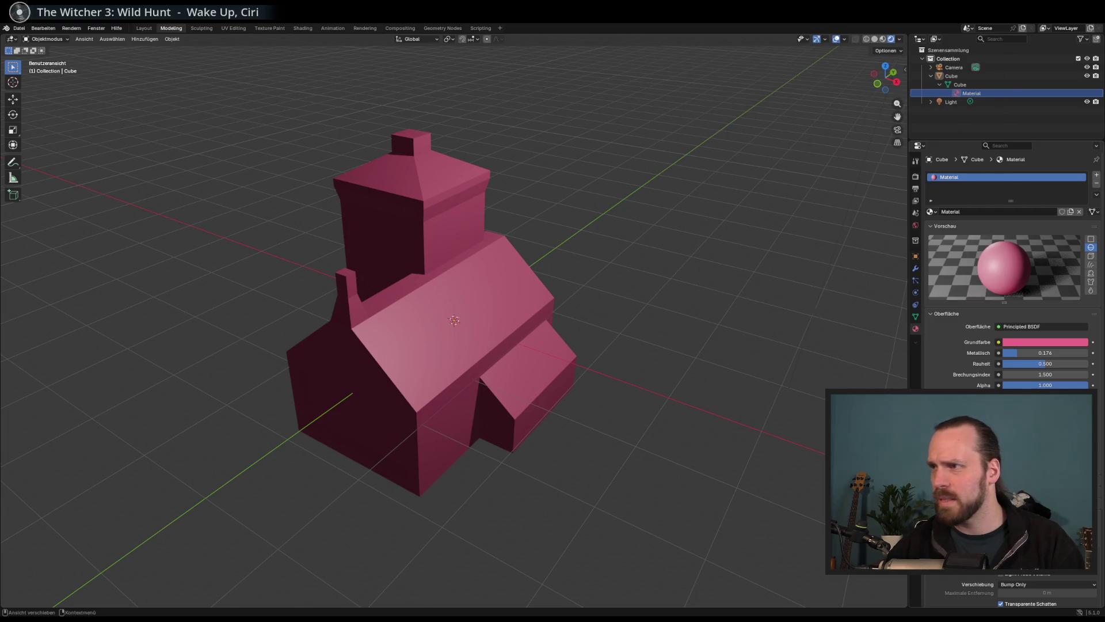
{"action": "key", "text": "BackSpace"}
{"action": "mouse_move", "coordinate": [1041, 364]}
{"action": "left_mouse_down"}
{"action": "mouse_move", "coordinate": [1091, 364]}
{"action": "mouse_move", "coordinate": [1013, 374]}
{"action": "mouse_move", "coordinate": [1054, 376]}
{"action": "mouse_move", "coordinate": [1030, 378]}
{"action": "mouse_move", "coordinate": [1054, 378]}
{"action": "mouse_move", "coordinate": [1042, 385]}
{"action": "left_mouse_up"}
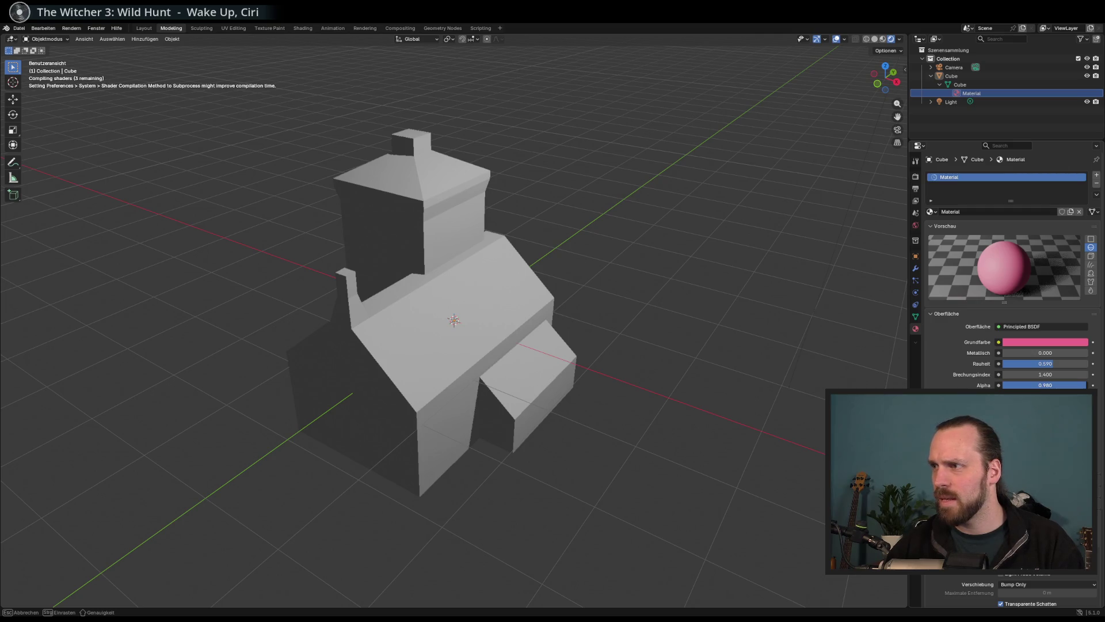
Lower the material's alpha slightly, then restore it to full opacity 1.000.
{"action": "left_click_drag", "start_coordinate": [1041, 385], "coordinate": [987, 385]}
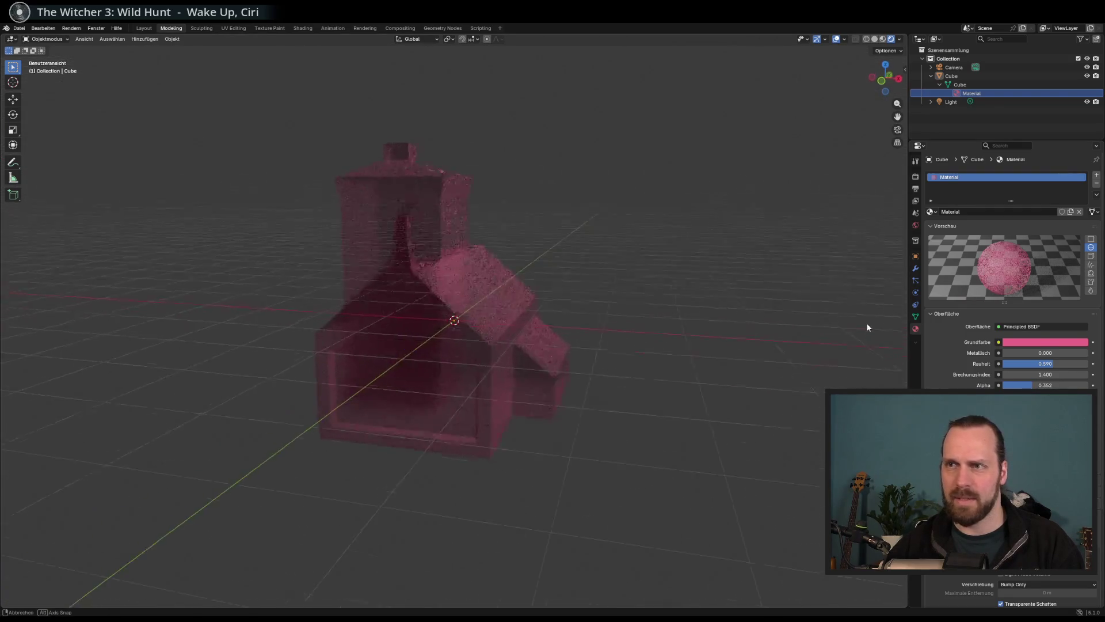
{"action": "scroll", "coordinate": [478, 299], "scroll_direction": "up", "scroll_amount": 5}
{"action": "scroll", "coordinate": [489, 299], "scroll_direction": "down", "scroll_amount": 3}
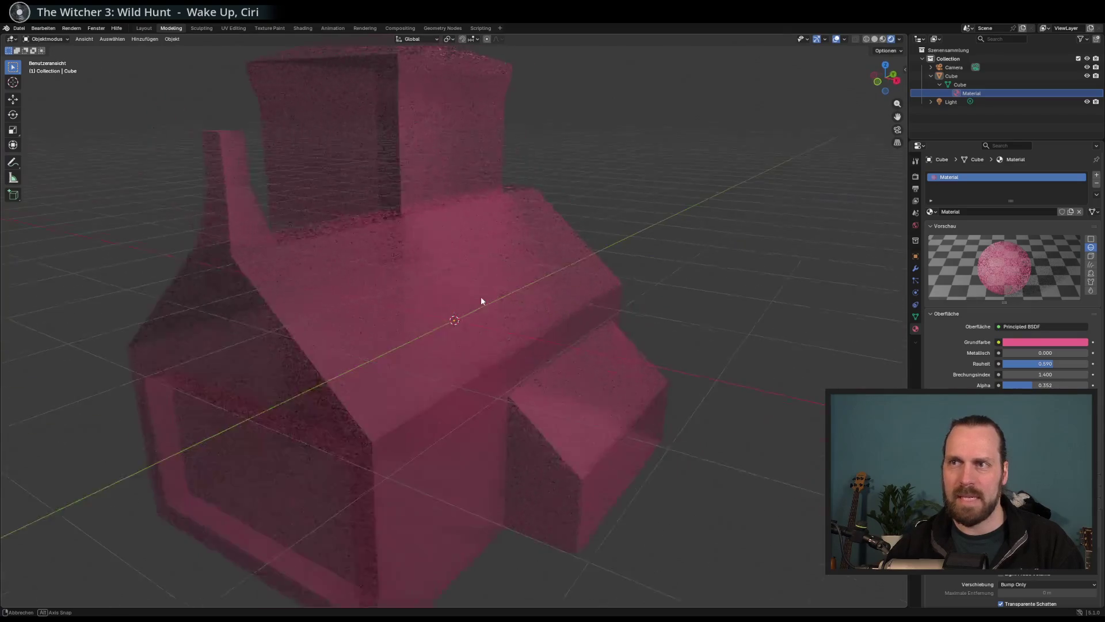
{"action": "left_click_drag", "start_coordinate": [481, 298], "coordinate": [479, 298]}
{"action": "left_click_drag", "start_coordinate": [1032, 385], "coordinate": [1088, 385]}
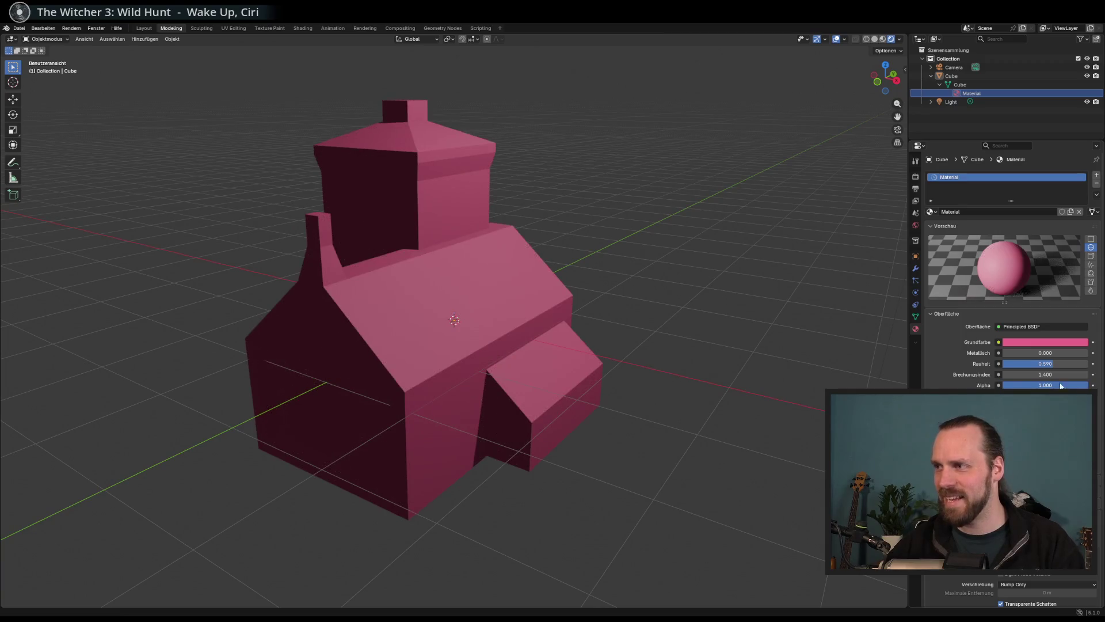
{"action": "left_click_drag", "start_coordinate": [723, 340], "coordinate": [716, 341]}
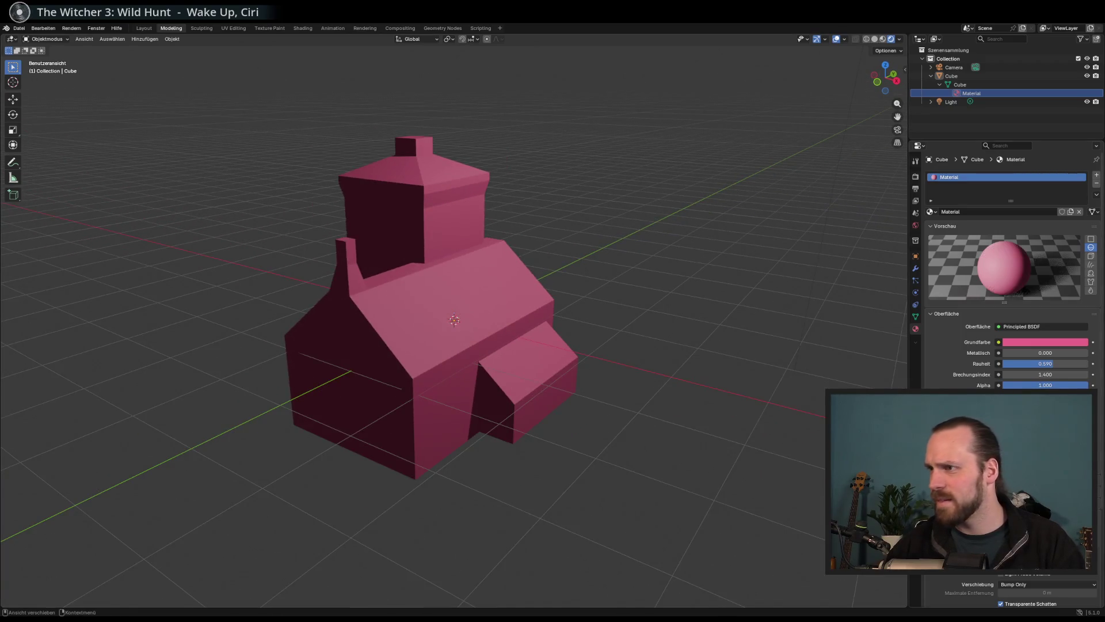
{"action": "left_click", "coordinate": [999, 396]}
{"action": "key", "text": "Escape"}
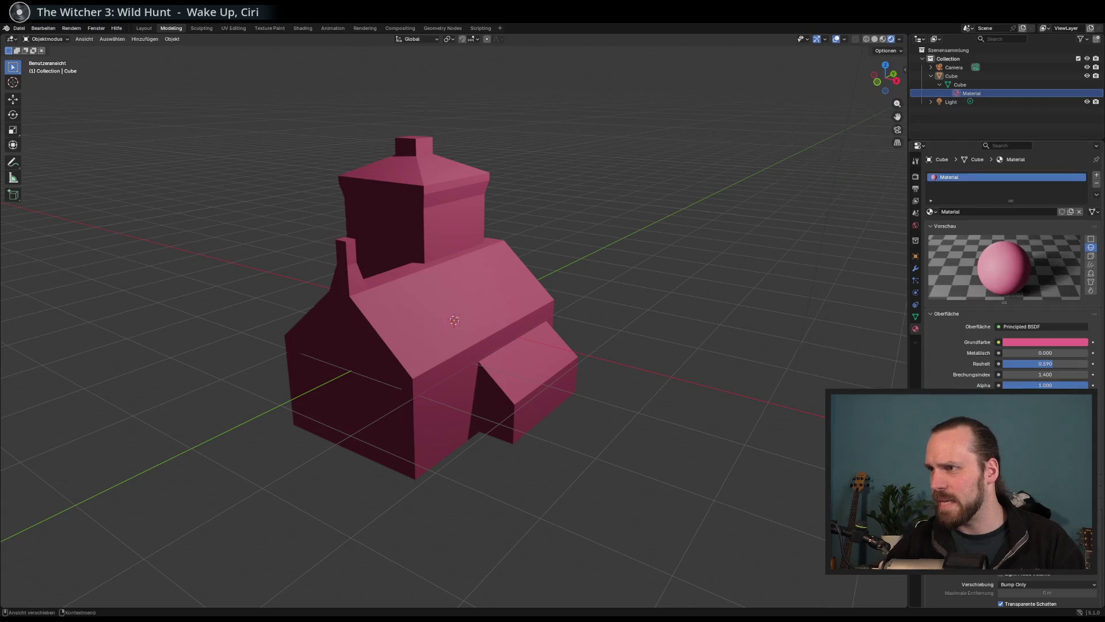
Darken the base colour to a muted greyish purple (value 0.424).
{"action": "left_click_drag", "start_coordinate": [726, 365], "coordinate": [735, 373]}
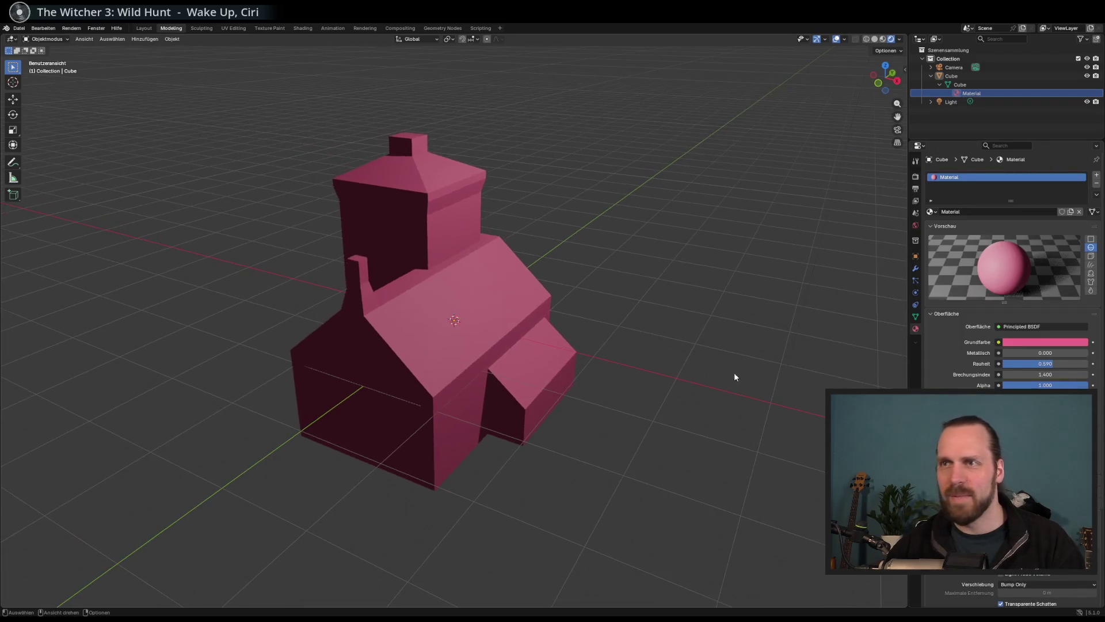
{"action": "left_click", "coordinate": [1043, 343]}
{"action": "mouse_move", "coordinate": [1081, 248]}
{"action": "left_mouse_down"}
{"action": "mouse_move", "coordinate": [1081, 230]}
{"action": "mouse_move", "coordinate": [1056, 219]}
{"action": "mouse_move", "coordinate": [1046, 235]}
{"action": "left_mouse_up"}
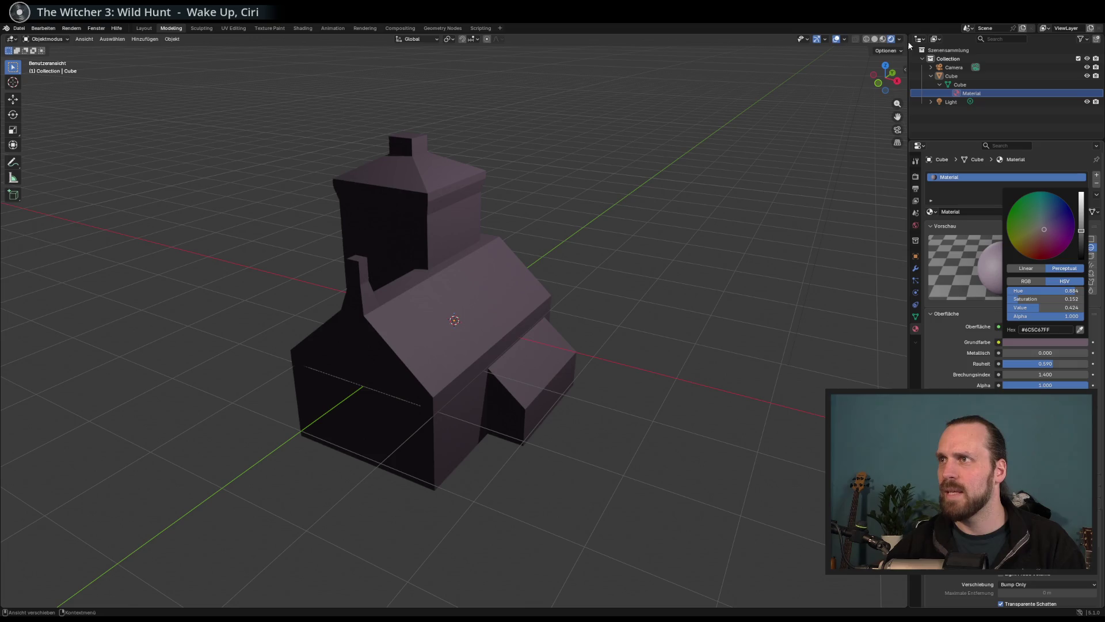
Switch to solid shading, toggle X-ray on and off, then return to Material Preview.
{"action": "left_click", "coordinate": [900, 40]}
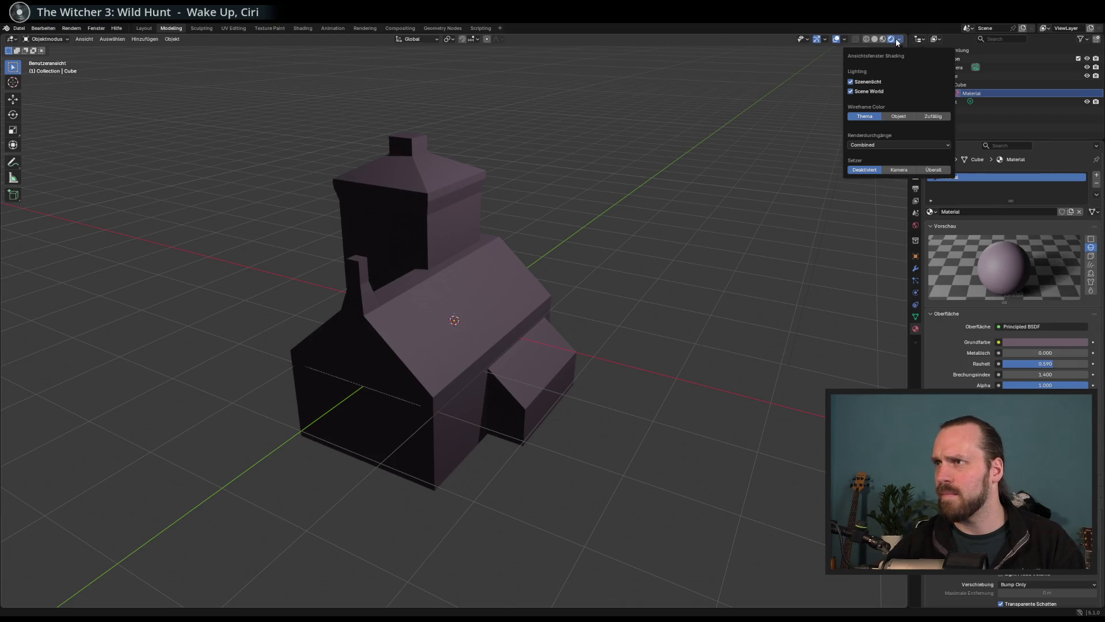
{"action": "left_click", "coordinate": [873, 39]}
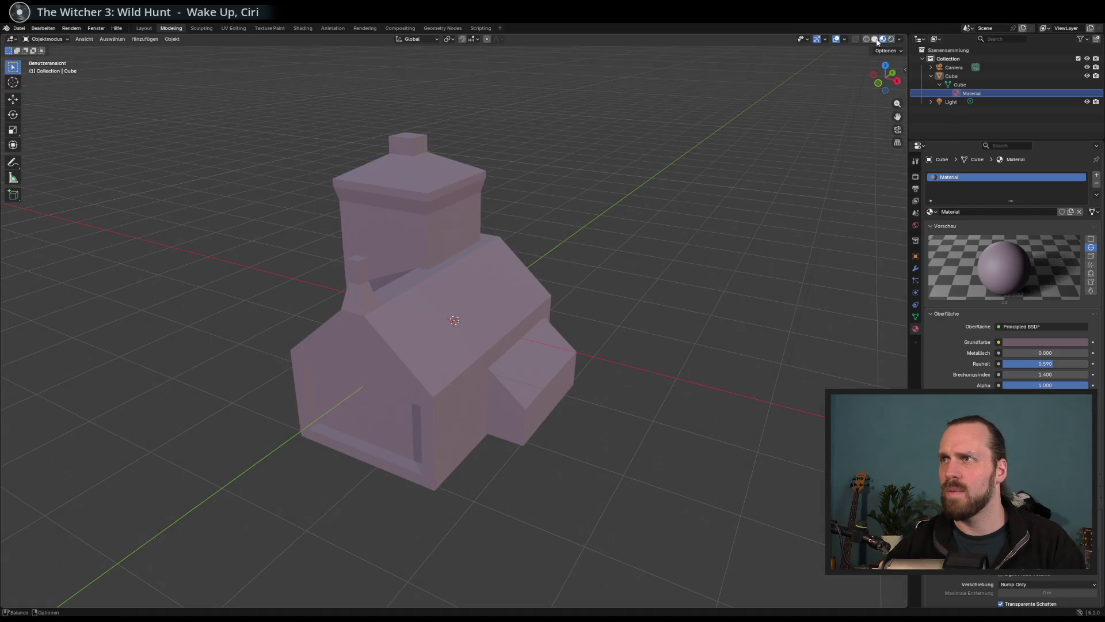
{"action": "left_click", "coordinate": [857, 40]}
{"action": "left_click", "coordinate": [855, 43]}
{"action": "left_click", "coordinate": [852, 41]}
{"action": "left_click", "coordinate": [853, 41]}
{"action": "left_click", "coordinate": [891, 39]}
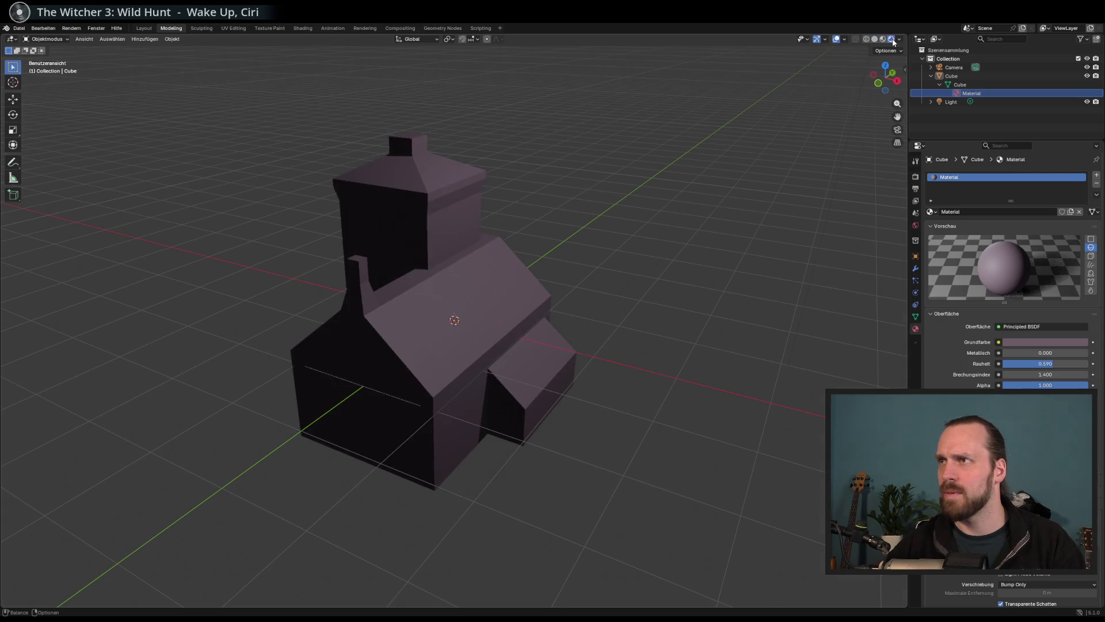
Set the base colour to a light pink and save MainBuilding.blend.
{"action": "left_click", "coordinate": [1050, 343]}
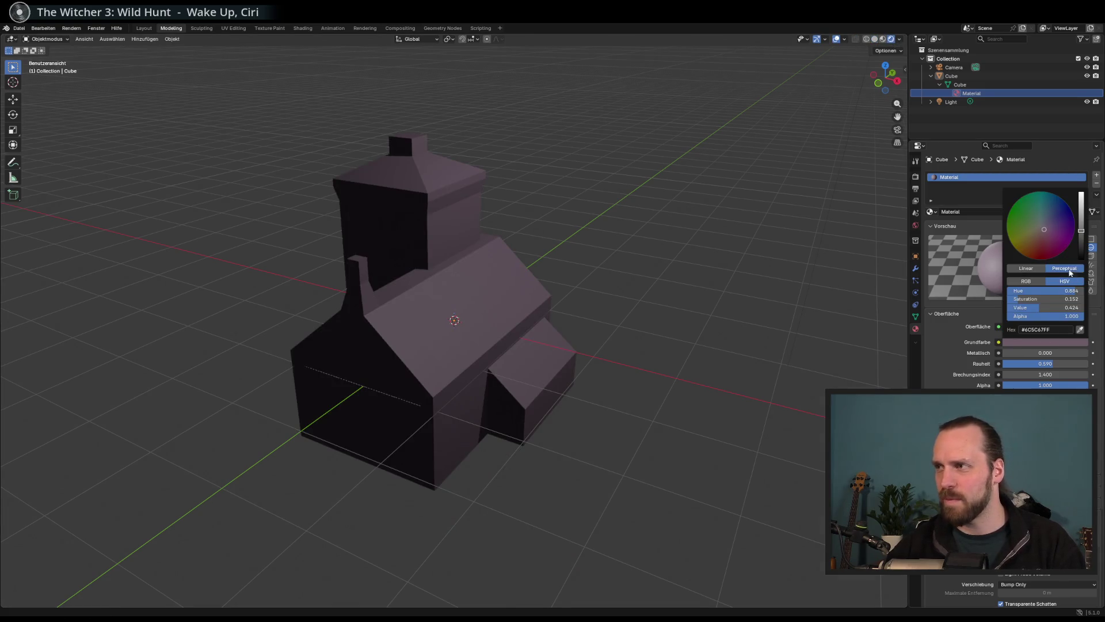
{"action": "left_click", "coordinate": [1057, 220]}
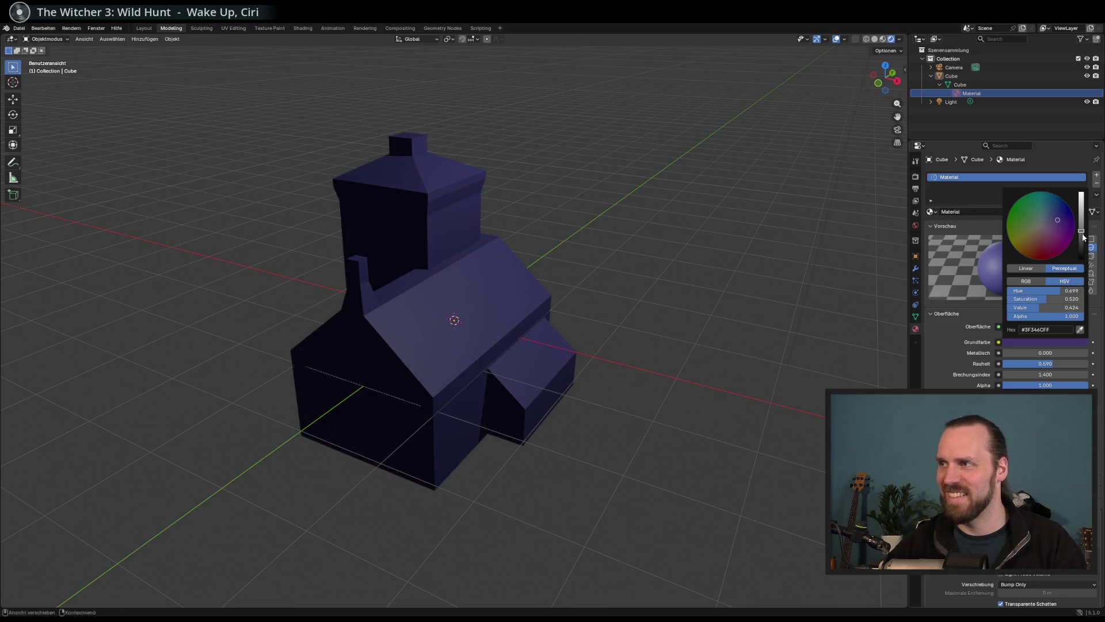
{"action": "left_click_drag", "start_coordinate": [1083, 237], "coordinate": [1081, 196]}
{"action": "left_click", "coordinate": [1046, 244]}
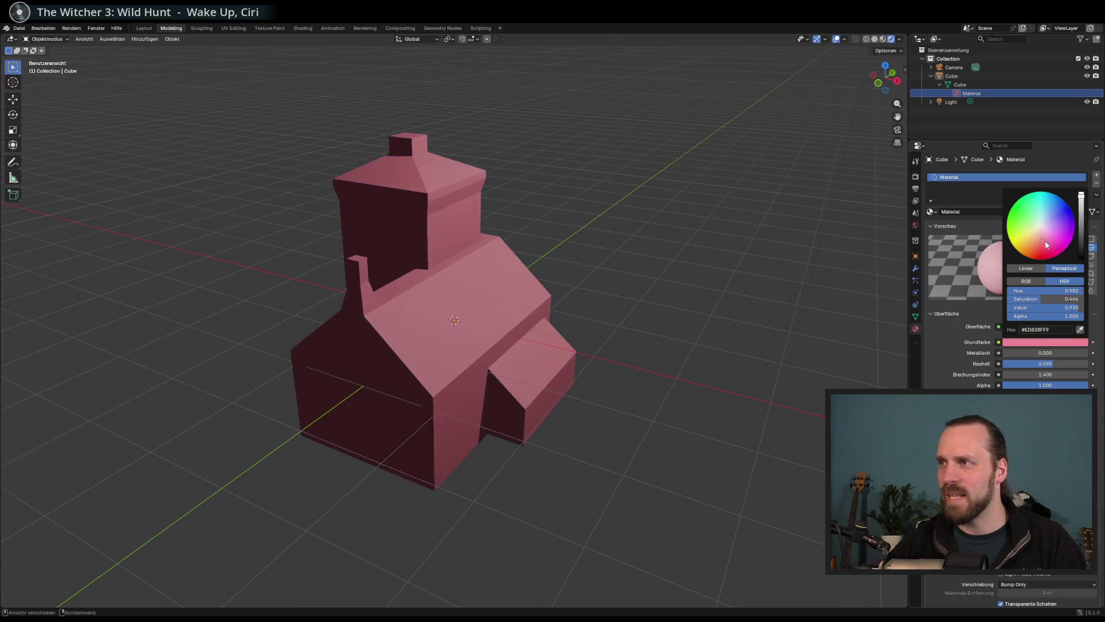
{"action": "left_click", "coordinate": [1051, 240]}
{"action": "left_click", "coordinate": [1053, 239]}
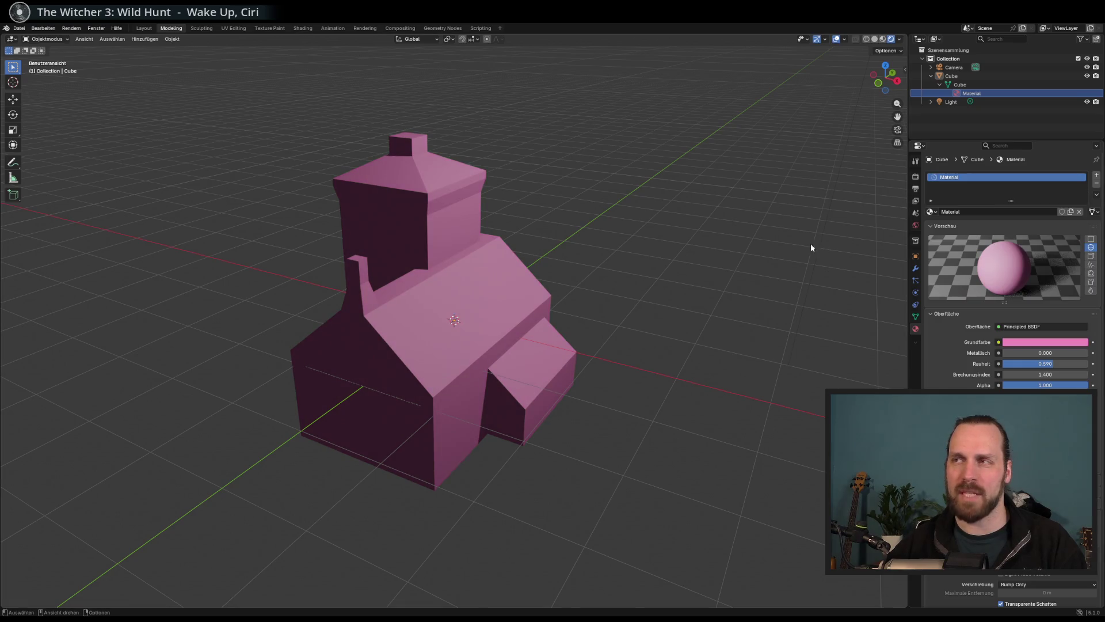
{"action": "key", "text": "ctrl+s"}
Export as glTF binary, overwriting MainBuilding.glb in Blender Test Files.
{"action": "mouse_move", "coordinate": [657, 234]}
{"action": "left_mouse_down"}
{"action": "mouse_move", "coordinate": [709, 211]}
{"action": "mouse_move", "coordinate": [760, 230]}
{"action": "left_mouse_up"}
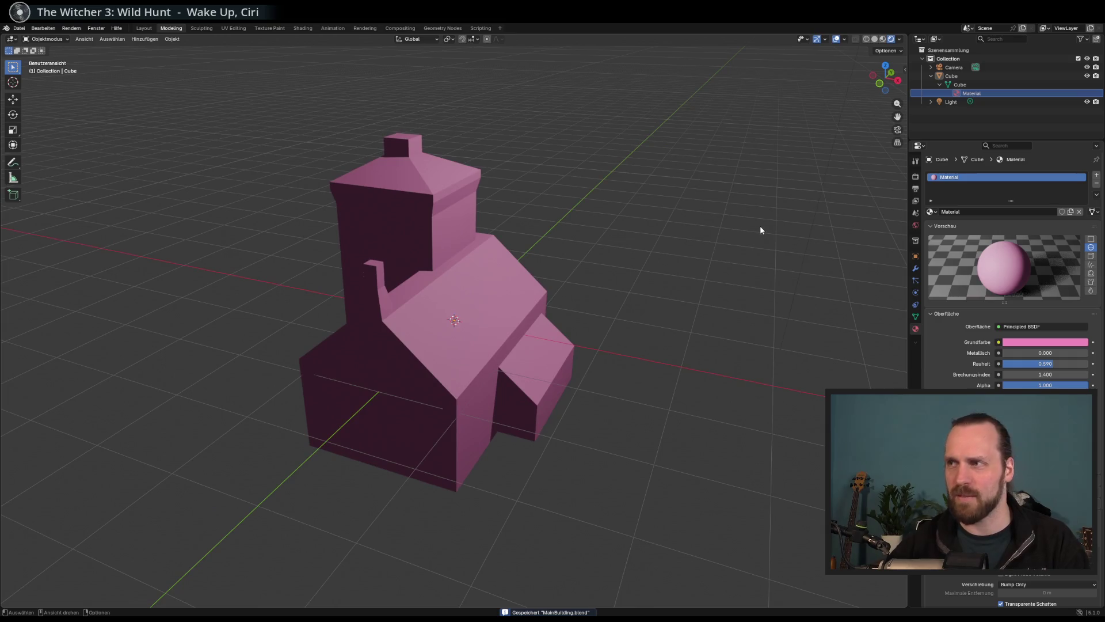
{"action": "left_click", "coordinate": [19, 27]}
{"action": "mouse_move", "coordinate": [72, 160]}
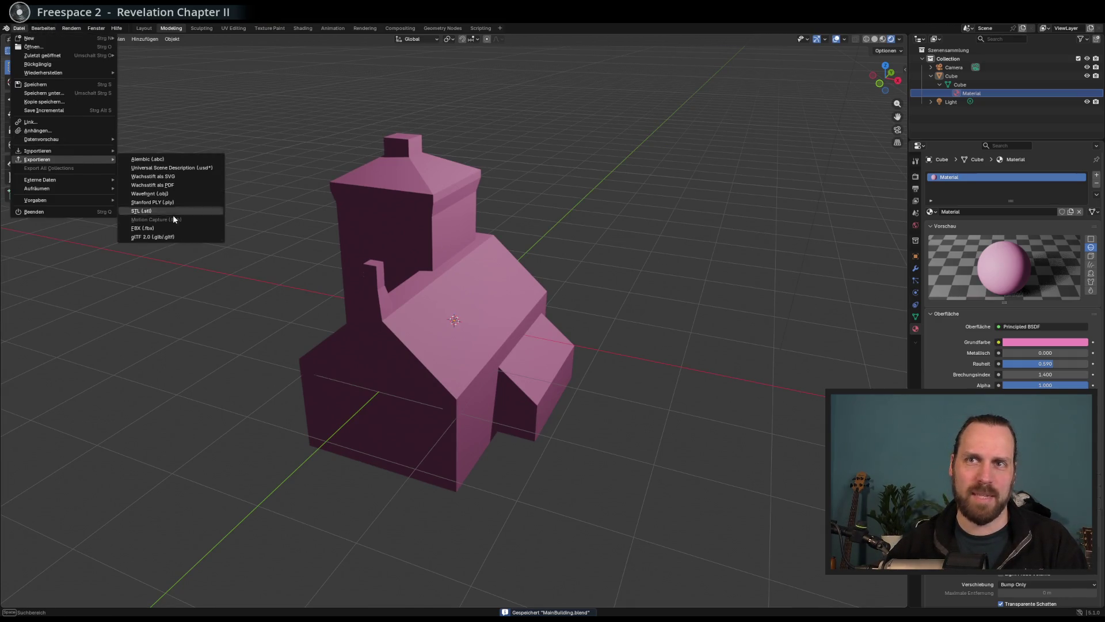
{"action": "left_click", "coordinate": [187, 237]}
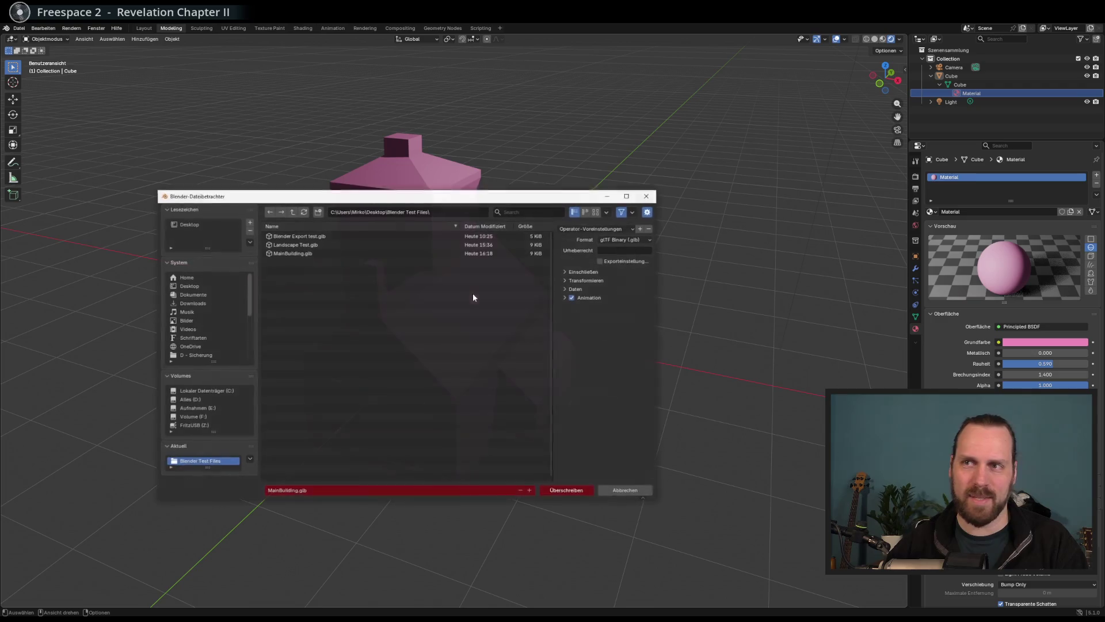
{"action": "double_click", "coordinate": [292, 255]}
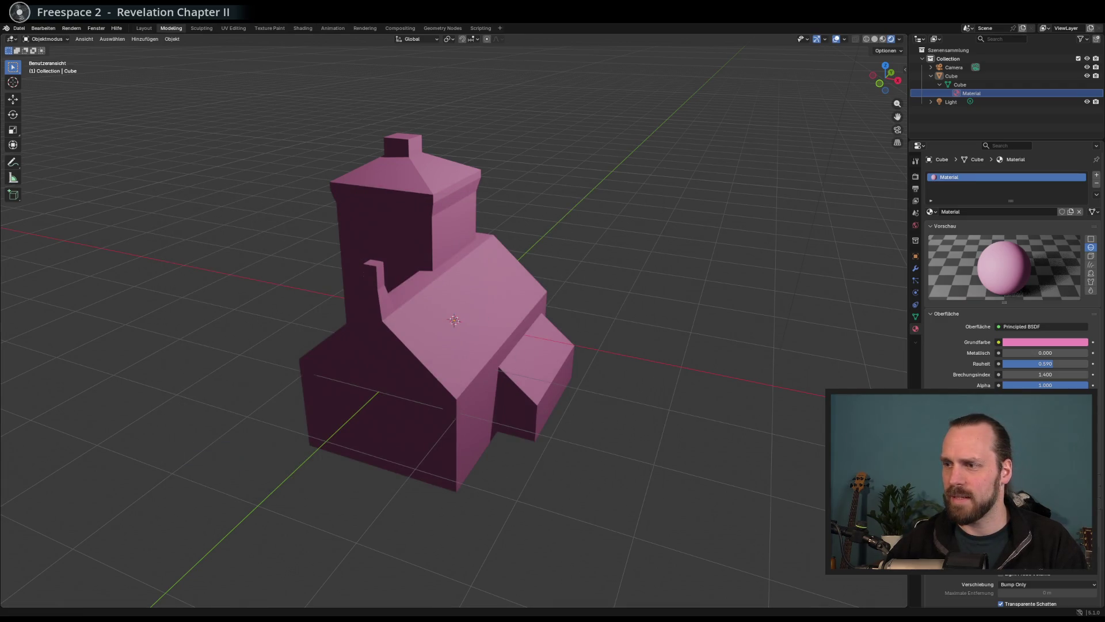
{"action": "key", "text": "alt+Tab"}
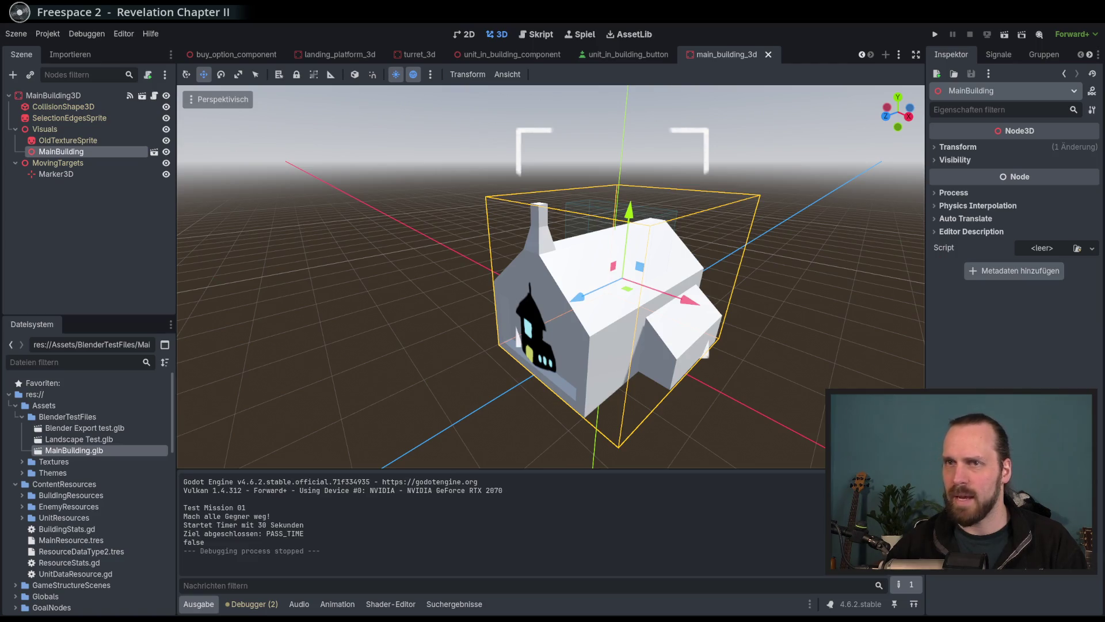
Reimport MainBuilding.glb from Godot's FileSystem dock.
{"action": "key", "text": "alt+Tab"}
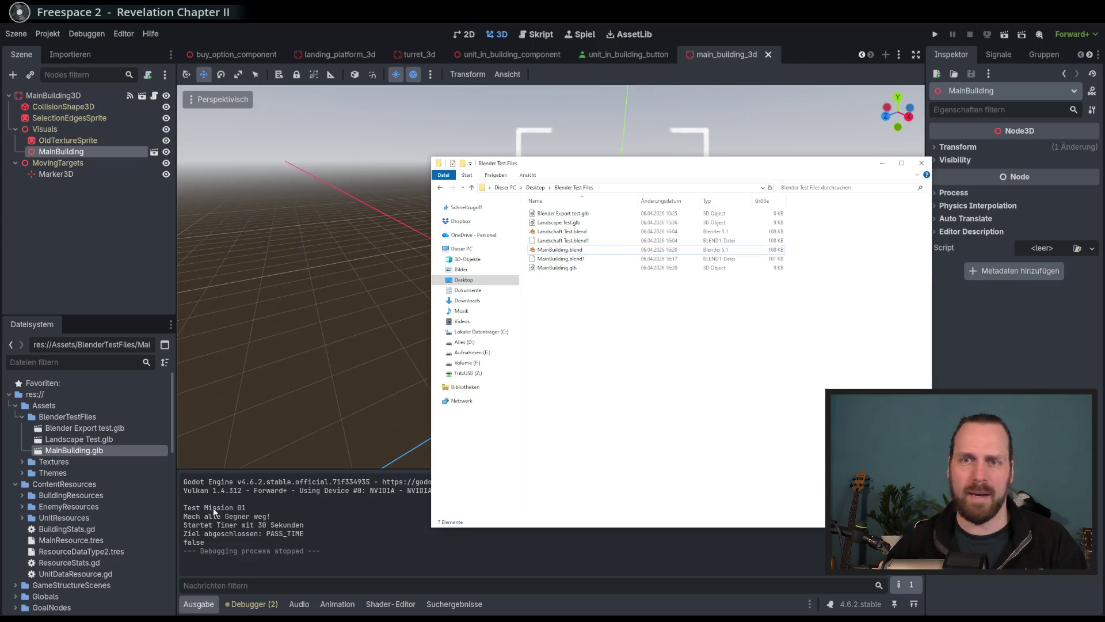
{"action": "key", "text": "alt+Tab"}
{"action": "right_click", "coordinate": [102, 456]}
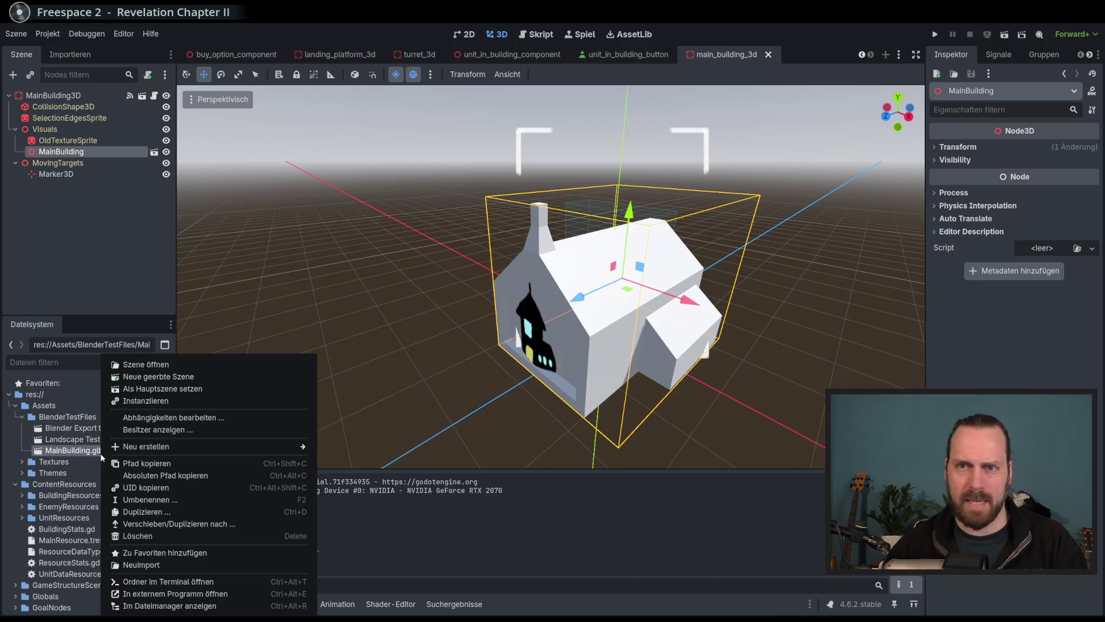
{"action": "left_click", "coordinate": [177, 565]}
Drag the freshly exported MainBuilding.glb from Explorer into the BlenderTestFiles folder.
{"action": "key", "text": "alt+Tab"}
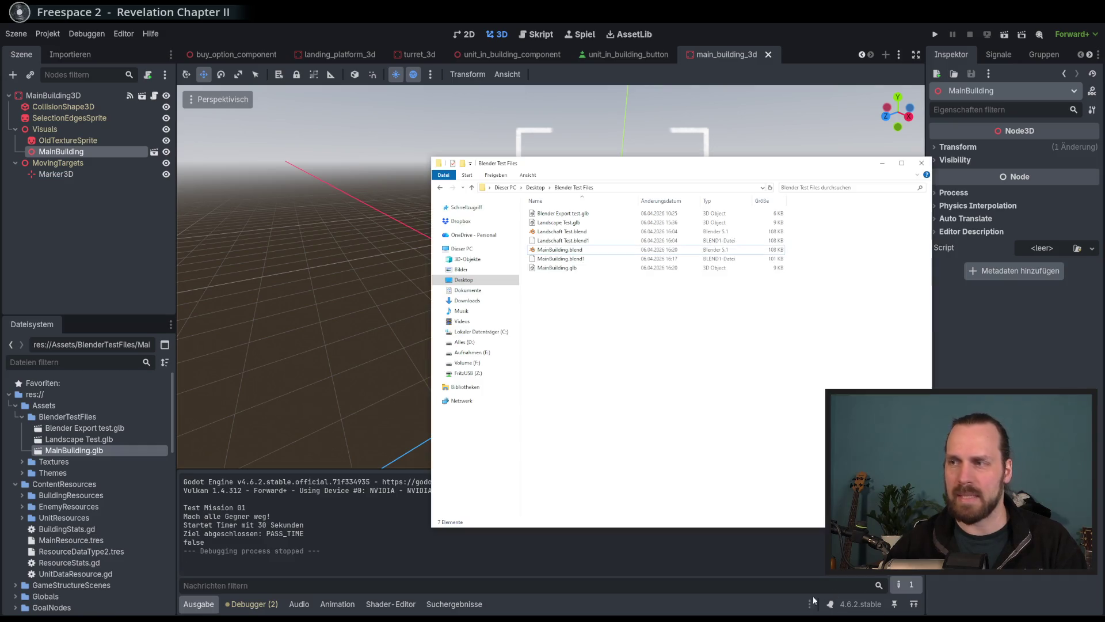
{"action": "left_click", "coordinate": [568, 270]}
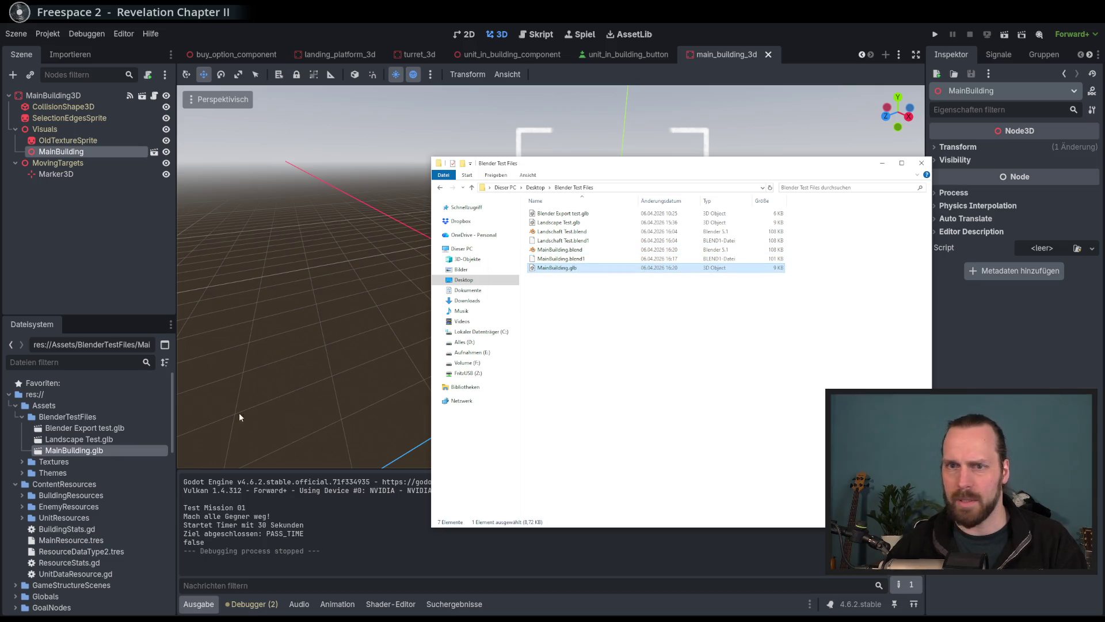
{"action": "mouse_move", "coordinate": [112, 451]}
{"action": "left_mouse_down"}
{"action": "mouse_move", "coordinate": [690, 260]}
{"action": "mouse_move", "coordinate": [601, 285]}
{"action": "mouse_move", "coordinate": [626, 297]}
{"action": "left_mouse_up"}
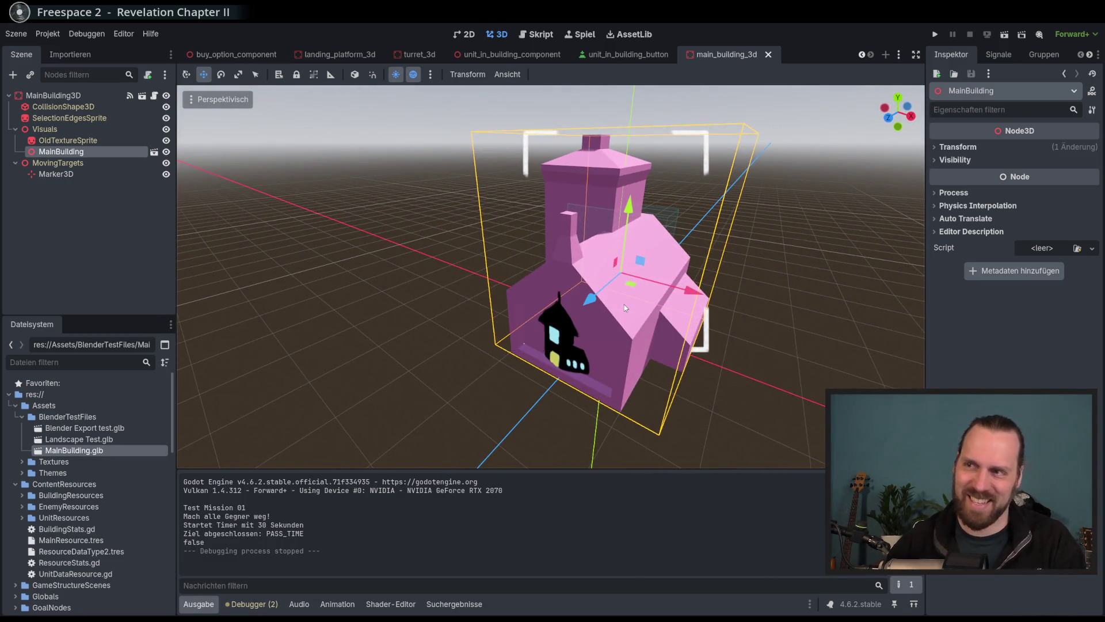
{"action": "scroll", "coordinate": [624, 305], "scroll_direction": "down", "scroll_amount": 5}
{"action": "mouse_move", "coordinate": [640, 305]}
{"action": "left_mouse_down"}
{"action": "mouse_move", "coordinate": [637, 320]}
{"action": "mouse_move", "coordinate": [548, 307]}
{"action": "left_mouse_up"}
Change the house's base colour from pink to lavender and save the Blender file.
{"action": "key", "text": "alt+Tab"}
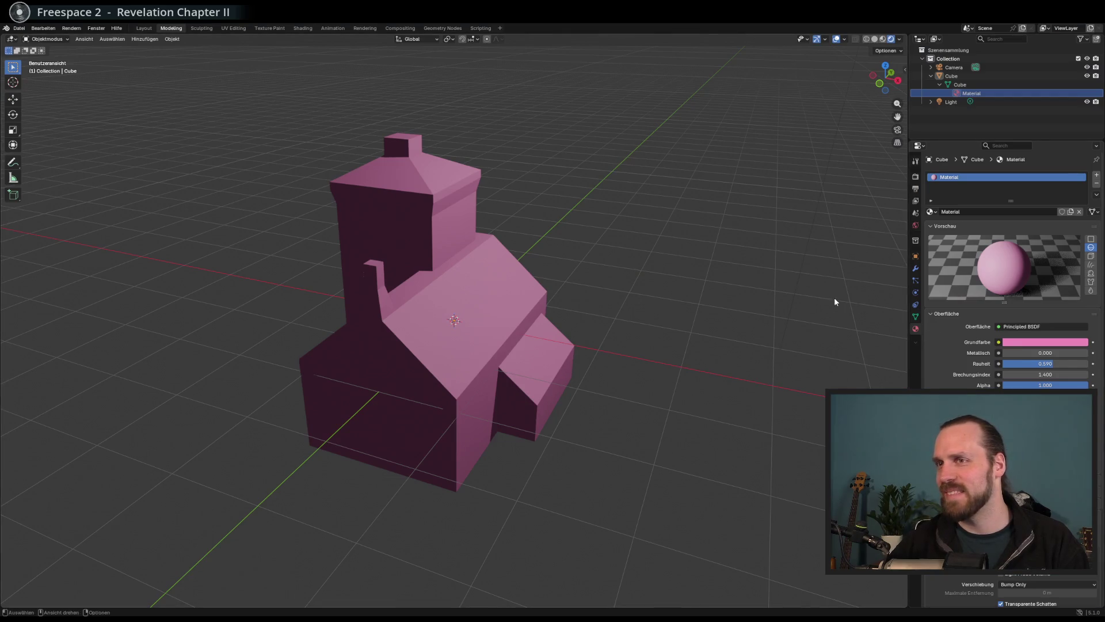
{"action": "left_click", "coordinate": [1045, 342]}
{"action": "left_click_drag", "start_coordinate": [1053, 217], "coordinate": [1050, 221]}
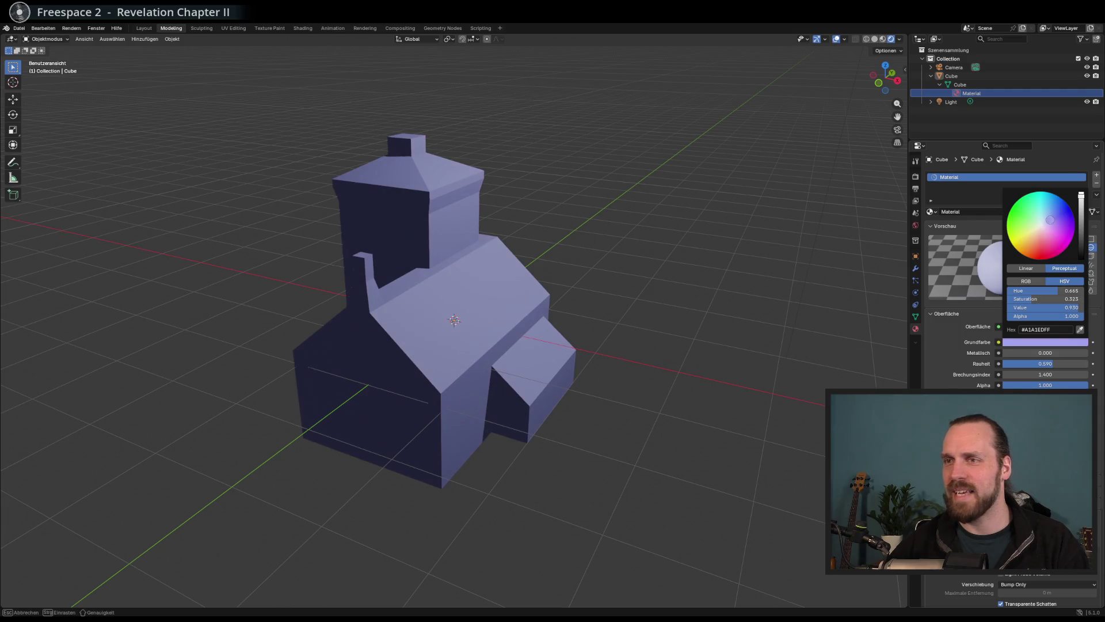
{"action": "key", "text": "ctrl+s"}
Re-export glTF 2.0 over MainBuilding.glb and copy it into the Godot project.
{"action": "left_click", "coordinate": [21, 29]}
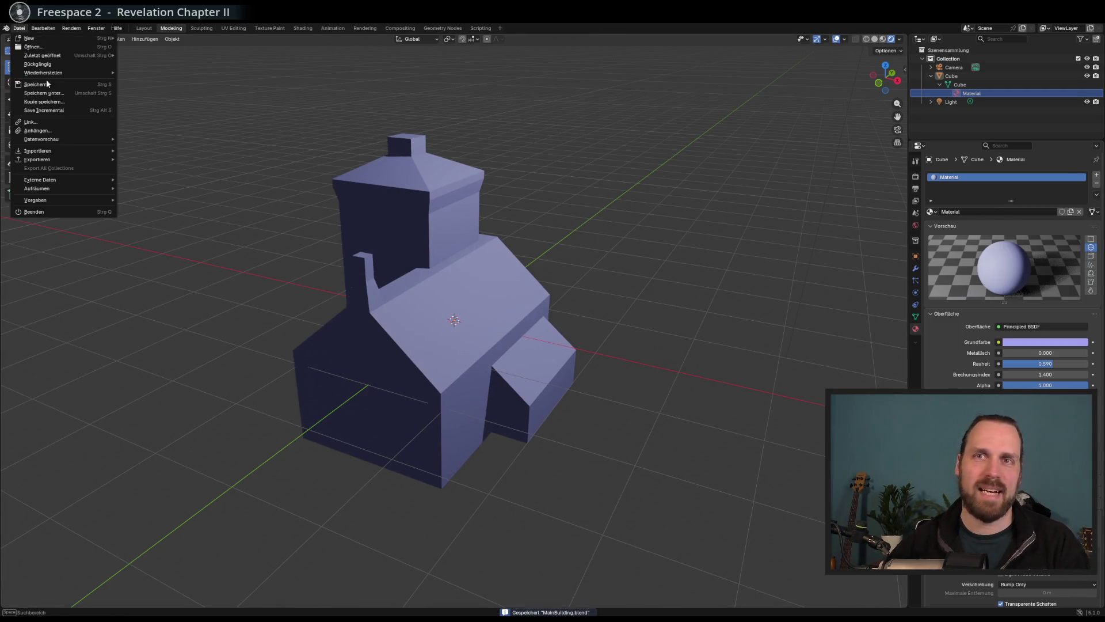
{"action": "mouse_move", "coordinate": [57, 160]}
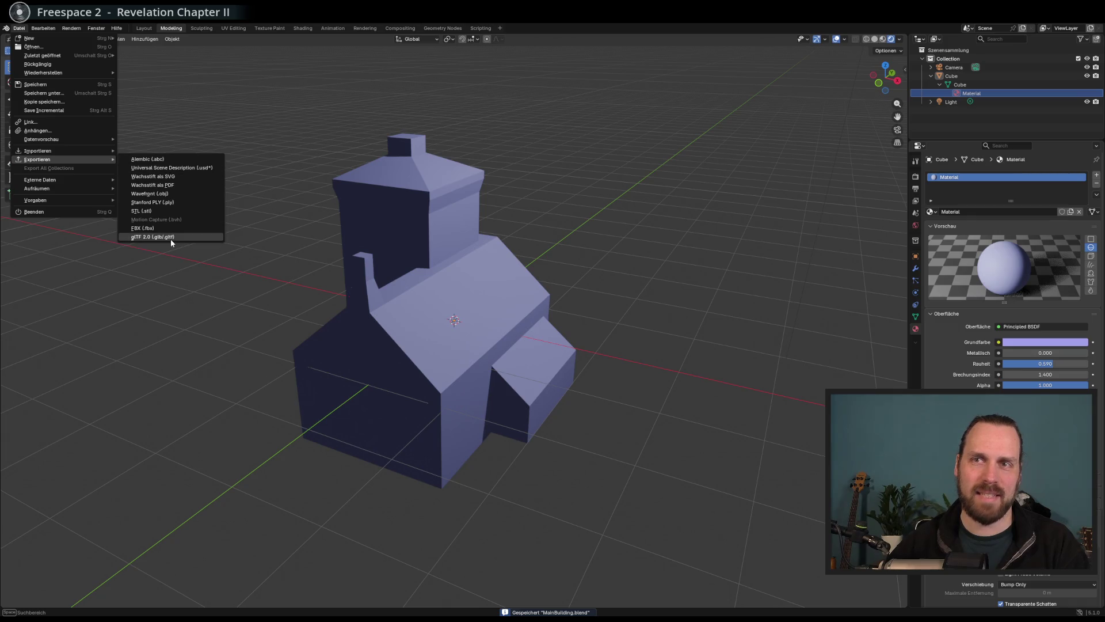
{"action": "left_click", "coordinate": [170, 237]}
{"action": "left_click", "coordinate": [581, 493]}
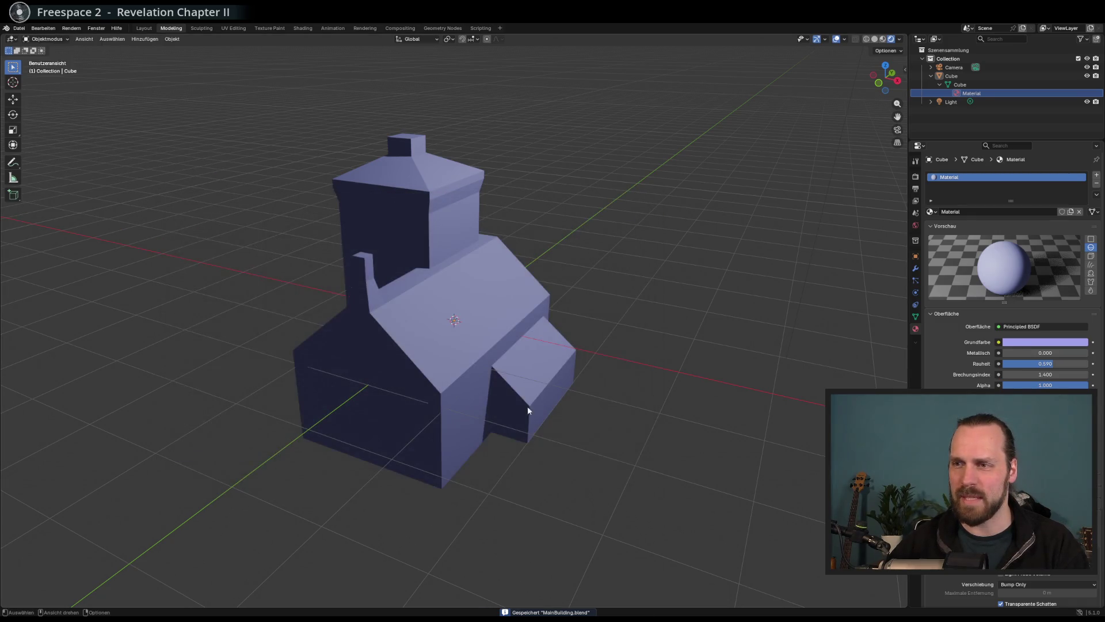
{"action": "key", "text": "alt+Tab"}
{"action": "key", "text": "alt+Tab"}
{"action": "left_click_drag", "start_coordinate": [106, 450], "coordinate": [107, 451]}
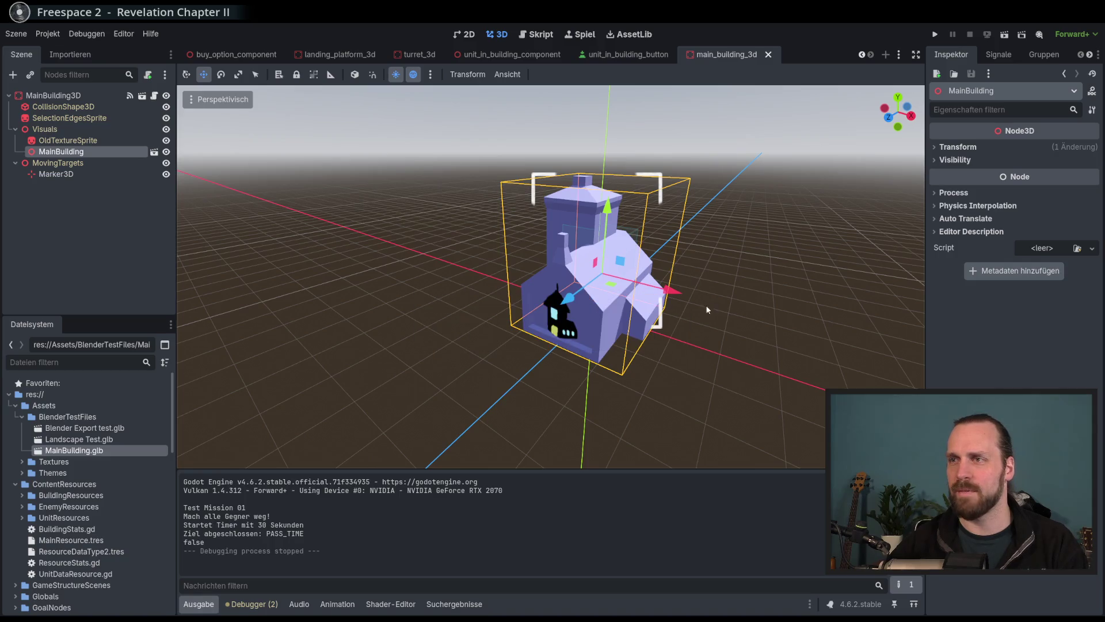
{"action": "key", "text": "F5"}
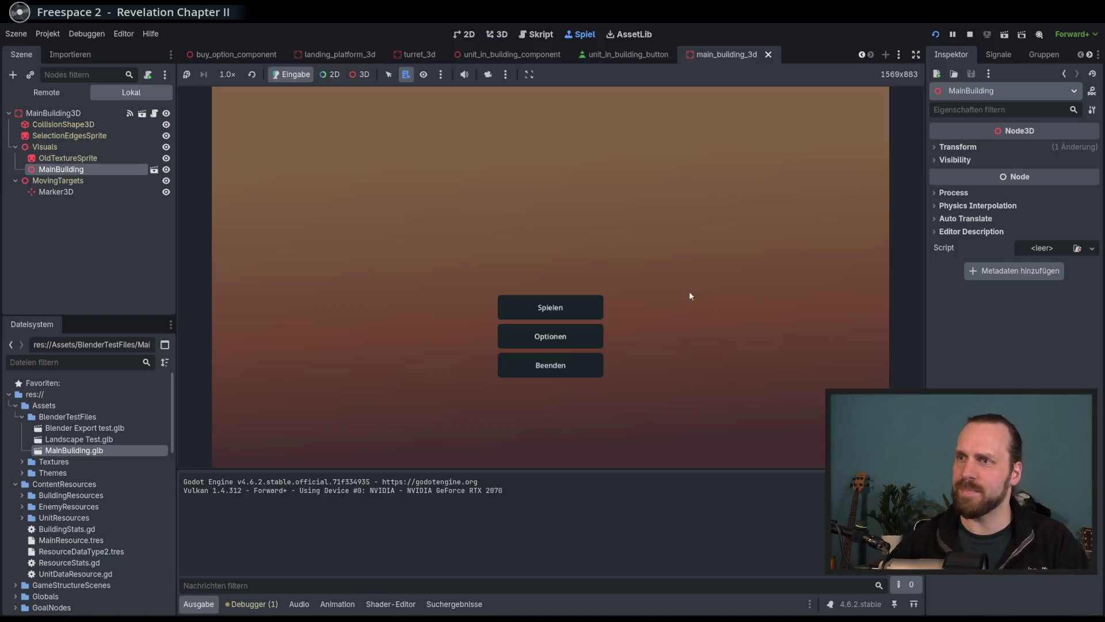
{"action": "left_click", "coordinate": [550, 307]}
{"action": "left_click", "coordinate": [645, 419]}
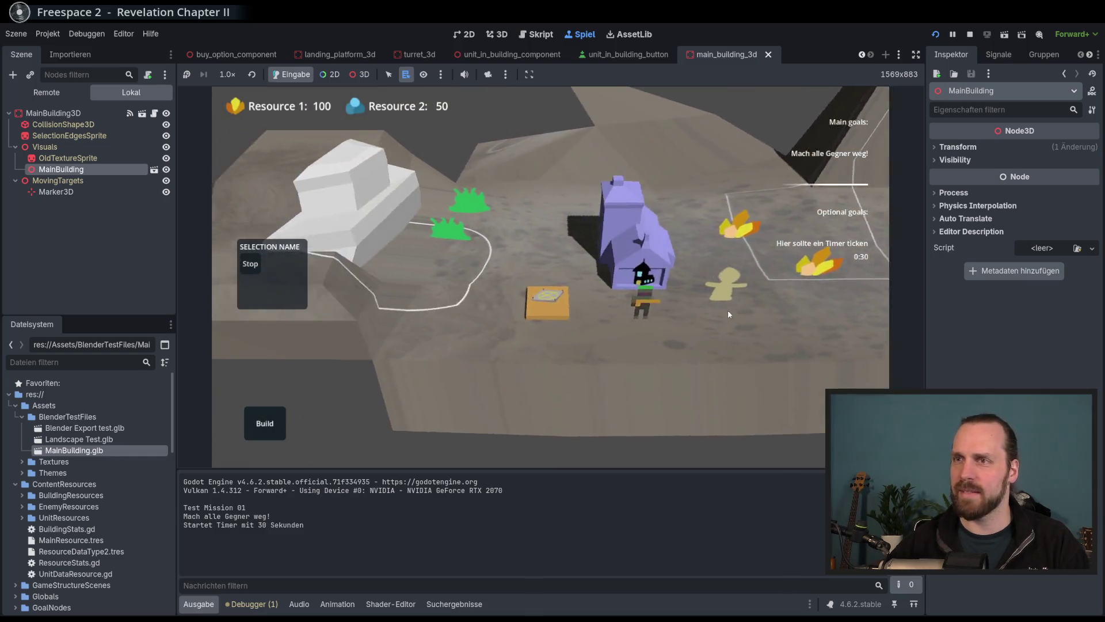
{"action": "mouse_move", "coordinate": [809, 334]}
{"action": "left_mouse_down"}
{"action": "mouse_move", "coordinate": [596, 374]}
{"action": "mouse_move", "coordinate": [489, 350]}
{"action": "mouse_move", "coordinate": [717, 236]}
{"action": "mouse_move", "coordinate": [563, 383]}
{"action": "mouse_move", "coordinate": [728, 296]}
{"action": "mouse_move", "coordinate": [615, 371]}
{"action": "mouse_move", "coordinate": [450, 257]}
{"action": "mouse_move", "coordinate": [590, 232]}
{"action": "left_mouse_up"}
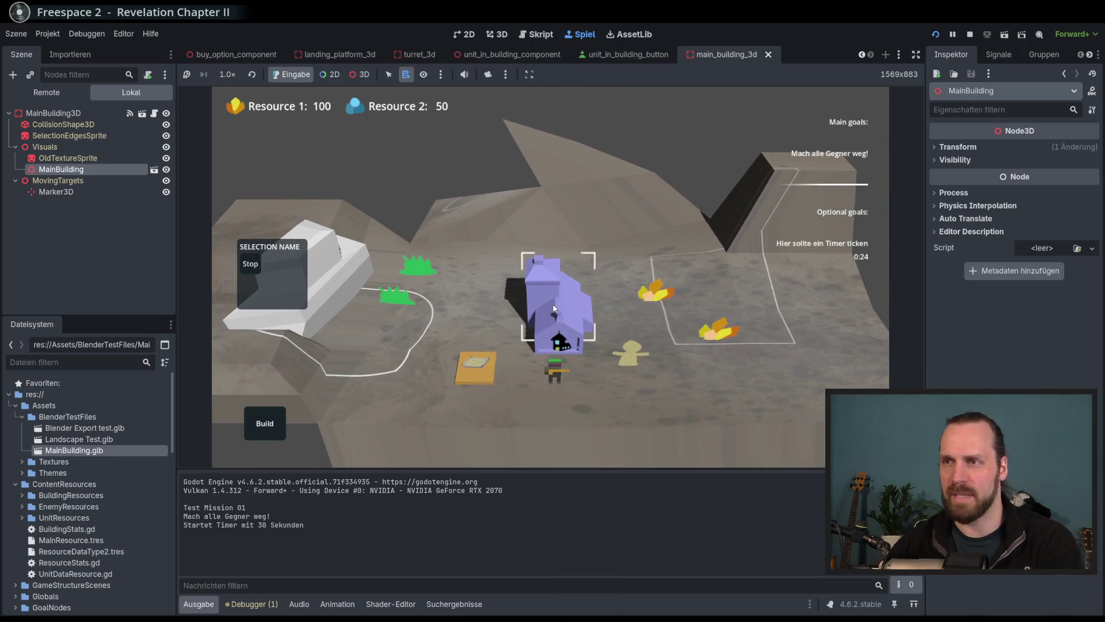
{"action": "key", "text": "F8"}
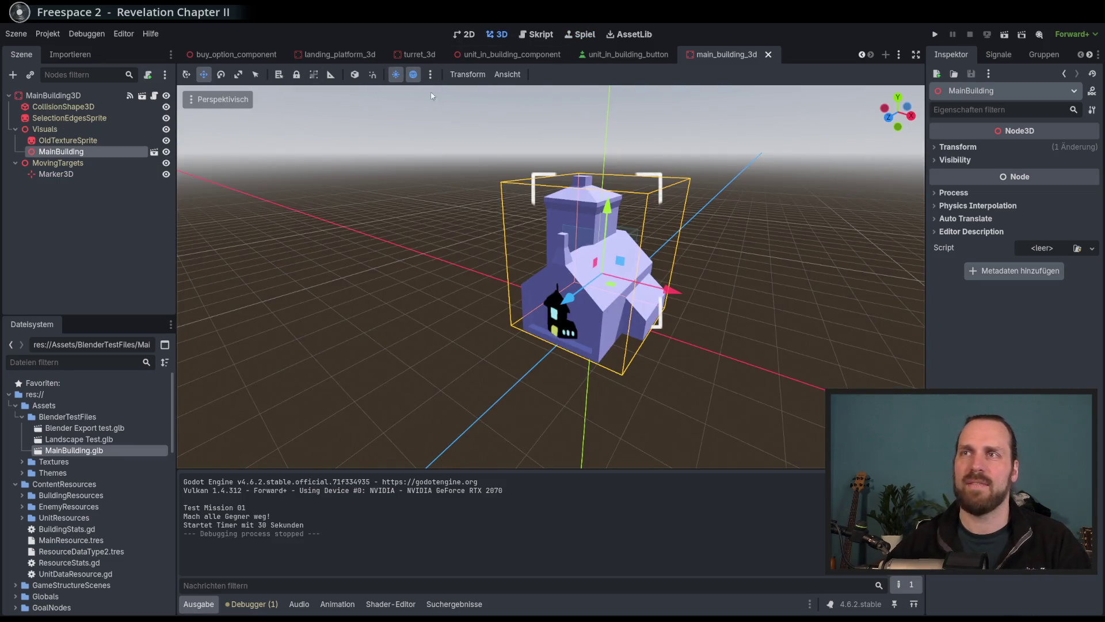
Browse the open scenes, viewing buy_option_component and landing_platform_3d.
{"action": "scroll", "coordinate": [605, 237], "scroll_direction": "down", "scroll_amount": 5}
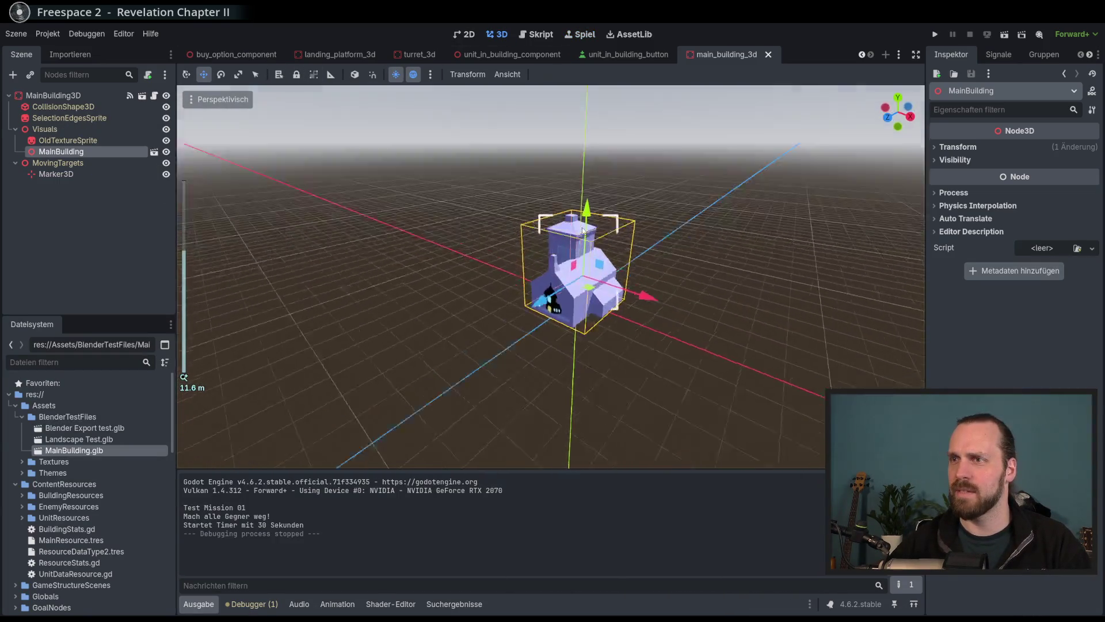
{"action": "mouse_move", "coordinate": [425, 149]}
{"action": "left_mouse_down"}
{"action": "mouse_move", "coordinate": [547, 191]}
{"action": "mouse_move", "coordinate": [464, 208]}
{"action": "mouse_move", "coordinate": [480, 192]}
{"action": "mouse_move", "coordinate": [564, 197]}
{"action": "left_mouse_up"}
{"action": "left_click", "coordinate": [899, 55]}
{"action": "left_click", "coordinate": [746, 76]}
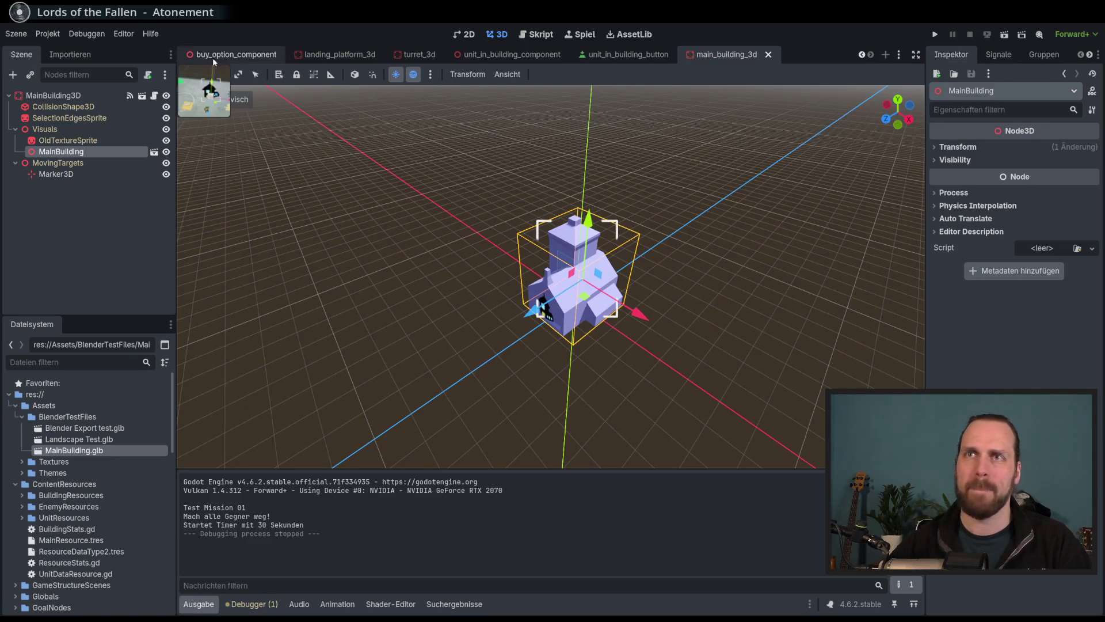
{"action": "left_click", "coordinate": [213, 56]}
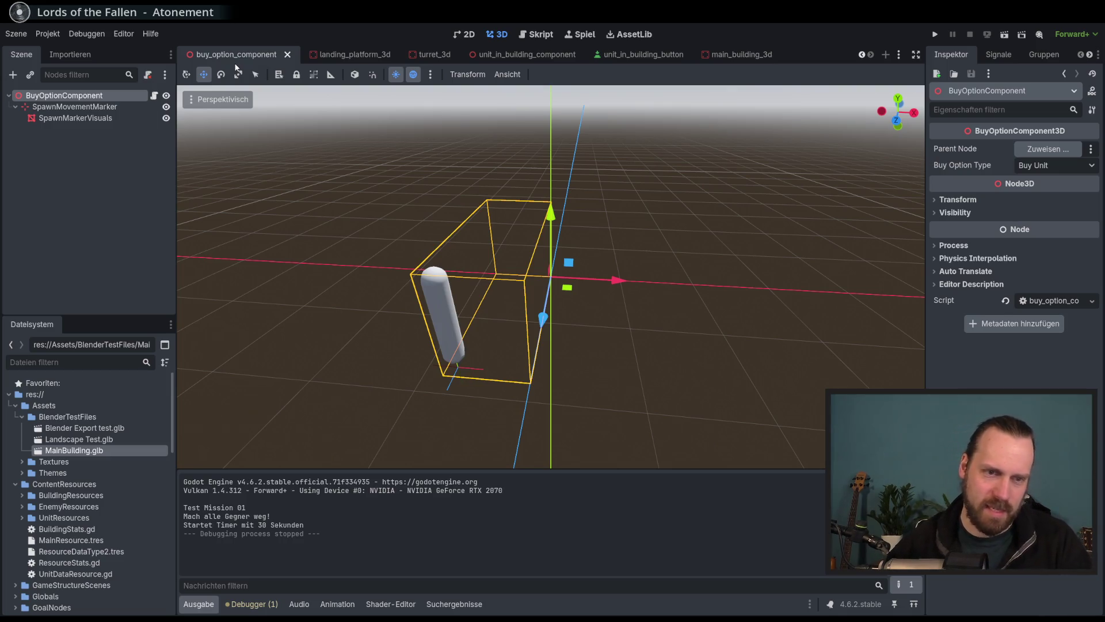
{"action": "mouse_move", "coordinate": [459, 230]}
{"action": "left_mouse_down"}
{"action": "mouse_move", "coordinate": [423, 213]}
{"action": "mouse_move", "coordinate": [428, 192]}
{"action": "left_mouse_up"}
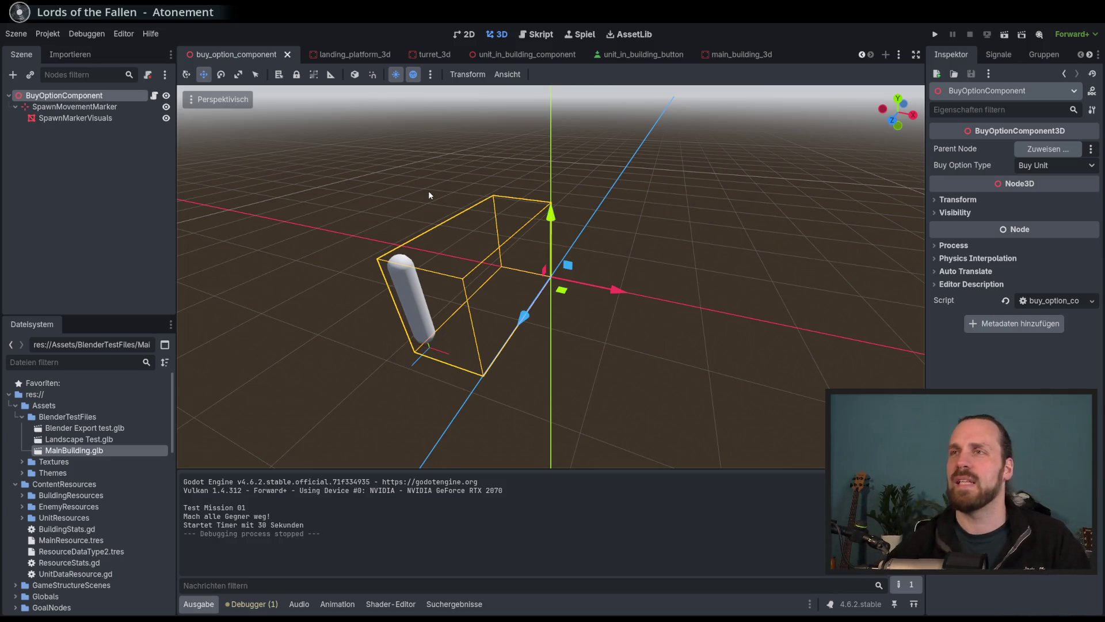
{"action": "scroll", "coordinate": [496, 173], "scroll_direction": "down", "scroll_amount": 5}
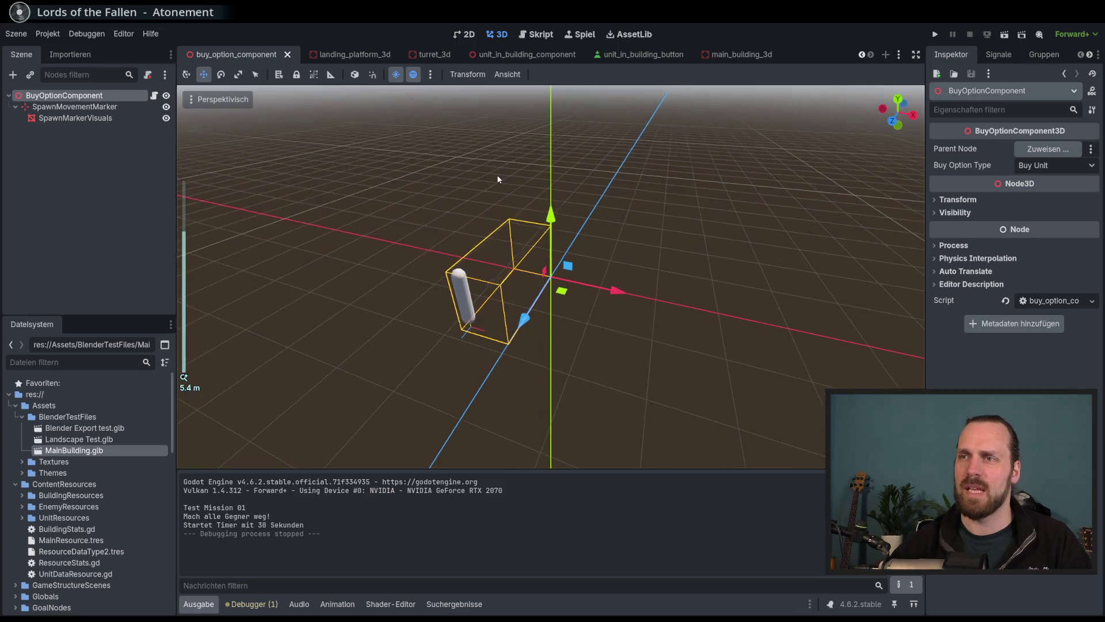
{"action": "scroll", "coordinate": [495, 172], "scroll_direction": "up", "scroll_amount": 1}
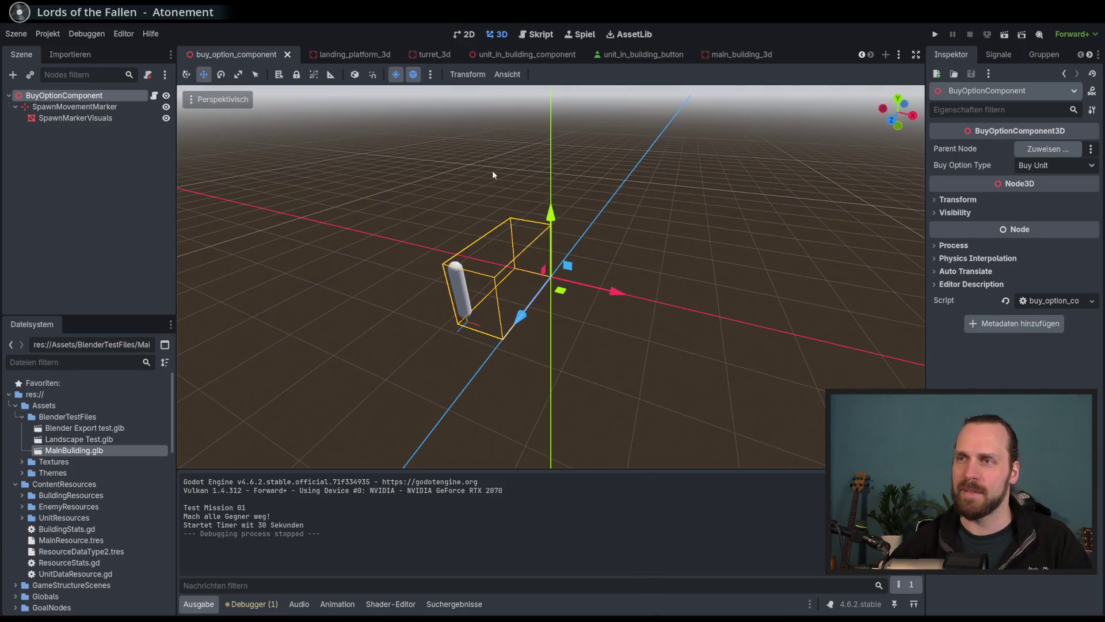
{"action": "left_click", "coordinate": [361, 57]}
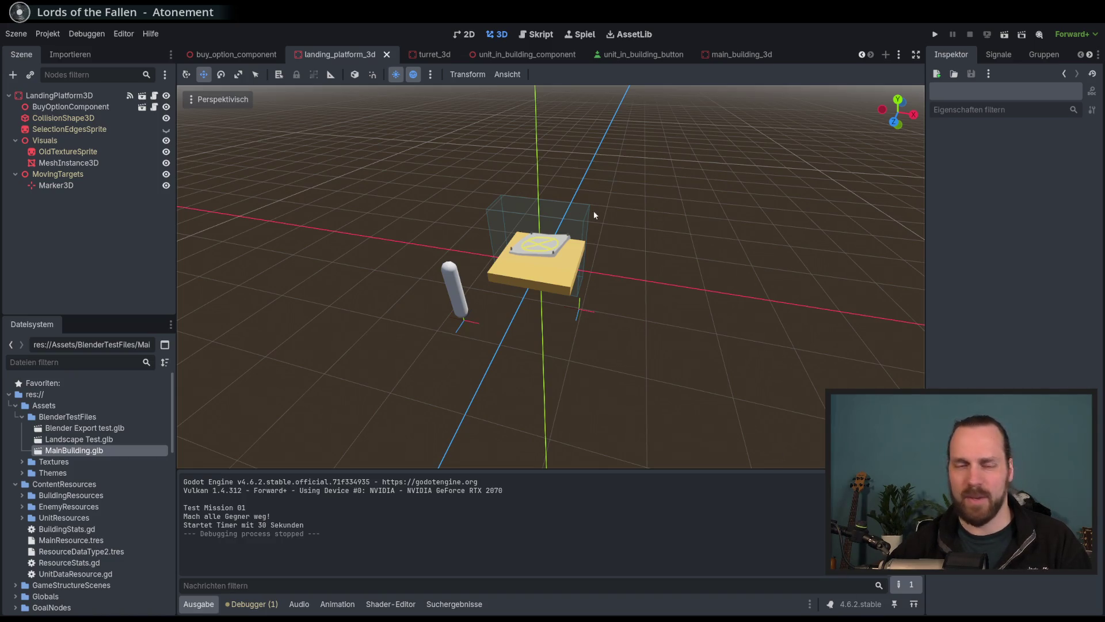
Close the unit_in_building_button and buy_option_node scene tabs.
{"action": "left_click", "coordinate": [661, 58]}
{"action": "left_click", "coordinate": [681, 54]}
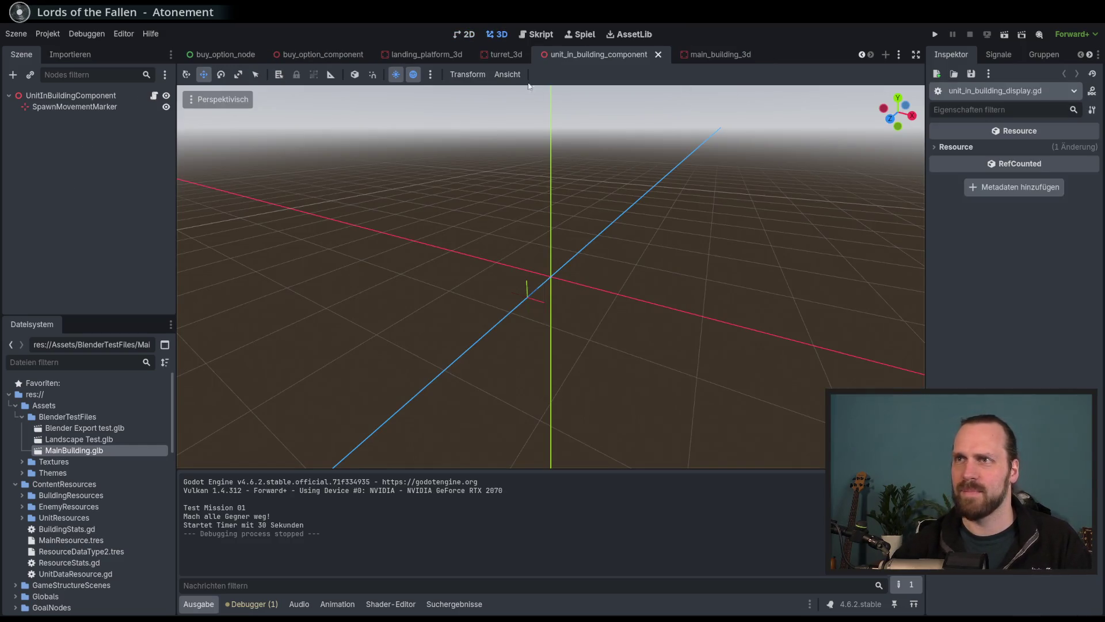
{"action": "left_click", "coordinate": [237, 57]}
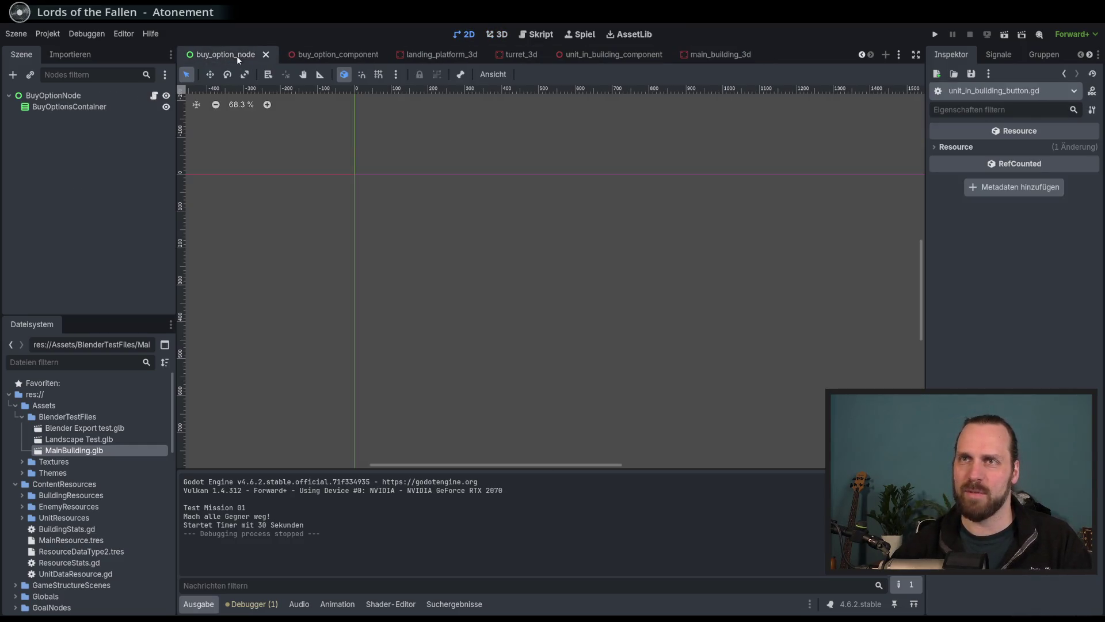
{"action": "left_click", "coordinate": [266, 55]}
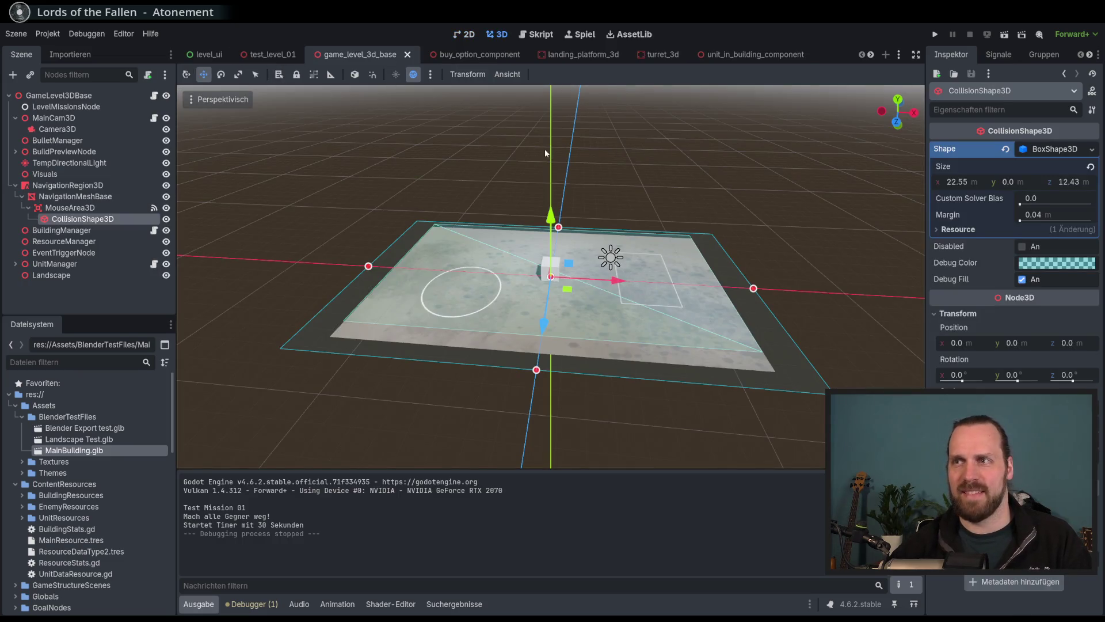
Look over the Visuals node in the test_level_01 scene.
{"action": "left_click_drag", "start_coordinate": [545, 150], "coordinate": [528, 154]}
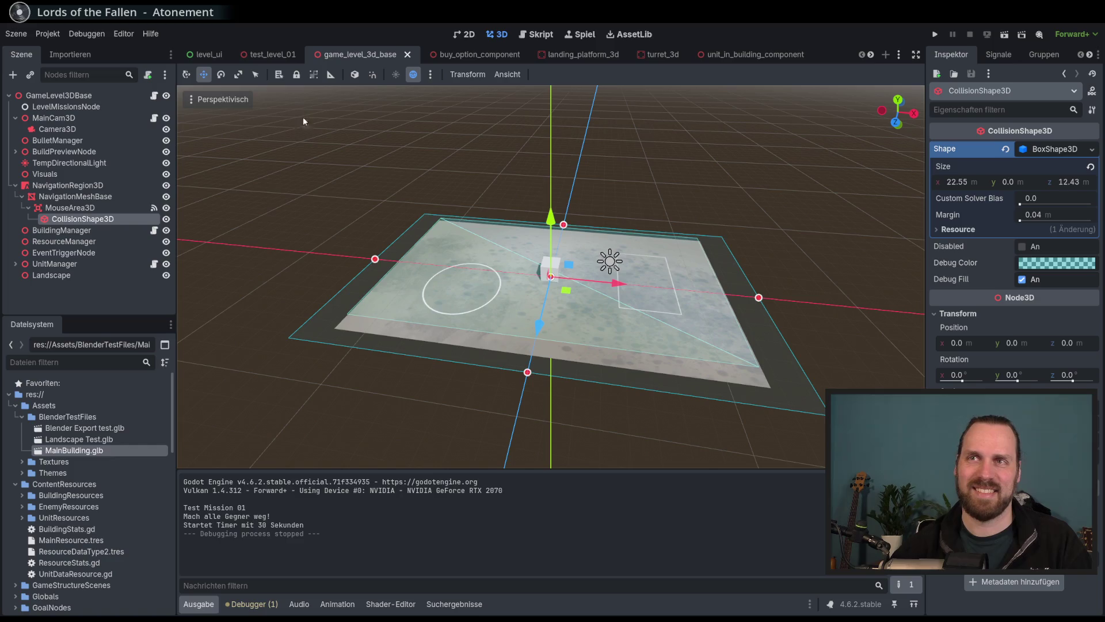
{"action": "left_click", "coordinate": [254, 55]}
{"action": "scroll", "coordinate": [431, 247], "scroll_direction": "down", "scroll_amount": 5}
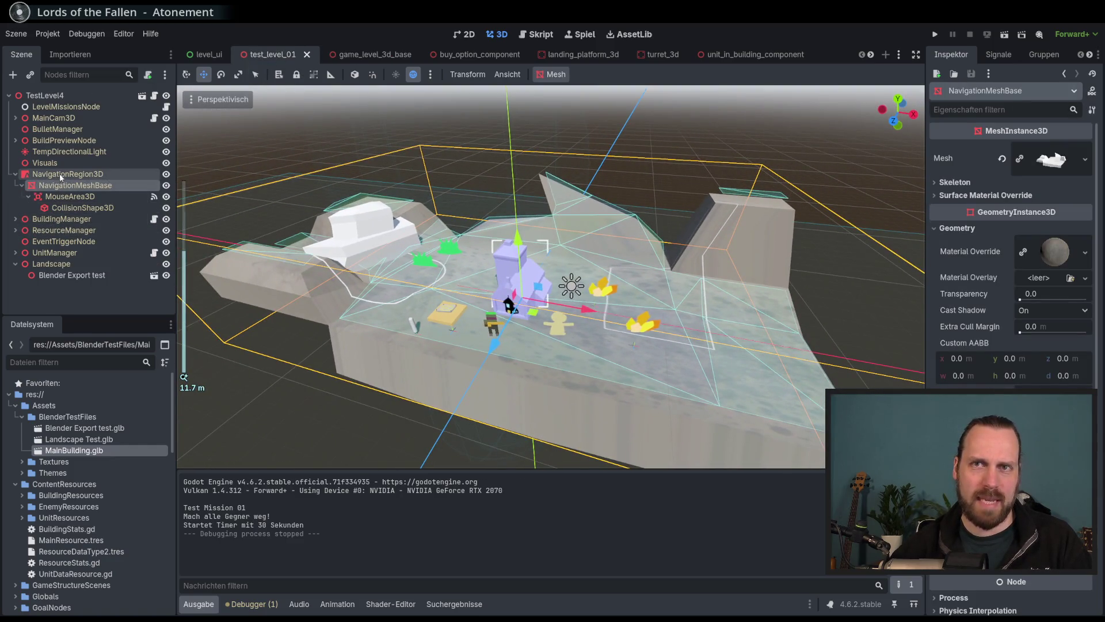
{"action": "left_click", "coordinate": [57, 163]}
{"action": "right_click", "coordinate": [56, 165]}
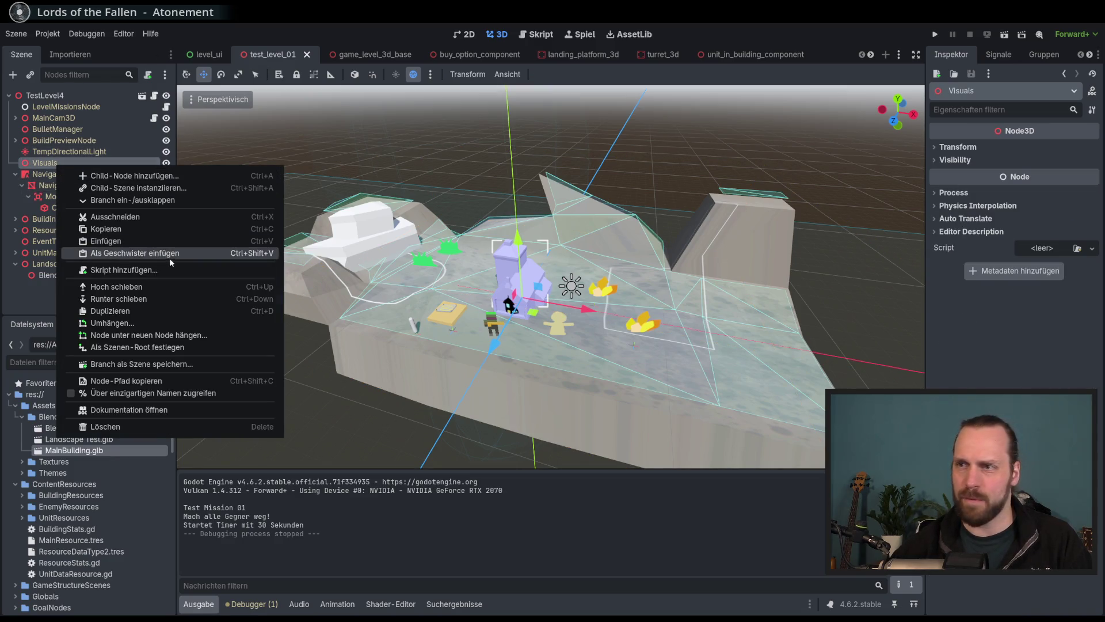
{"action": "key", "text": "Escape"}
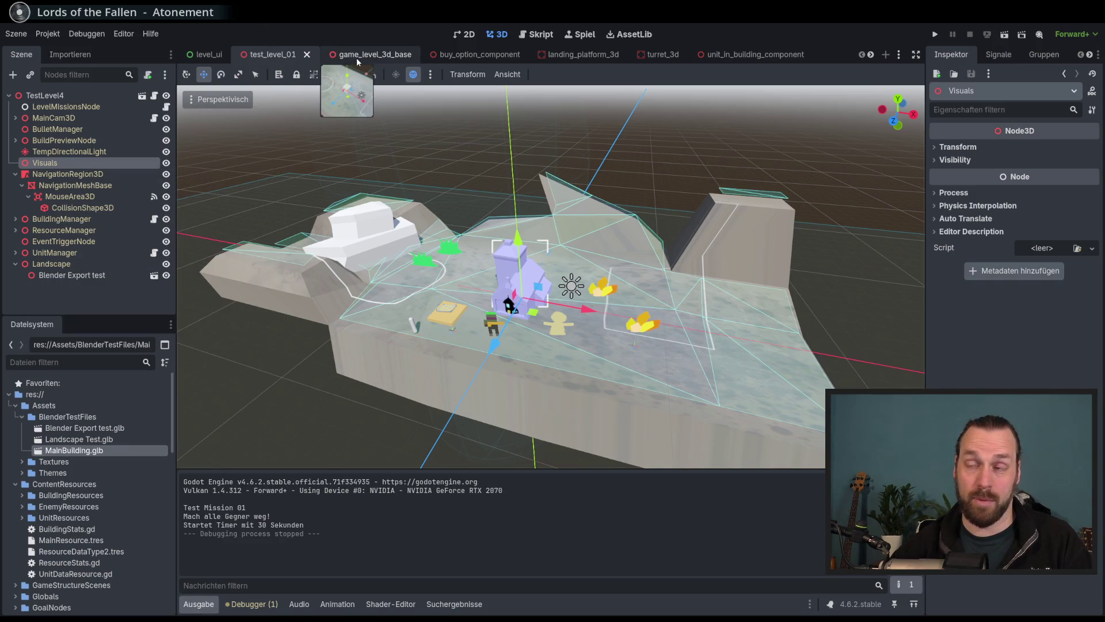
In game_level_3d_base, toggle TempDirectionalLight's visibility and inspect the Visuals and MainCam3D nodes.
{"action": "left_click", "coordinate": [357, 55]}
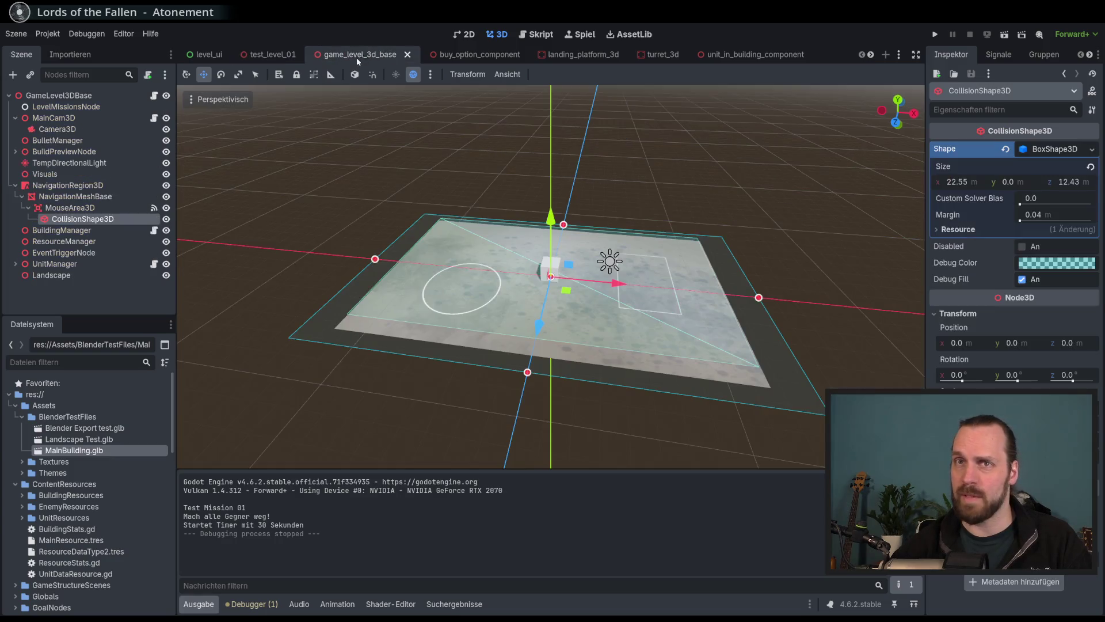
{"action": "left_click", "coordinate": [75, 164]}
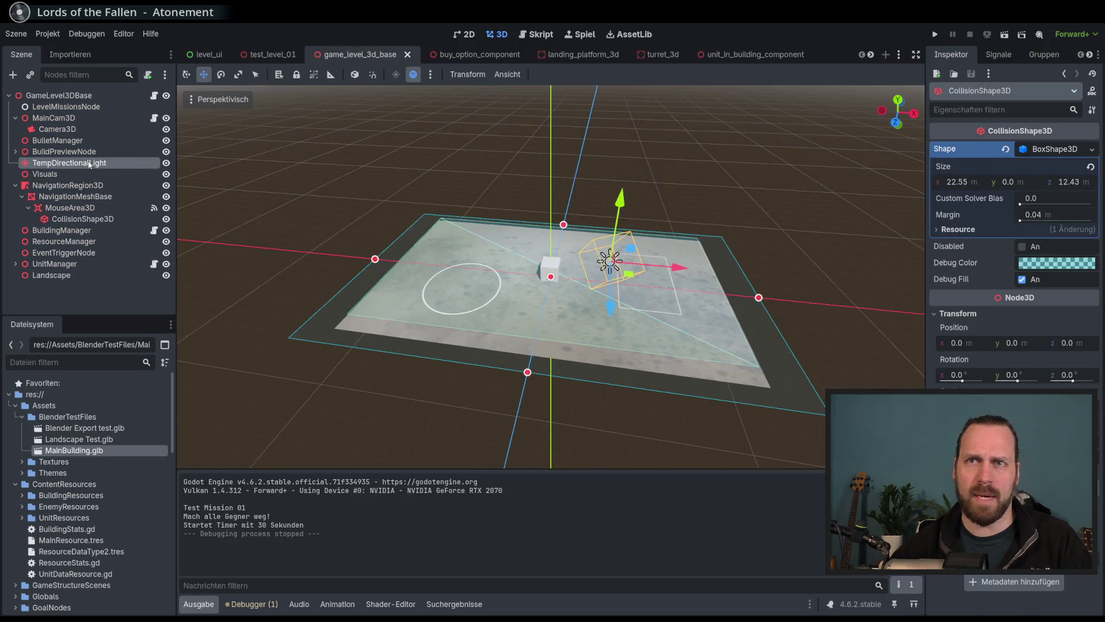
{"action": "left_click", "coordinate": [166, 163]}
{"action": "left_click", "coordinate": [166, 163]}
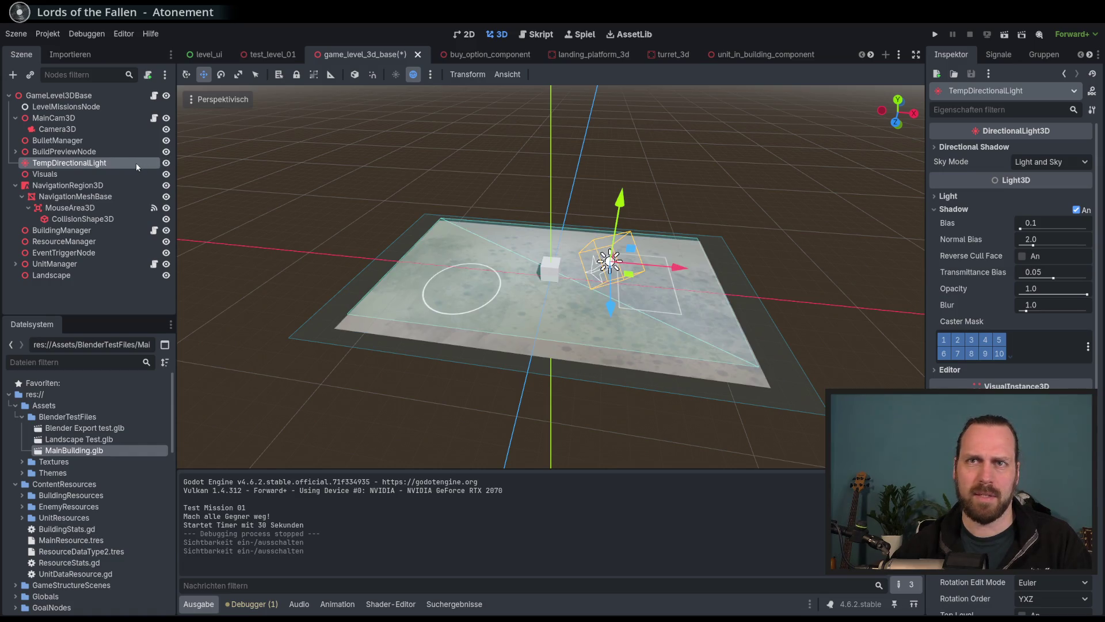
{"action": "left_click", "coordinate": [46, 174]}
{"action": "left_click", "coordinate": [49, 164]}
{"action": "left_click", "coordinate": [41, 175]}
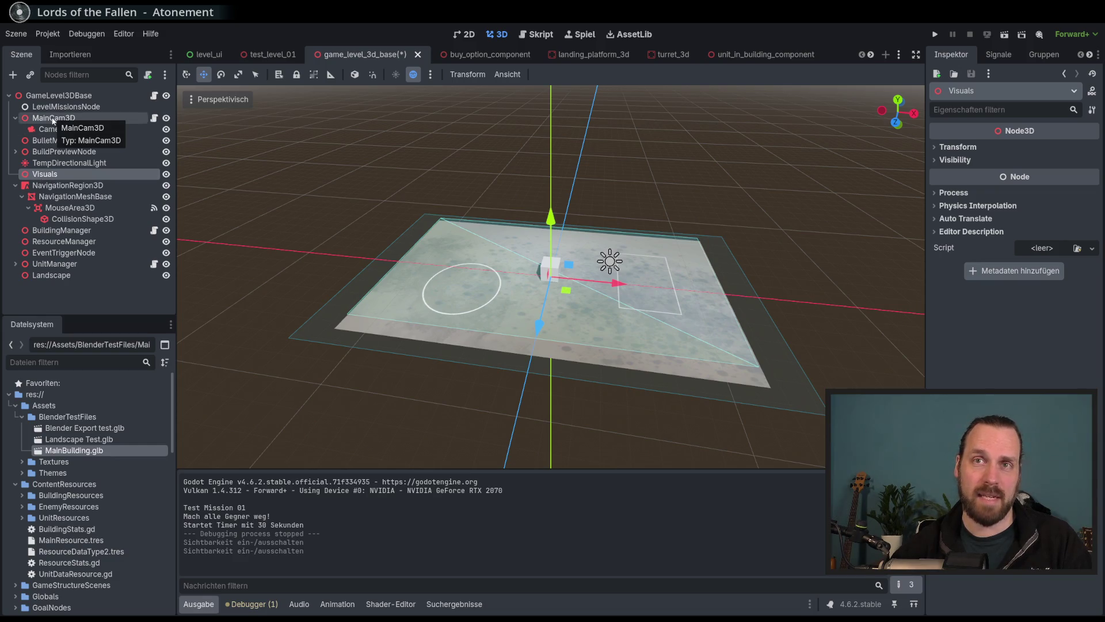
{"action": "left_click", "coordinate": [53, 119]}
Add a Node3D named Lights under GameLevel3DBase and move TempDirectionalLight into it.
{"action": "left_click", "coordinate": [35, 95]}
{"action": "left_click", "coordinate": [13, 76]}
{"action": "type", "text": "node3d"}
{"action": "key", "text": "Return"}
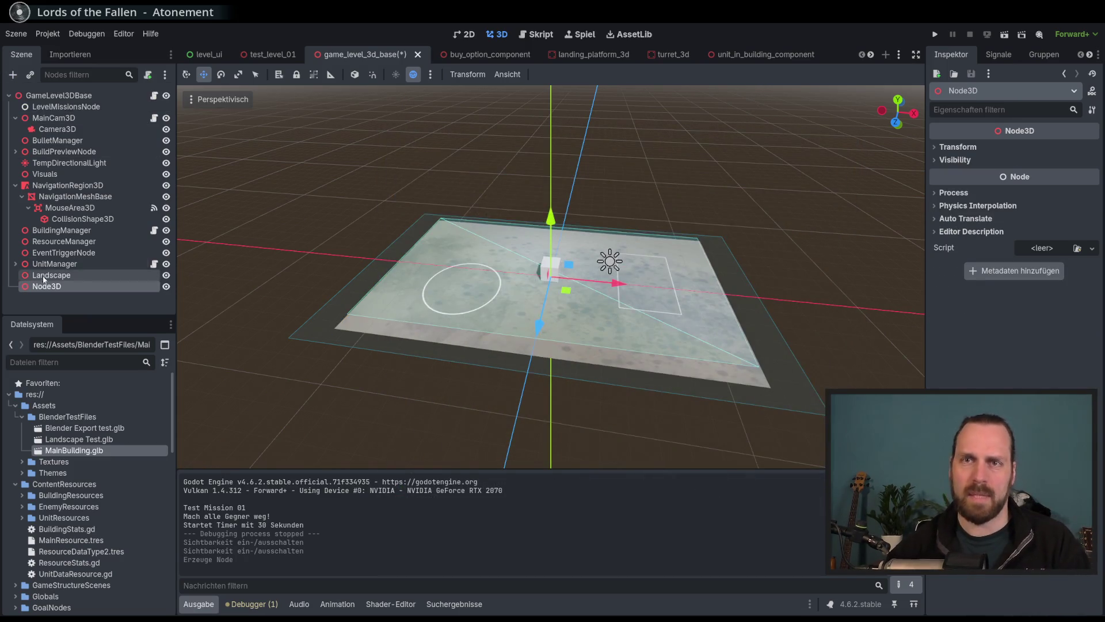
{"action": "left_click", "coordinate": [52, 288]}
{"action": "type", "text": "Ligt"}
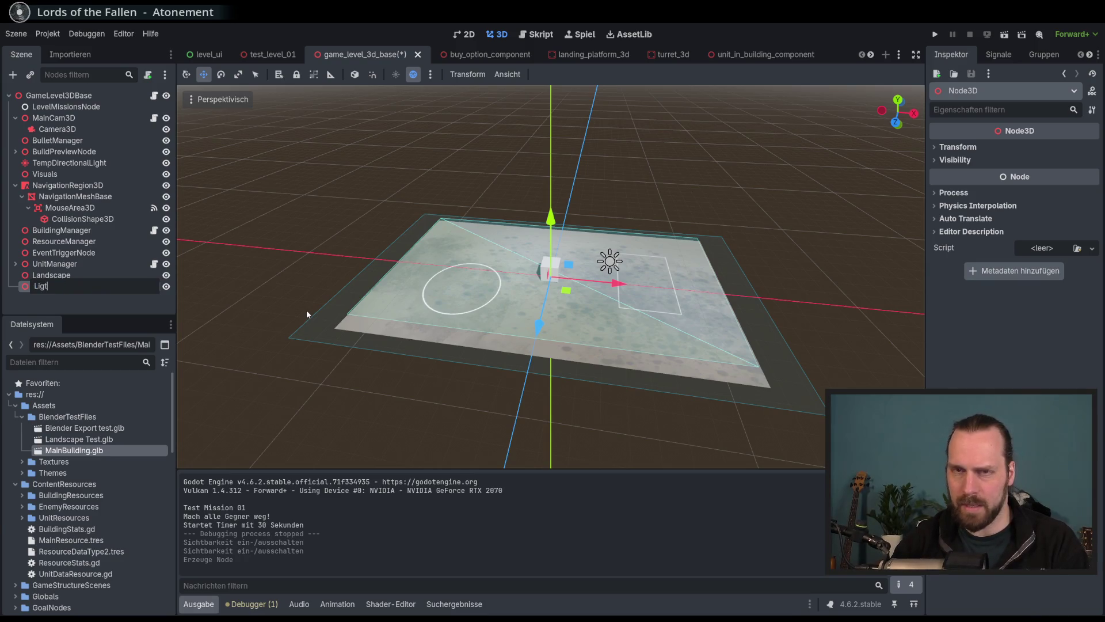
{"action": "key", "text": "BackSpace"}
{"action": "type", "text": "hts"}
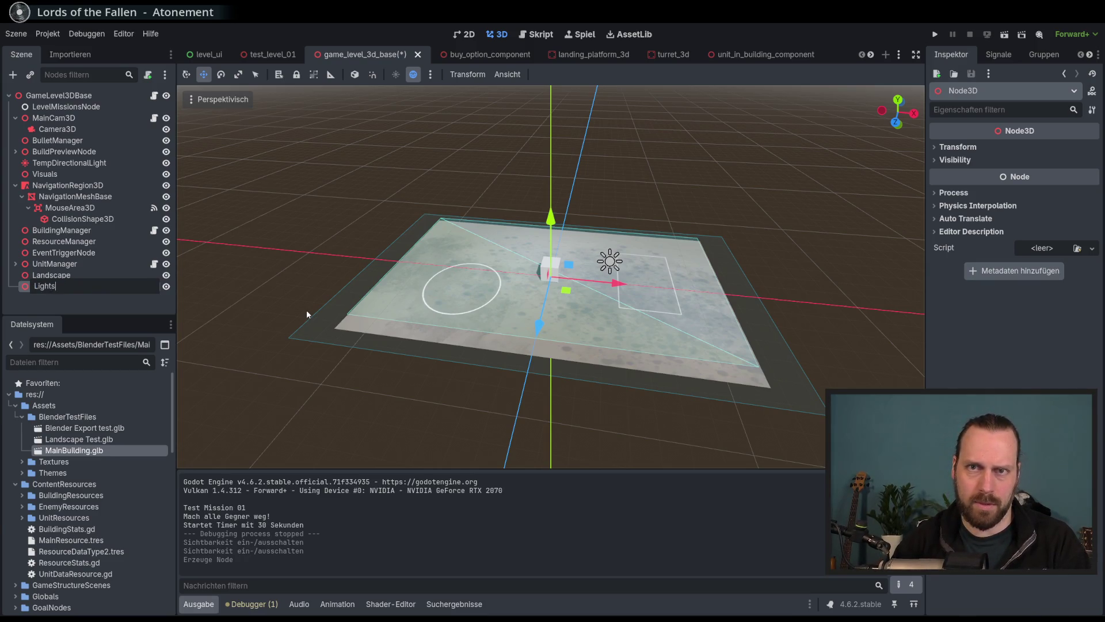
{"action": "key", "text": "Return"}
{"action": "mouse_move", "coordinate": [63, 288]}
{"action": "left_mouse_down"}
{"action": "mouse_move", "coordinate": [63, 169]}
{"action": "mouse_move", "coordinate": [61, 179]}
{"action": "left_mouse_up"}
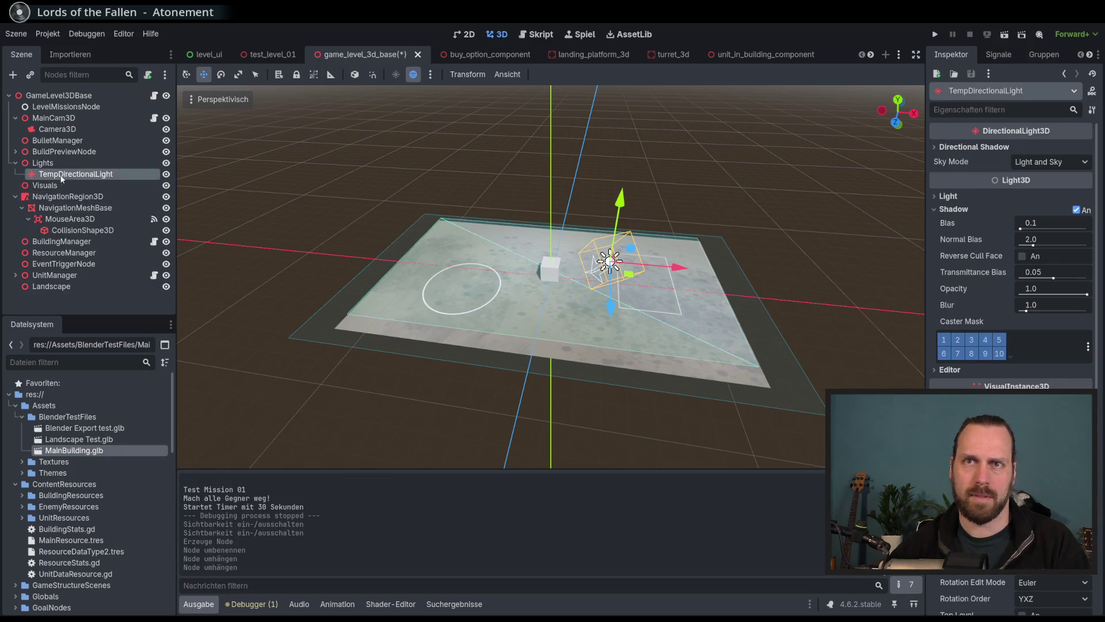
Save the base level, toggle TempDirectionalLight's visibility in test_level_01, and run it with F5.
{"action": "key", "text": "ctrl+s"}
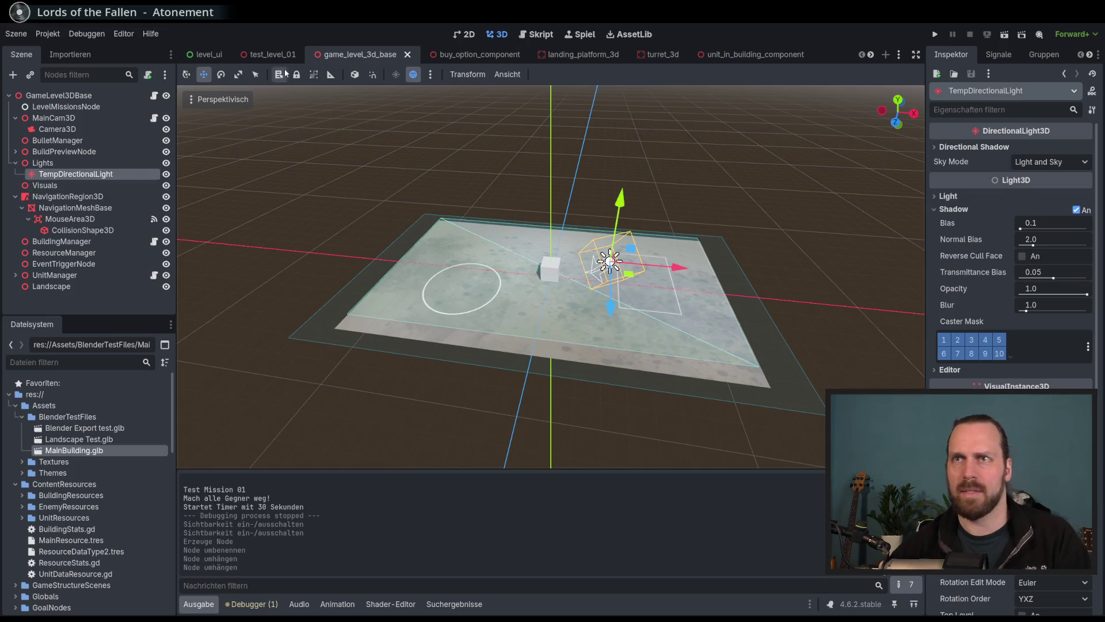
{"action": "left_click", "coordinate": [275, 55]}
{"action": "left_click", "coordinate": [118, 163]}
{"action": "left_click", "coordinate": [167, 163]}
{"action": "left_click", "coordinate": [167, 164]}
{"action": "left_click", "coordinate": [166, 163]}
{"action": "key", "text": "F5"}
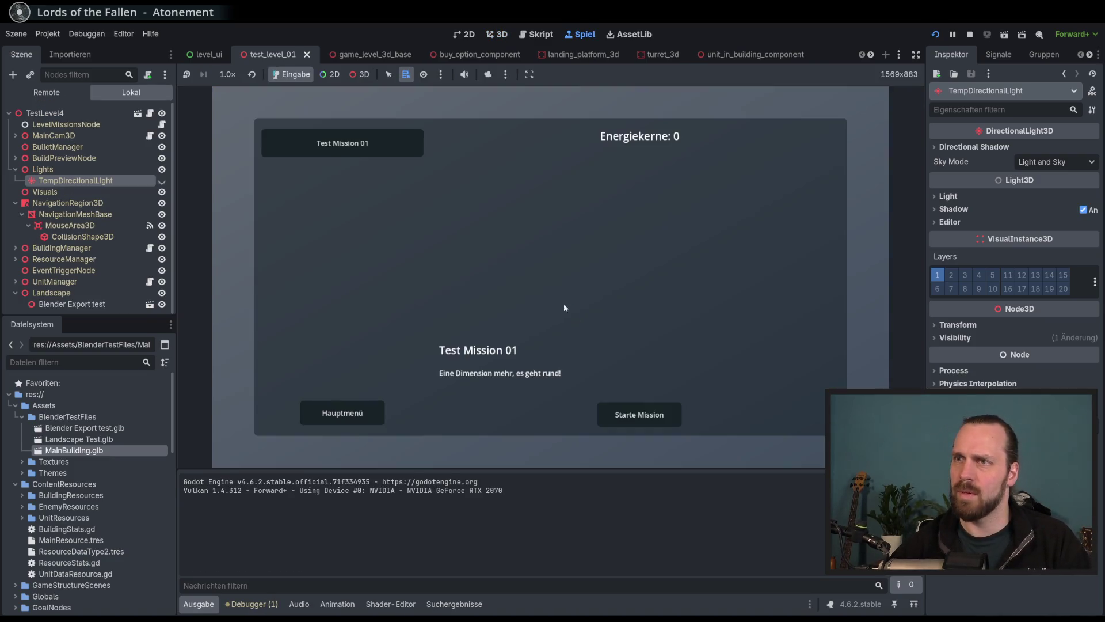
Start the mission, select units and pan toward the crystals, then stop the game.
{"action": "left_click", "coordinate": [655, 414]}
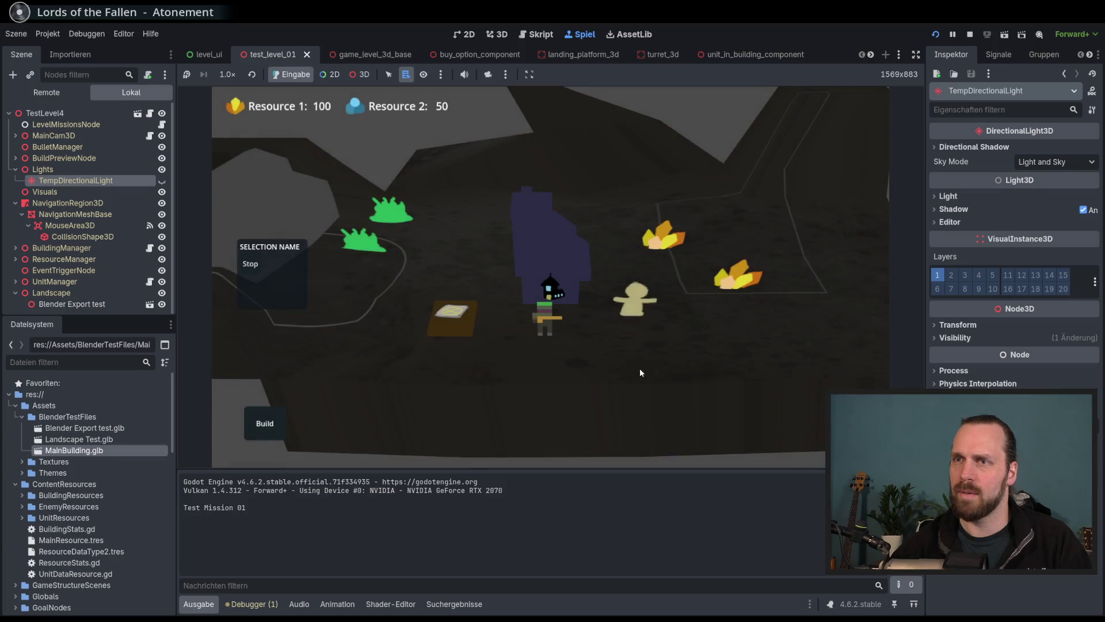
{"action": "mouse_move", "coordinate": [619, 337]}
{"action": "left_mouse_down"}
{"action": "mouse_move", "coordinate": [540, 278]}
{"action": "mouse_move", "coordinate": [460, 310]}
{"action": "mouse_move", "coordinate": [683, 393]}
{"action": "mouse_move", "coordinate": [717, 323]}
{"action": "mouse_move", "coordinate": [596, 333]}
{"action": "mouse_move", "coordinate": [559, 367]}
{"action": "mouse_move", "coordinate": [621, 323]}
{"action": "left_mouse_up"}
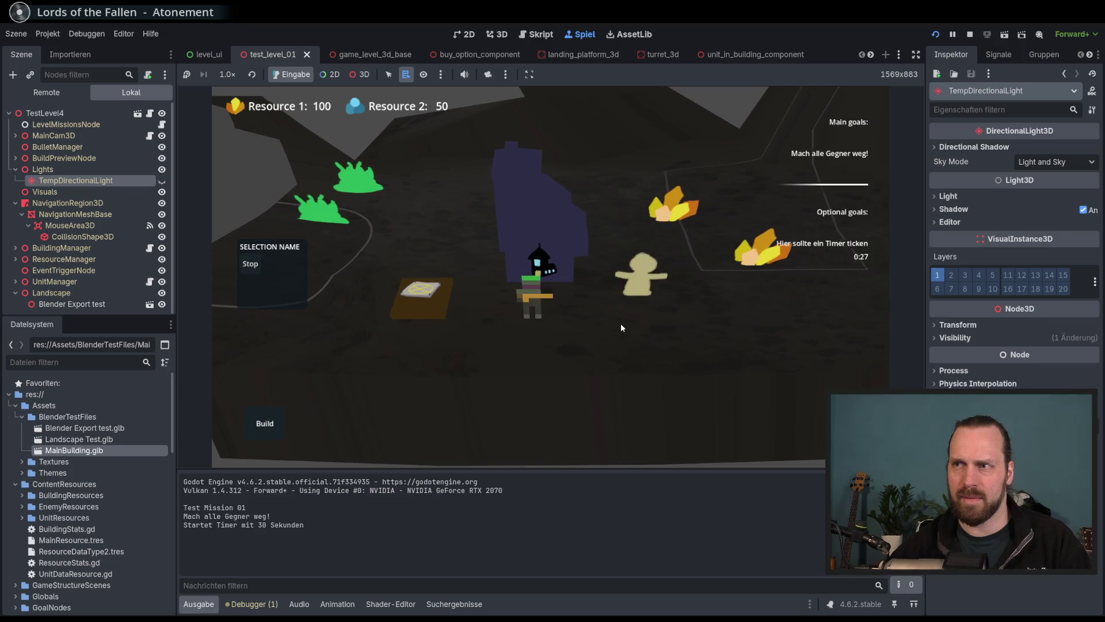
{"action": "left_click", "coordinate": [544, 296]}
{"action": "mouse_move", "coordinate": [544, 296]}
{"action": "left_mouse_down"}
{"action": "mouse_move", "coordinate": [445, 292]}
{"action": "mouse_move", "coordinate": [619, 247]}
{"action": "left_mouse_up"}
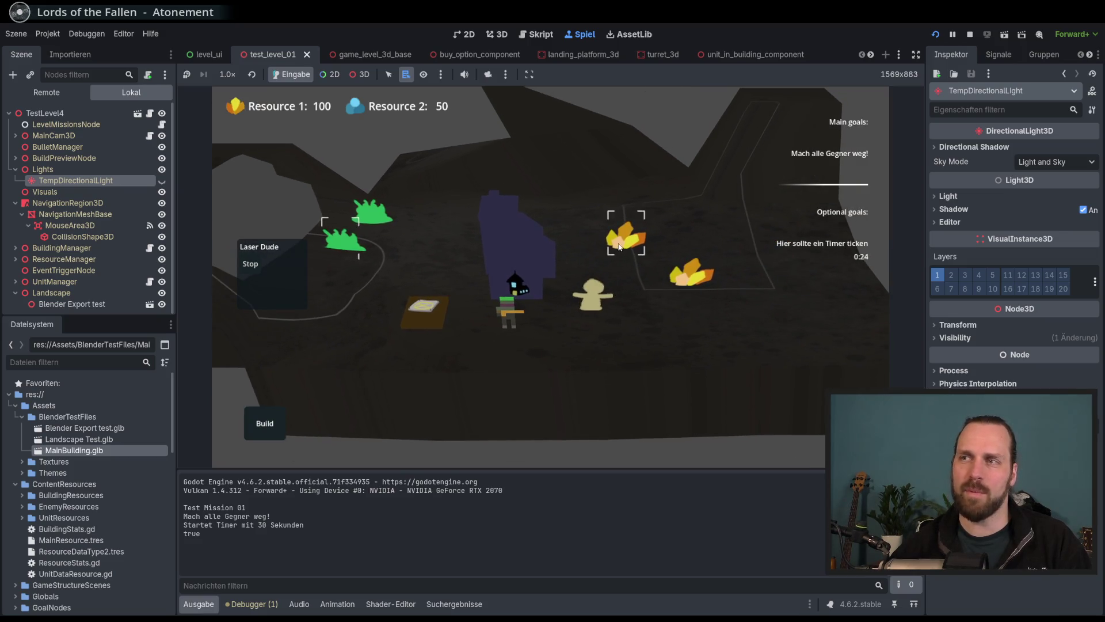
{"action": "left_click", "coordinate": [599, 313]}
{"action": "mouse_move", "coordinate": [599, 313]}
{"action": "left_mouse_down"}
{"action": "mouse_move", "coordinate": [471, 302]}
{"action": "mouse_move", "coordinate": [573, 317]}
{"action": "mouse_move", "coordinate": [645, 310]}
{"action": "left_mouse_up"}
{"action": "left_click", "coordinate": [970, 34]}
Dim the directional light's energy to 0.333, tint it red, and save test_level_01.
{"action": "left_click", "coordinate": [969, 196]}
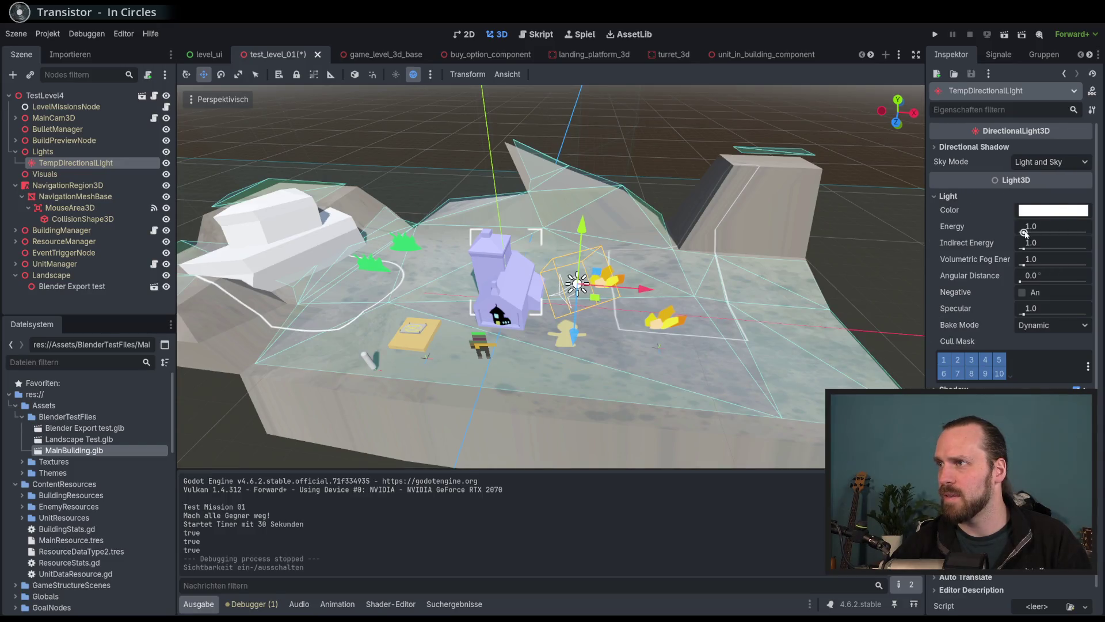
{"action": "left_click_drag", "start_coordinate": [1024, 231], "coordinate": [1022, 233]}
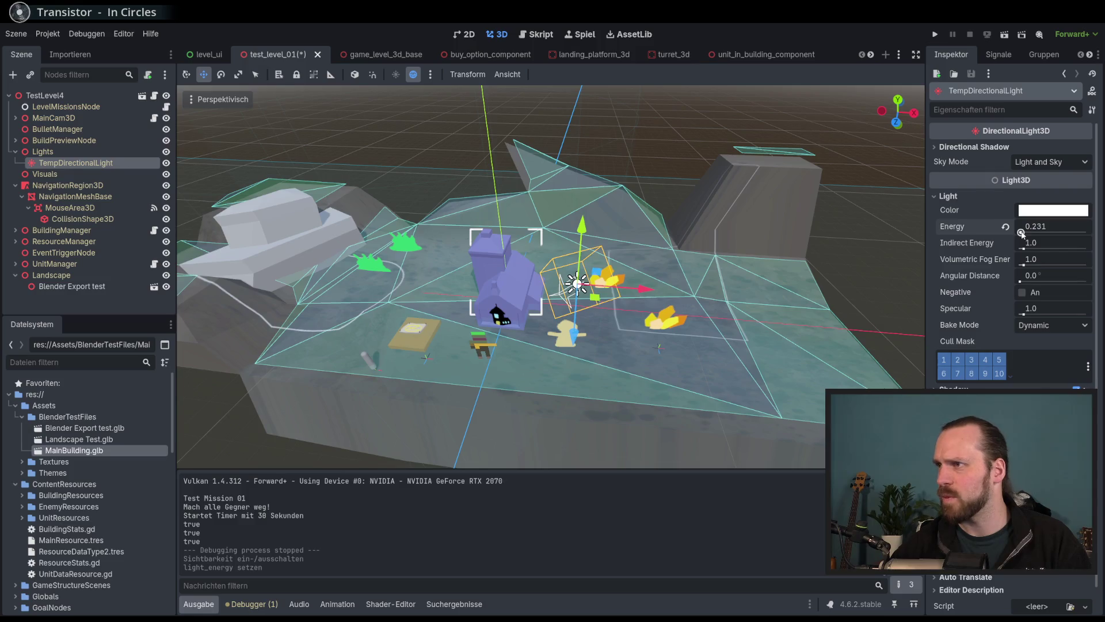
{"action": "left_click", "coordinate": [1049, 210]}
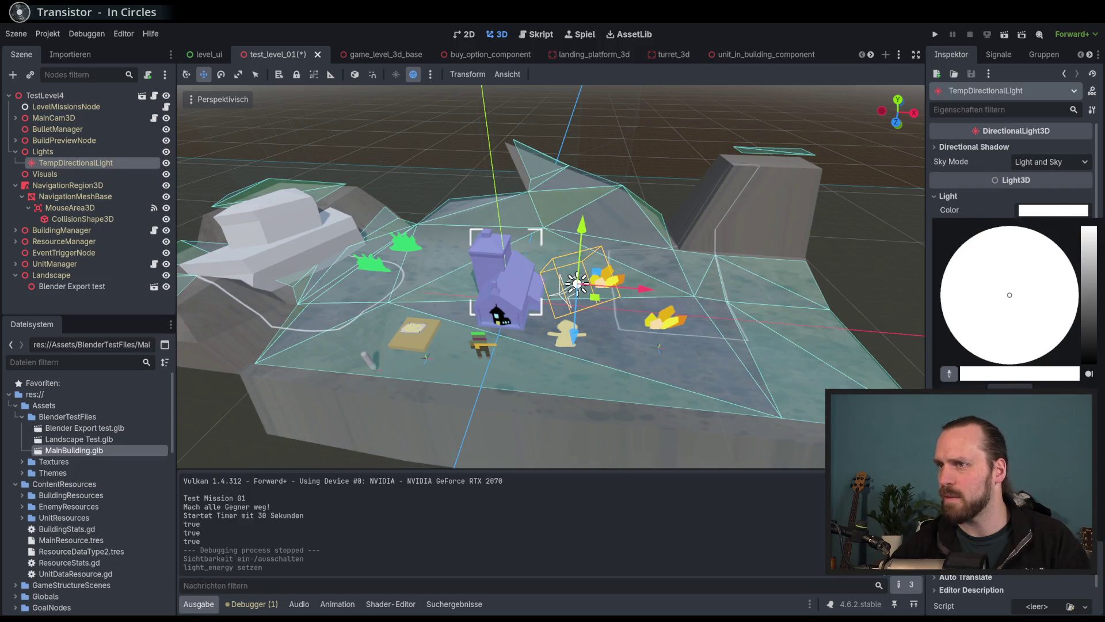
{"action": "left_click", "coordinate": [1073, 323]}
{"action": "left_click_drag", "start_coordinate": [1073, 323], "coordinate": [1073, 321]}
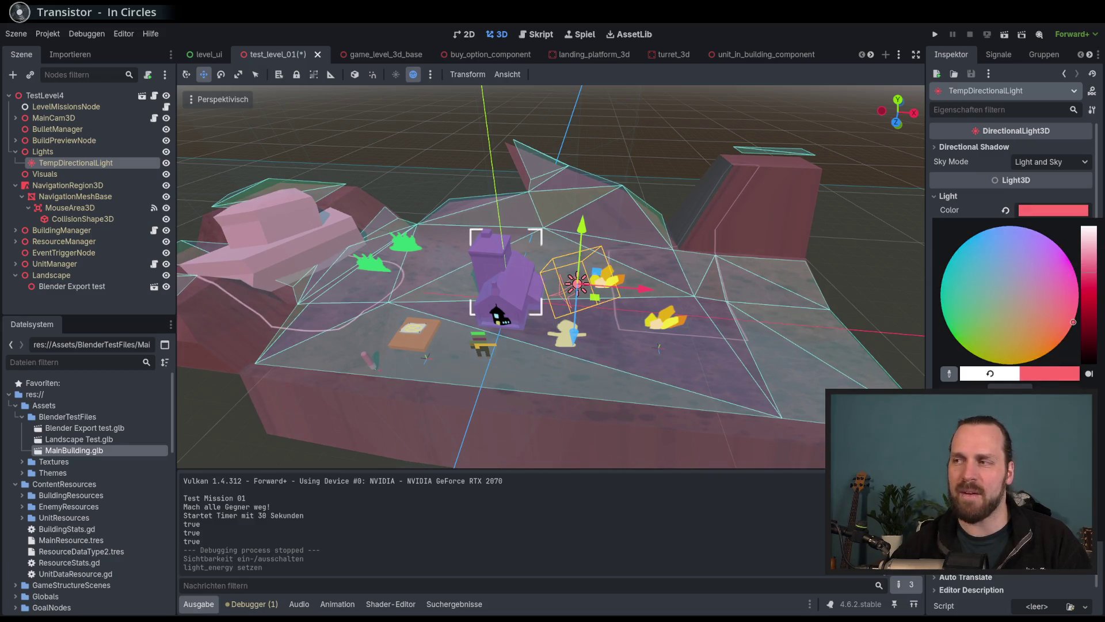
{"action": "left_click", "coordinate": [760, 23]}
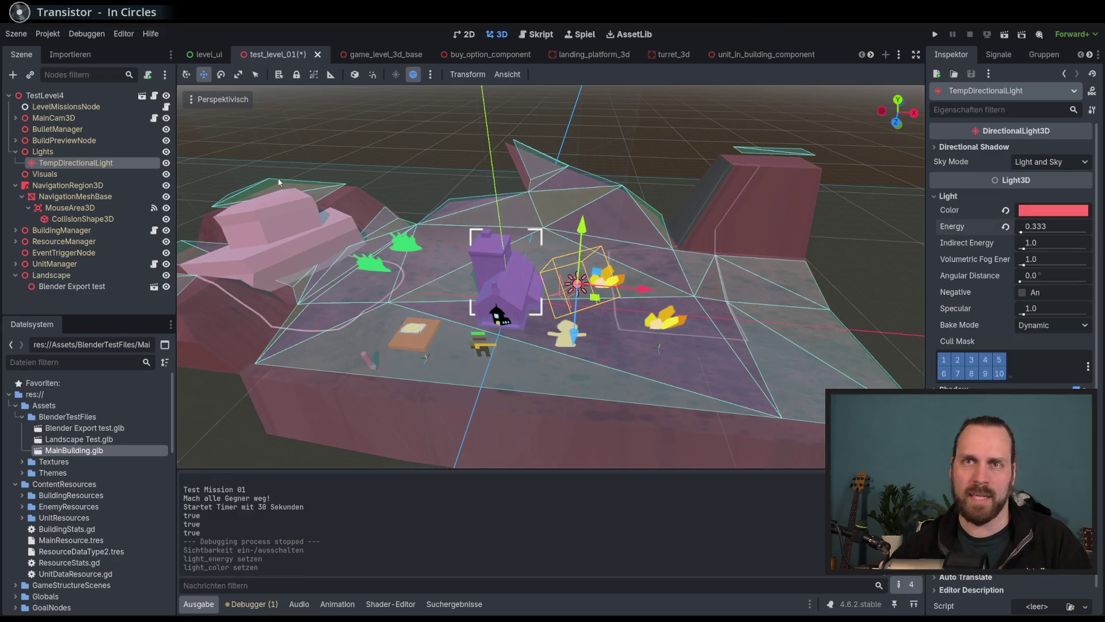
{"action": "left_click", "coordinate": [115, 151]}
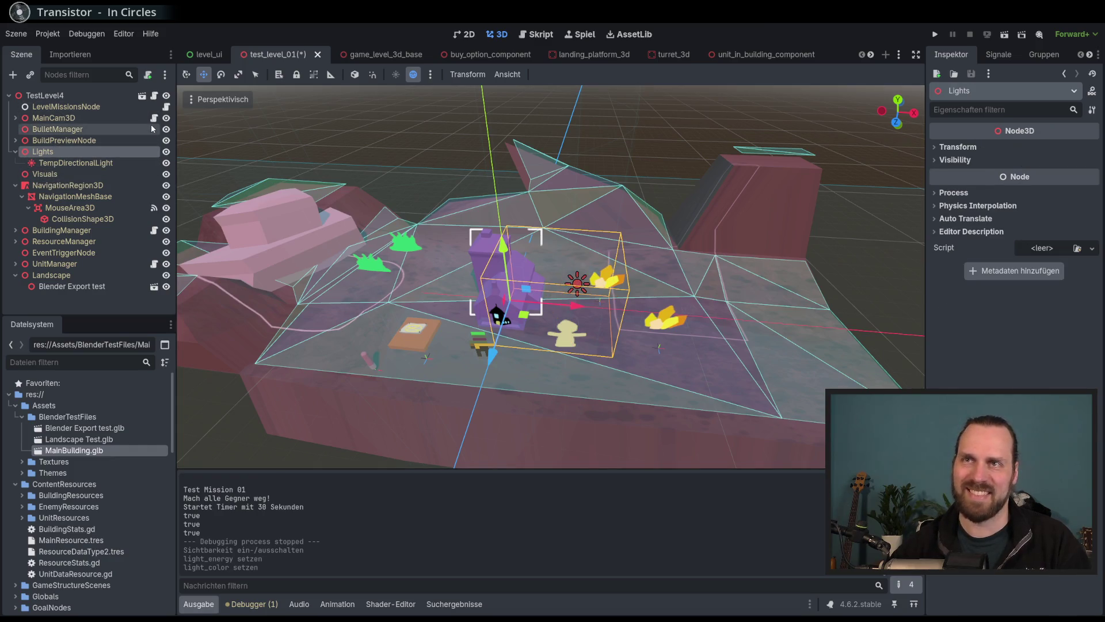
{"action": "key", "text": "ctrl+s"}
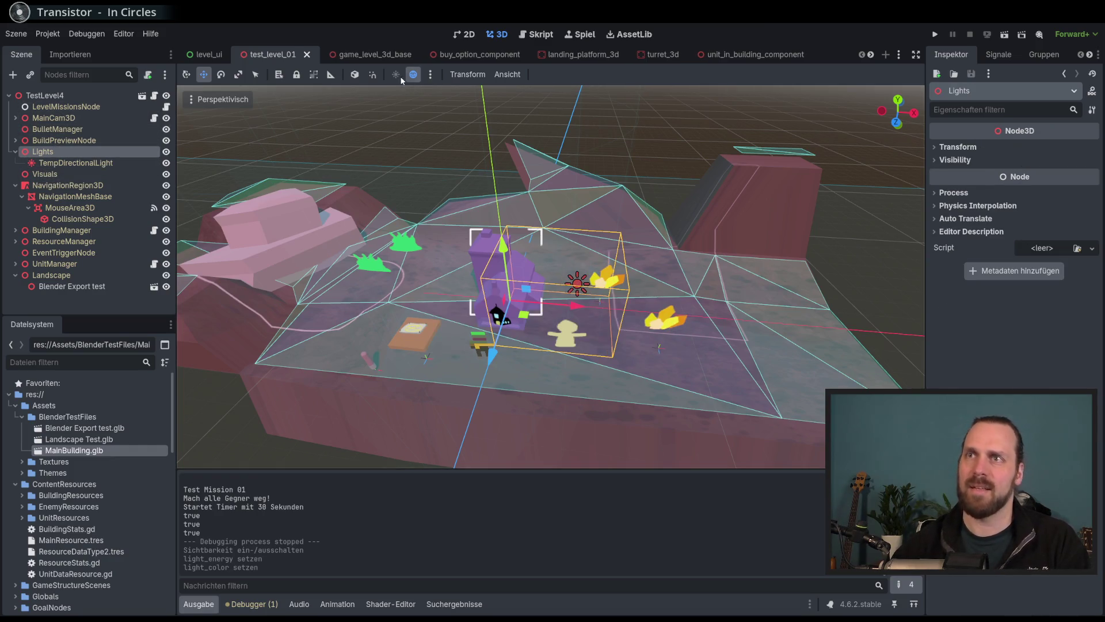
{"action": "left_click", "coordinate": [345, 54]}
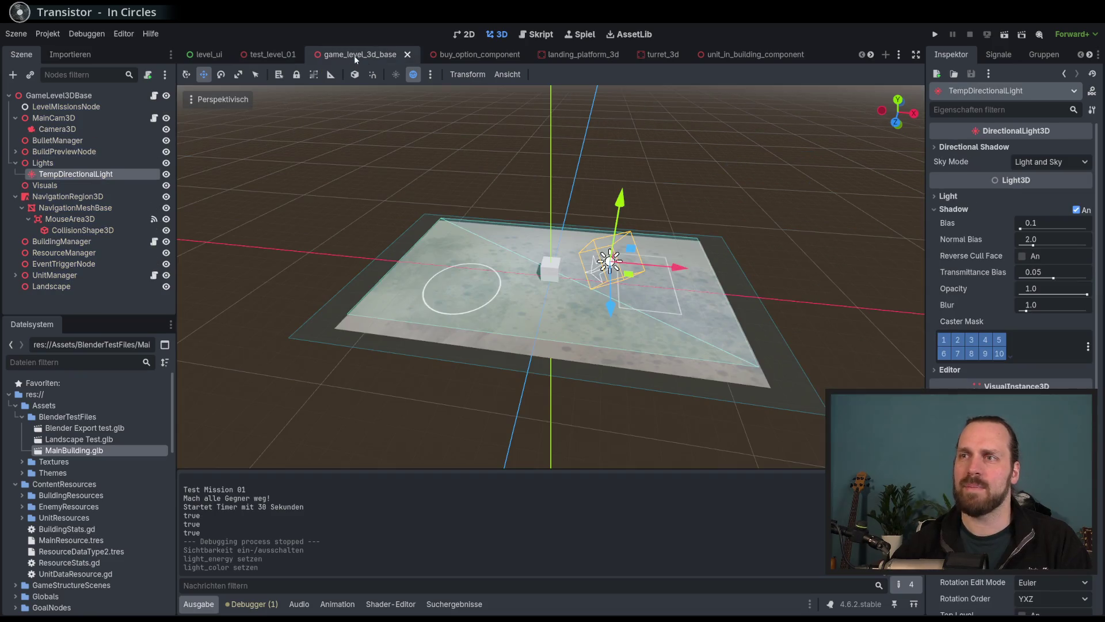
Create an OmniLight3D under the Lights node in test_level_01 using the 'light3' search.
{"action": "left_click", "coordinate": [264, 56]}
{"action": "left_click", "coordinate": [74, 163]}
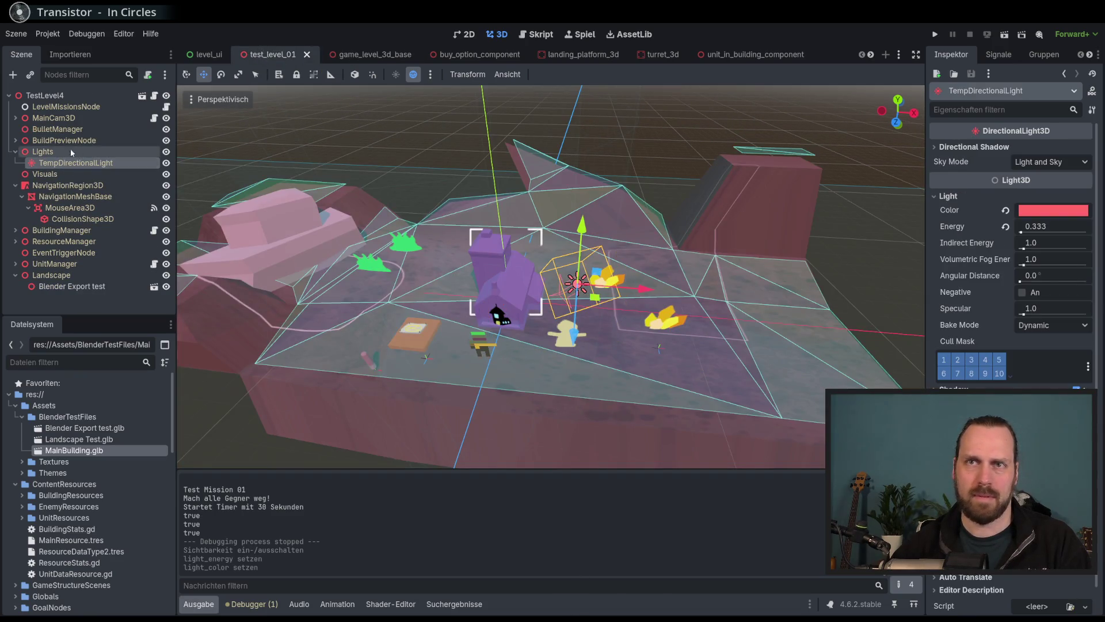
{"action": "left_click", "coordinate": [72, 153]}
{"action": "left_click", "coordinate": [13, 75]}
{"action": "type", "text": "li"}
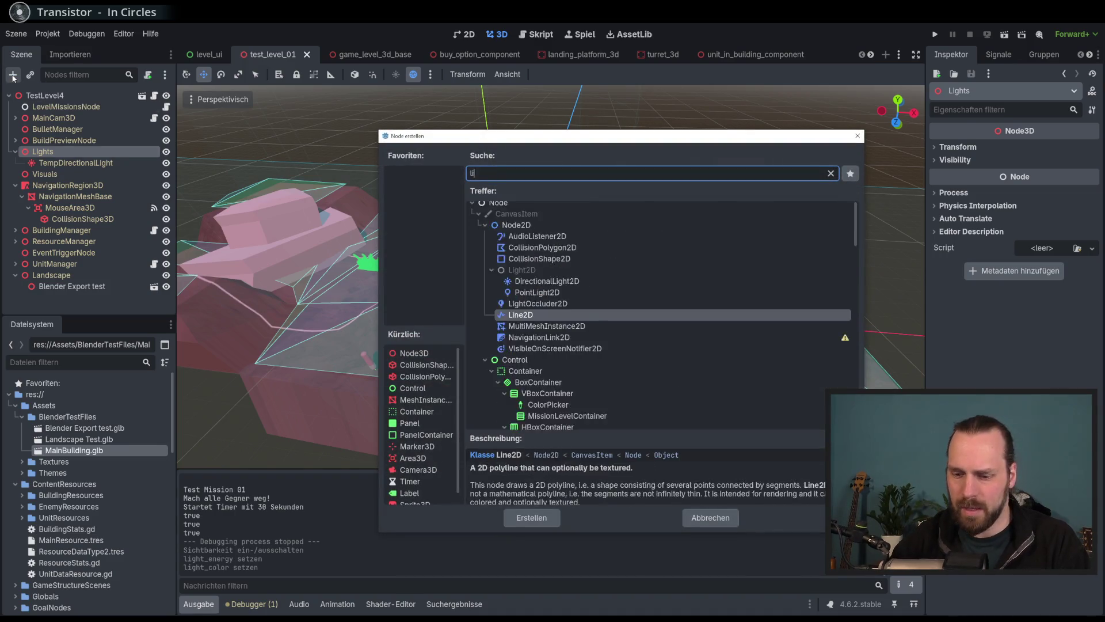
{"action": "type", "text": "ght3"}
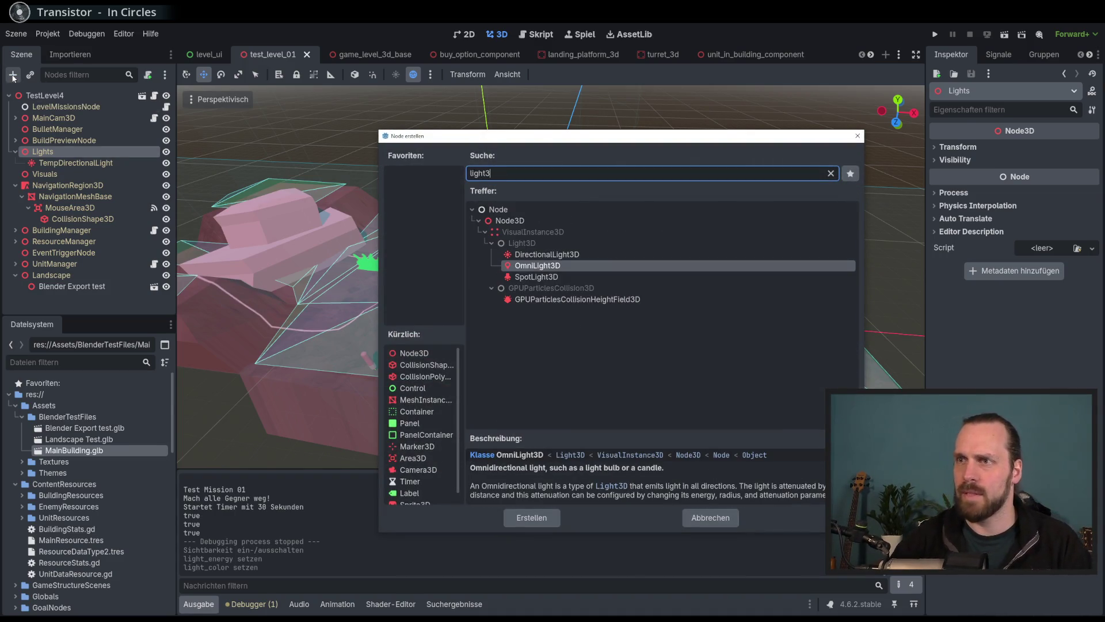
{"action": "key", "text": "Return"}
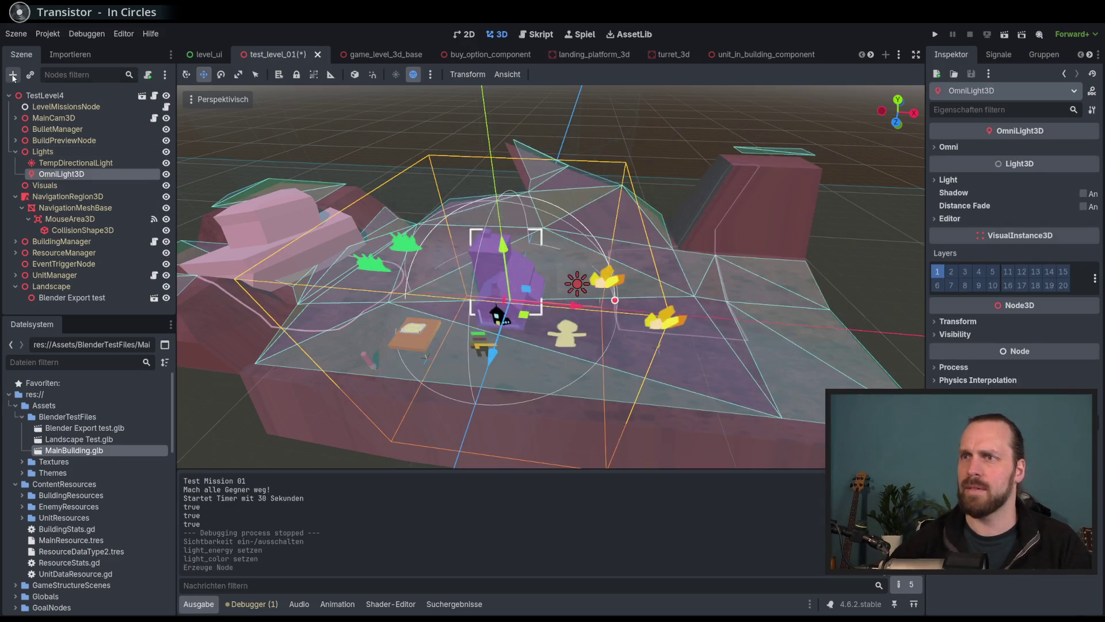
{"action": "scroll", "coordinate": [486, 313], "scroll_direction": "up", "scroll_amount": 3}
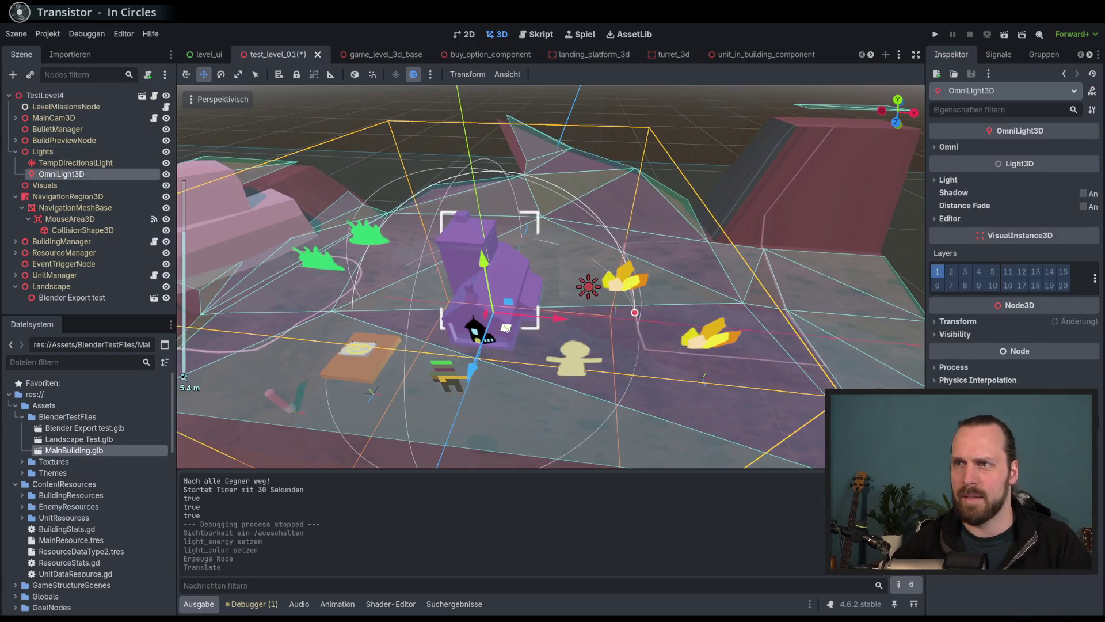
{"action": "mouse_move", "coordinate": [483, 320]}
{"action": "left_mouse_down"}
{"action": "mouse_move", "coordinate": [406, 361]}
{"action": "mouse_move", "coordinate": [535, 406]}
{"action": "mouse_move", "coordinate": [423, 354]}
{"action": "mouse_move", "coordinate": [412, 374]}
{"action": "mouse_move", "coordinate": [563, 398]}
{"action": "mouse_move", "coordinate": [426, 339]}
{"action": "mouse_move", "coordinate": [384, 229]}
{"action": "mouse_move", "coordinate": [379, 174]}
{"action": "mouse_move", "coordinate": [354, 210]}
{"action": "left_mouse_up"}
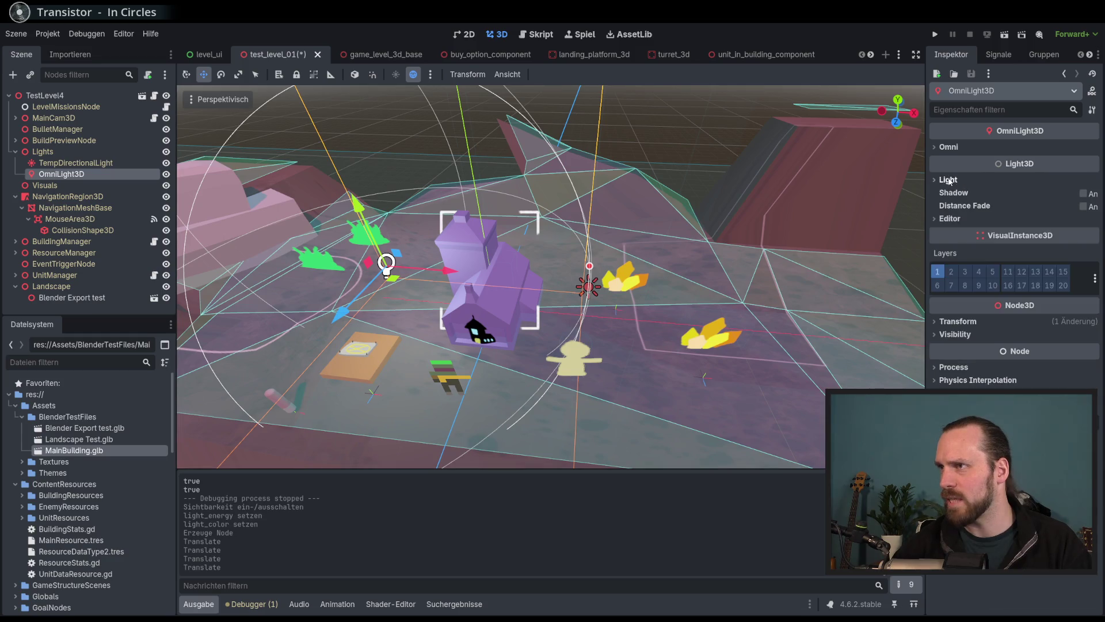
{"action": "left_click", "coordinate": [1083, 194]}
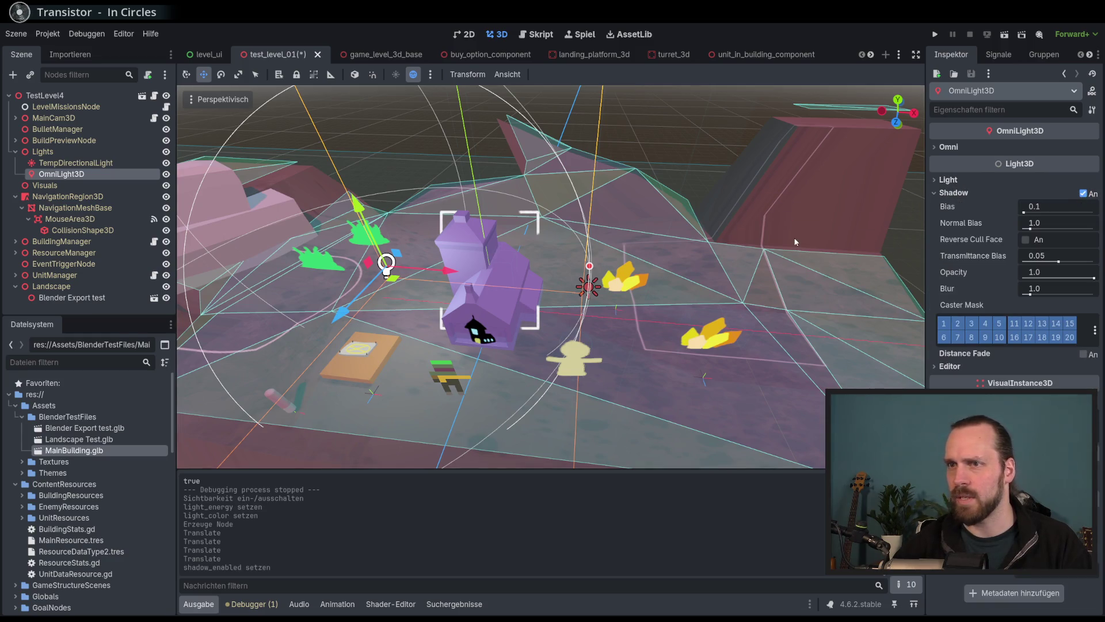
{"action": "left_click", "coordinate": [1086, 194]}
{"action": "left_click", "coordinate": [1085, 195]}
{"action": "left_click", "coordinate": [1085, 196]}
{"action": "left_click", "coordinate": [1085, 196]}
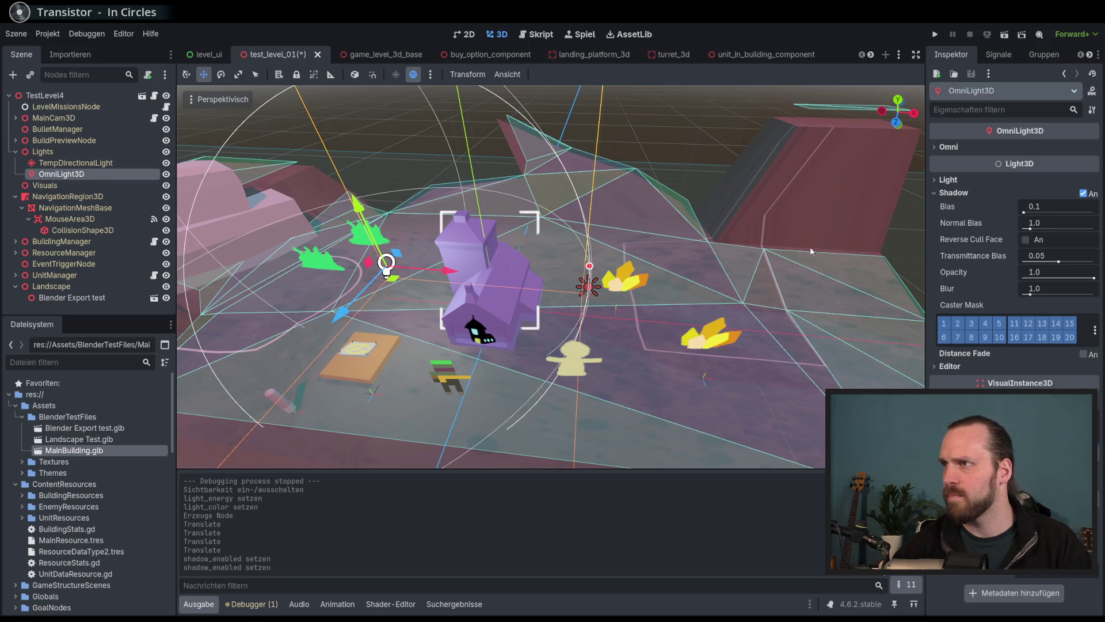
{"action": "left_click", "coordinate": [950, 180]}
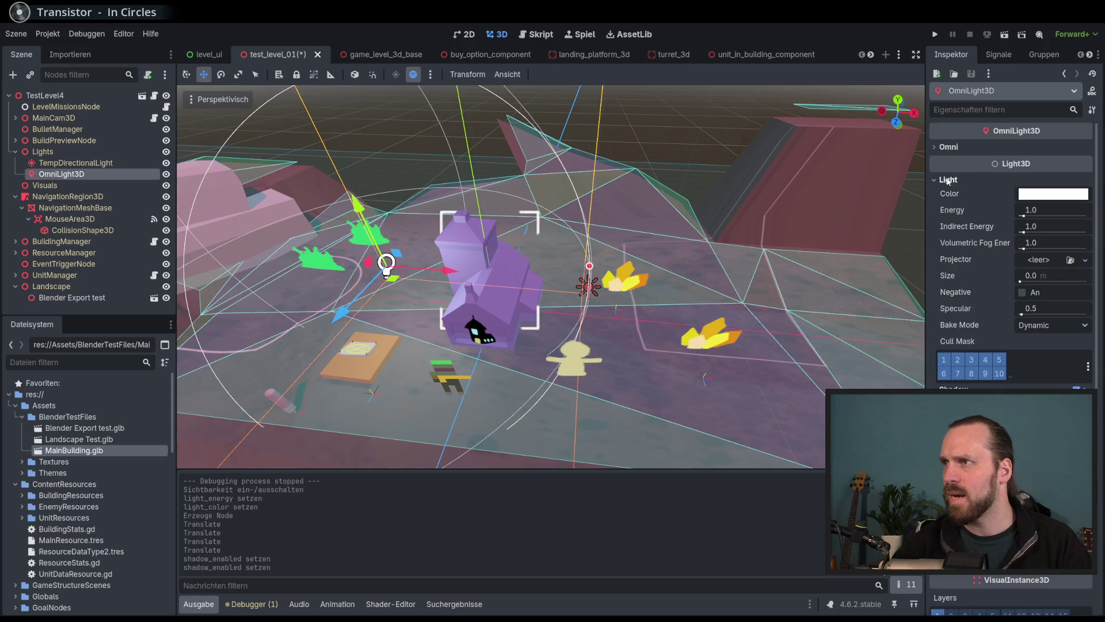
{"action": "left_click", "coordinate": [1038, 195]}
{"action": "left_click", "coordinate": [1074, 302]}
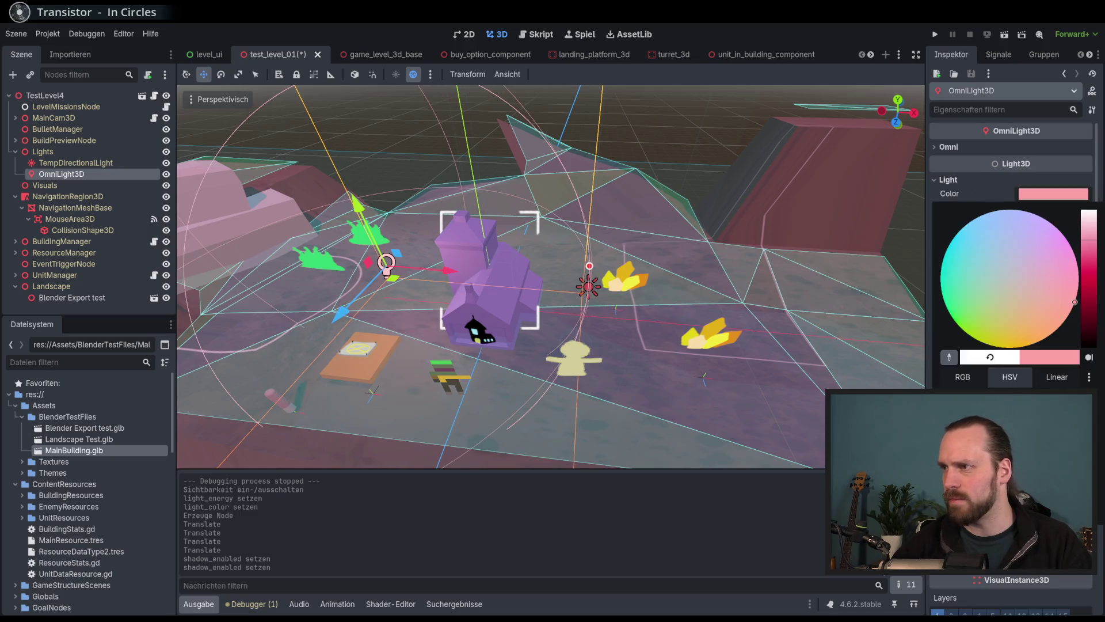
{"action": "left_click", "coordinate": [1018, 326]}
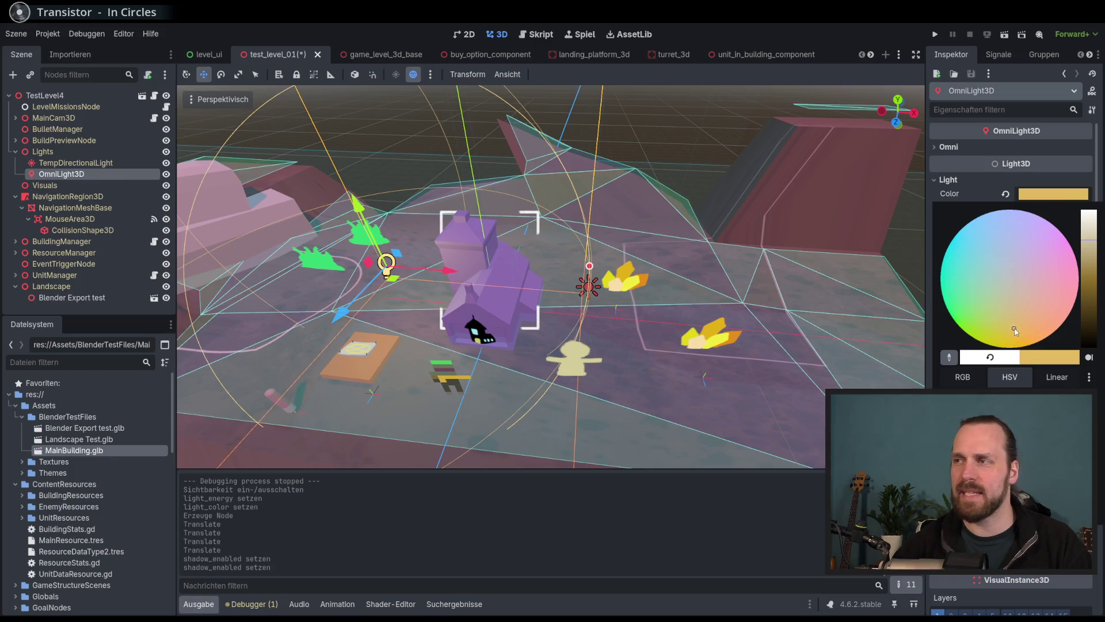
{"action": "left_click_drag", "start_coordinate": [1091, 244], "coordinate": [1094, 234]}
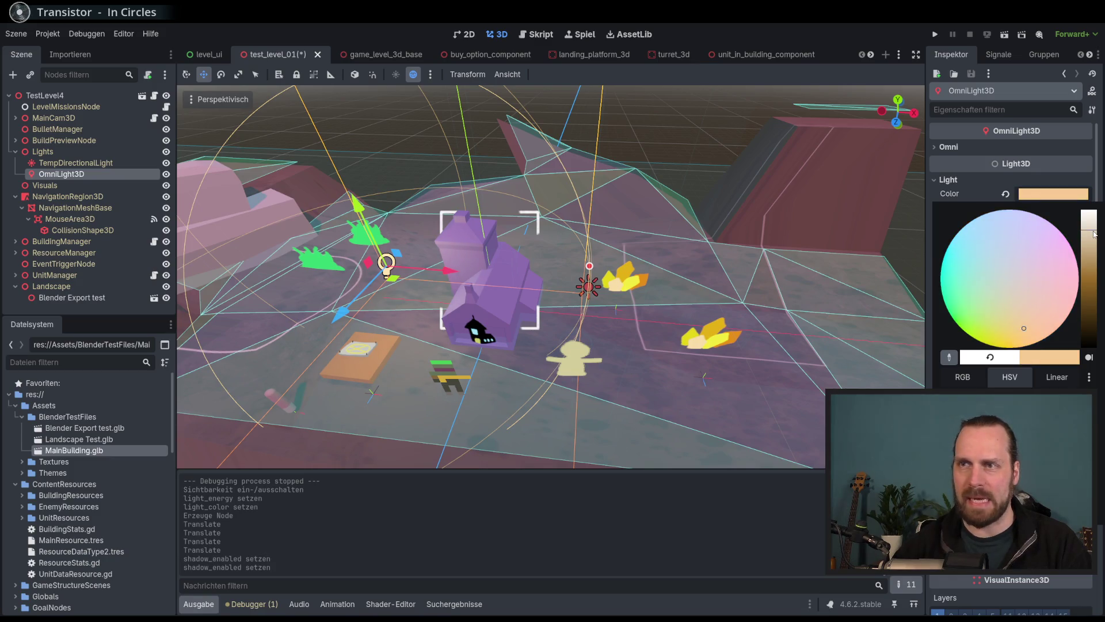
{"action": "left_click", "coordinate": [868, 308]}
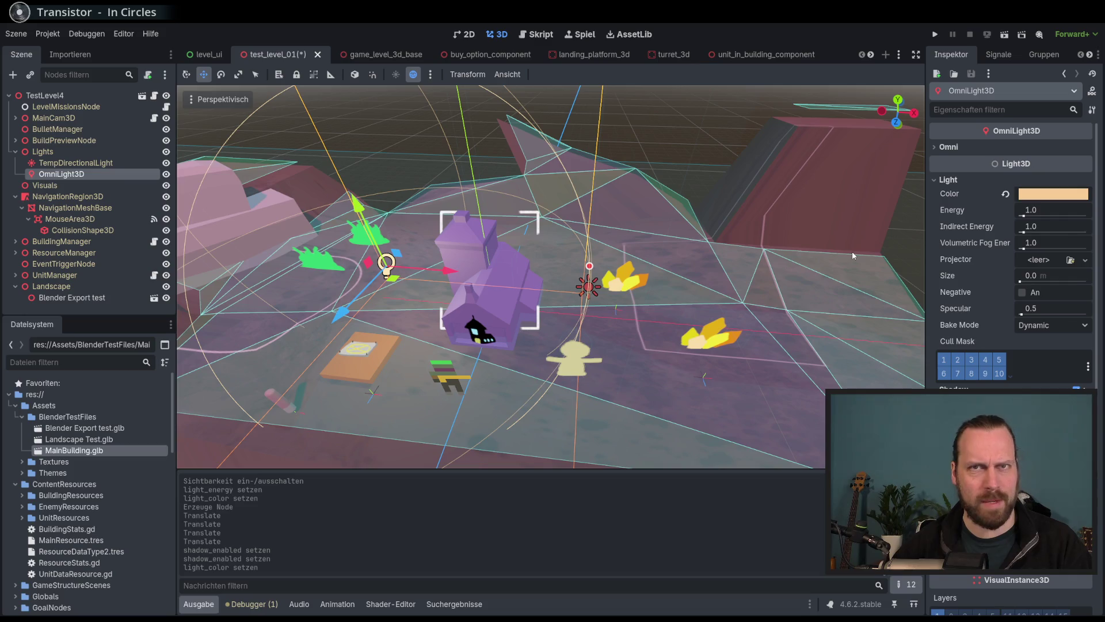
{"action": "scroll", "coordinate": [852, 251], "scroll_direction": "down", "scroll_amount": 3}
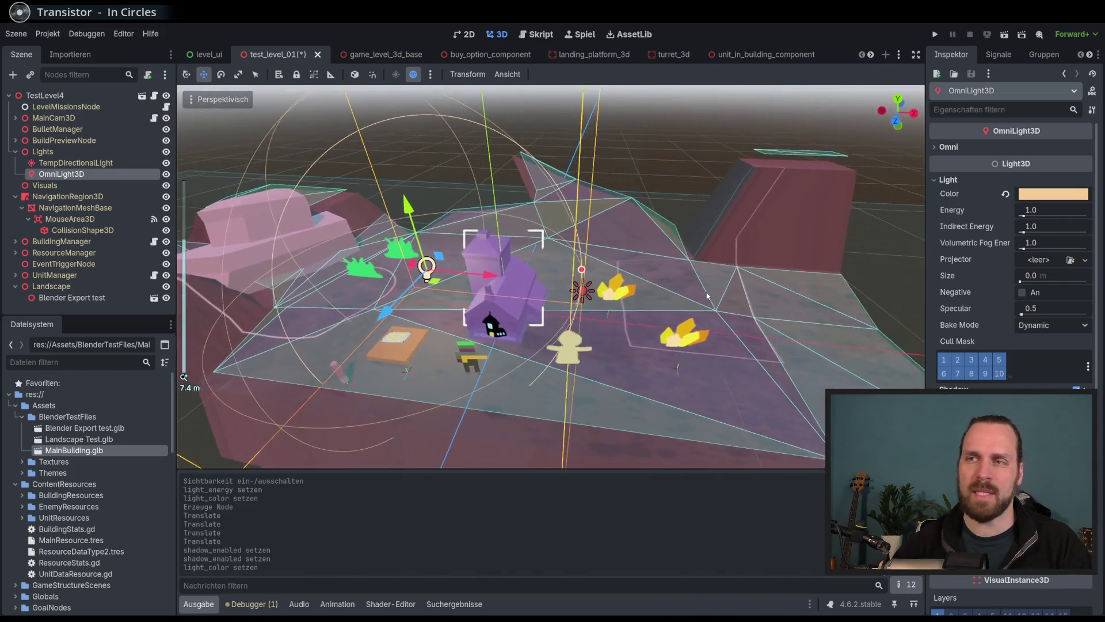
{"action": "scroll", "coordinate": [707, 296], "scroll_direction": "up", "scroll_amount": 2}
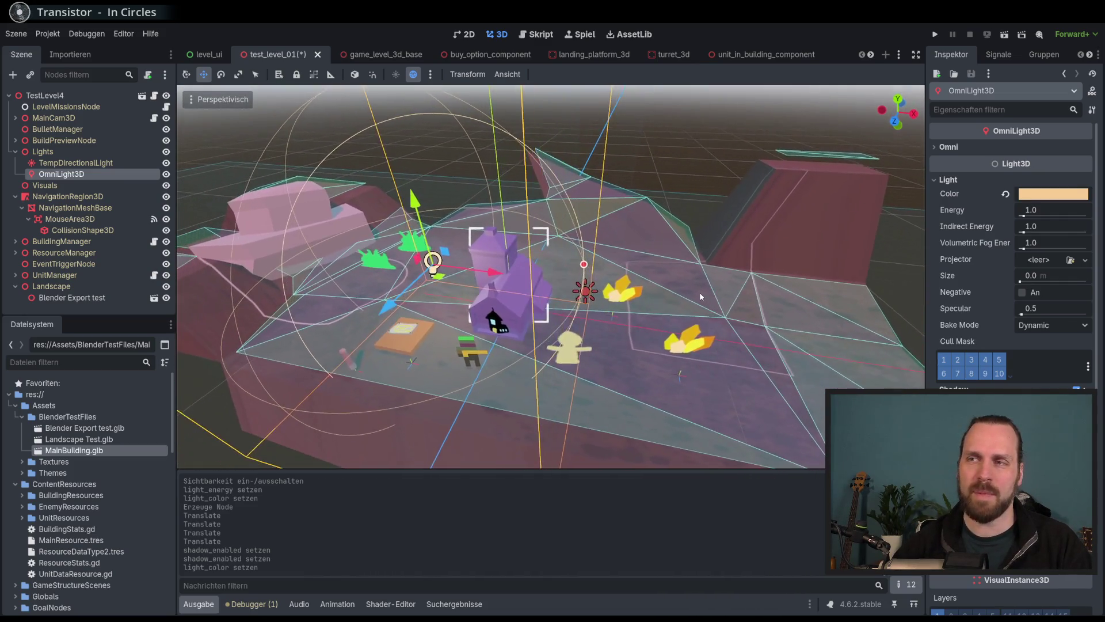
{"action": "scroll", "coordinate": [711, 299], "scroll_direction": "up", "scroll_amount": 1}
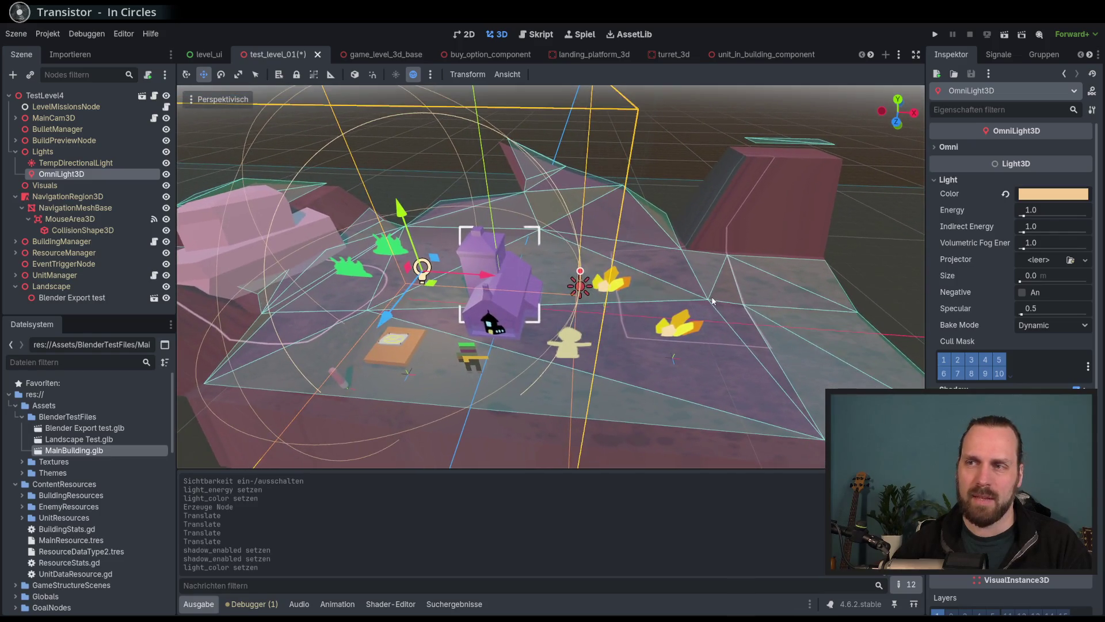
Run the project, begin Test Mission 01, select the Laser Dude unit and pan until the timer goal completes.
{"action": "key", "text": "F5"}
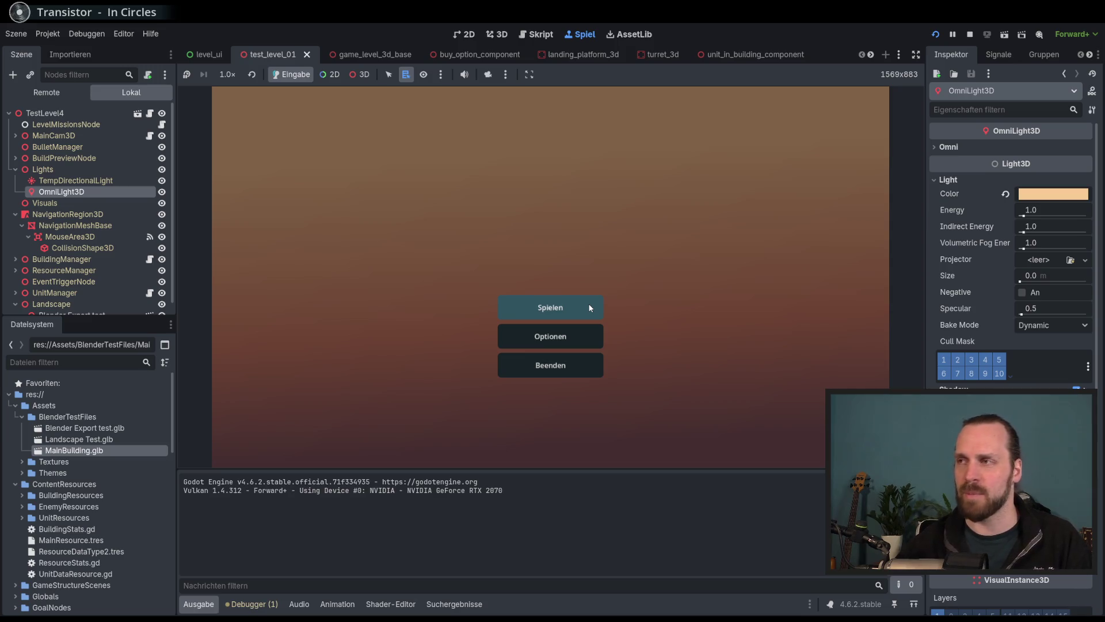
{"action": "left_click", "coordinate": [588, 309]}
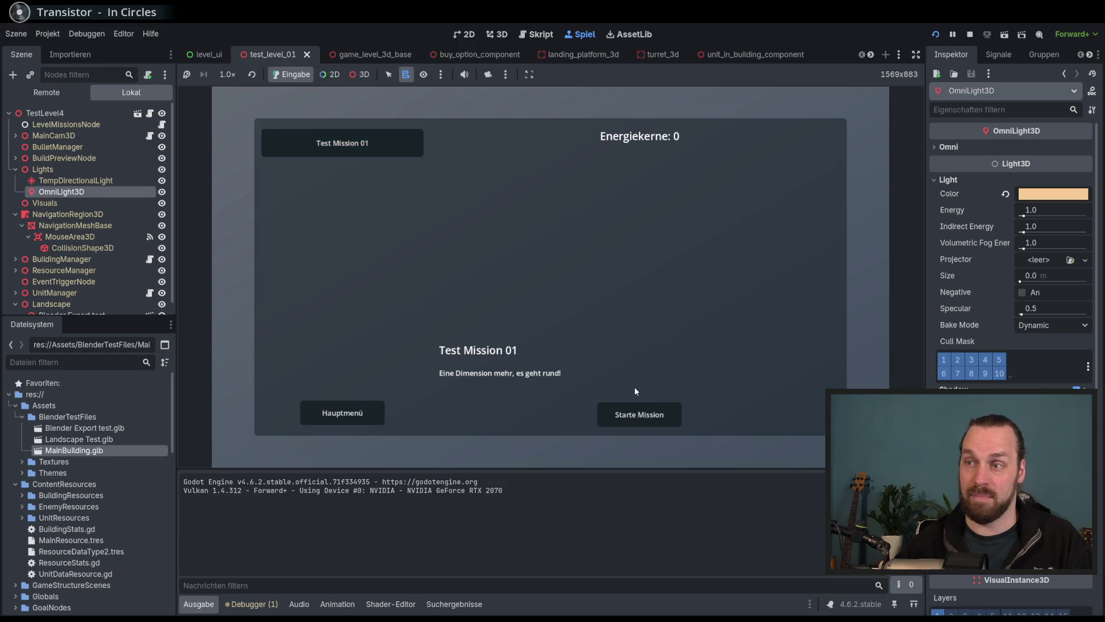
{"action": "left_click", "coordinate": [655, 413]}
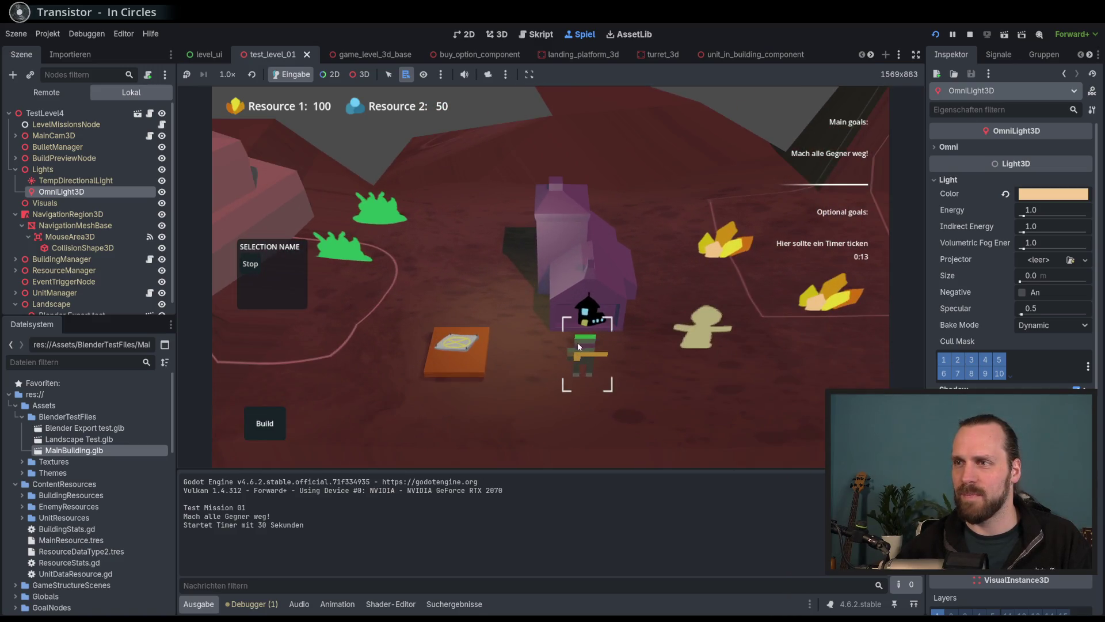
{"action": "left_click", "coordinate": [579, 346]}
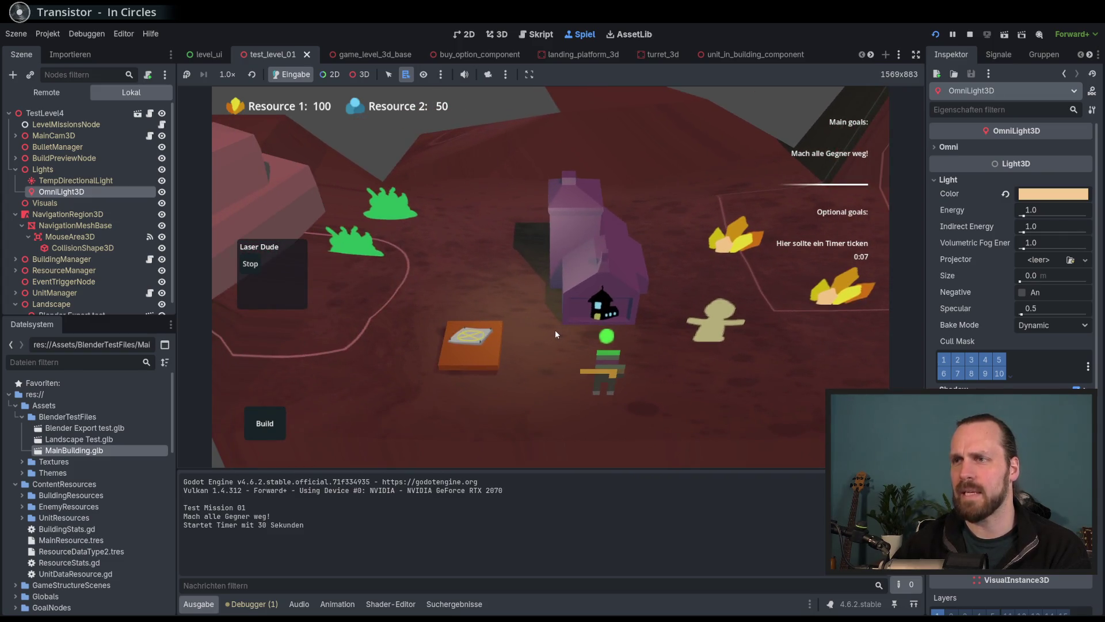
{"action": "mouse_move", "coordinate": [555, 329]}
{"action": "left_mouse_down"}
{"action": "mouse_move", "coordinate": [495, 351]}
{"action": "mouse_move", "coordinate": [670, 353]}
{"action": "mouse_move", "coordinate": [532, 336]}
{"action": "mouse_move", "coordinate": [521, 314]}
{"action": "left_mouse_up"}
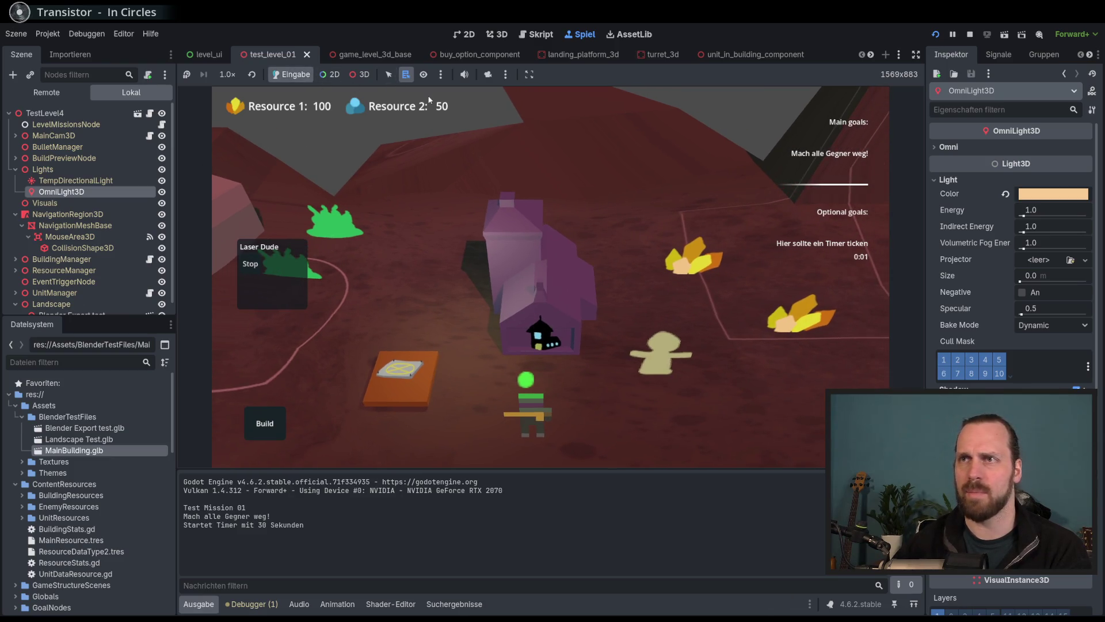
{"action": "scroll", "coordinate": [431, 138], "scroll_direction": "down", "scroll_amount": 2}
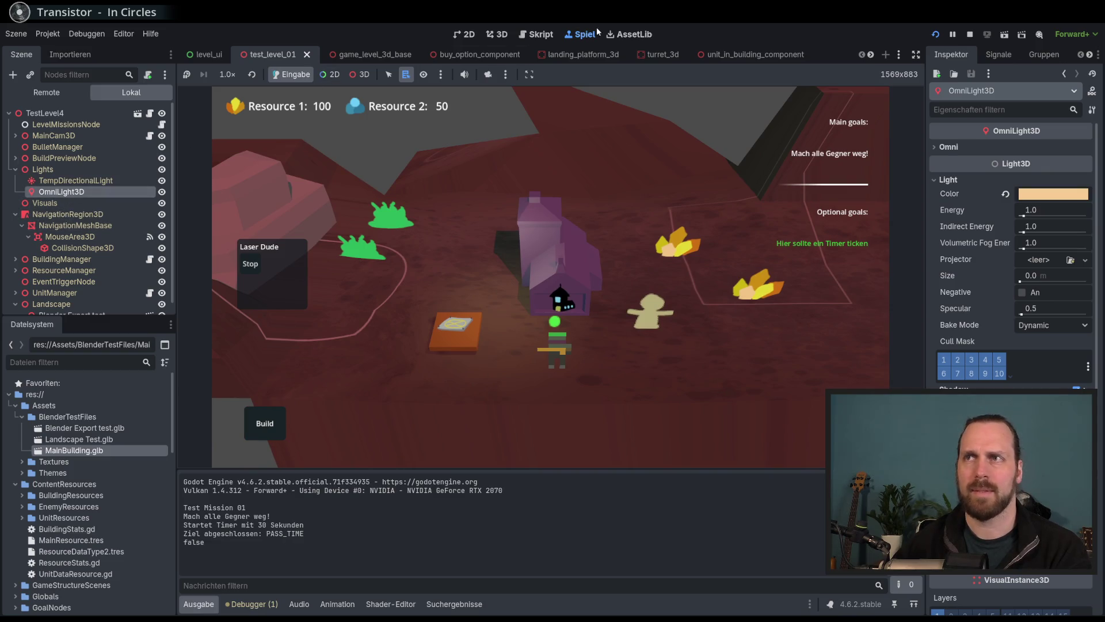
{"action": "left_click", "coordinate": [501, 35]}
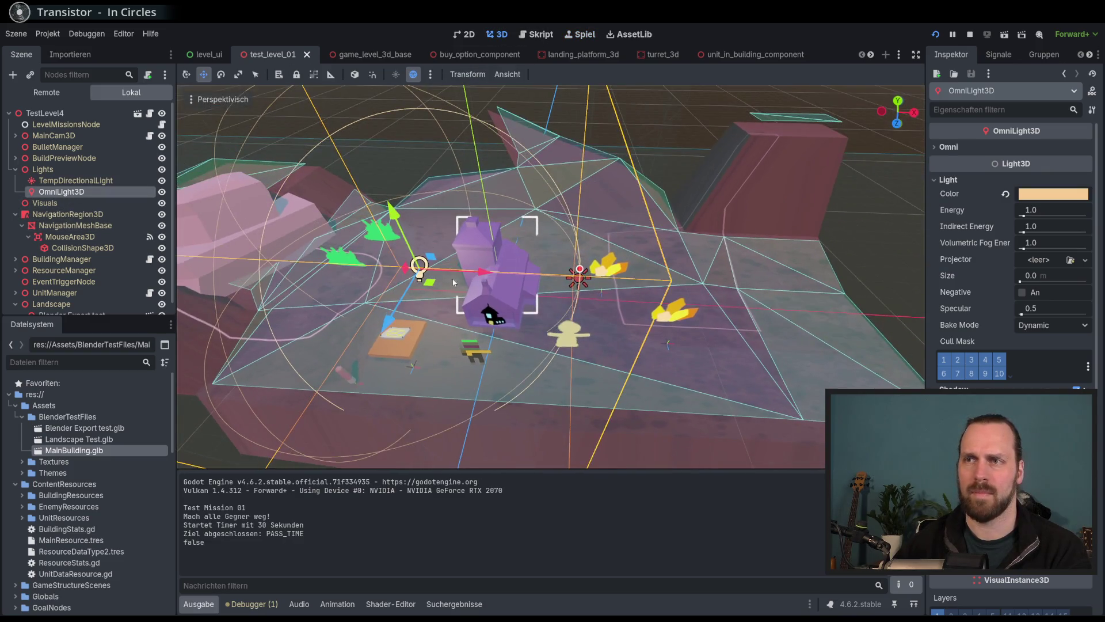
Drag the OmniLight3D in front of the house, checking the result in the running game twice.
{"action": "mouse_move", "coordinate": [430, 281]}
{"action": "left_mouse_down"}
{"action": "mouse_move", "coordinate": [521, 325]}
{"action": "mouse_move", "coordinate": [501, 331]}
{"action": "mouse_move", "coordinate": [530, 327]}
{"action": "mouse_move", "coordinate": [511, 338]}
{"action": "mouse_move", "coordinate": [522, 322]}
{"action": "left_mouse_up"}
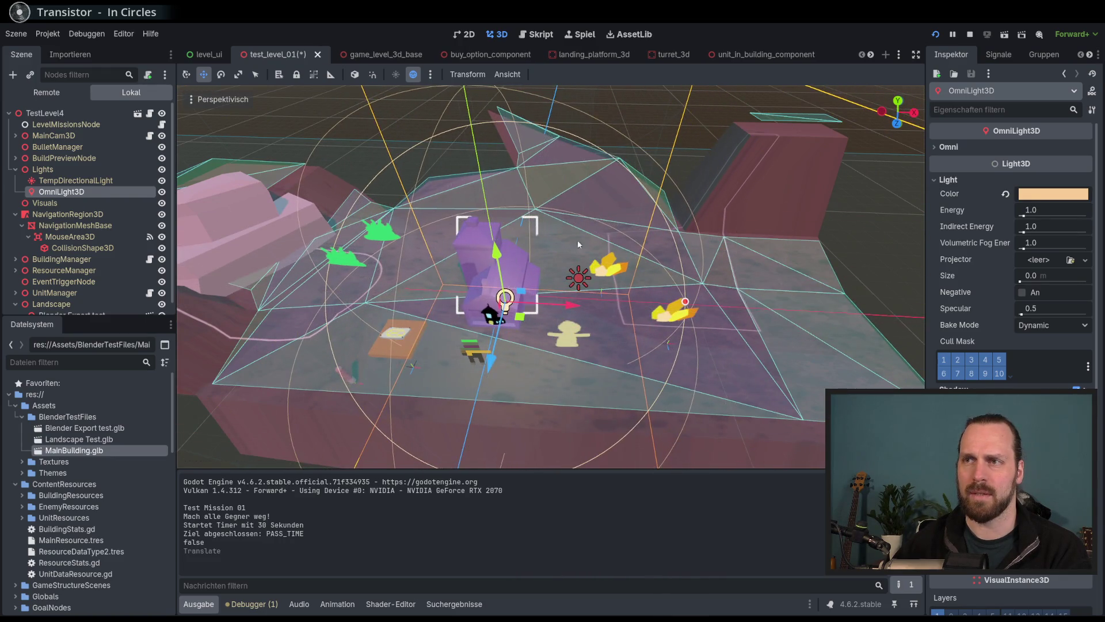
{"action": "left_click", "coordinate": [576, 38]}
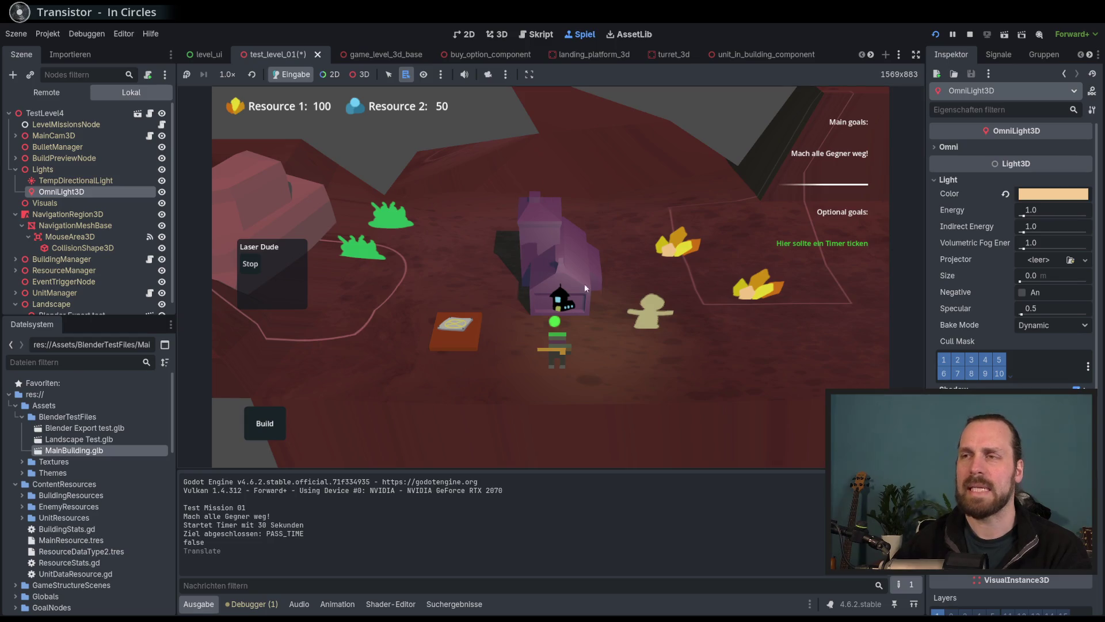
{"action": "left_click", "coordinate": [496, 34]}
{"action": "left_click_drag", "start_coordinate": [521, 291], "coordinate": [463, 314]}
{"action": "left_click", "coordinate": [580, 34]}
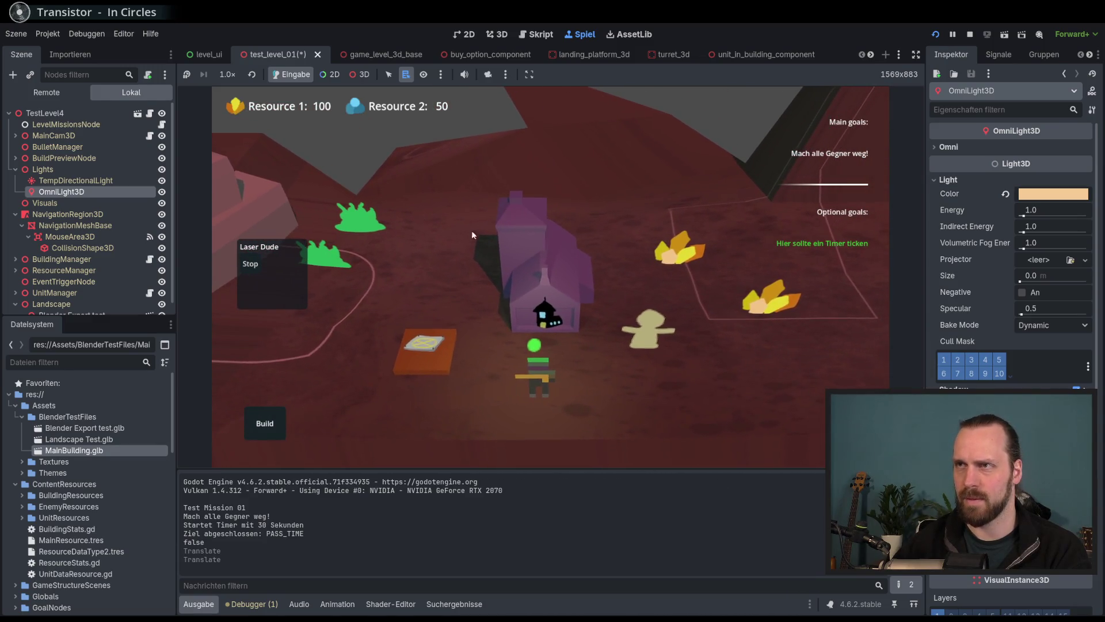
{"action": "left_click", "coordinate": [510, 34]}
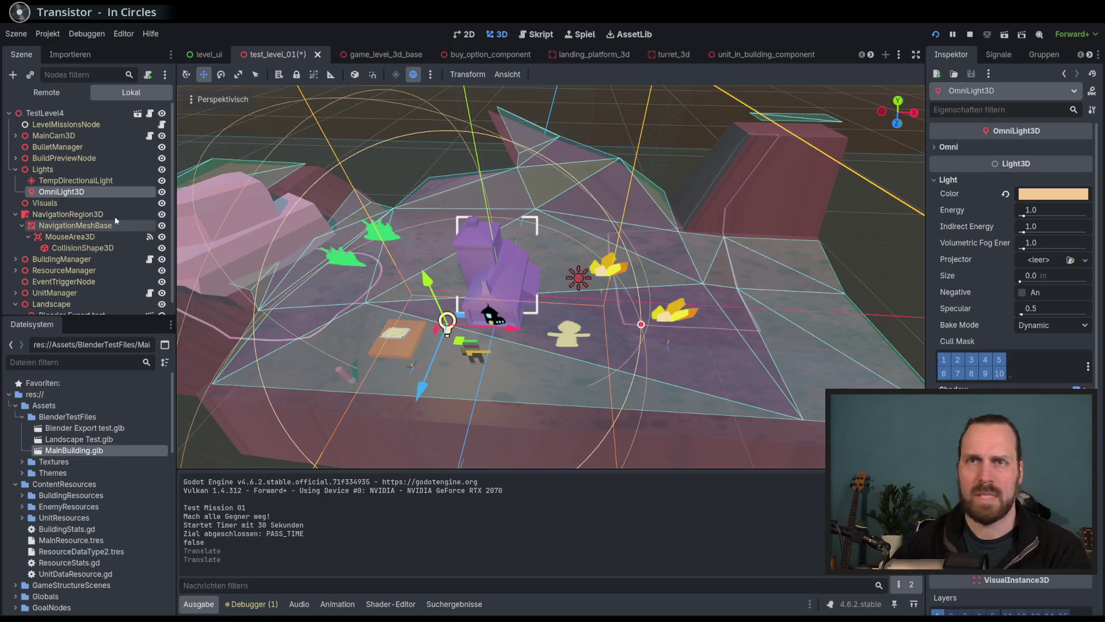
{"action": "left_click", "coordinate": [76, 180]}
{"action": "left_click", "coordinate": [581, 34]}
Raise the OmniLight3D's energy to 6.282 and view the brightened house in-game.
{"action": "left_click", "coordinate": [42, 169]}
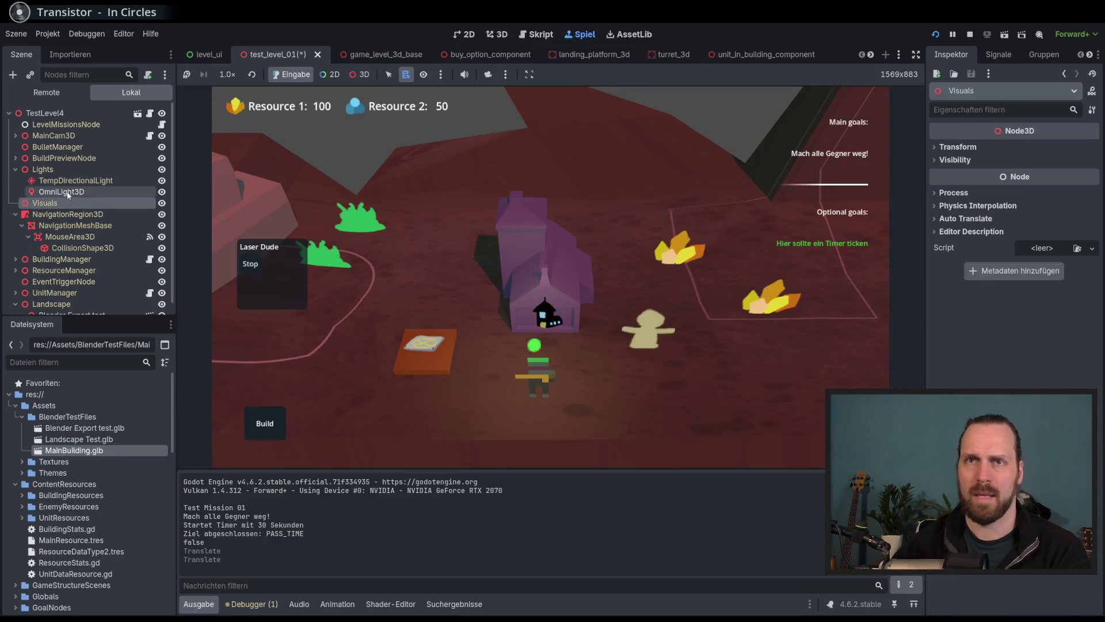
{"action": "left_click", "coordinate": [63, 192]}
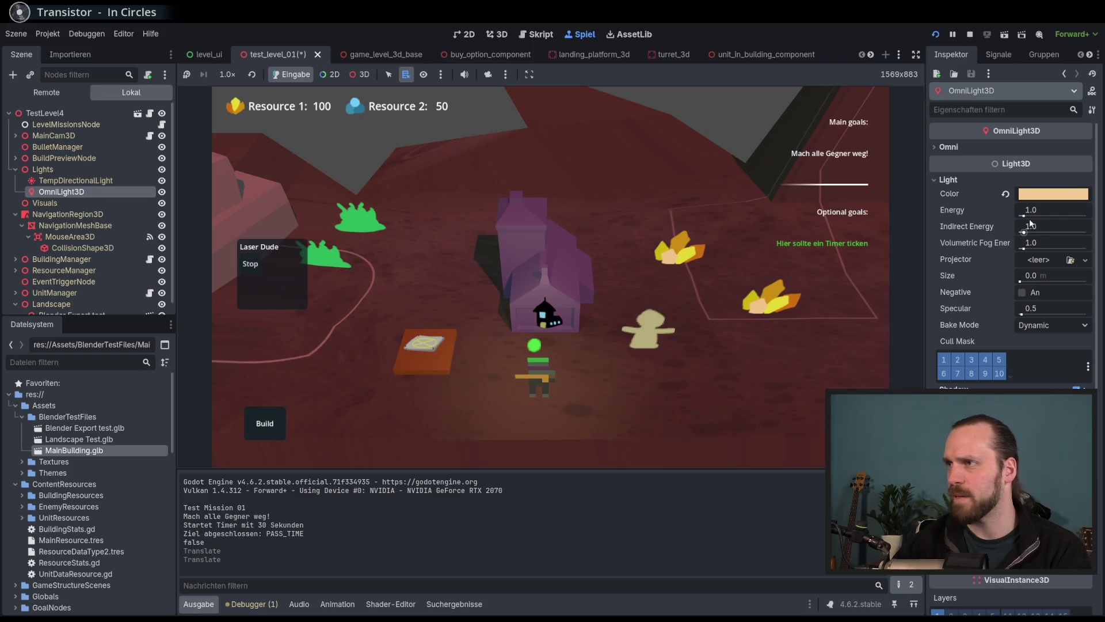
{"action": "left_click_drag", "start_coordinate": [1029, 211], "coordinate": [1046, 215]}
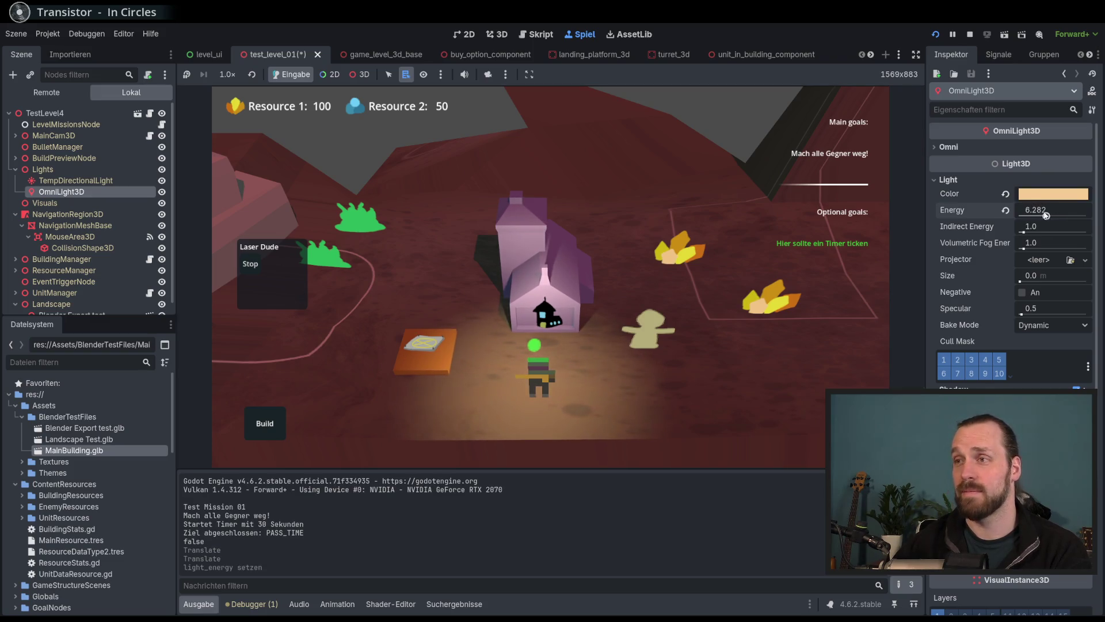
{"action": "left_click_drag", "start_coordinate": [766, 263], "coordinate": [722, 245]}
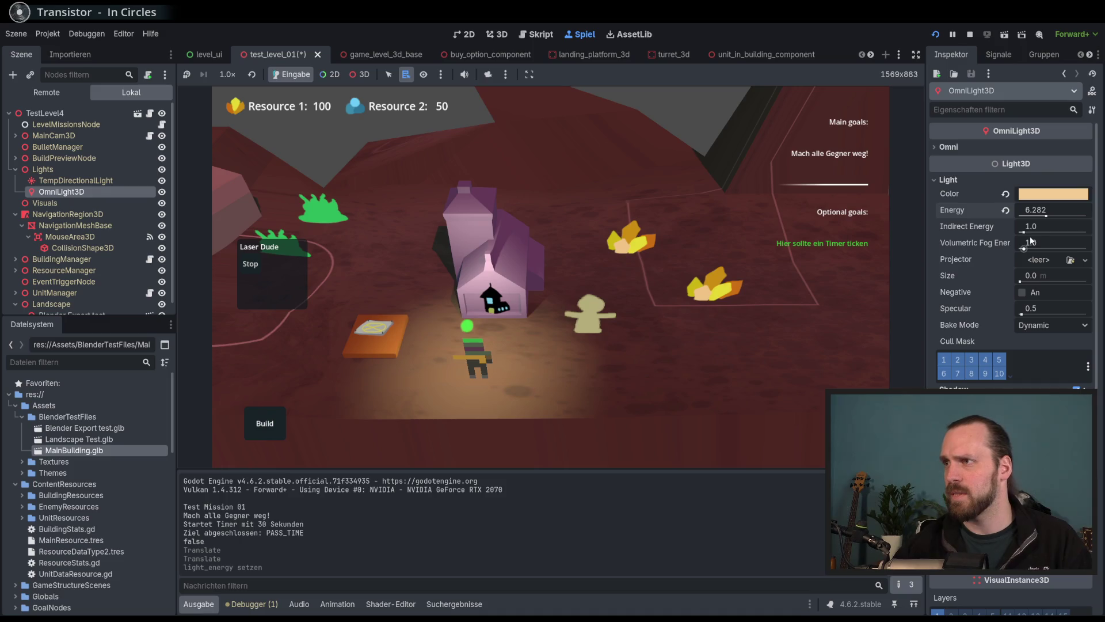
Try other indirect energy and specular values, keep specular 0.5 and Dynamic bake, and tweak shadow bias.
{"action": "mouse_move", "coordinate": [1023, 233]}
{"action": "left_mouse_down"}
{"action": "mouse_move", "coordinate": [1062, 233]}
{"action": "mouse_move", "coordinate": [1027, 250]}
{"action": "left_mouse_up"}
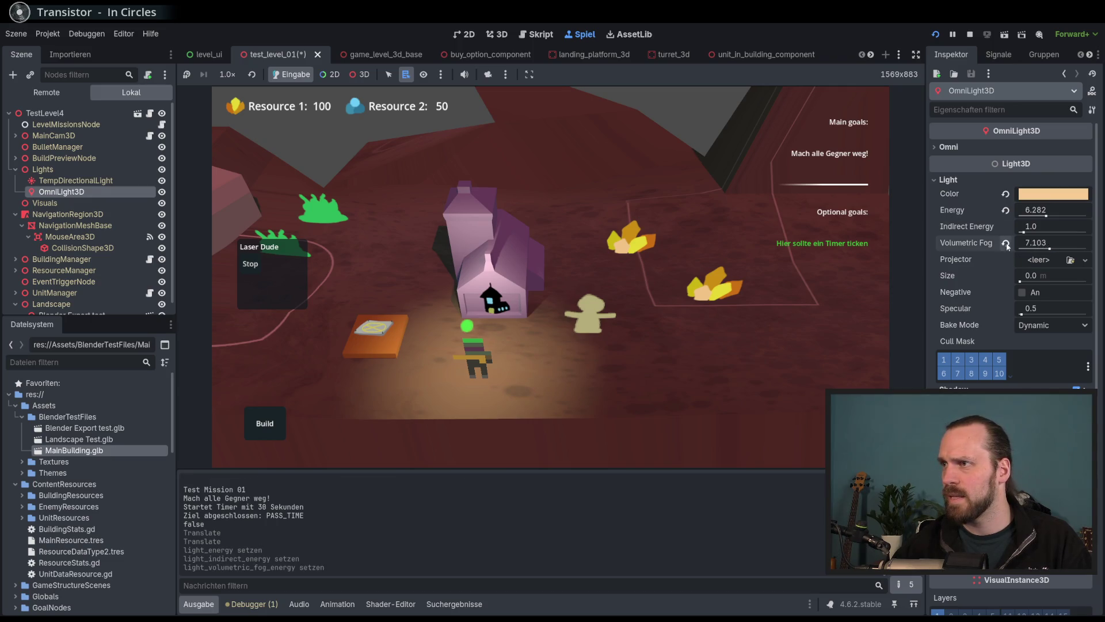
{"action": "mouse_move", "coordinate": [1014, 259]}
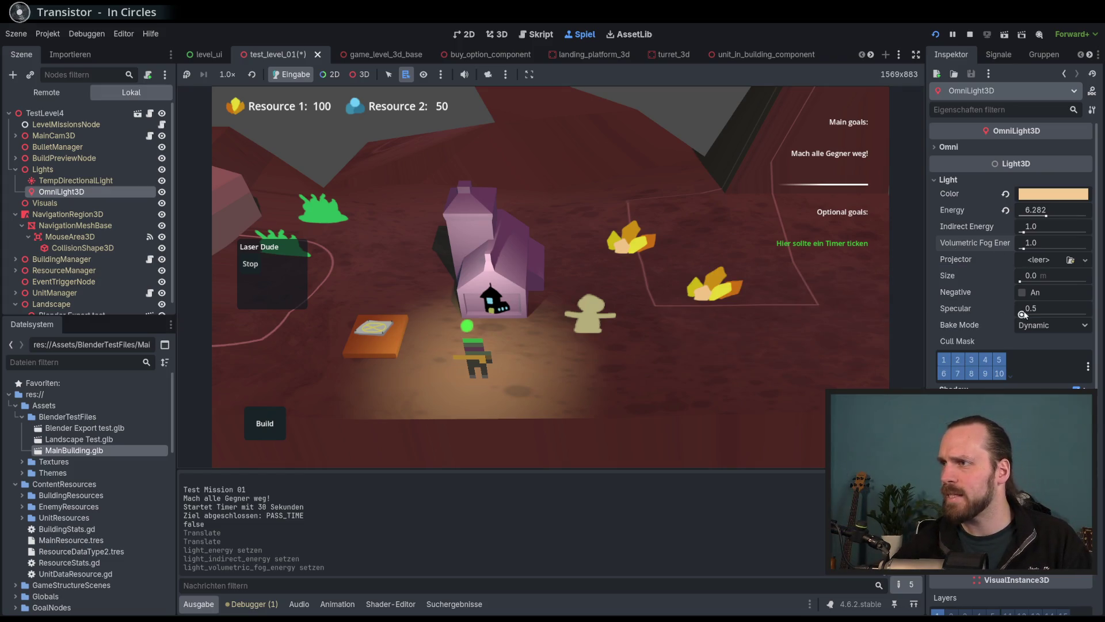
{"action": "mouse_move", "coordinate": [1022, 315]}
{"action": "left_mouse_down"}
{"action": "mouse_move", "coordinate": [1085, 315]}
{"action": "mouse_move", "coordinate": [976, 316]}
{"action": "left_mouse_up"}
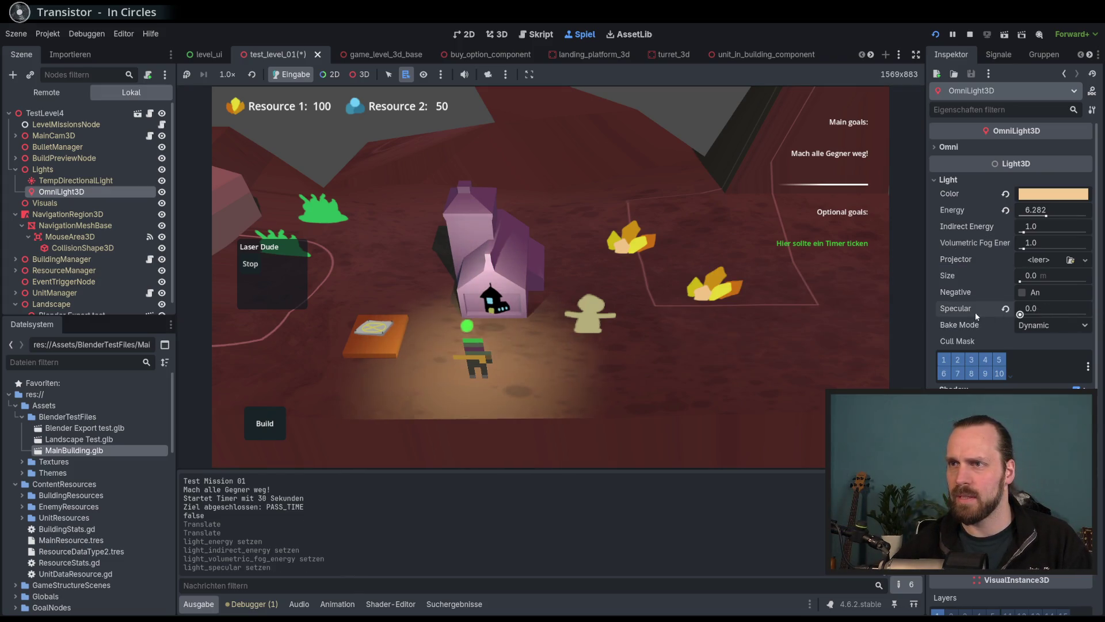
{"action": "left_click", "coordinate": [1006, 311]}
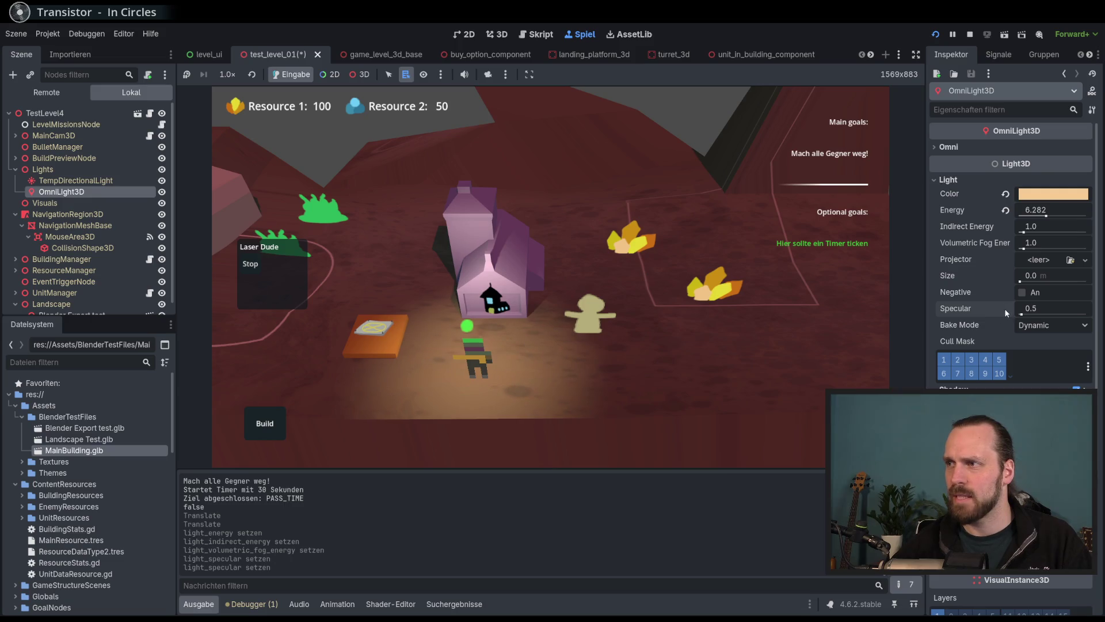
{"action": "left_click", "coordinate": [1050, 325]}
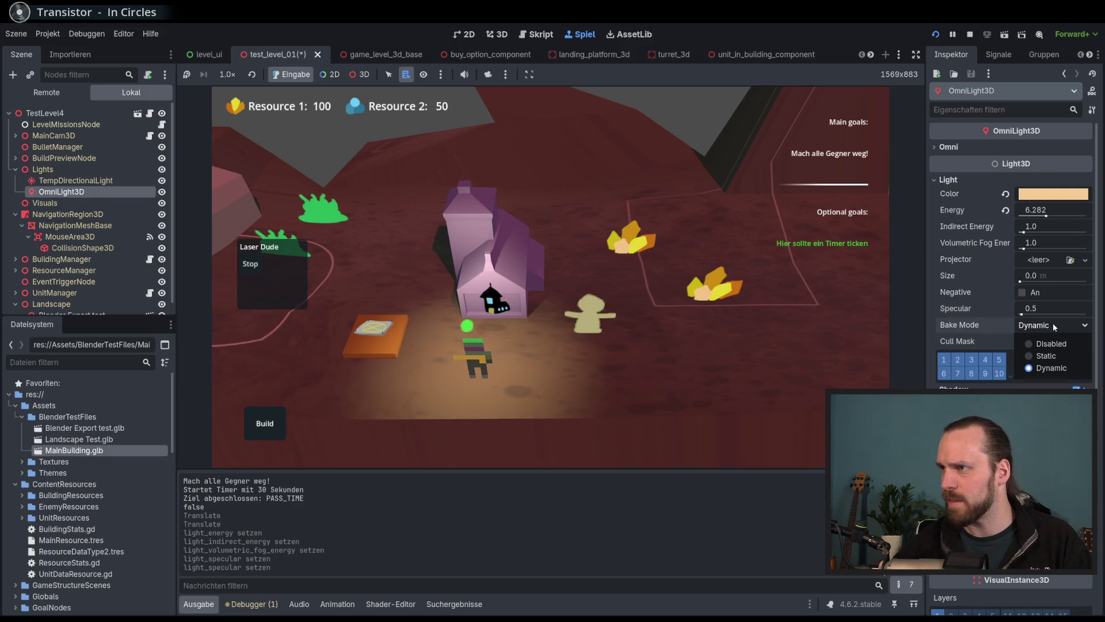
{"action": "left_click", "coordinate": [1041, 330]}
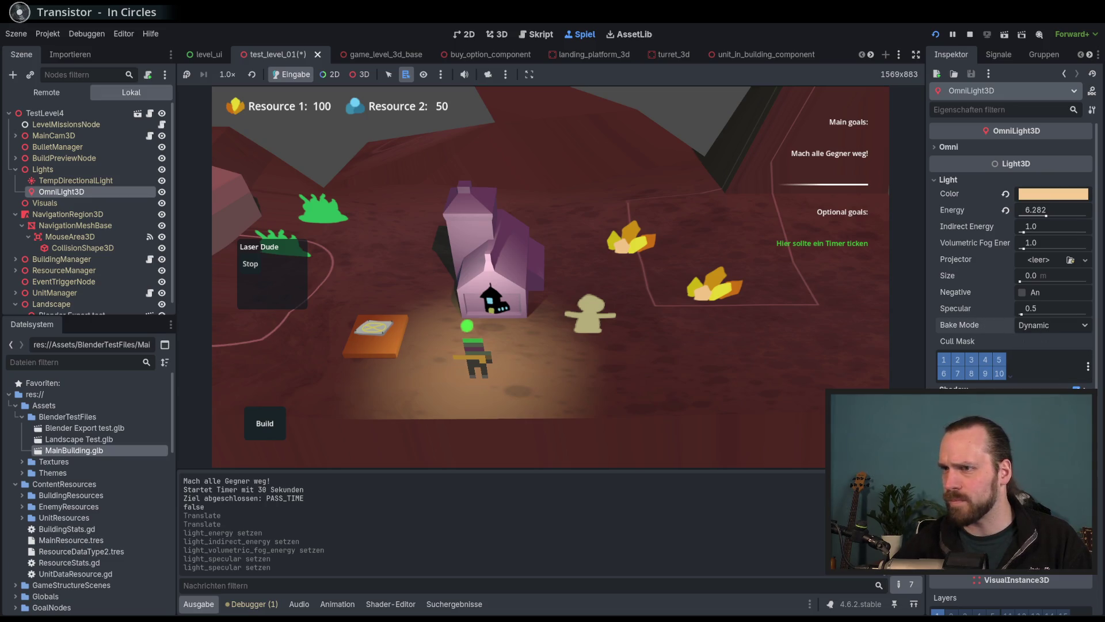
{"action": "left_click", "coordinate": [1006, 406]}
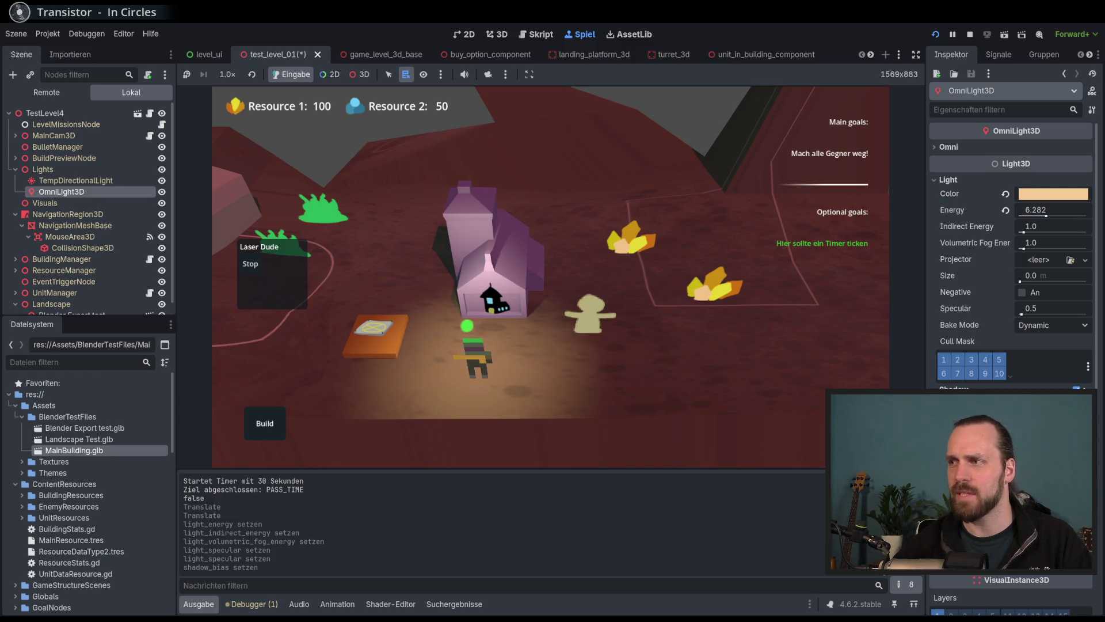
{"action": "left_click", "coordinate": [1006, 406]}
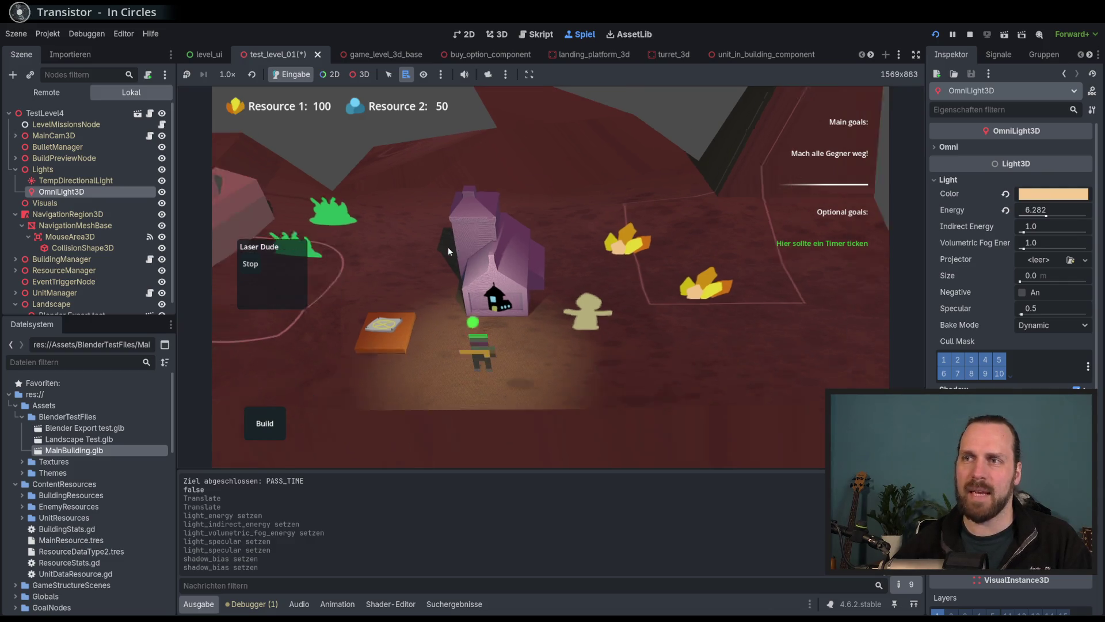
{"action": "scroll", "coordinate": [522, 288], "scroll_direction": "down", "scroll_amount": 2}
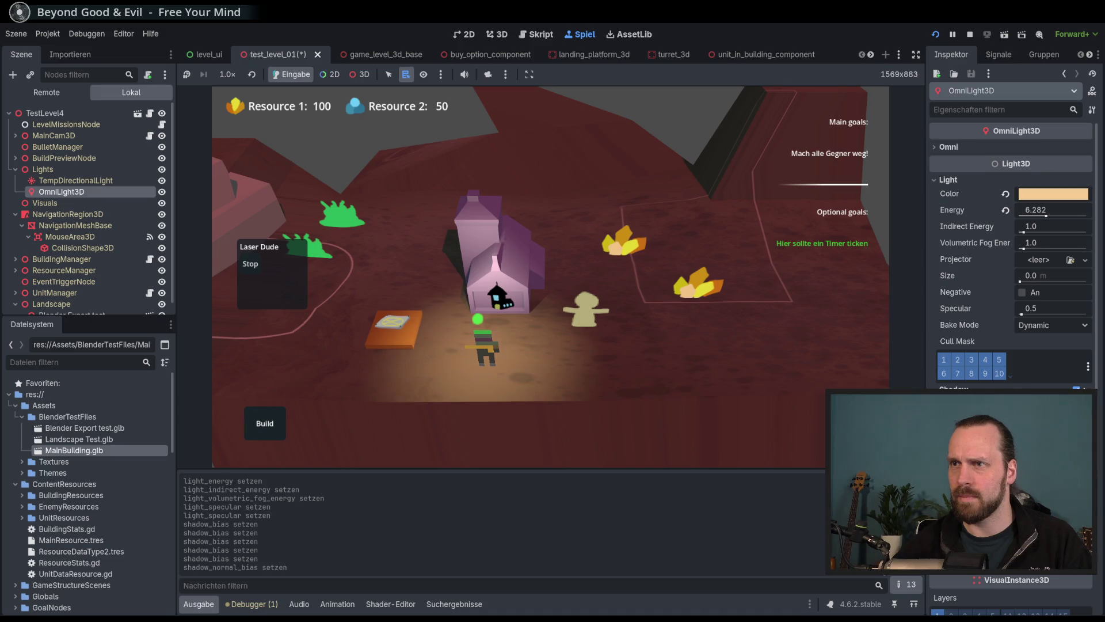
Pan around the warmly lit house in-game, walk the selected unit near it, then stop the game.
{"action": "scroll", "coordinate": [538, 261], "scroll_direction": "up", "scroll_amount": 3}
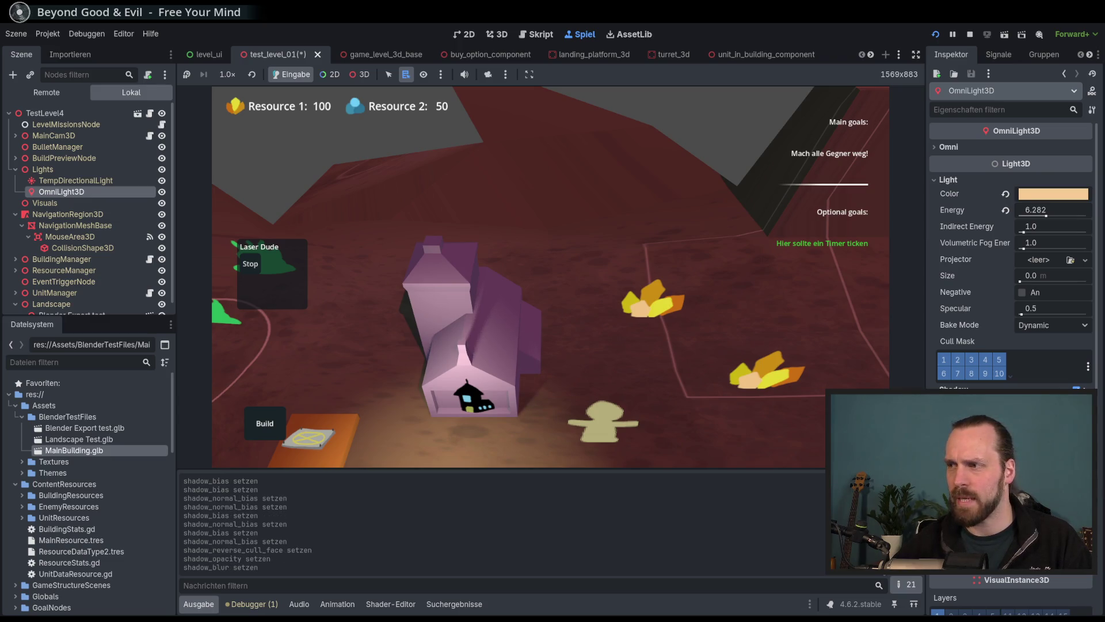
{"action": "scroll", "coordinate": [811, 432], "scroll_direction": "down", "scroll_amount": 2}
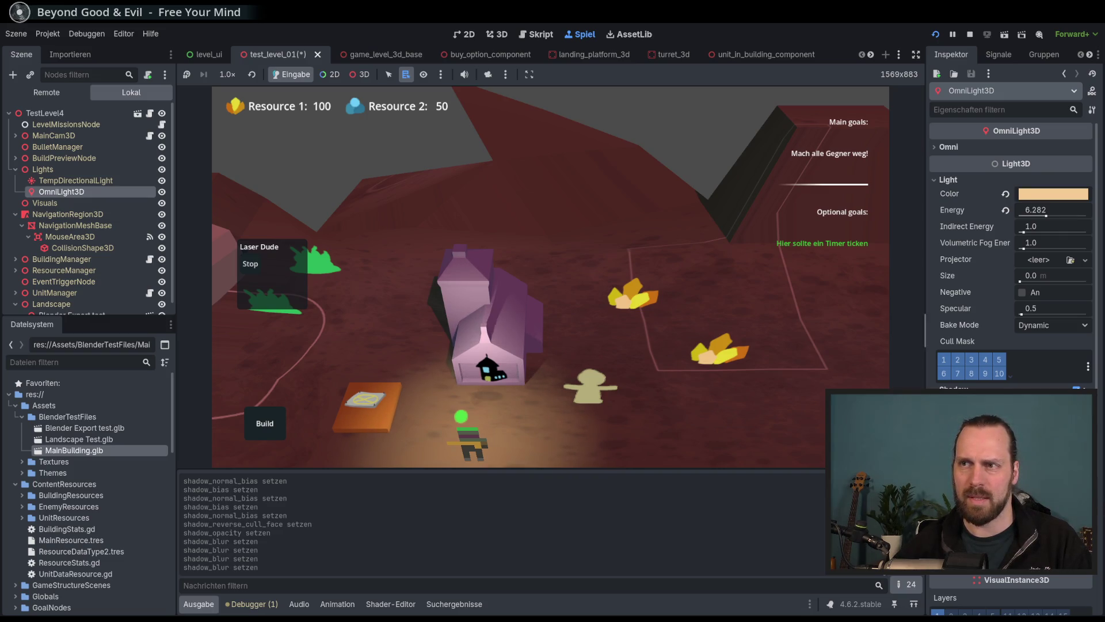
{"action": "scroll", "coordinate": [514, 275], "scroll_direction": "down", "scroll_amount": 2}
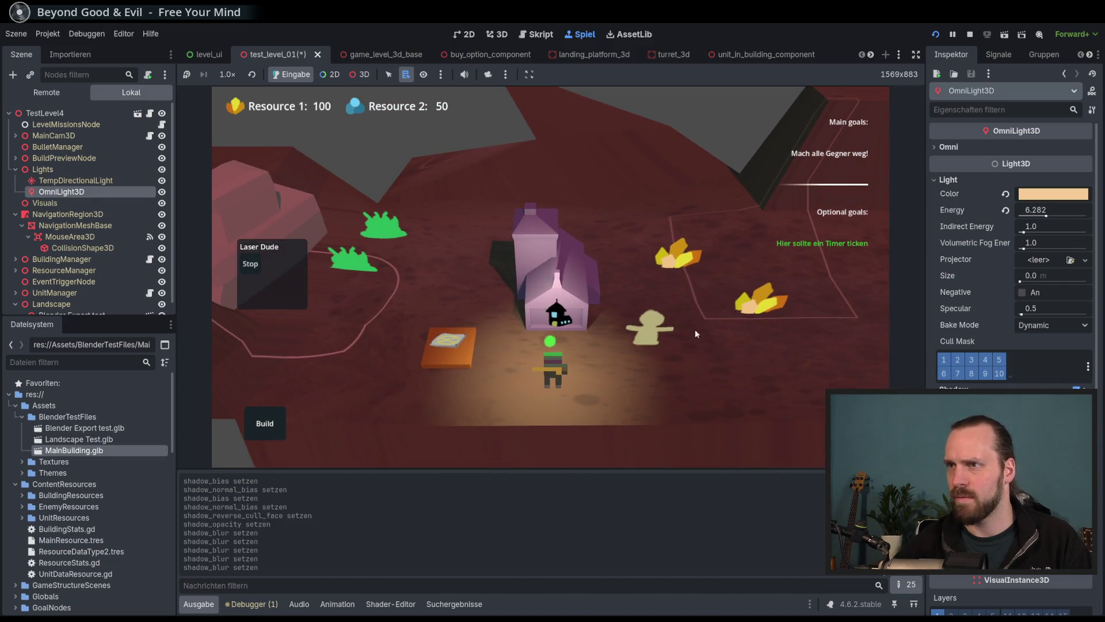
{"action": "mouse_move", "coordinate": [696, 329]}
{"action": "left_mouse_down"}
{"action": "mouse_move", "coordinate": [589, 320]}
{"action": "mouse_move", "coordinate": [794, 323]}
{"action": "mouse_move", "coordinate": [623, 303]}
{"action": "mouse_move", "coordinate": [696, 258]}
{"action": "mouse_move", "coordinate": [677, 316]}
{"action": "mouse_move", "coordinate": [743, 336]}
{"action": "mouse_move", "coordinate": [674, 355]}
{"action": "left_mouse_up"}
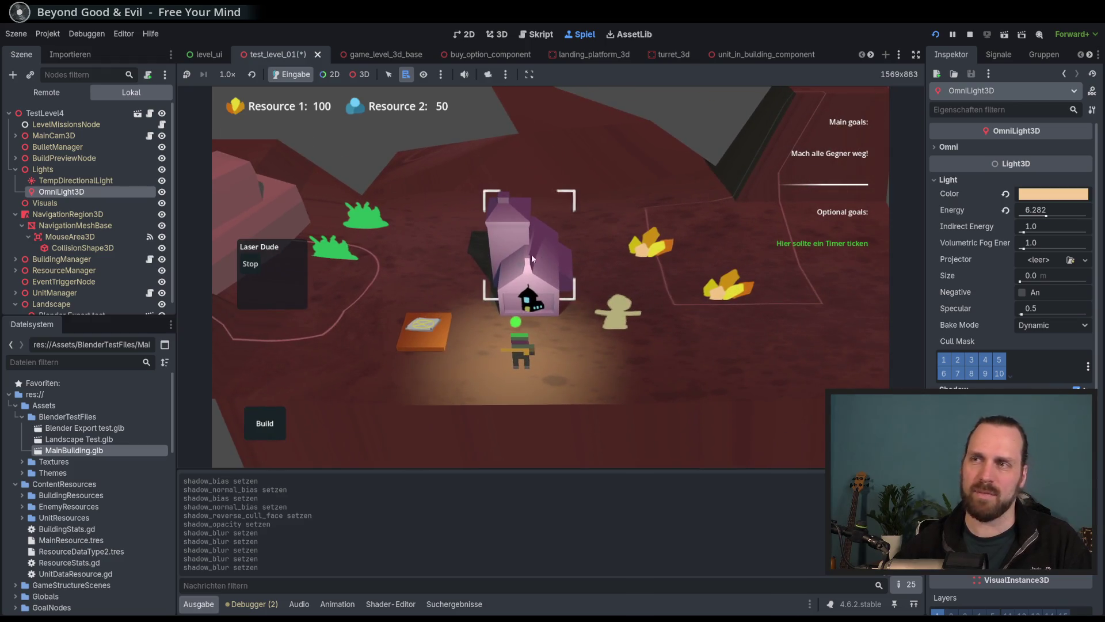
{"action": "mouse_move", "coordinate": [530, 254]}
{"action": "left_mouse_down"}
{"action": "mouse_move", "coordinate": [837, 242]}
{"action": "mouse_move", "coordinate": [558, 274]}
{"action": "mouse_move", "coordinate": [402, 238]}
{"action": "mouse_move", "coordinate": [585, 278]}
{"action": "mouse_move", "coordinate": [605, 208]}
{"action": "mouse_move", "coordinate": [586, 237]}
{"action": "left_mouse_up"}
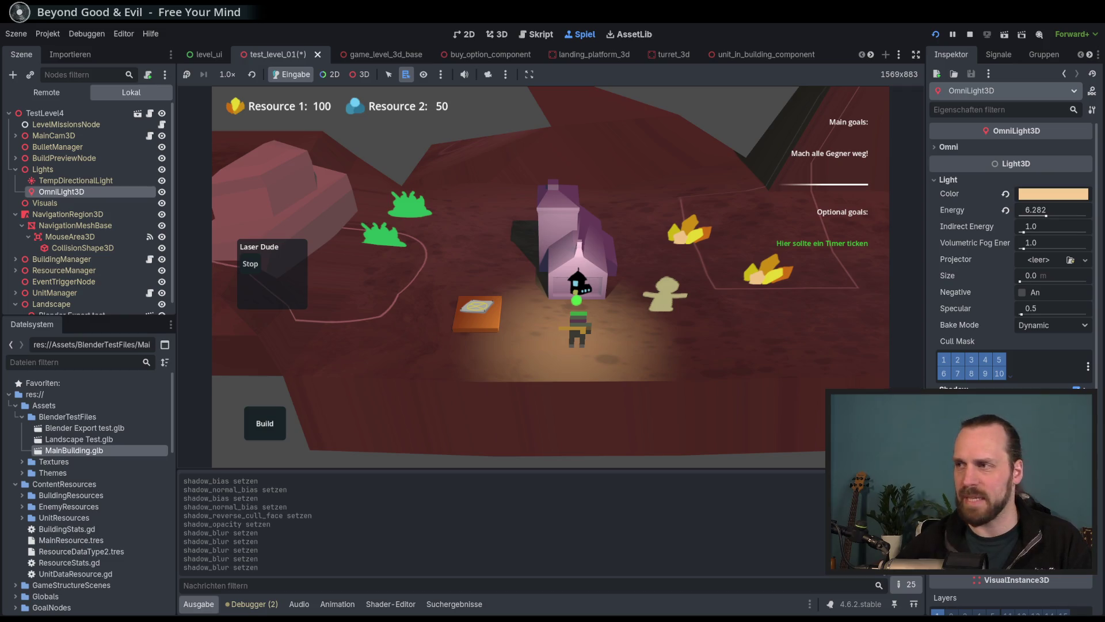
{"action": "scroll", "coordinate": [1026, 366], "scroll_direction": "down", "scroll_amount": 3}
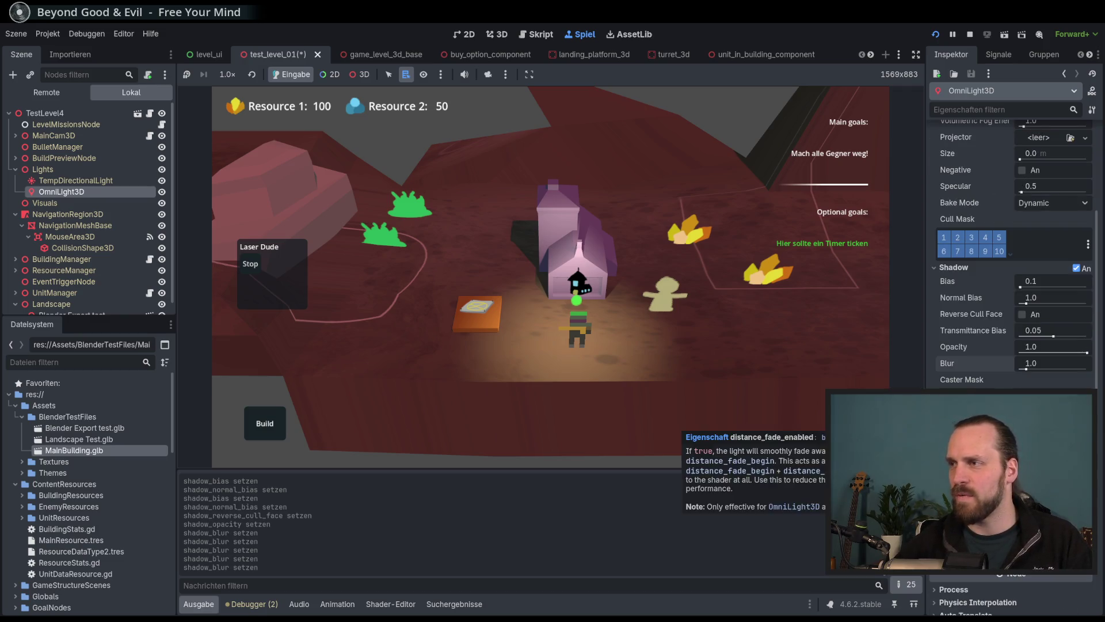
{"action": "scroll", "coordinate": [1005, 387], "scroll_direction": "up", "scroll_amount": 3}
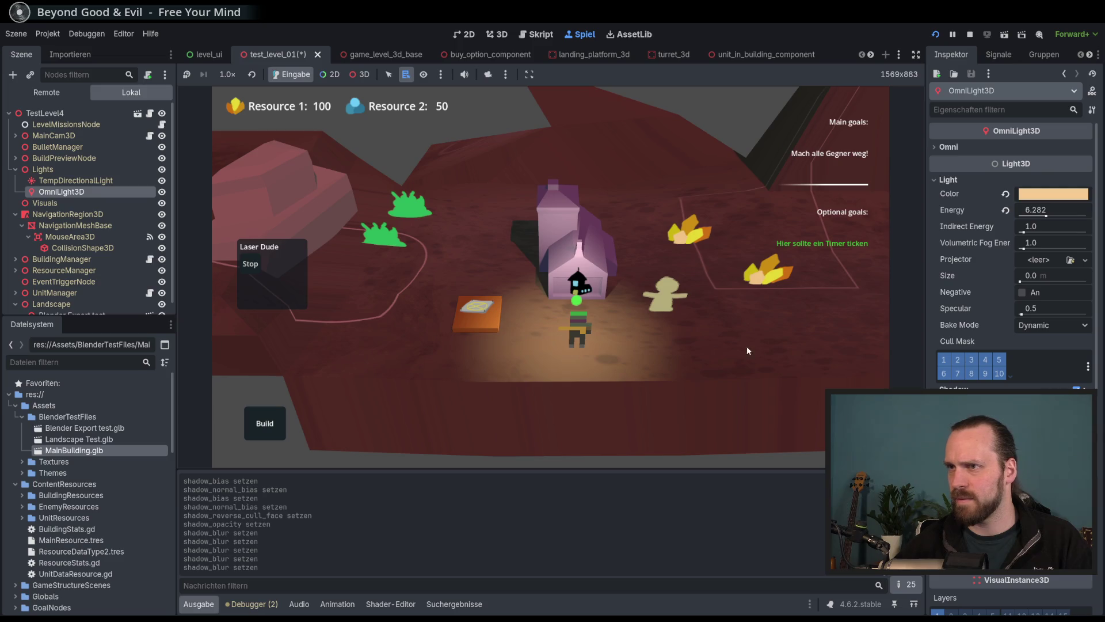
{"action": "mouse_move", "coordinate": [747, 346]}
{"action": "left_mouse_down"}
{"action": "mouse_move", "coordinate": [671, 331]}
{"action": "mouse_move", "coordinate": [727, 351]}
{"action": "mouse_move", "coordinate": [687, 351]}
{"action": "left_mouse_up"}
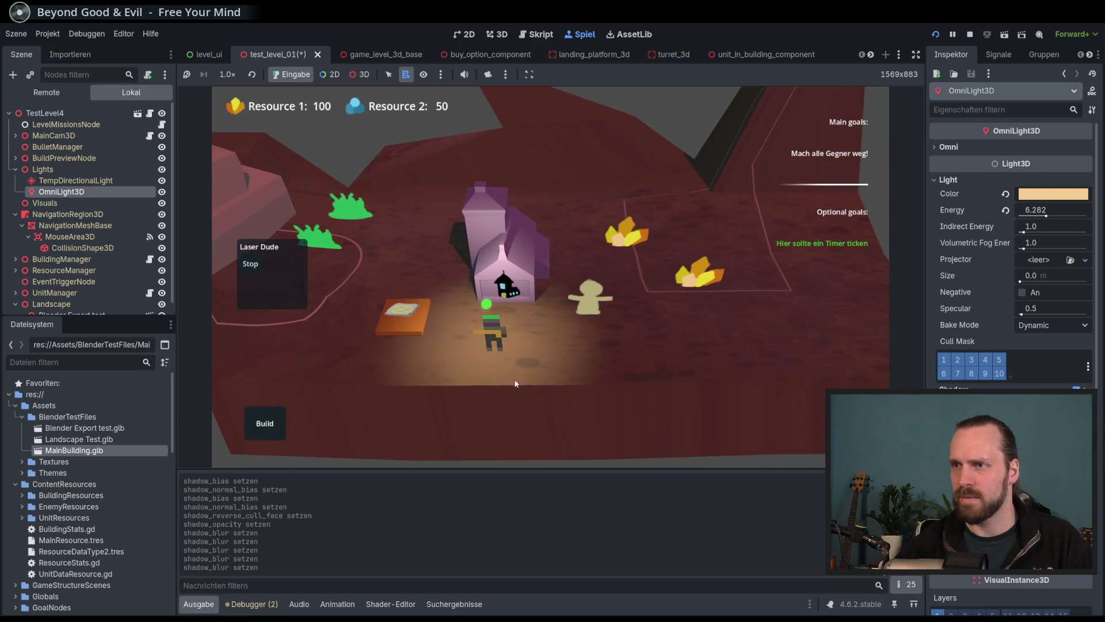
{"action": "right_click", "coordinate": [551, 345]}
{"action": "right_click", "coordinate": [518, 346]}
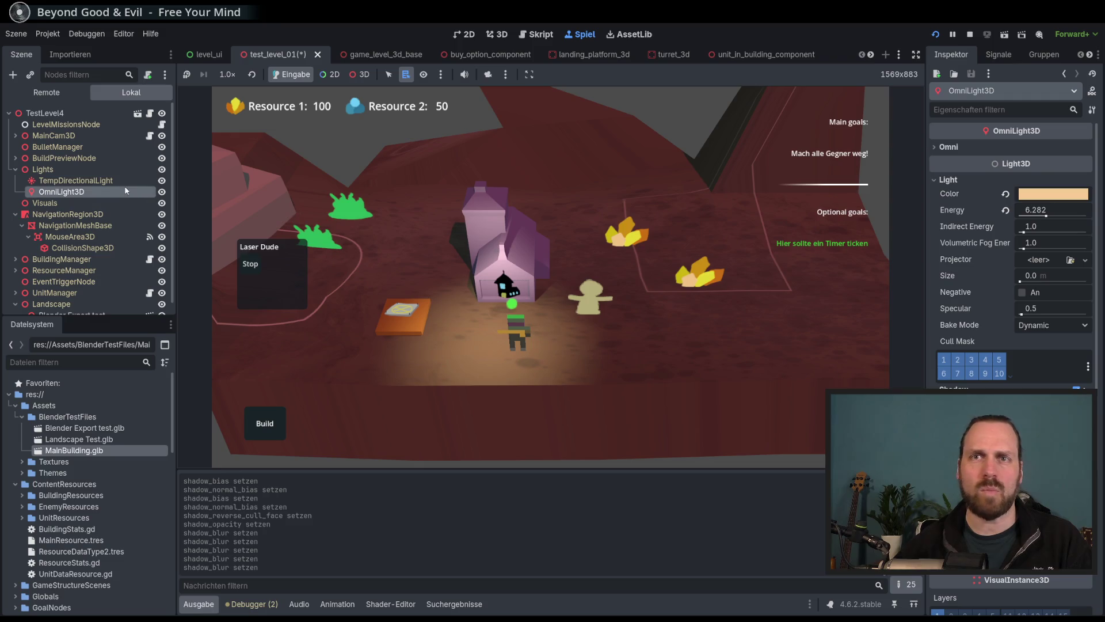
{"action": "scroll", "coordinate": [126, 190], "scroll_direction": "down", "scroll_amount": 1}
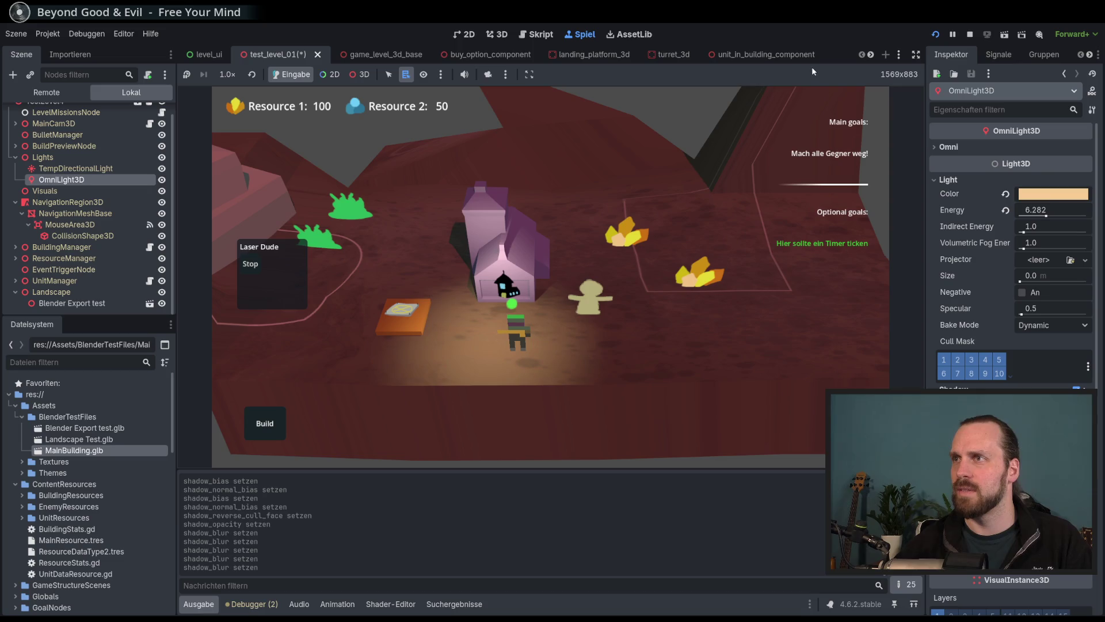
{"action": "left_click", "coordinate": [971, 34]}
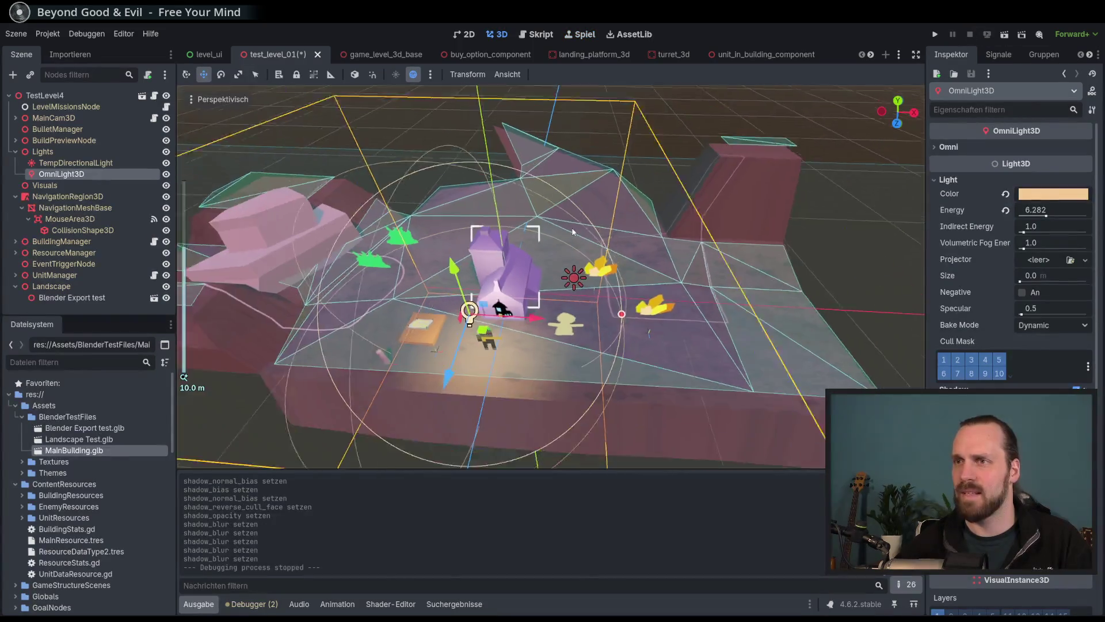
Move the OmniLight3D left and higher beside the house, widen its radius to about 9.05, and save.
{"action": "left_click_drag", "start_coordinate": [496, 327], "coordinate": [481, 317]}
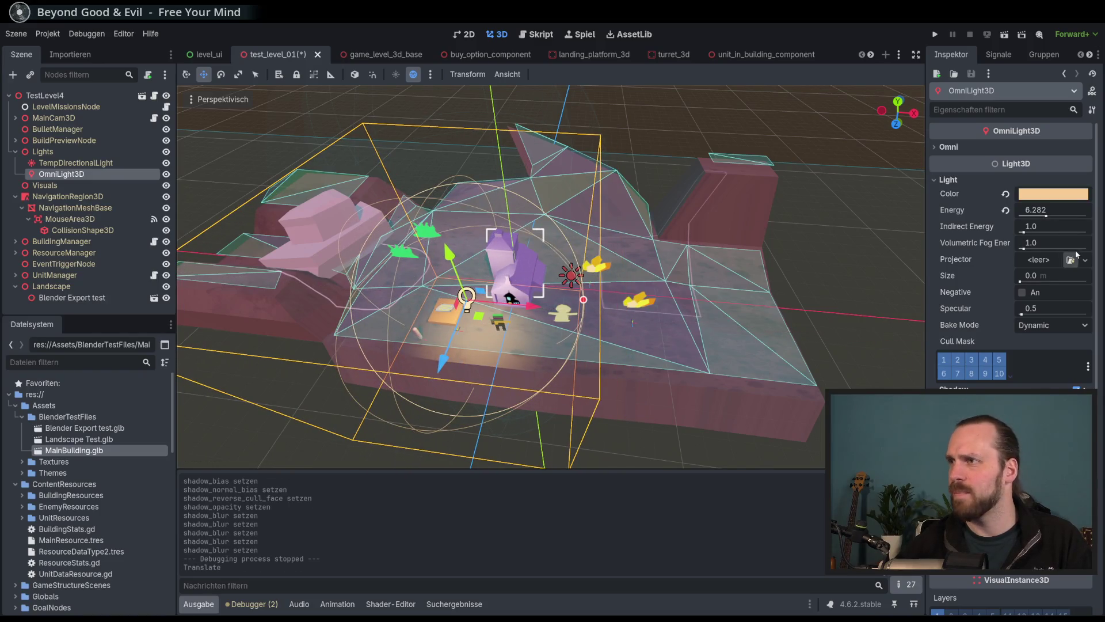
{"action": "mouse_move", "coordinate": [583, 300]}
{"action": "left_mouse_down"}
{"action": "mouse_move", "coordinate": [708, 299]}
{"action": "mouse_move", "coordinate": [699, 299]}
{"action": "left_mouse_up"}
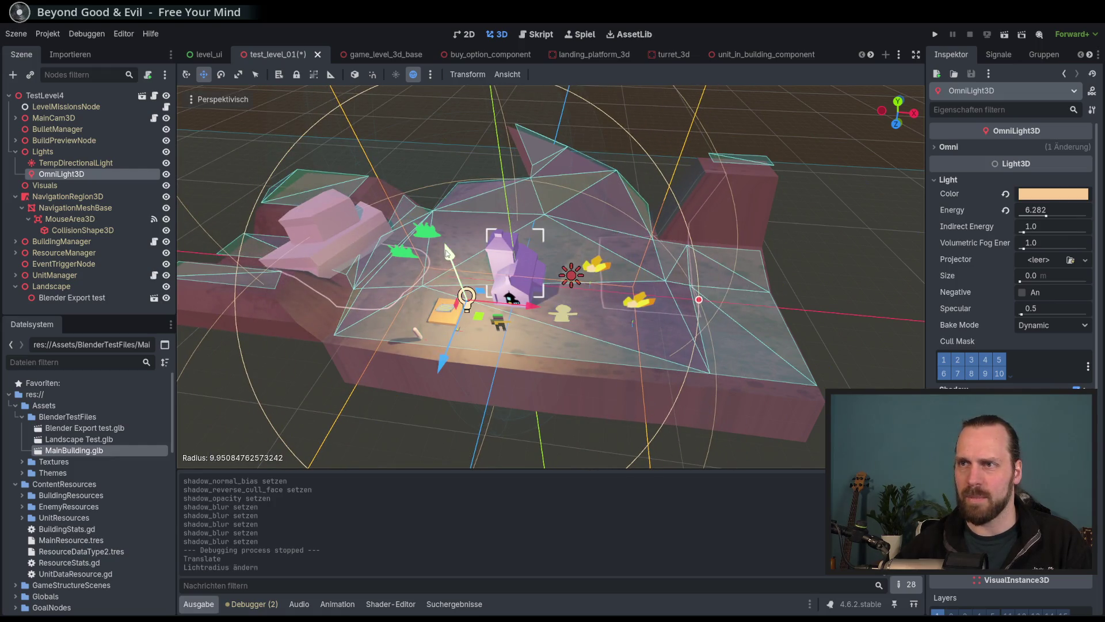
{"action": "mouse_move", "coordinate": [447, 252]}
{"action": "left_mouse_down"}
{"action": "mouse_move", "coordinate": [431, 157]}
{"action": "mouse_move", "coordinate": [433, 210]}
{"action": "left_mouse_up"}
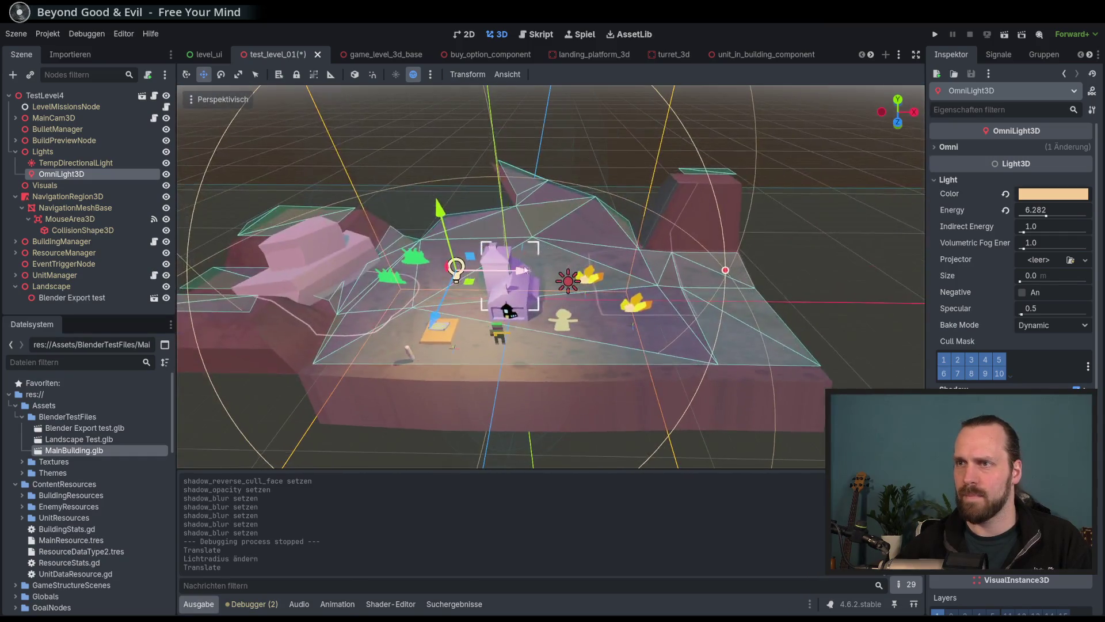
{"action": "mouse_move", "coordinate": [524, 270]}
{"action": "left_mouse_down"}
{"action": "mouse_move", "coordinate": [455, 270]}
{"action": "mouse_move", "coordinate": [482, 271]}
{"action": "left_mouse_up"}
{"action": "key", "text": "ctrl+s"}
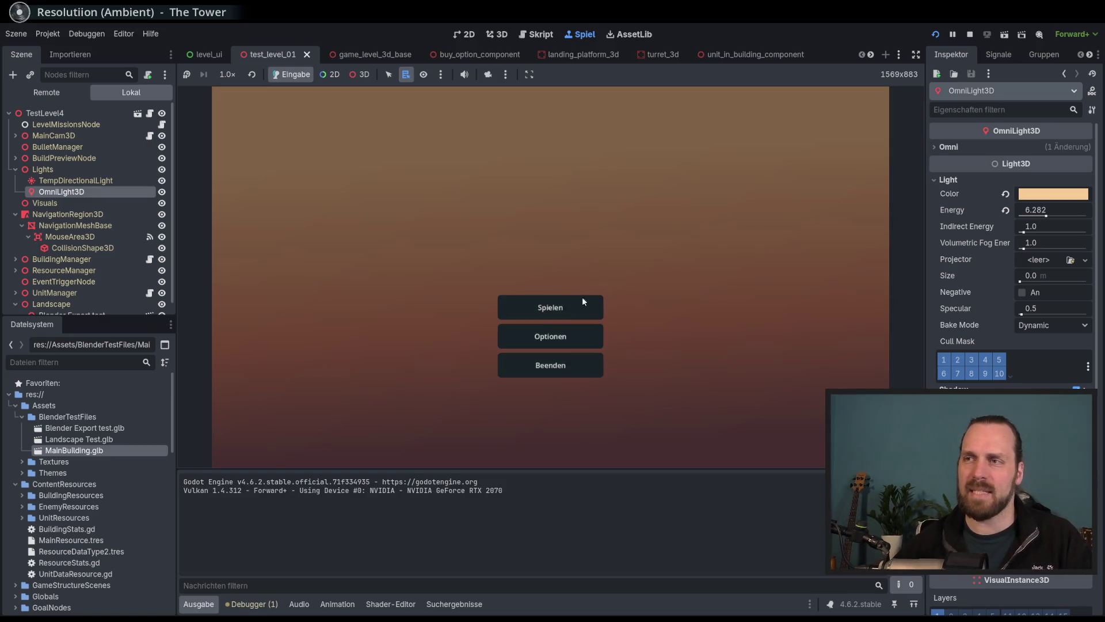
Start Test Mission 01 from the main menu, pan to inspect the lighting, then stop with F8.
{"action": "left_click", "coordinate": [581, 301]}
{"action": "left_click", "coordinate": [640, 412]}
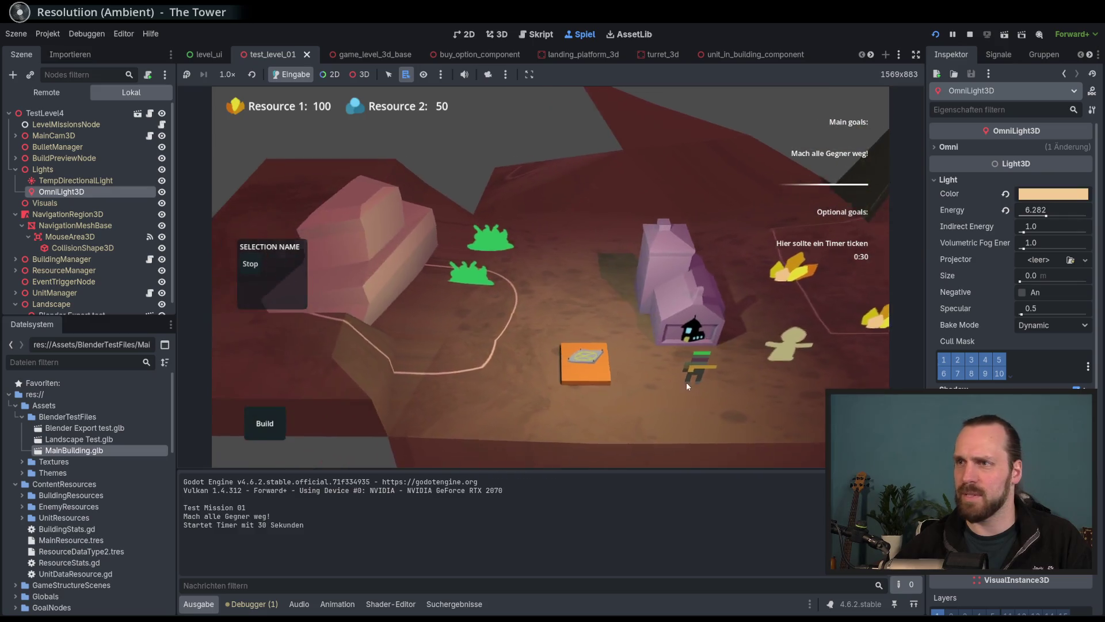
{"action": "mouse_move", "coordinate": [686, 382]}
{"action": "left_mouse_down"}
{"action": "mouse_move", "coordinate": [701, 298]}
{"action": "mouse_move", "coordinate": [525, 303]}
{"action": "mouse_move", "coordinate": [499, 334]}
{"action": "mouse_move", "coordinate": [623, 366]}
{"action": "mouse_move", "coordinate": [571, 352]}
{"action": "mouse_move", "coordinate": [569, 340]}
{"action": "left_mouse_up"}
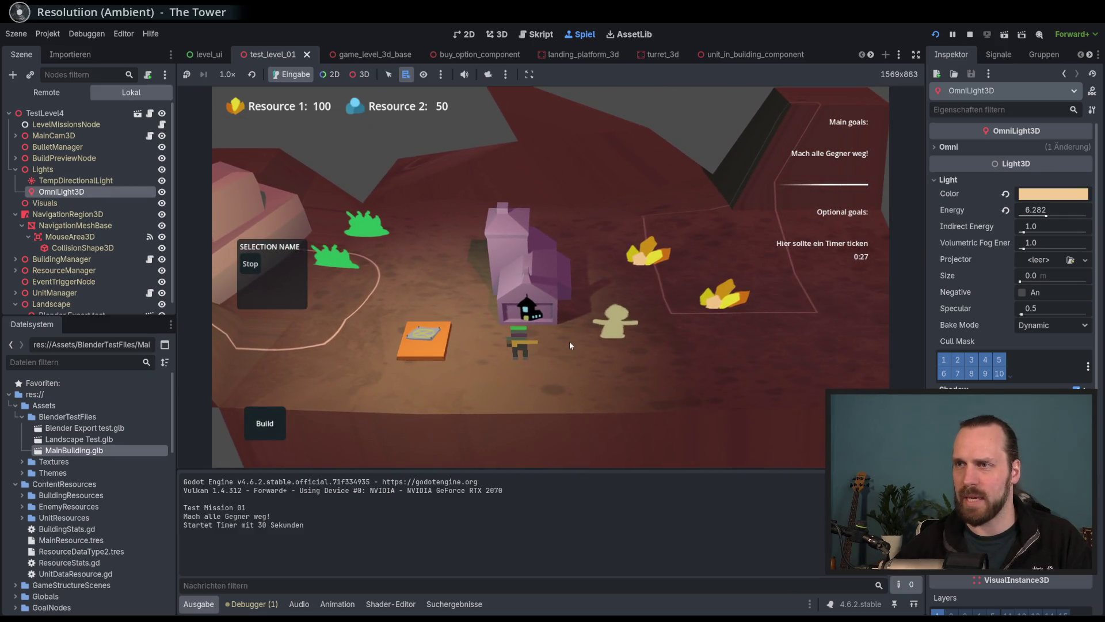
{"action": "key", "text": "F8"}
{"action": "scroll", "coordinate": [603, 259], "scroll_direction": "up", "scroll_amount": 3}
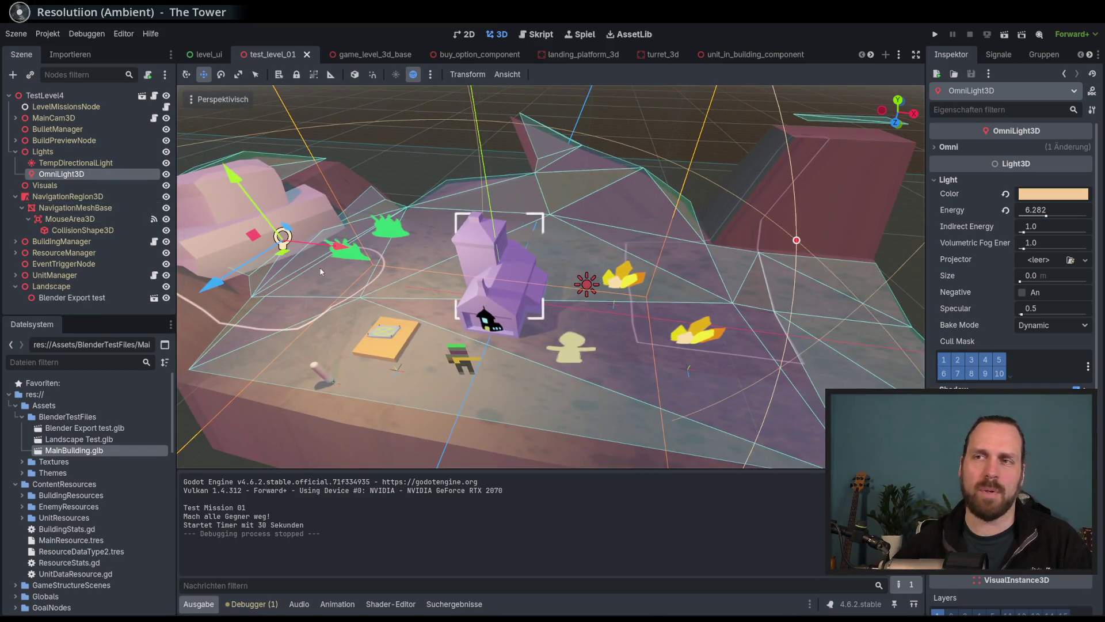
Shrink the OmniLight3D's radius to about 8.55 and save the level.
{"action": "scroll", "coordinate": [696, 257], "scroll_direction": "down", "scroll_amount": 5}
{"action": "left_click_drag", "start_coordinate": [697, 258], "coordinate": [491, 273]}
{"action": "key", "text": "ctrl+s"}
{"action": "scroll", "coordinate": [490, 272], "scroll_direction": "up", "scroll_amount": 1}
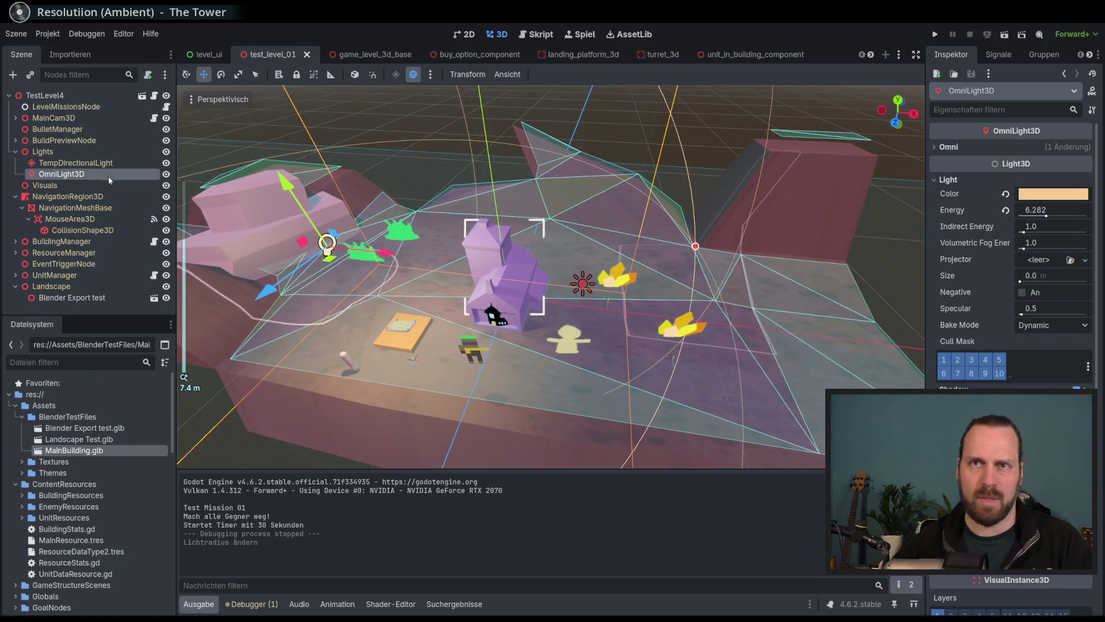
Reselect and zoom in on the OmniLight3D, then bring up the scene list to reach main_building_3d.
{"action": "left_click", "coordinate": [83, 303]}
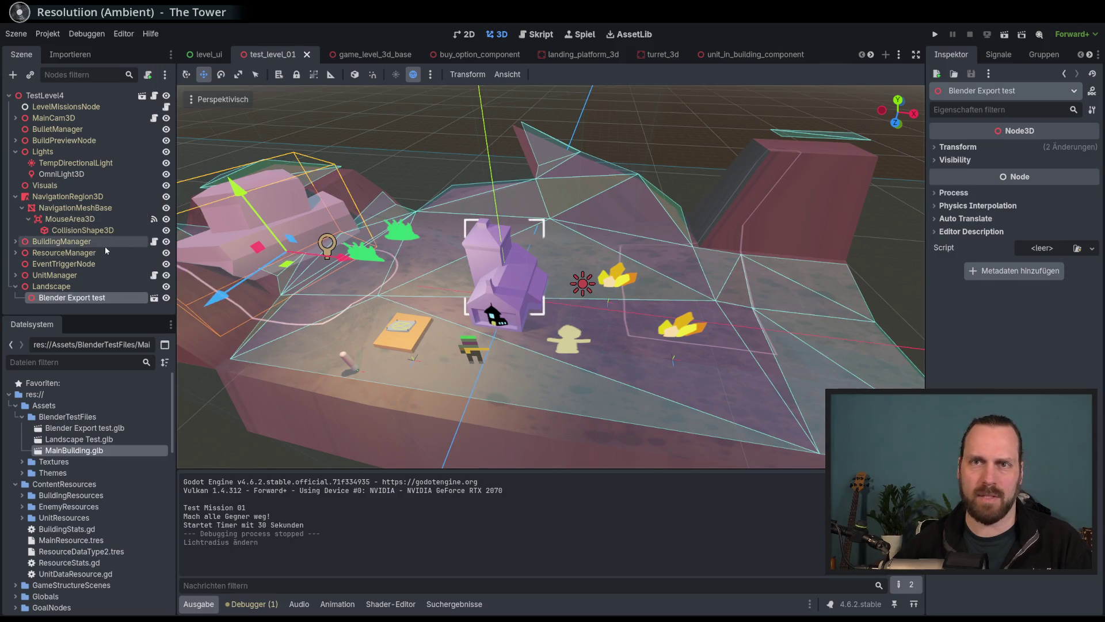
{"action": "left_click", "coordinate": [75, 174]}
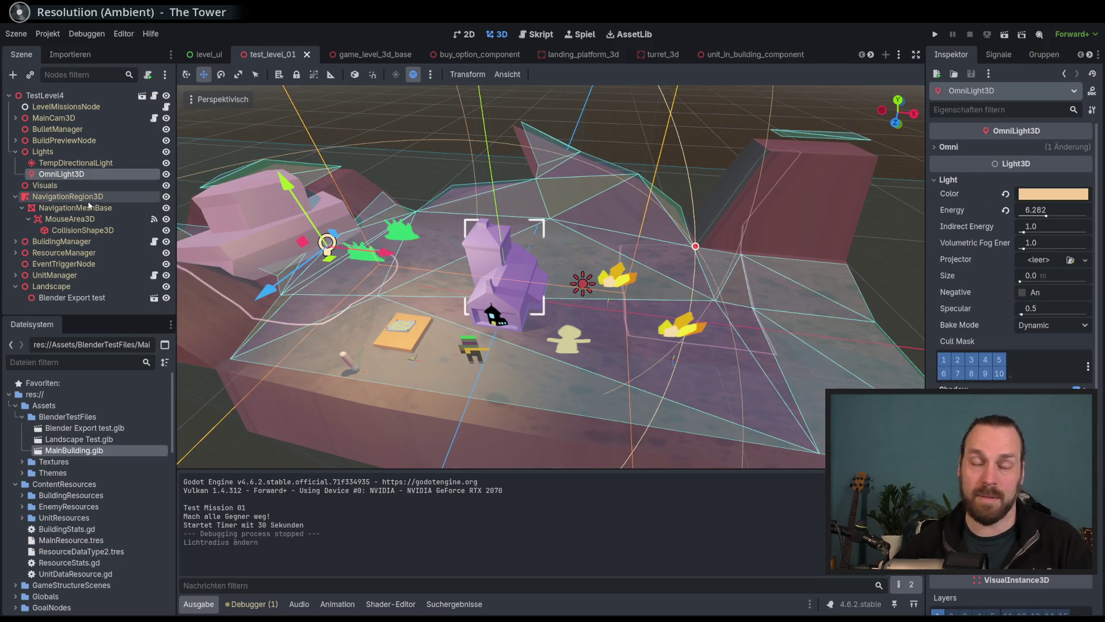
{"action": "double_click", "coordinate": [61, 174]}
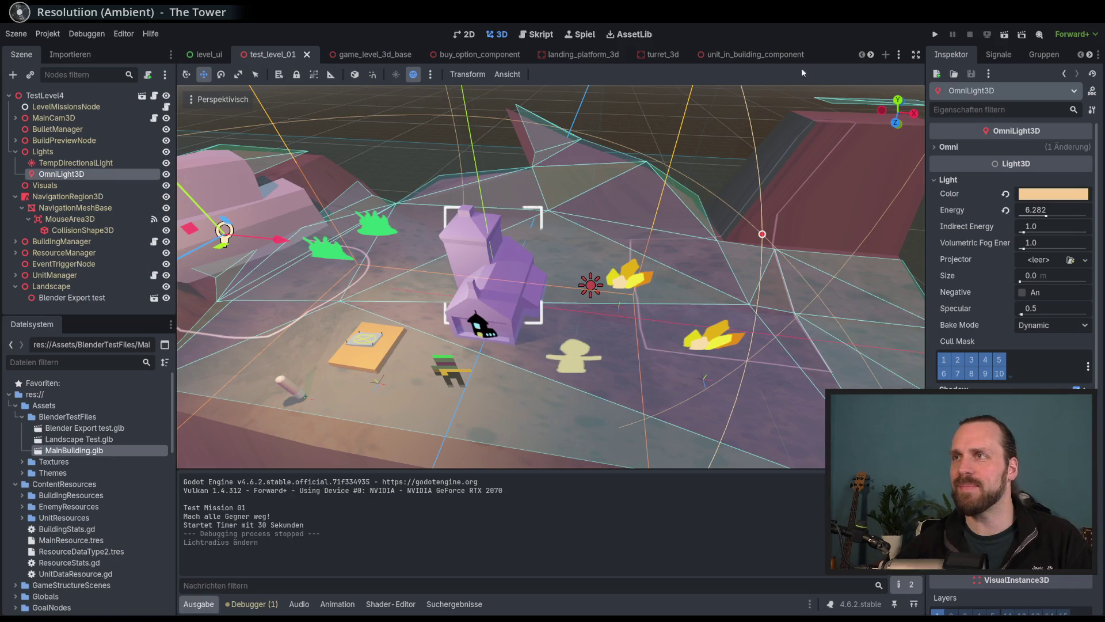
{"action": "left_click", "coordinate": [898, 54]}
In main_building_3d, give MainBuilding a trial rotation and shift the OldTextureSprite up and down.
{"action": "left_click", "coordinate": [921, 152]}
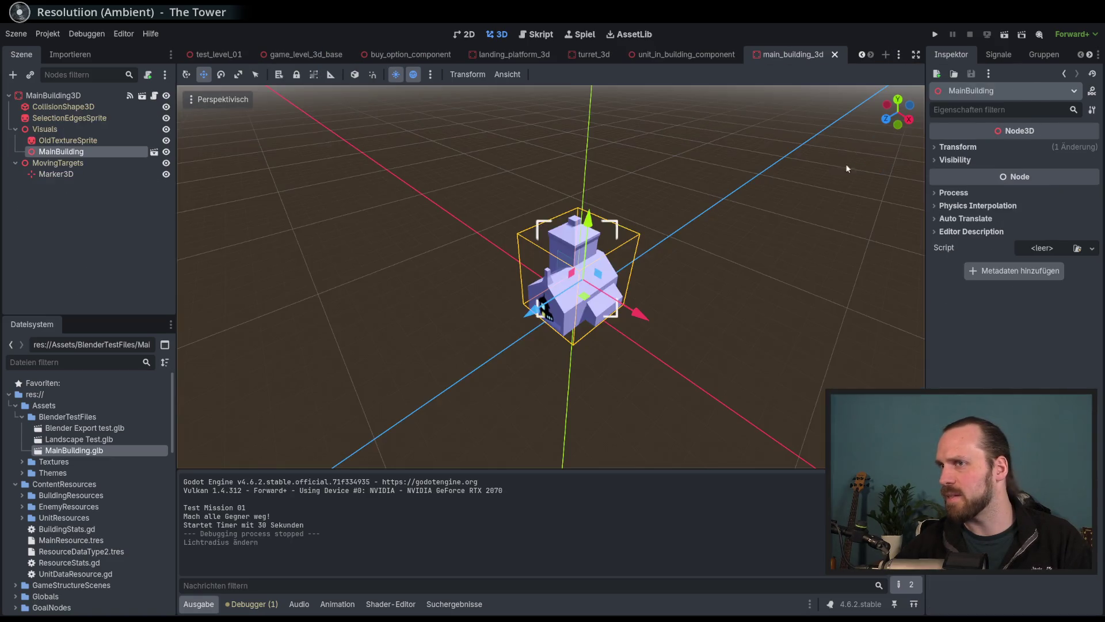
{"action": "scroll", "coordinate": [686, 178], "scroll_direction": "up", "scroll_amount": 3}
{"action": "left_click", "coordinate": [221, 74]}
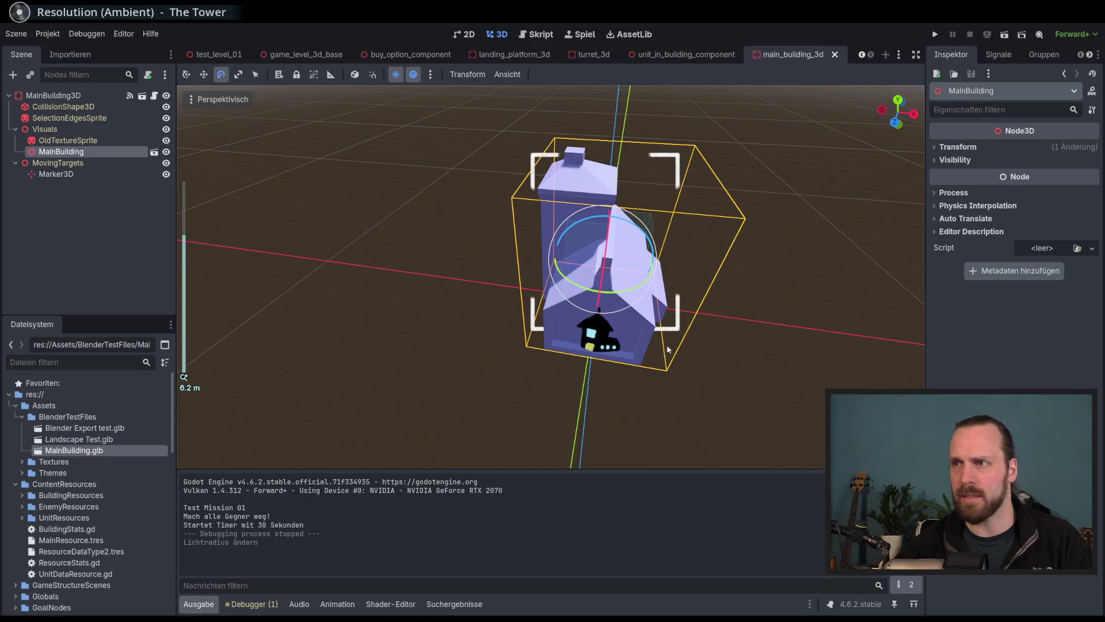
{"action": "mouse_move", "coordinate": [637, 288]}
{"action": "left_mouse_down"}
{"action": "mouse_move", "coordinate": [593, 331]}
{"action": "mouse_move", "coordinate": [600, 345]}
{"action": "left_mouse_up"}
{"action": "left_click", "coordinate": [68, 140]}
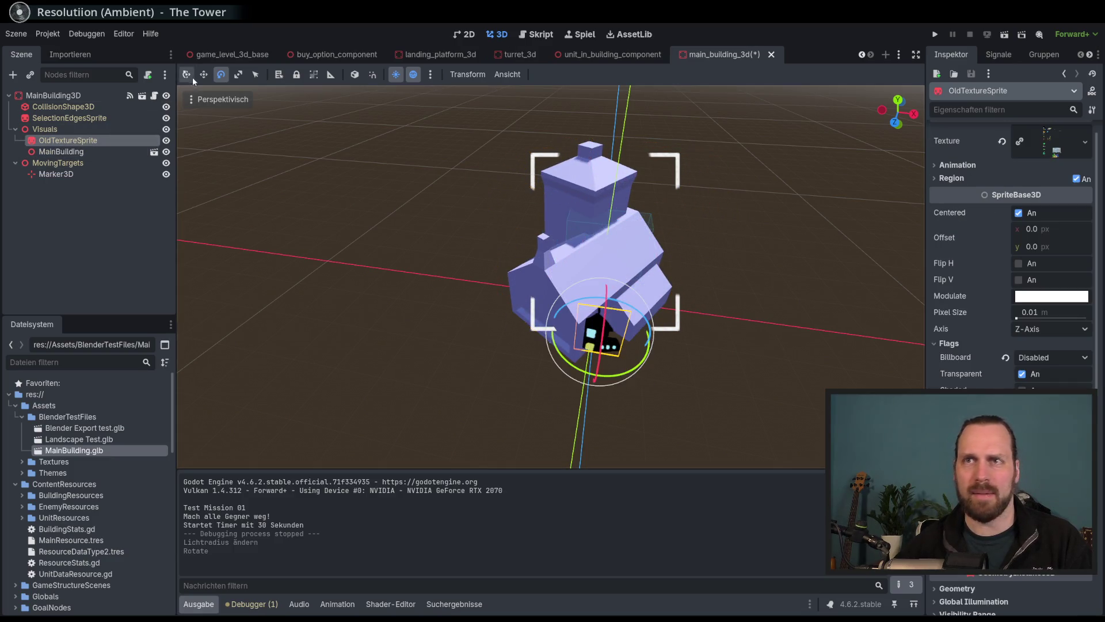
{"action": "left_click", "coordinate": [203, 75]}
{"action": "left_click_drag", "start_coordinate": [602, 282], "coordinate": [616, 205]}
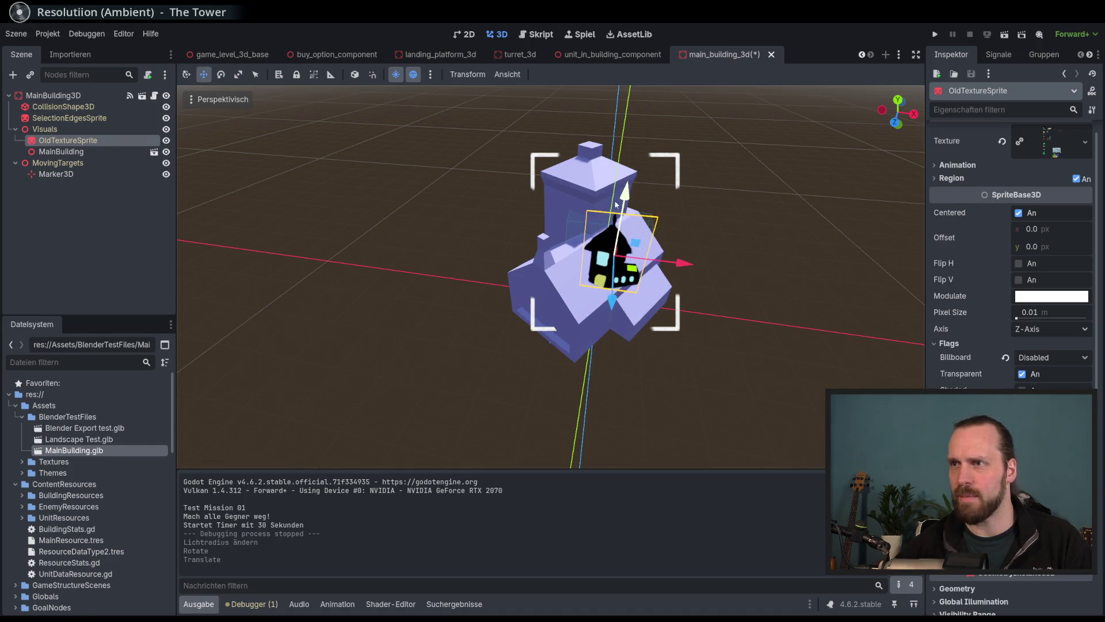
{"action": "mouse_move", "coordinate": [612, 255]}
{"action": "left_mouse_down"}
{"action": "mouse_move", "coordinate": [548, 262]}
{"action": "mouse_move", "coordinate": [542, 314]}
{"action": "mouse_move", "coordinate": [600, 328]}
{"action": "mouse_move", "coordinate": [632, 293]}
{"action": "mouse_move", "coordinate": [552, 291]}
{"action": "mouse_move", "coordinate": [641, 309]}
{"action": "left_mouse_up"}
Try reparenting MainBuilding under OldTextureSprite, undoing it once and then repeating it.
{"action": "left_click", "coordinate": [86, 152]}
{"action": "left_click", "coordinate": [221, 75]}
{"action": "key", "text": "ctrl+z"}
{"action": "left_click", "coordinate": [68, 141]}
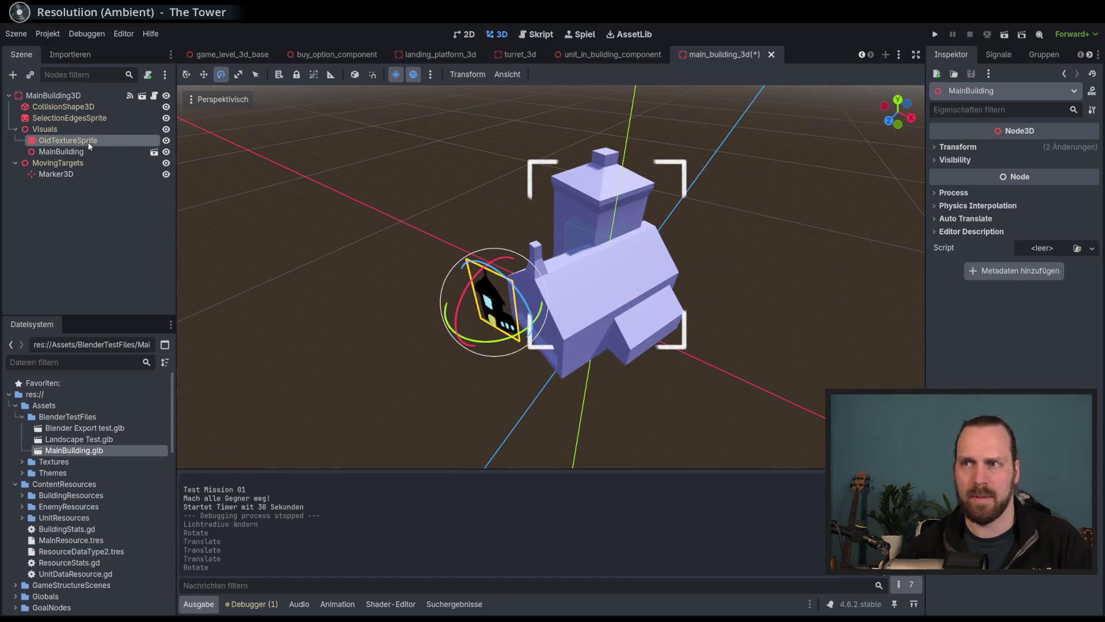
{"action": "left_click_drag", "start_coordinate": [61, 152], "coordinate": [68, 142]}
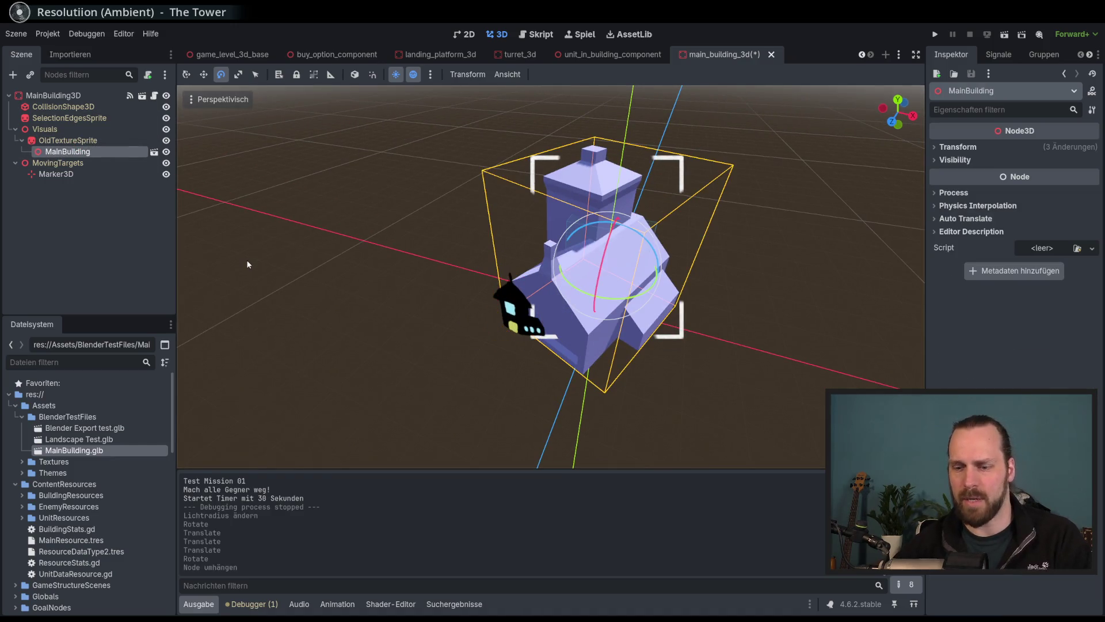
{"action": "key", "text": "ctrl+z"}
{"action": "key", "text": "ctrl+z"}
{"action": "key", "text": "ctrl+z"}
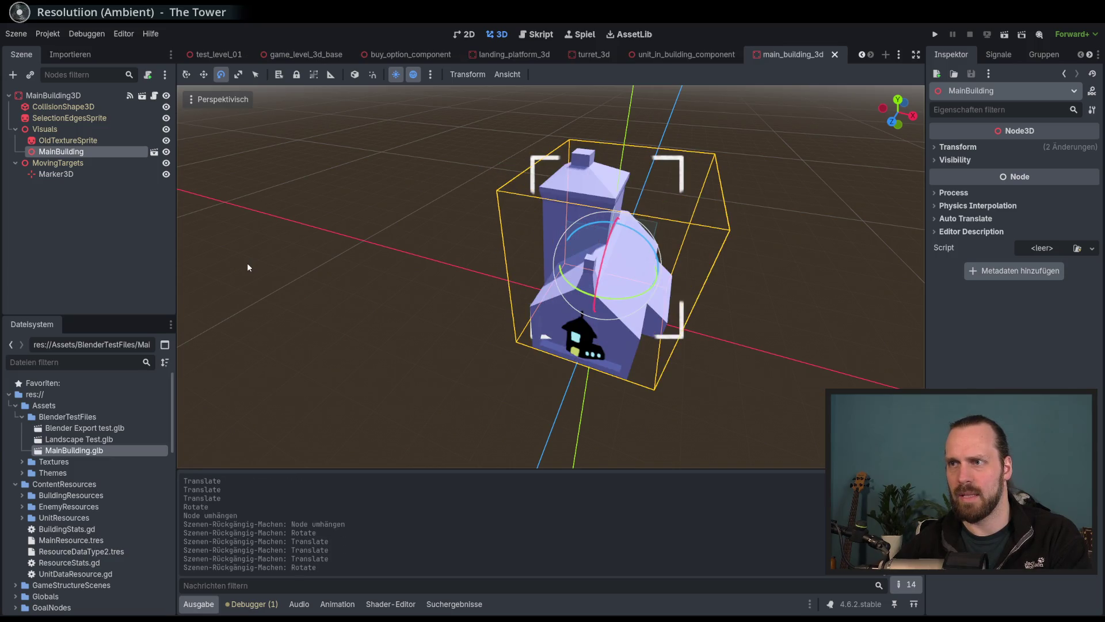
{"action": "mouse_move", "coordinate": [72, 154]}
{"action": "left_mouse_down"}
{"action": "mouse_move", "coordinate": [105, 142]}
{"action": "mouse_move", "coordinate": [68, 142]}
{"action": "left_mouse_up"}
Reselect MainBuilding and test rotations around its vertical axis, including about 90 degrees, undoing each.
{"action": "left_click", "coordinate": [467, 255]}
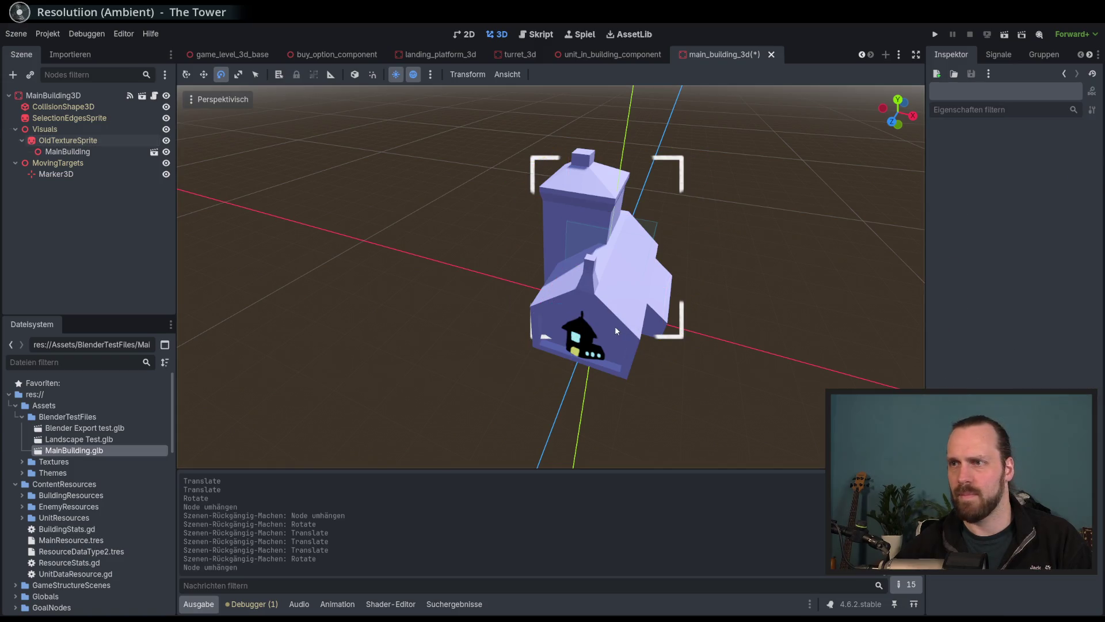
{"action": "left_click", "coordinate": [615, 326]}
{"action": "left_click", "coordinate": [615, 326]}
{"action": "left_click", "coordinate": [638, 382]}
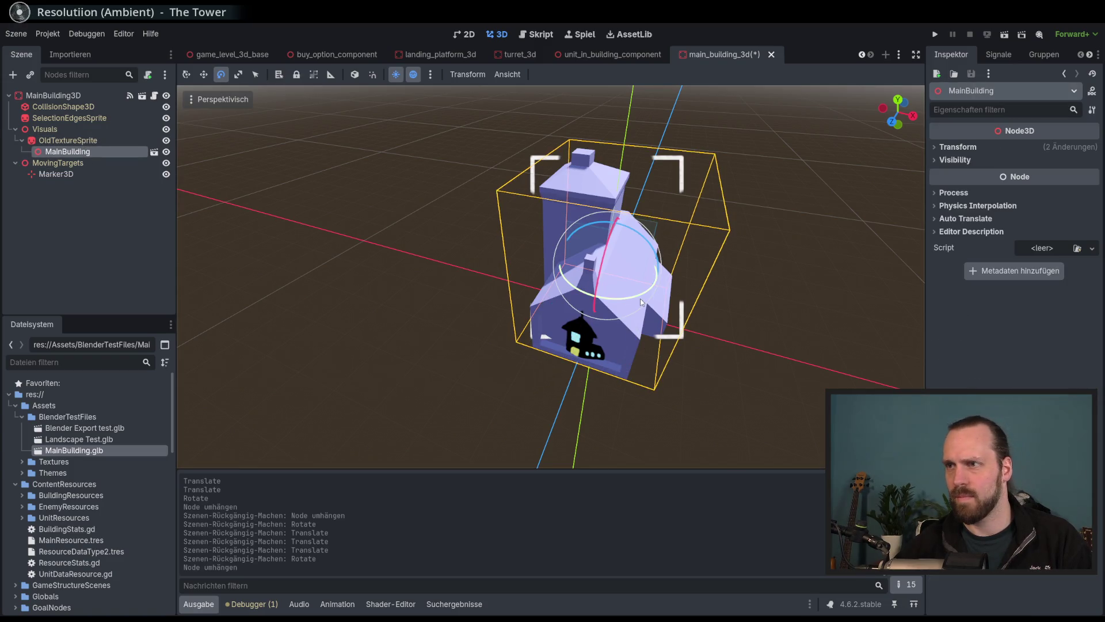
{"action": "left_click_drag", "start_coordinate": [640, 299], "coordinate": [544, 300]}
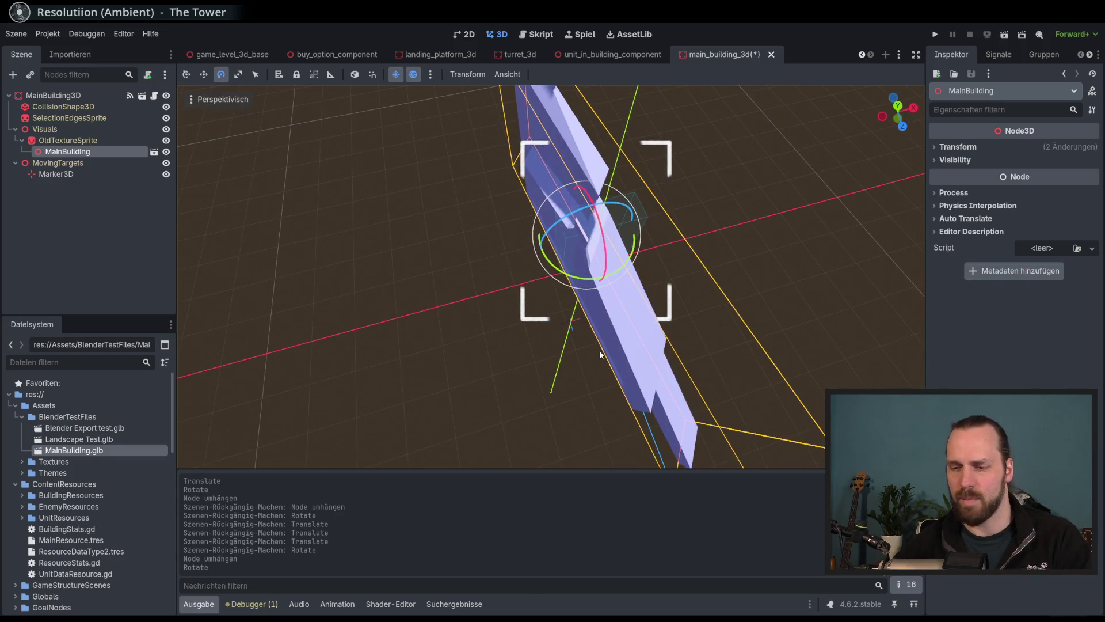
{"action": "key", "text": "ctrl+z"}
{"action": "mouse_move", "coordinate": [612, 274]}
{"action": "left_mouse_down"}
{"action": "mouse_move", "coordinate": [611, 311]}
{"action": "mouse_move", "coordinate": [728, 296]}
{"action": "mouse_move", "coordinate": [513, 292]}
{"action": "mouse_move", "coordinate": [545, 331]}
{"action": "mouse_move", "coordinate": [674, 342]}
{"action": "mouse_move", "coordinate": [723, 323]}
{"action": "mouse_move", "coordinate": [722, 332]}
{"action": "left_mouse_up"}
{"action": "key", "text": "ctrl+z"}
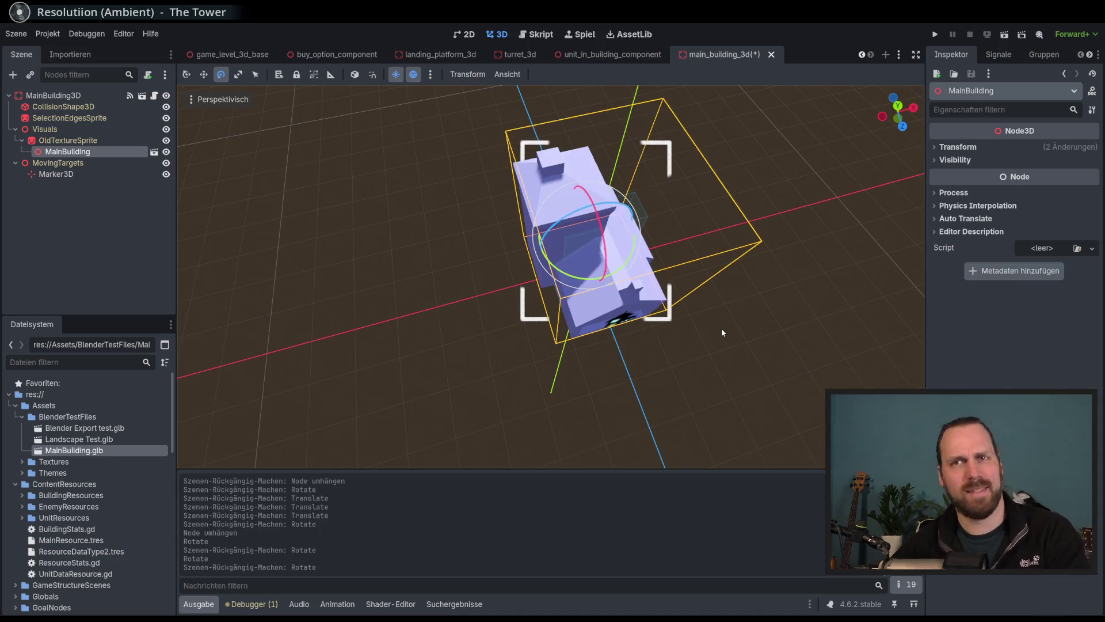
Rotate the building about 17 then 27 degrees, inspect it, and undo the rotations and reparenting.
{"action": "mouse_move", "coordinate": [622, 269]}
{"action": "left_mouse_down"}
{"action": "mouse_move", "coordinate": [606, 273]}
{"action": "mouse_move", "coordinate": [654, 288]}
{"action": "left_mouse_up"}
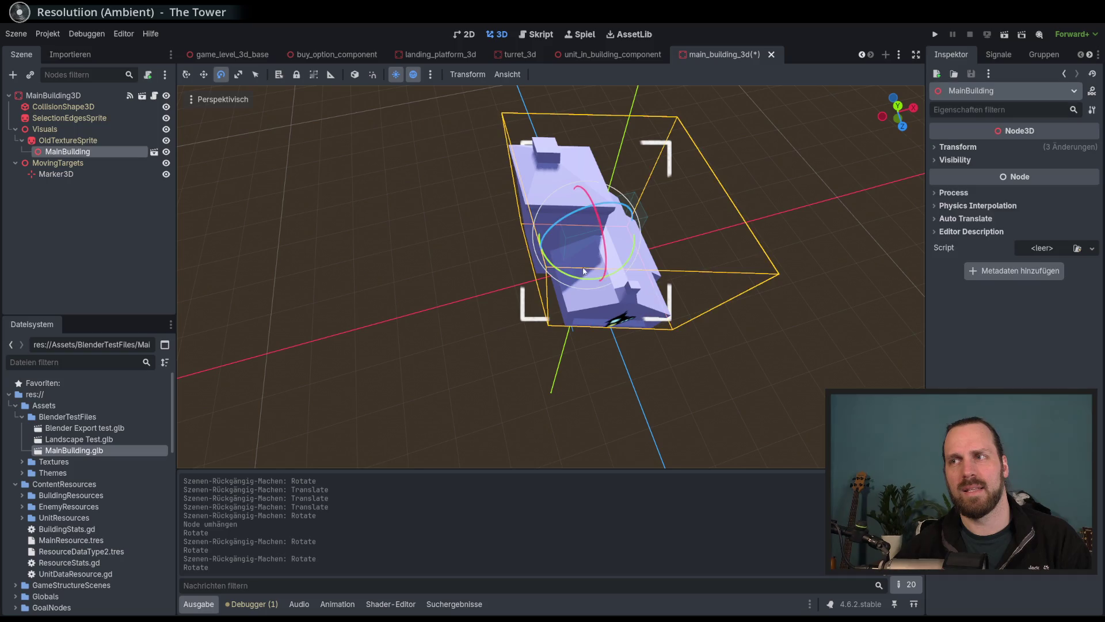
{"action": "mouse_move", "coordinate": [633, 276]}
{"action": "left_mouse_down"}
{"action": "mouse_move", "coordinate": [650, 242]}
{"action": "mouse_move", "coordinate": [645, 257]}
{"action": "mouse_move", "coordinate": [518, 207]}
{"action": "mouse_move", "coordinate": [467, 164]}
{"action": "left_mouse_up"}
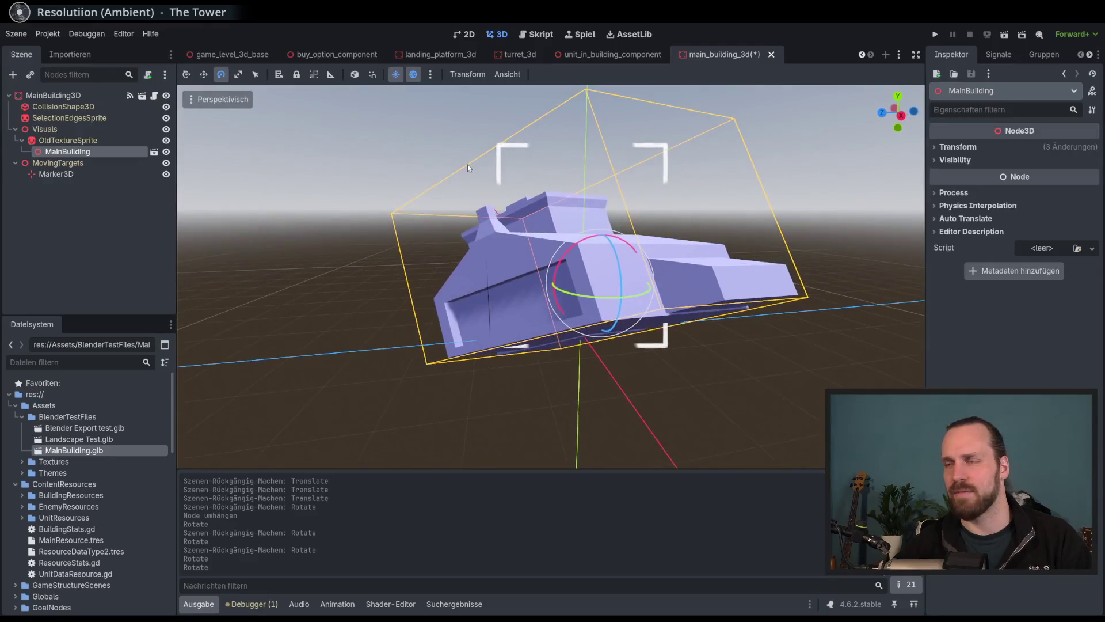
{"action": "left_click_drag", "start_coordinate": [591, 259], "coordinate": [604, 242]}
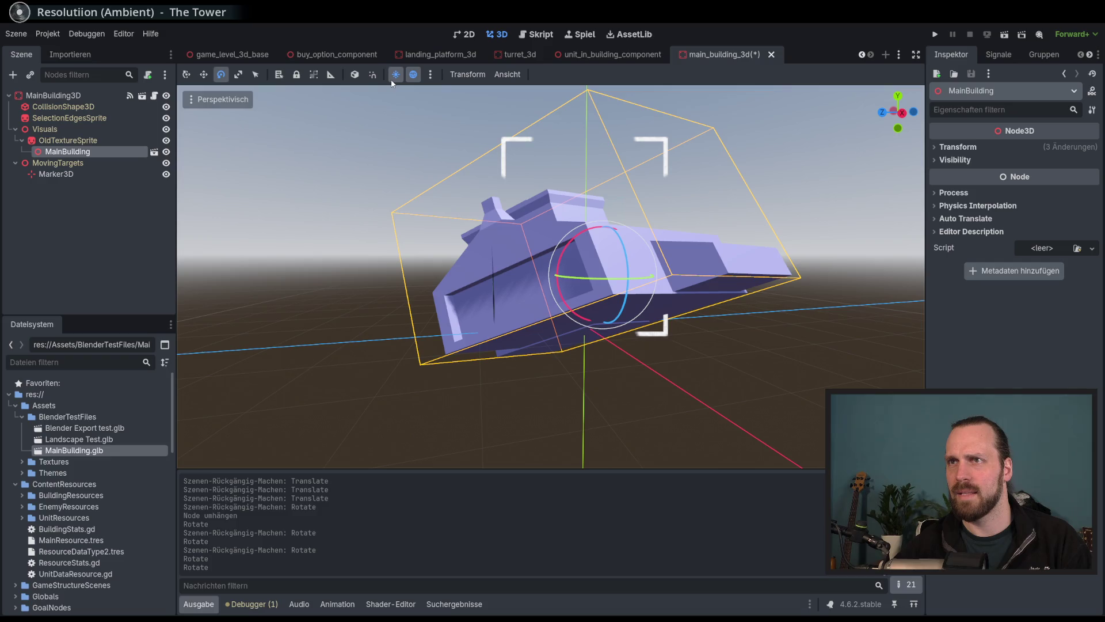
{"action": "mouse_move", "coordinate": [400, 122]}
{"action": "left_mouse_down"}
{"action": "mouse_move", "coordinate": [454, 257]}
{"action": "mouse_move", "coordinate": [518, 274]}
{"action": "mouse_move", "coordinate": [345, 259]}
{"action": "mouse_move", "coordinate": [299, 242]}
{"action": "left_mouse_up"}
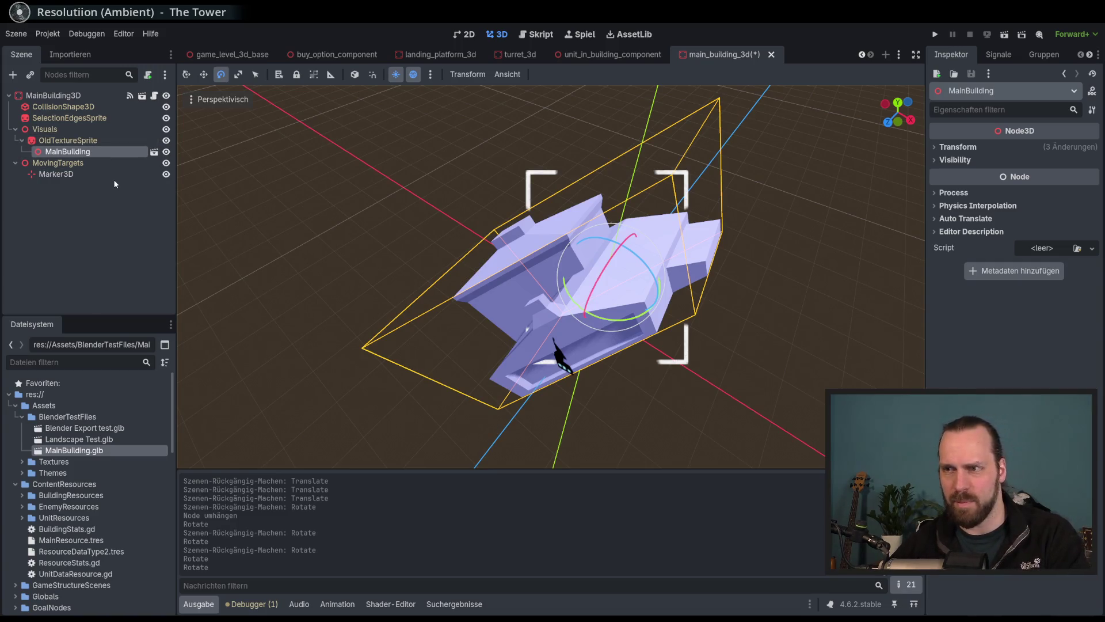
{"action": "key", "text": "ctrl+z"}
{"action": "key", "text": "ctrl+z"}
{"action": "key", "text": "ctrl+z"}
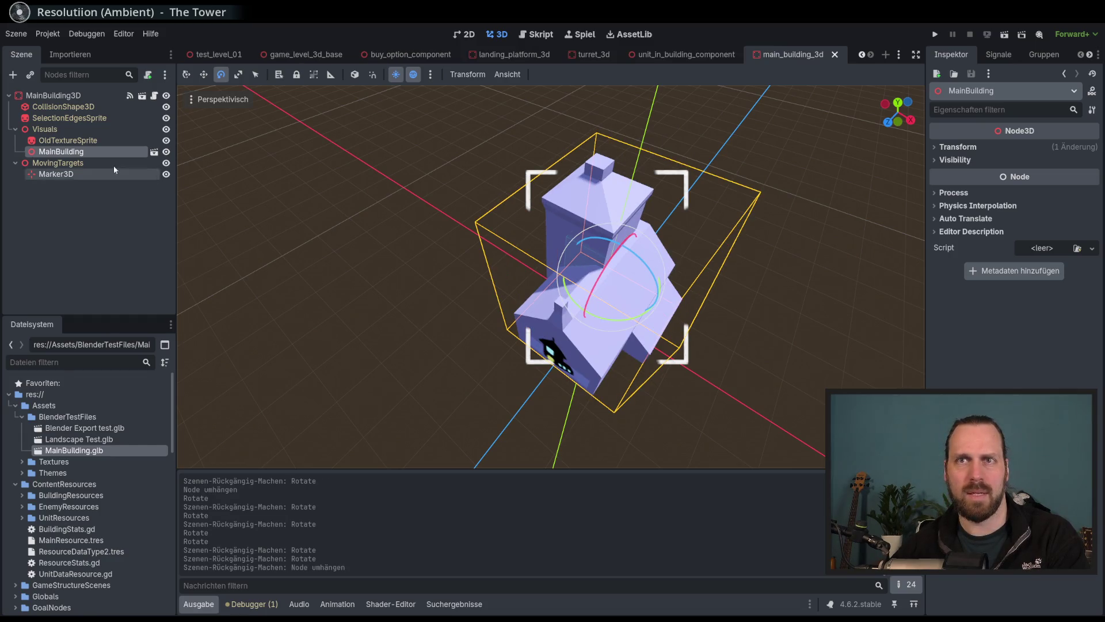
Attempt to put OldTextureSprite under MainBuilding, dismiss the inherited-node warning, and level the sprite and building angles.
{"action": "left_click", "coordinate": [57, 142]}
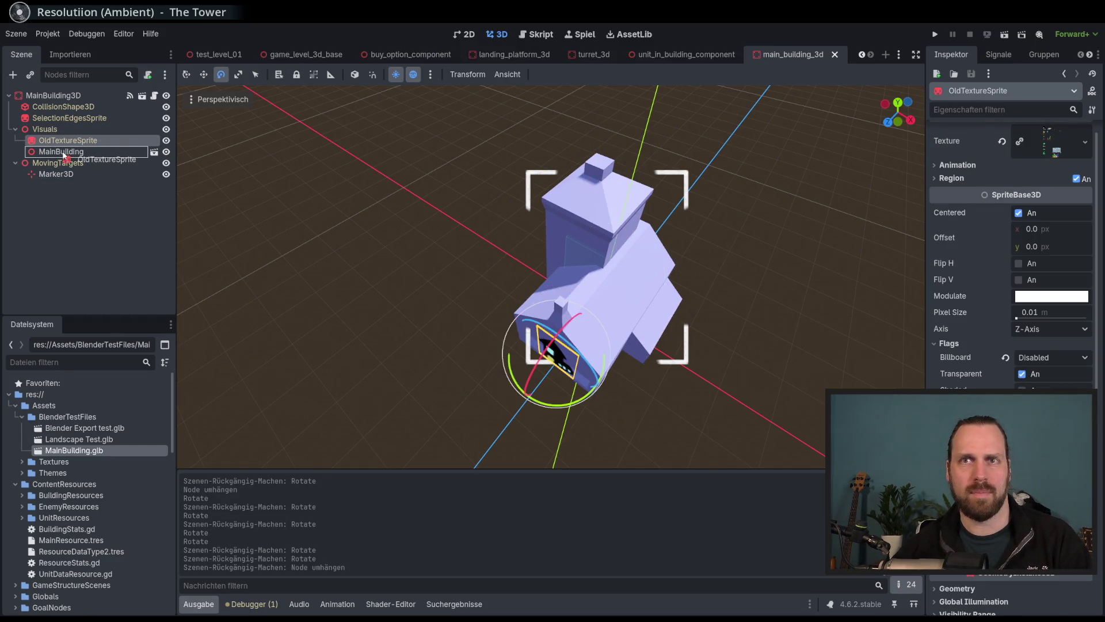
{"action": "left_click_drag", "start_coordinate": [64, 154], "coordinate": [63, 153]}
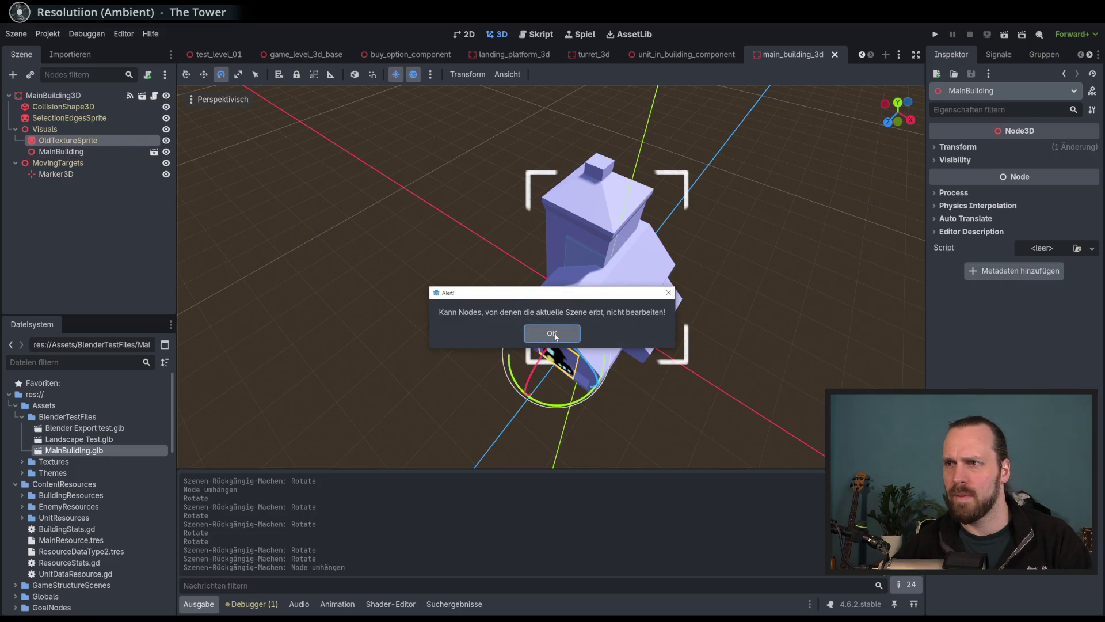
{"action": "left_click", "coordinate": [551, 333]}
{"action": "left_click", "coordinate": [71, 143]}
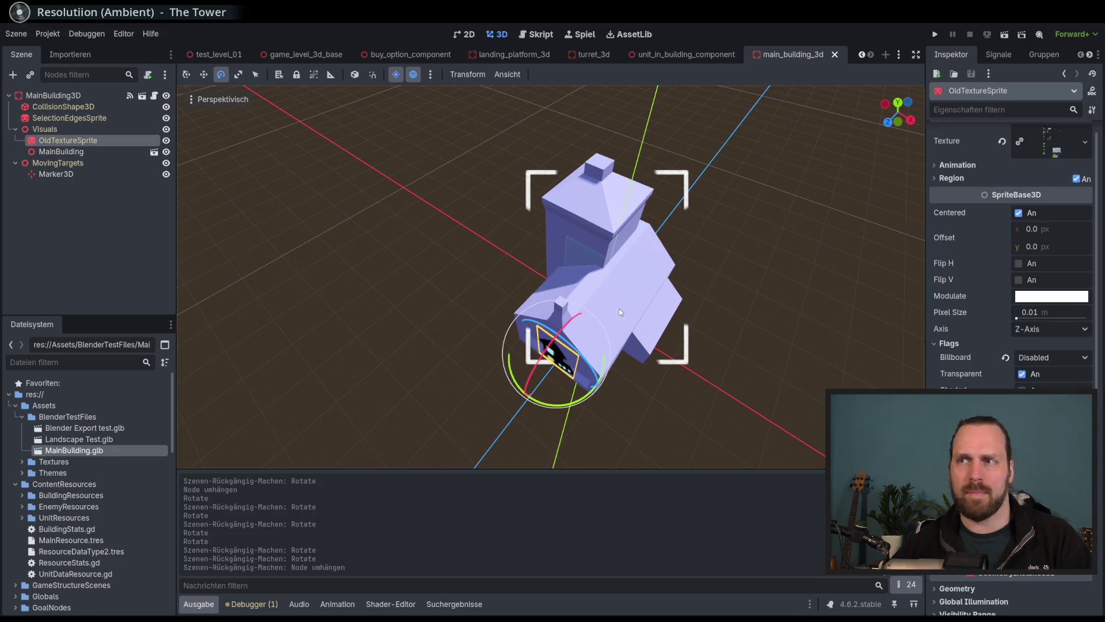
{"action": "left_click_drag", "start_coordinate": [586, 397], "coordinate": [611, 404]}
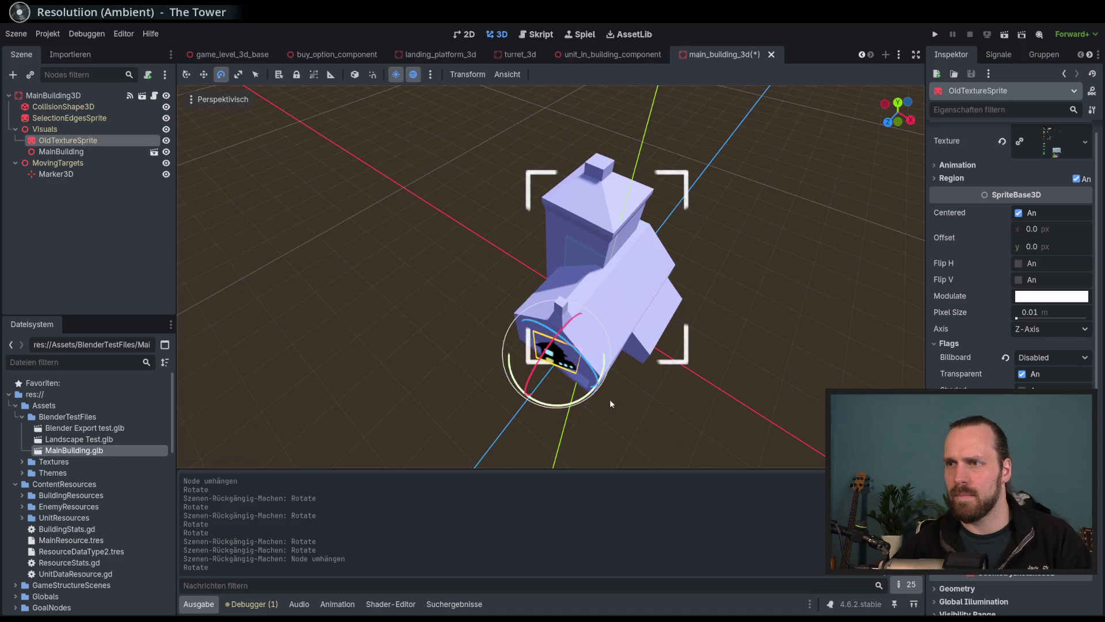
{"action": "left_click", "coordinate": [69, 152]}
{"action": "mouse_move", "coordinate": [635, 319]}
{"action": "left_mouse_down"}
{"action": "mouse_move", "coordinate": [592, 332]}
{"action": "mouse_move", "coordinate": [628, 359]}
{"action": "left_mouse_up"}
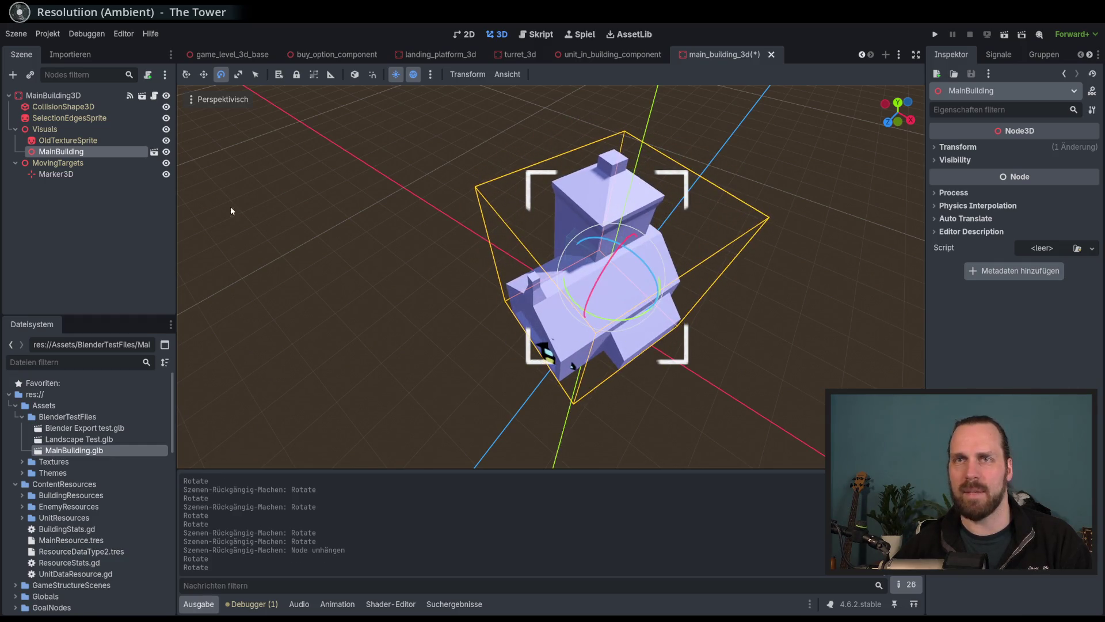
Align the OldTextureSprite flat on the building's front wall, save main_building_3d, and run the game with F5.
{"action": "left_click", "coordinate": [88, 140]}
{"action": "left_click", "coordinate": [89, 151]}
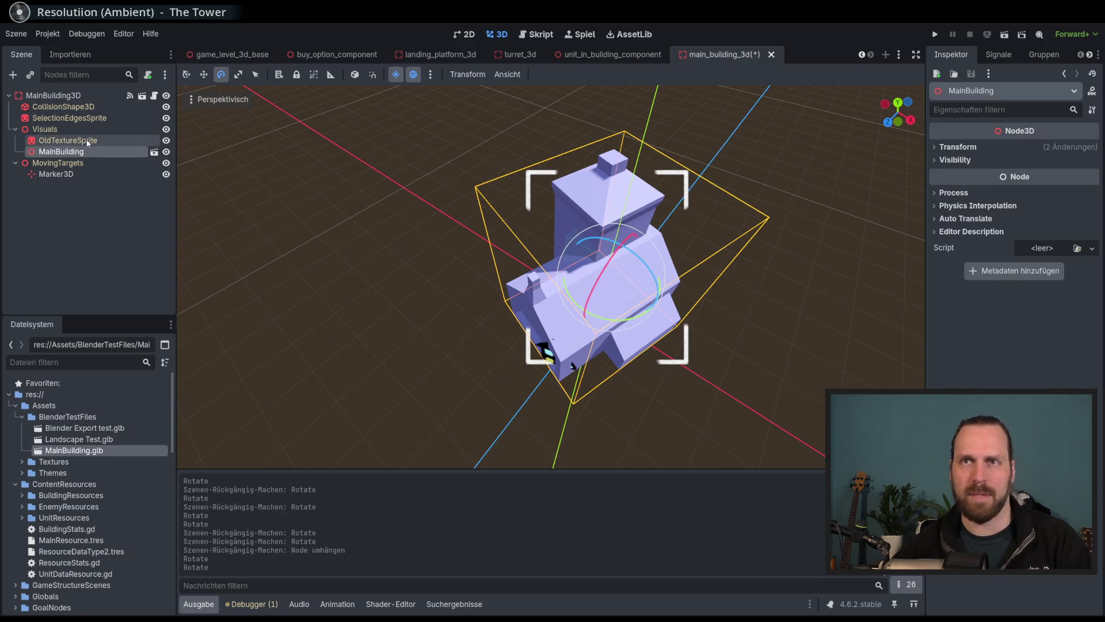
{"action": "left_click", "coordinate": [115, 141]}
{"action": "left_click", "coordinate": [207, 76]}
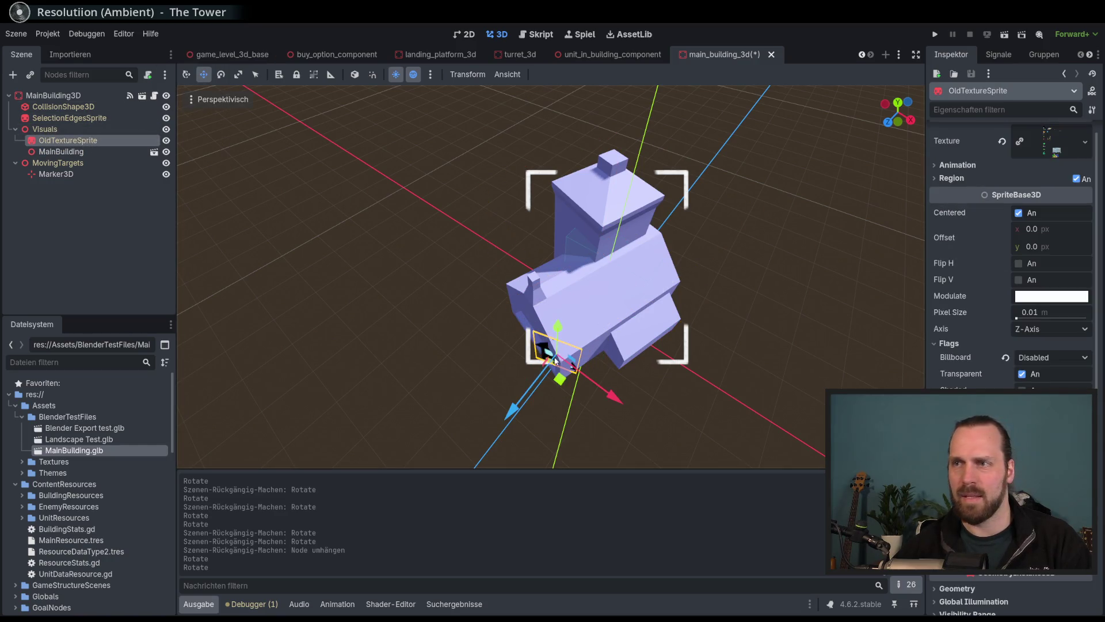
{"action": "left_click_drag", "start_coordinate": [559, 380], "coordinate": [554, 375]}
{"action": "scroll", "coordinate": [530, 223], "scroll_direction": "up", "scroll_amount": 5}
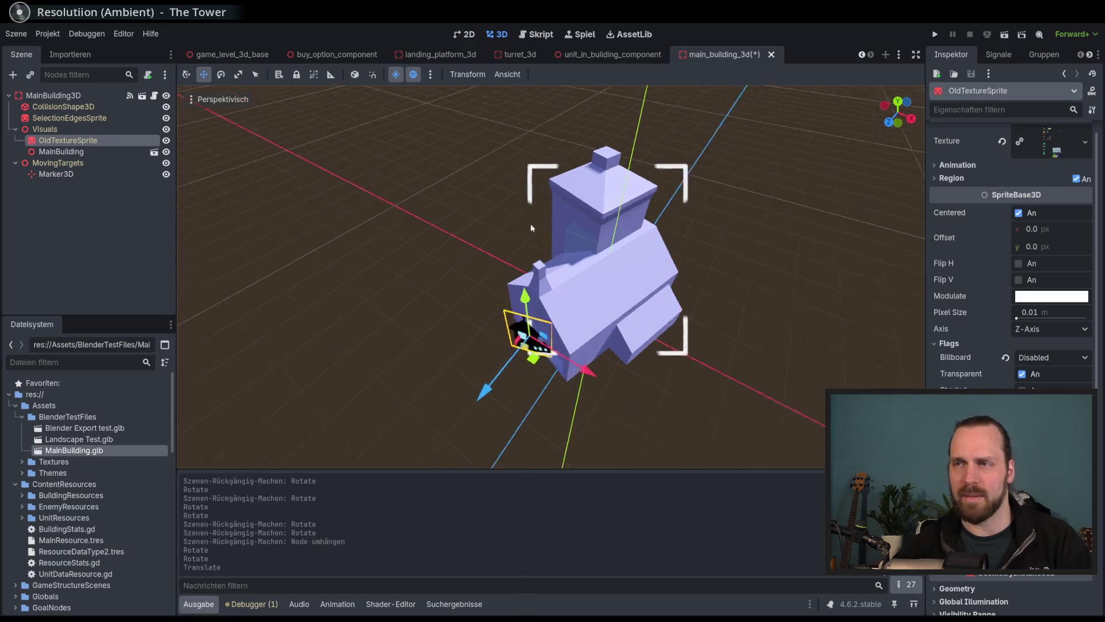
{"action": "left_click", "coordinate": [220, 74]}
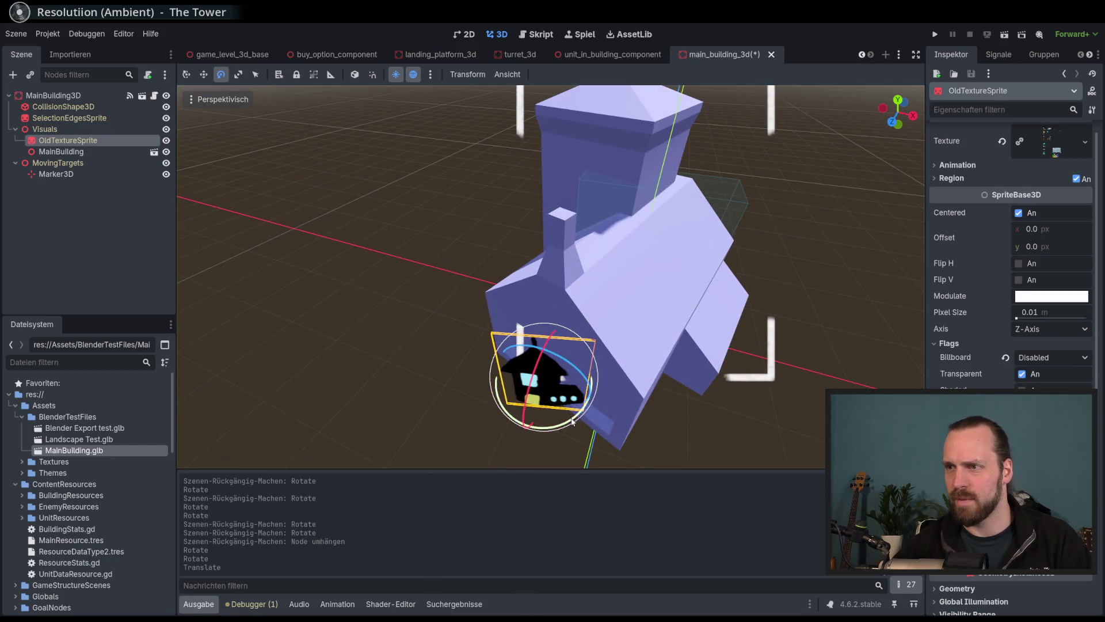
{"action": "left_click_drag", "start_coordinate": [572, 422], "coordinate": [553, 434]}
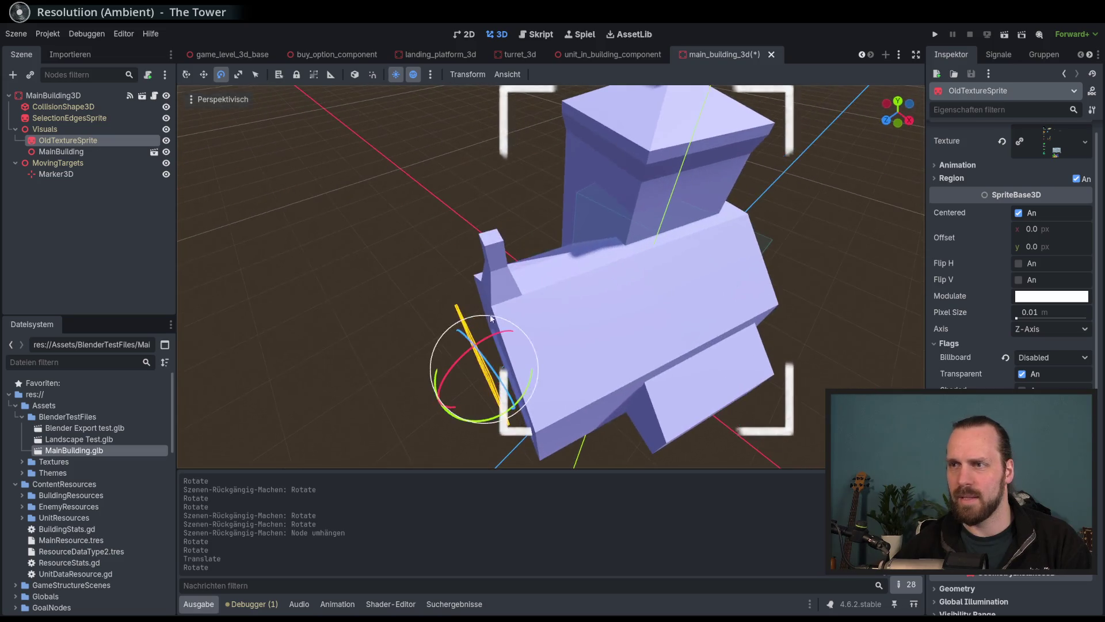
{"action": "left_click", "coordinate": [204, 74]}
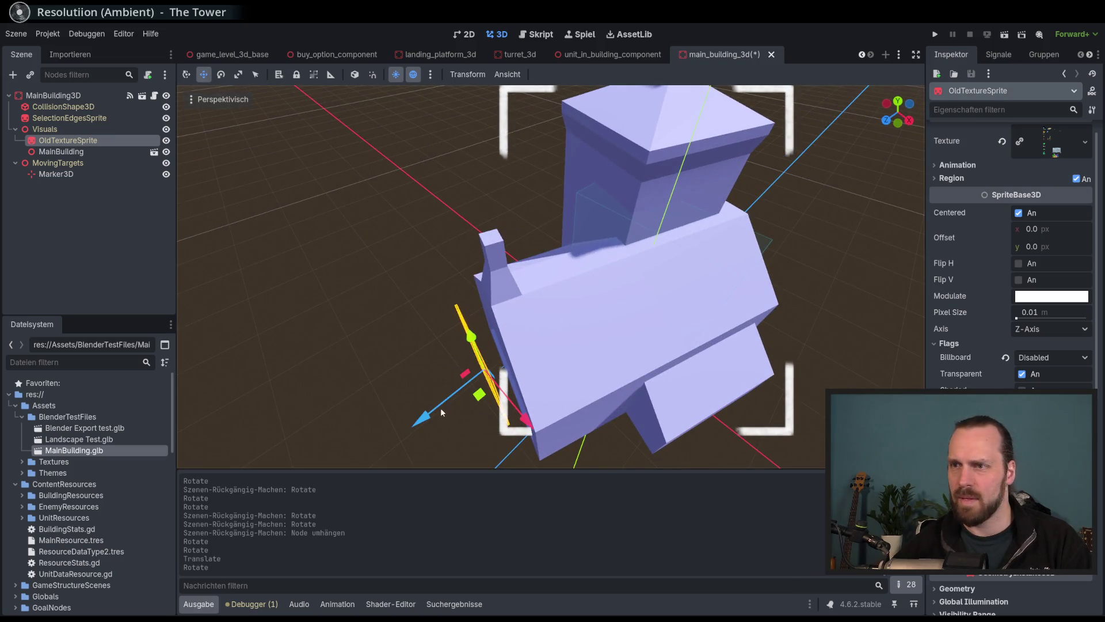
{"action": "left_click_drag", "start_coordinate": [441, 412], "coordinate": [477, 392]}
{"action": "key", "text": "ctrl+s"}
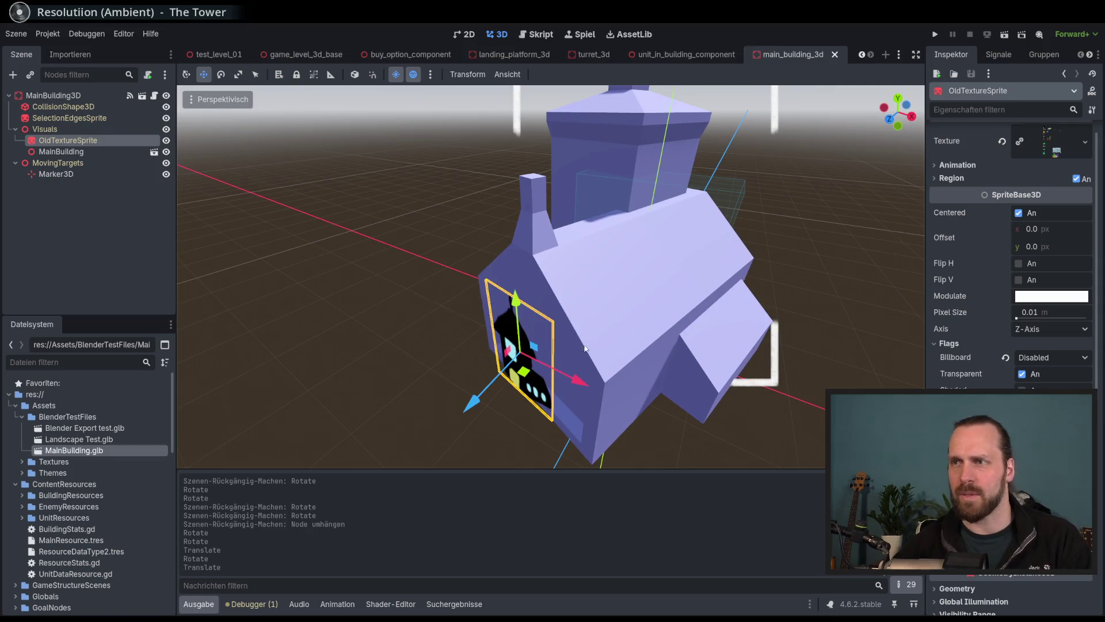
{"action": "key", "text": "F5"}
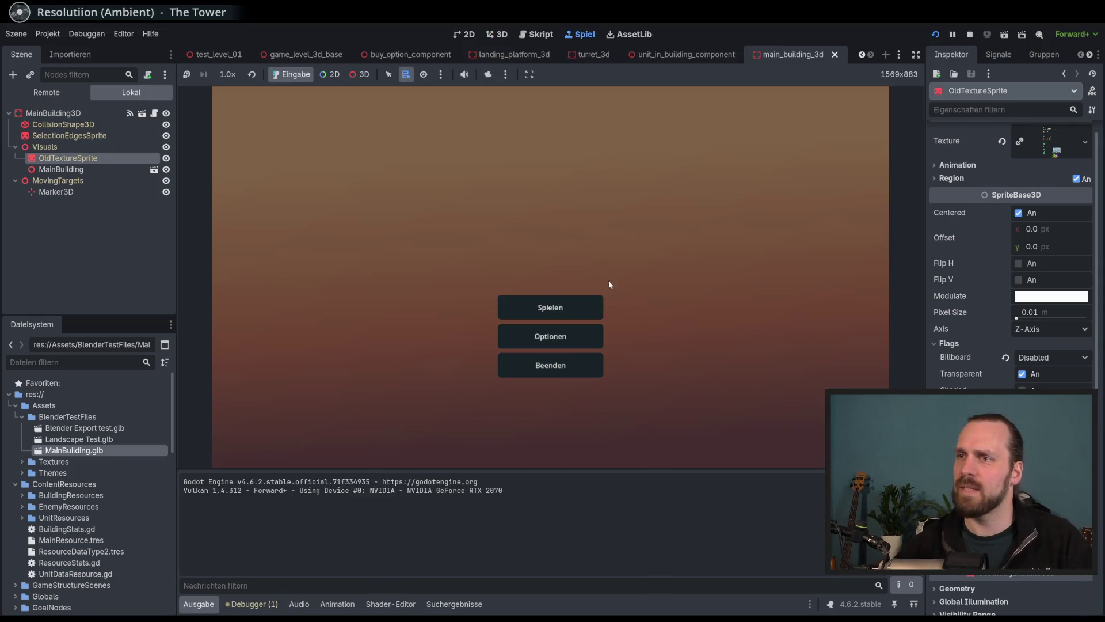
Start Test Mission 01, sweep the game camera over the level, and select the unit beside the building.
{"action": "left_click", "coordinate": [550, 308]}
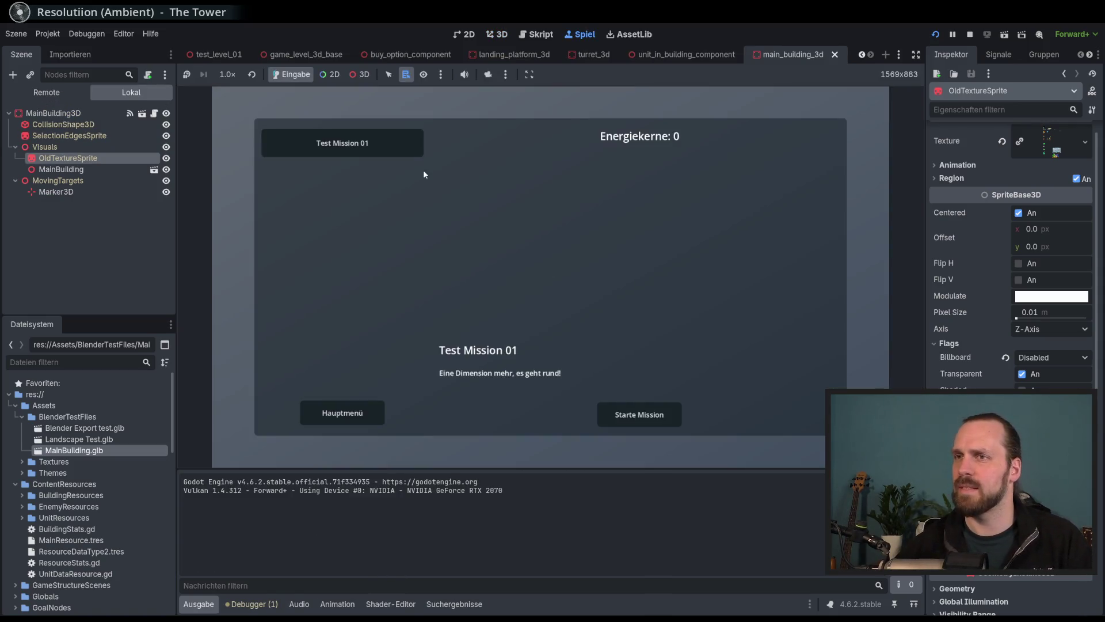
{"action": "left_click", "coordinate": [638, 420]}
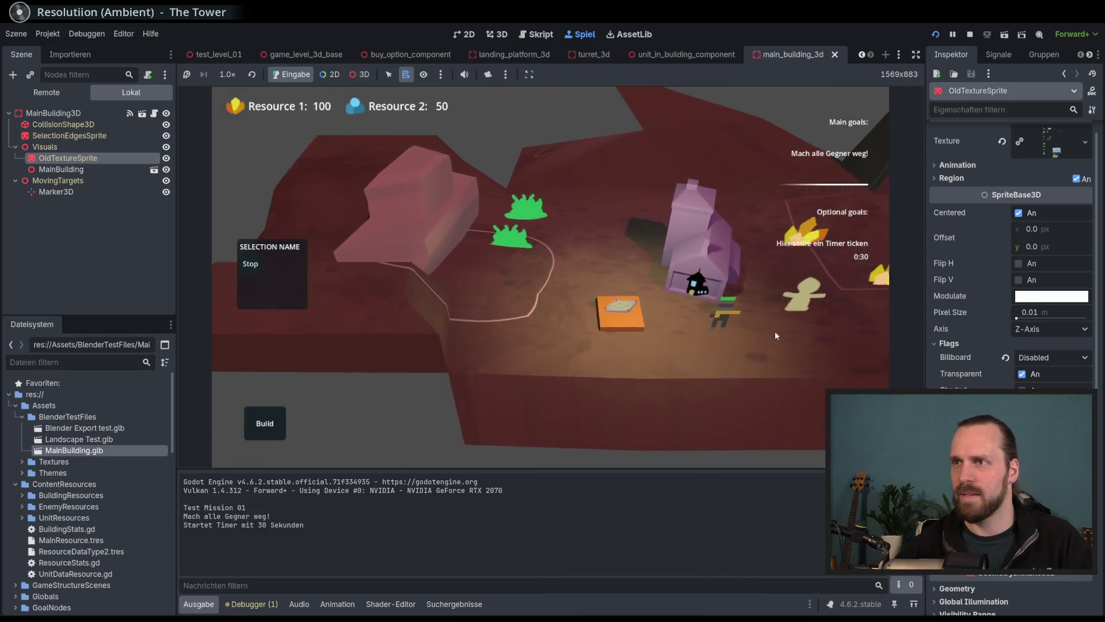
{"action": "mouse_move", "coordinate": [775, 335]}
{"action": "left_mouse_down"}
{"action": "mouse_move", "coordinate": [633, 328]}
{"action": "mouse_move", "coordinate": [529, 374]}
{"action": "mouse_move", "coordinate": [667, 285]}
{"action": "mouse_move", "coordinate": [554, 381]}
{"action": "mouse_move", "coordinate": [623, 339]}
{"action": "mouse_move", "coordinate": [621, 359]}
{"action": "left_mouse_up"}
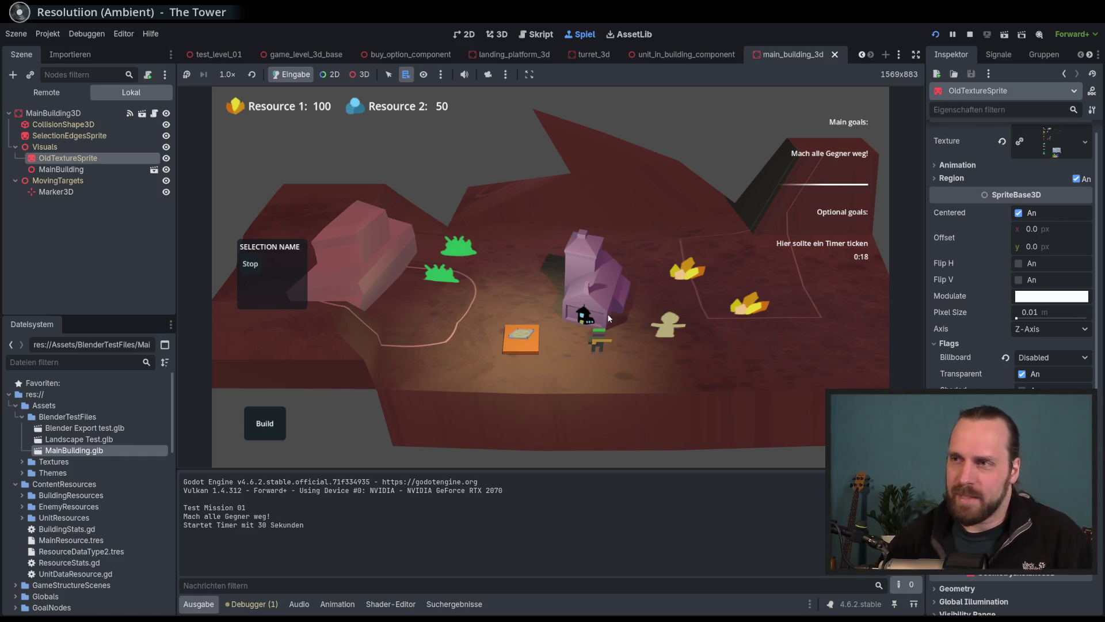
{"action": "scroll", "coordinate": [575, 288], "scroll_direction": "up", "scroll_amount": 3}
{"action": "left_click", "coordinate": [405, 332]}
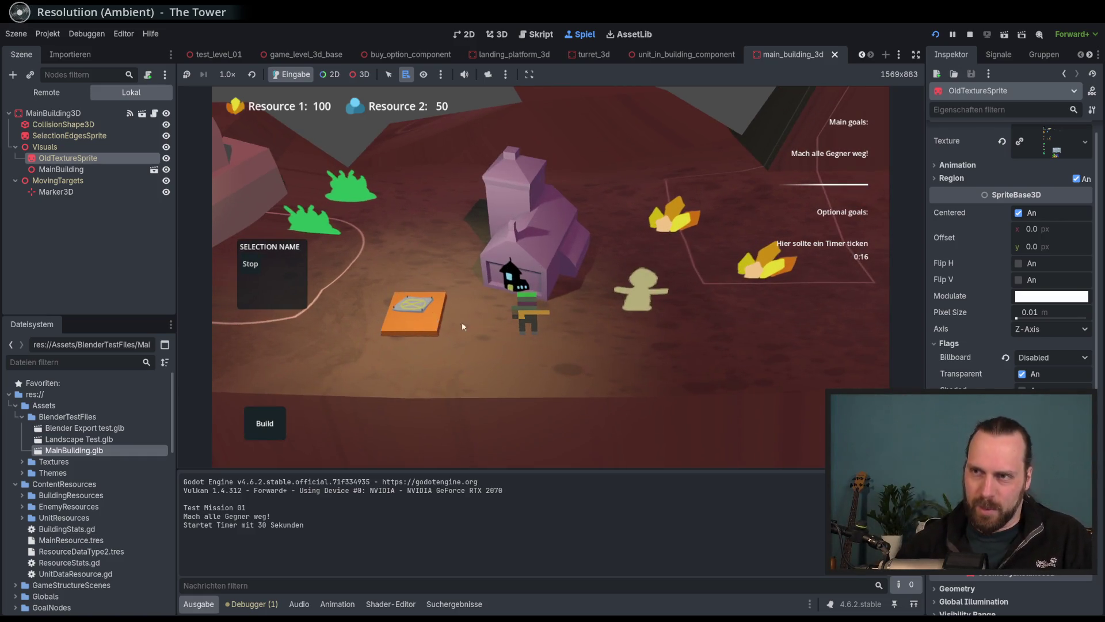
{"action": "scroll", "coordinate": [462, 327], "scroll_direction": "down", "scroll_amount": 5}
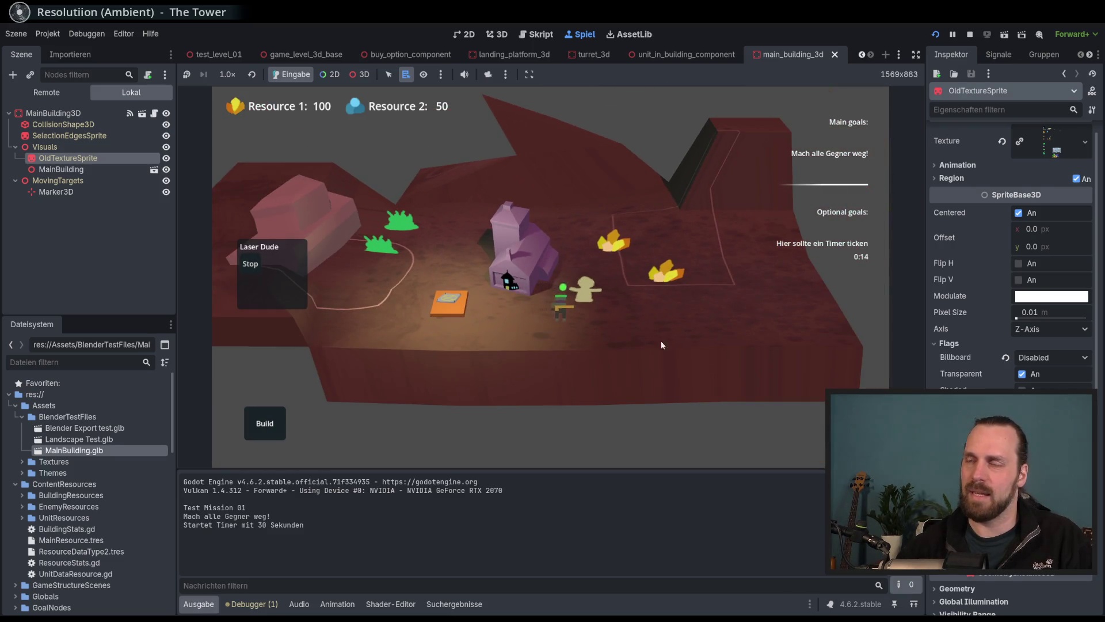
Pan the game camera left and right with A and D, then stop the game with F8.
{"action": "key", "text": "a"}
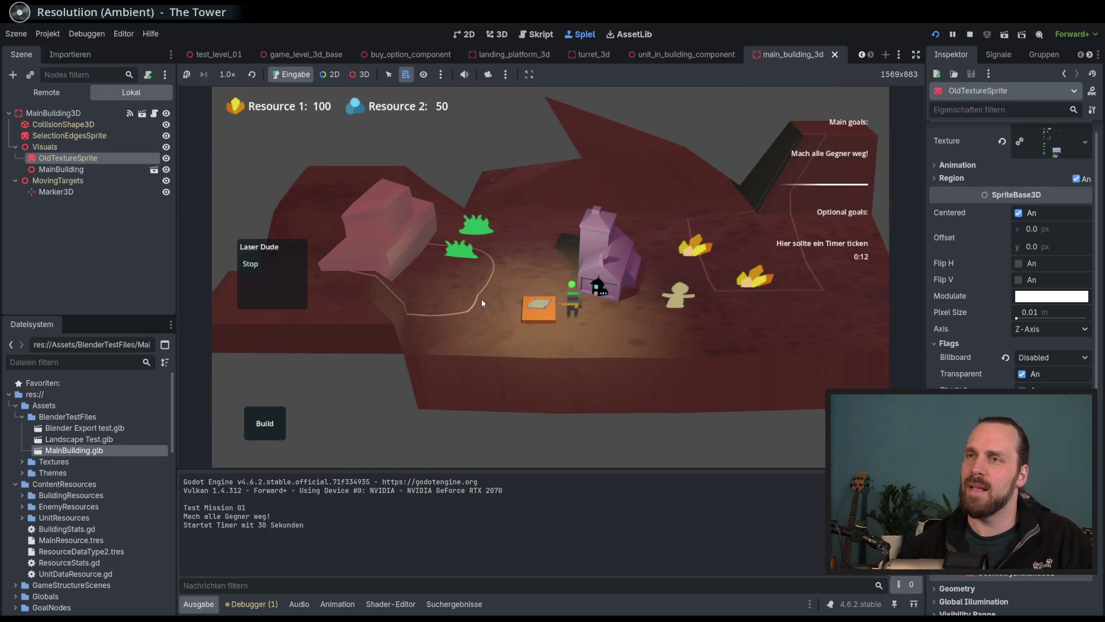
{"action": "key", "text": "d"}
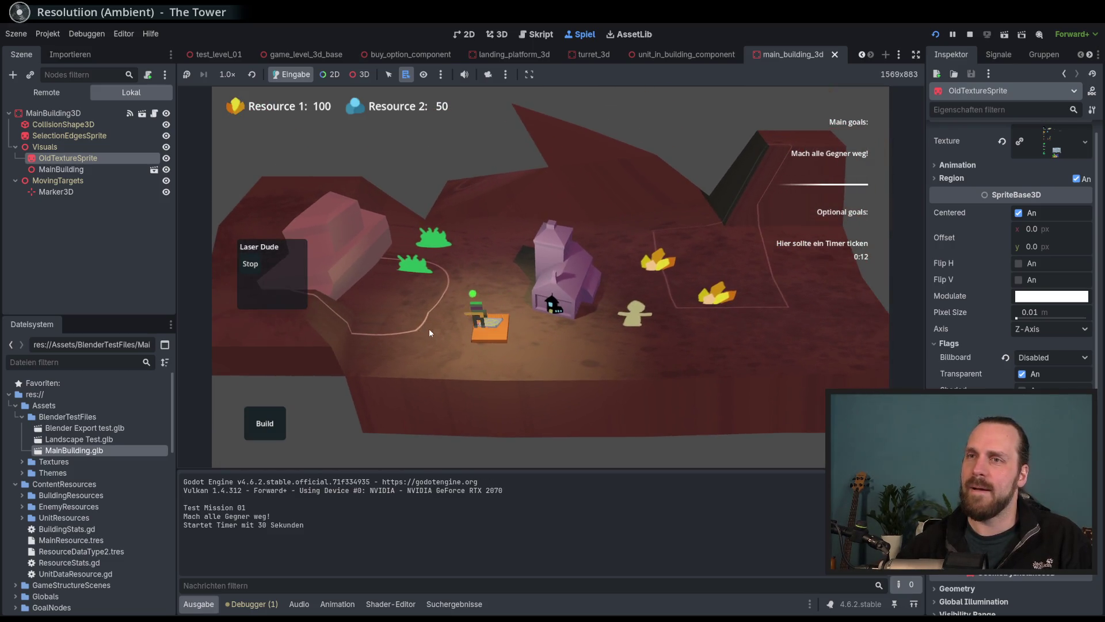
{"action": "key", "text": "a"}
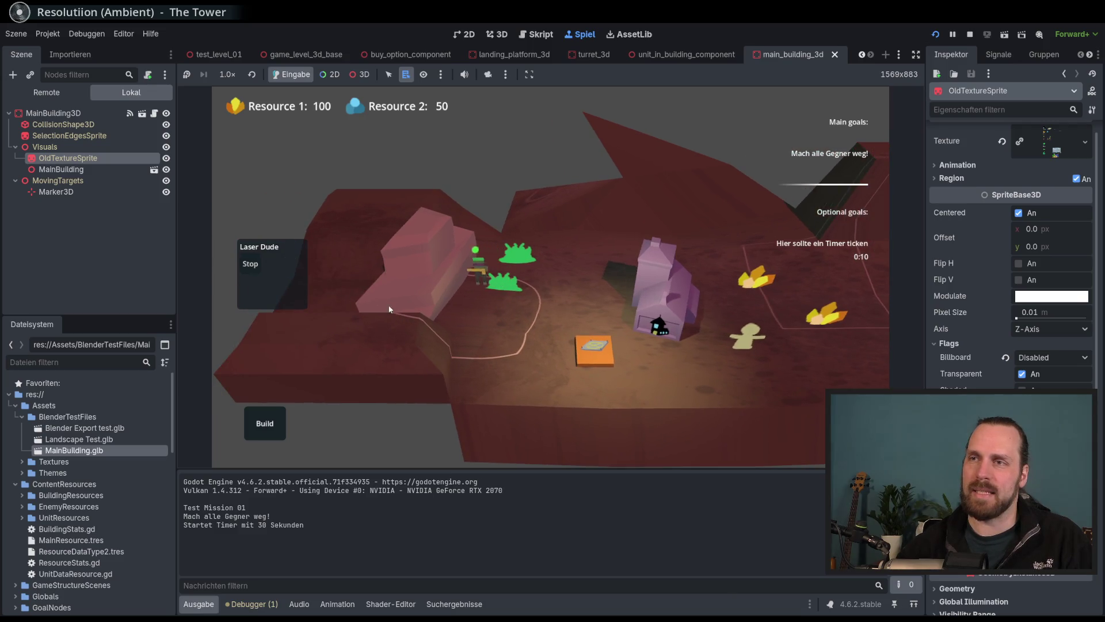
{"action": "key", "text": "a"}
{"action": "key", "text": "d"}
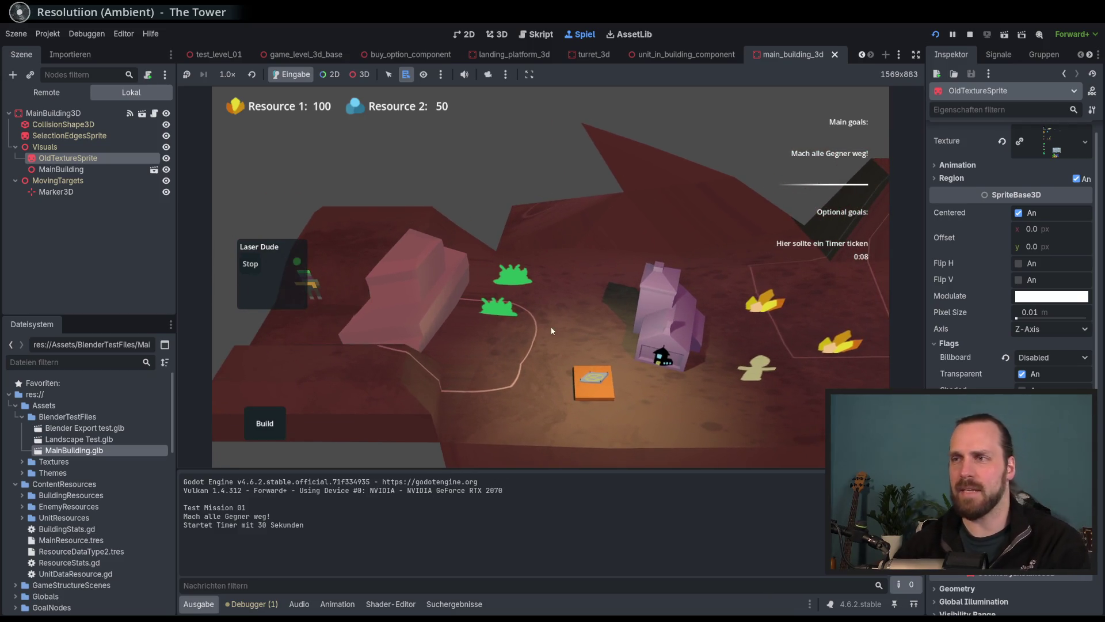
{"action": "key", "text": "F8"}
{"action": "left_click", "coordinate": [256, 57]}
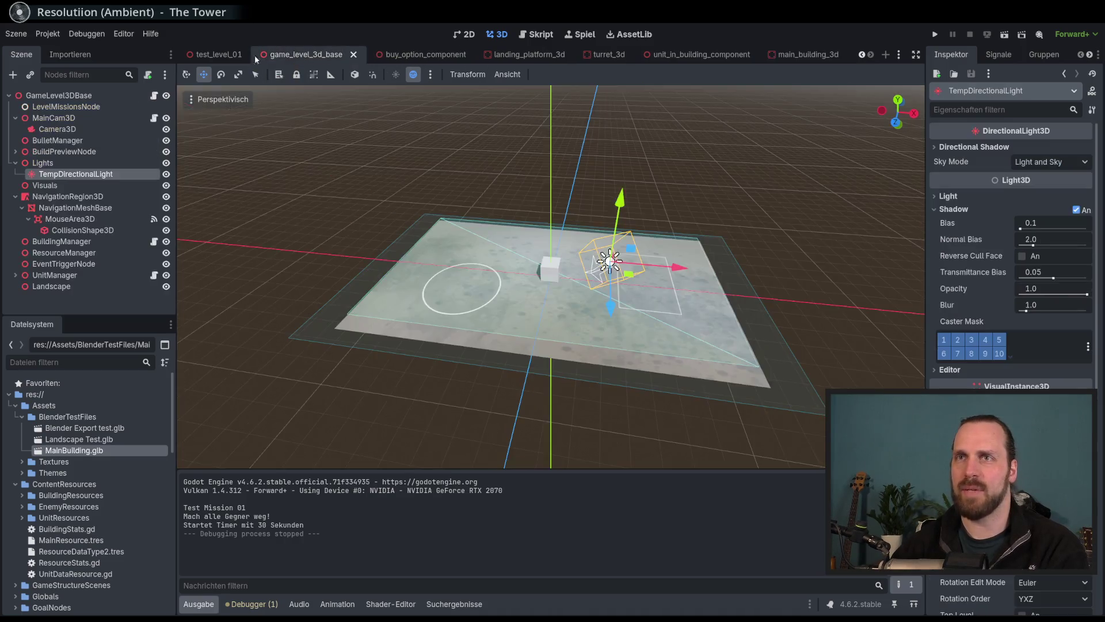
{"action": "left_click", "coordinate": [253, 56]}
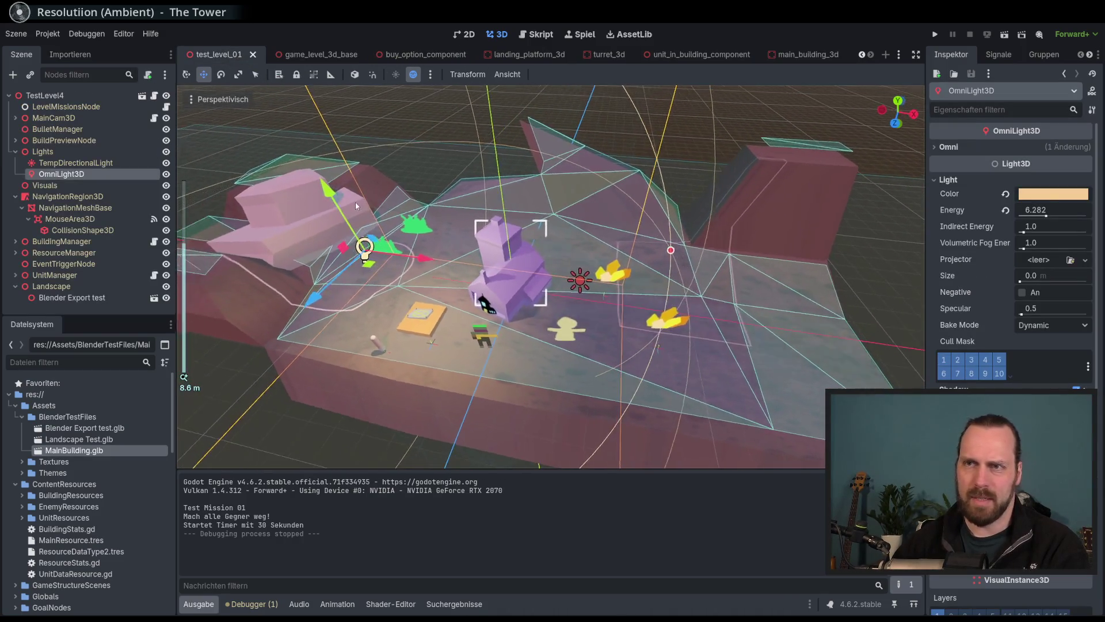
{"action": "scroll", "coordinate": [421, 252], "scroll_direction": "down", "scroll_amount": 4}
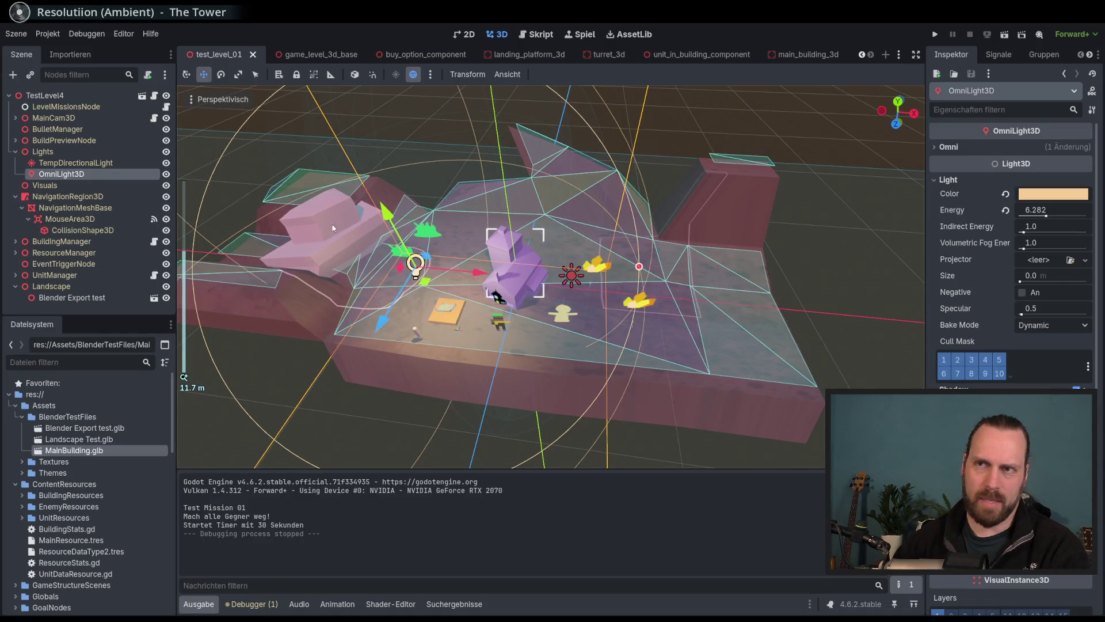
{"action": "left_click_drag", "start_coordinate": [333, 228], "coordinate": [415, 267]}
{"action": "scroll", "coordinate": [430, 264], "scroll_direction": "up", "scroll_amount": 5}
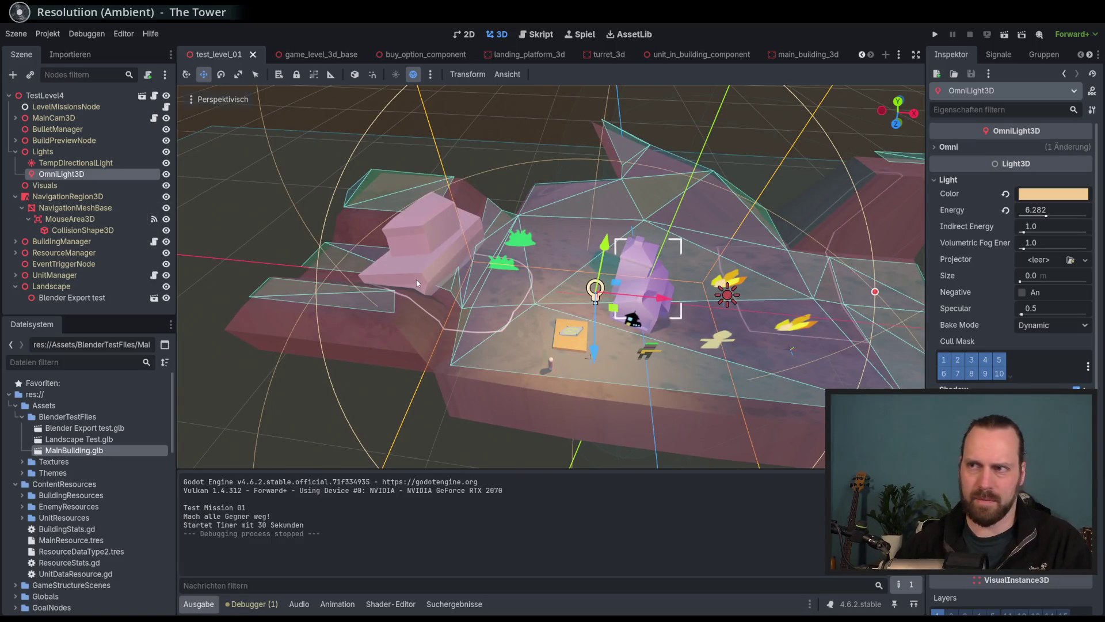
{"action": "left_click", "coordinate": [166, 174]}
{"action": "left_click", "coordinate": [166, 174]}
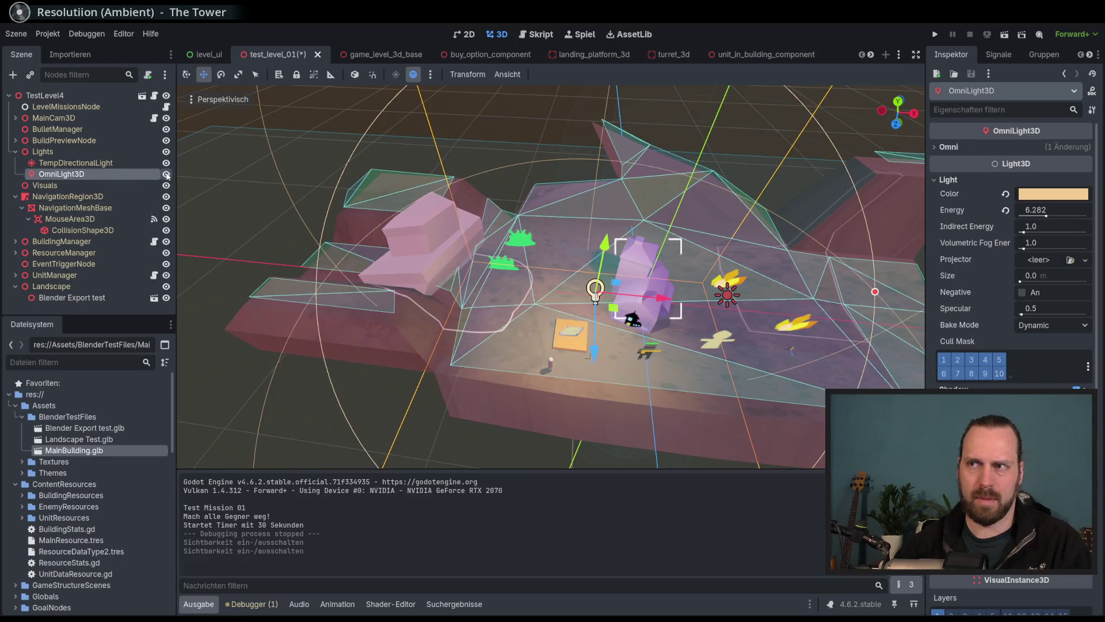
{"action": "left_click", "coordinate": [166, 174]}
{"action": "left_click", "coordinate": [166, 174]}
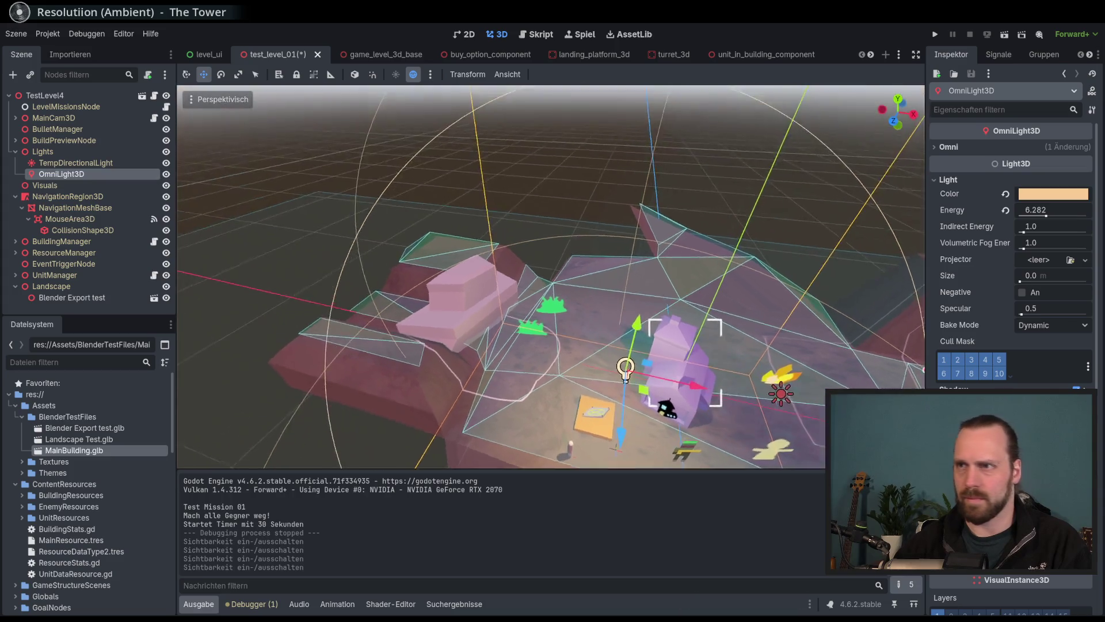
{"action": "left_click_drag", "start_coordinate": [402, 248], "coordinate": [507, 226]}
{"action": "left_click_drag", "start_coordinate": [564, 343], "coordinate": [572, 340]}
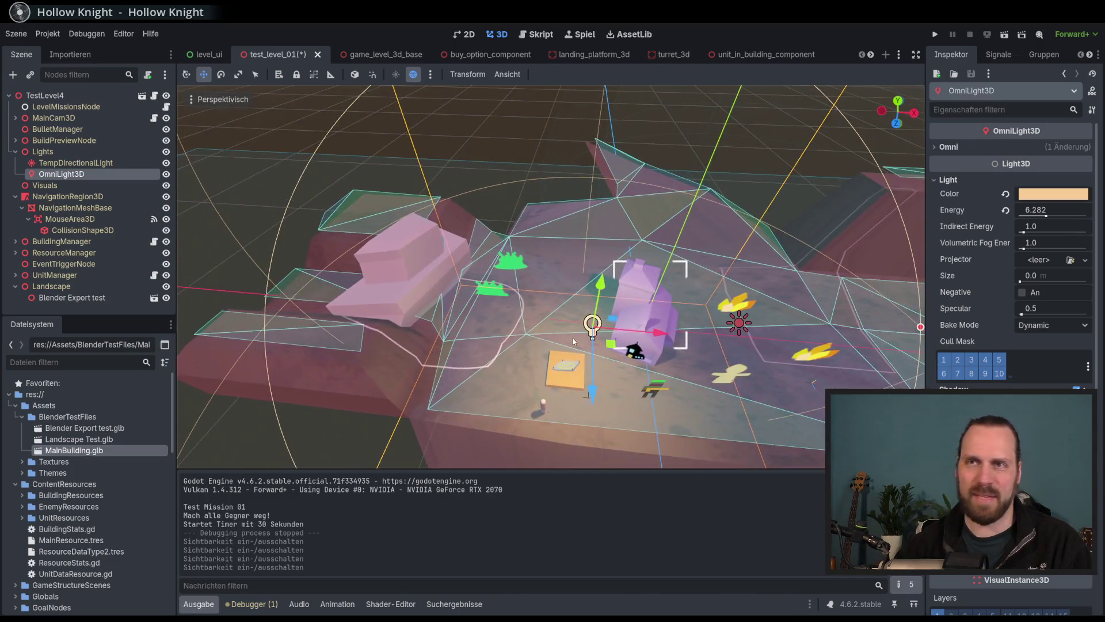
{"action": "left_click", "coordinate": [500, 76]}
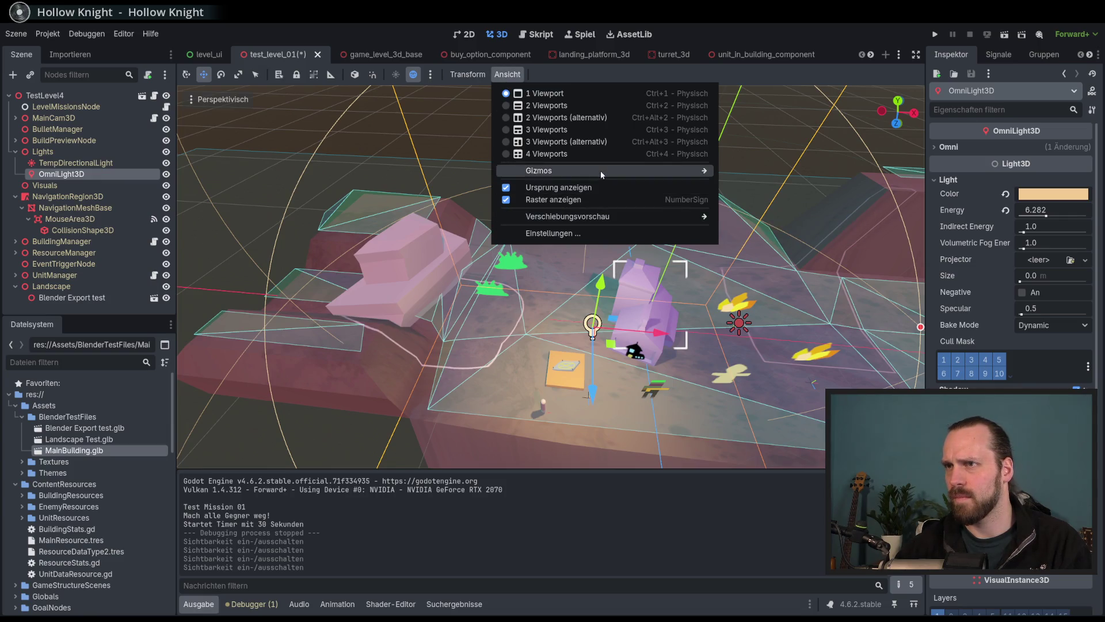
{"action": "mouse_move", "coordinate": [600, 171]}
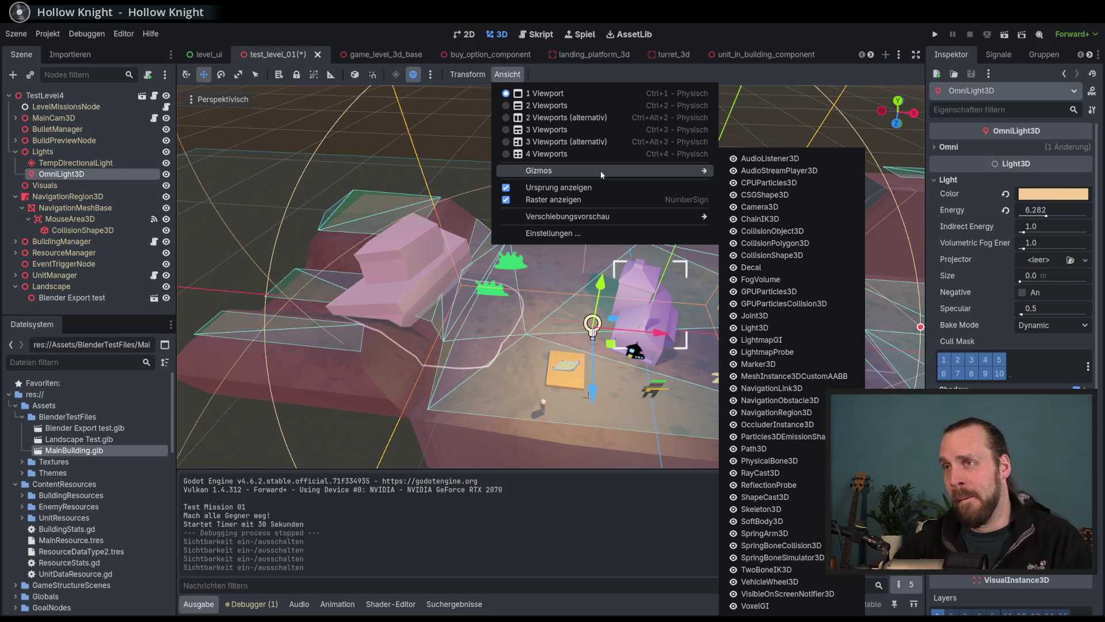
{"action": "left_click", "coordinate": [596, 80]}
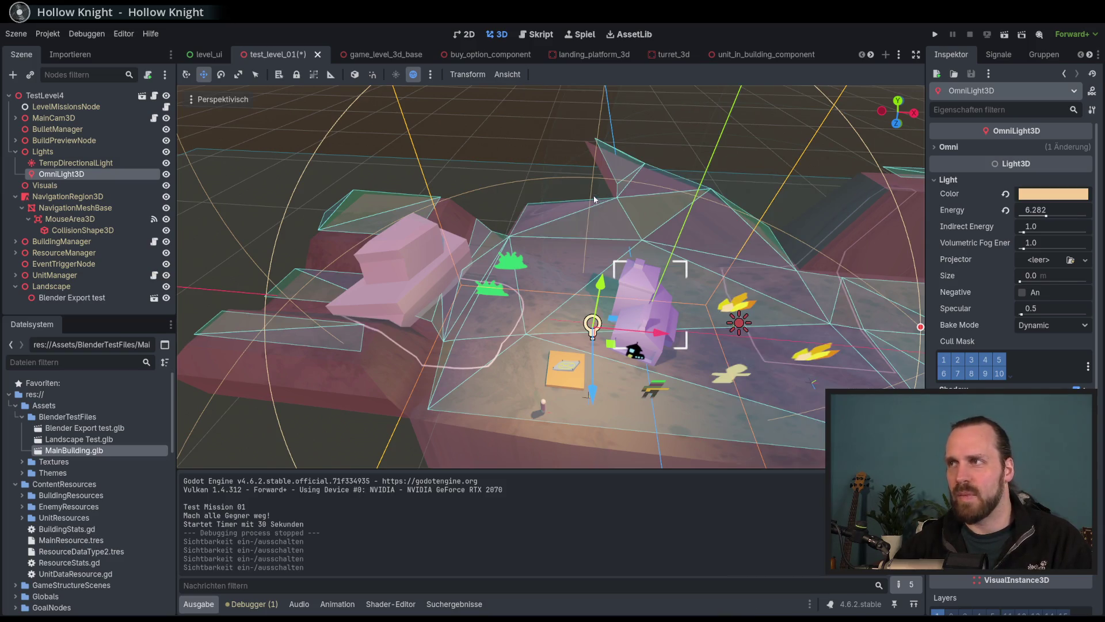
{"action": "left_click", "coordinate": [166, 174]}
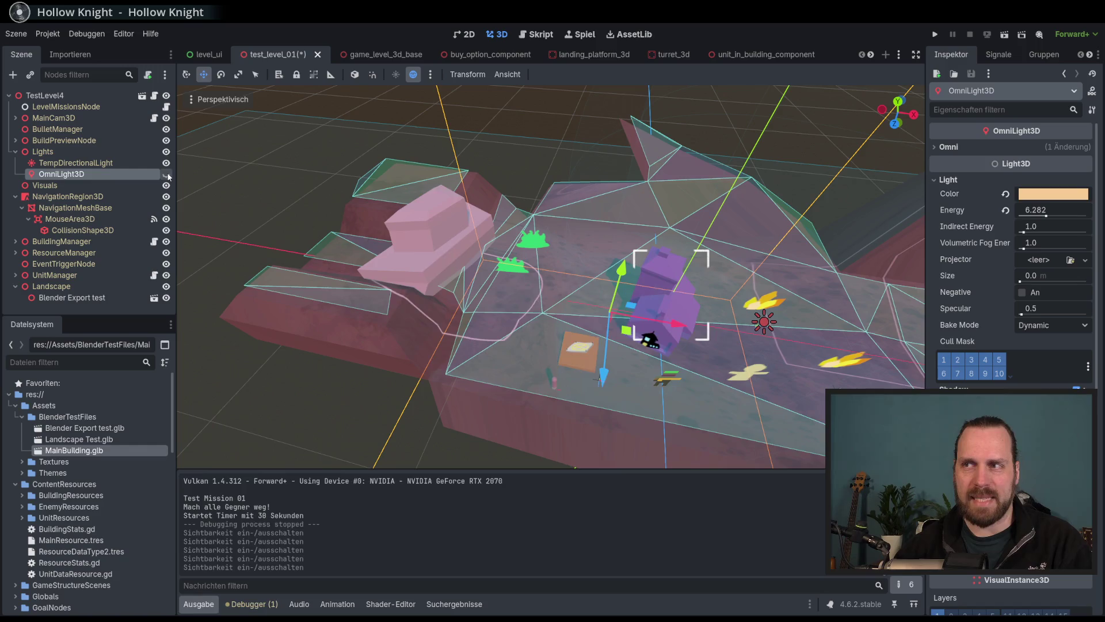
{"action": "left_click", "coordinate": [168, 175]}
{"action": "left_click", "coordinate": [168, 175]}
{"action": "left_click", "coordinate": [168, 175]}
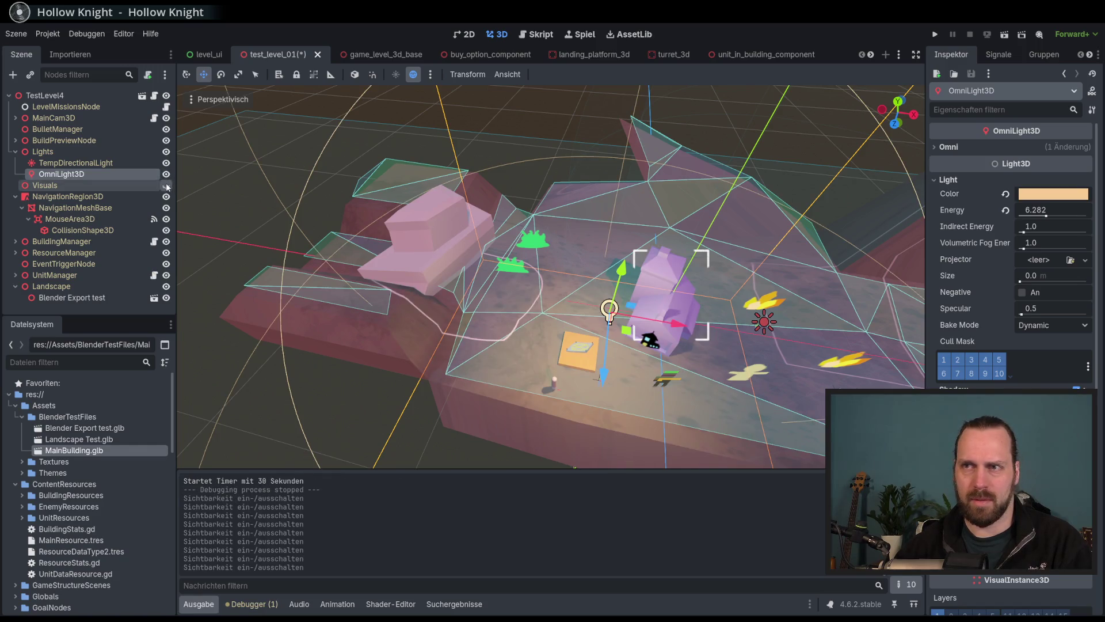
{"action": "left_click", "coordinate": [75, 162]}
{"action": "left_click", "coordinate": [92, 173]}
{"action": "left_click", "coordinate": [74, 163]}
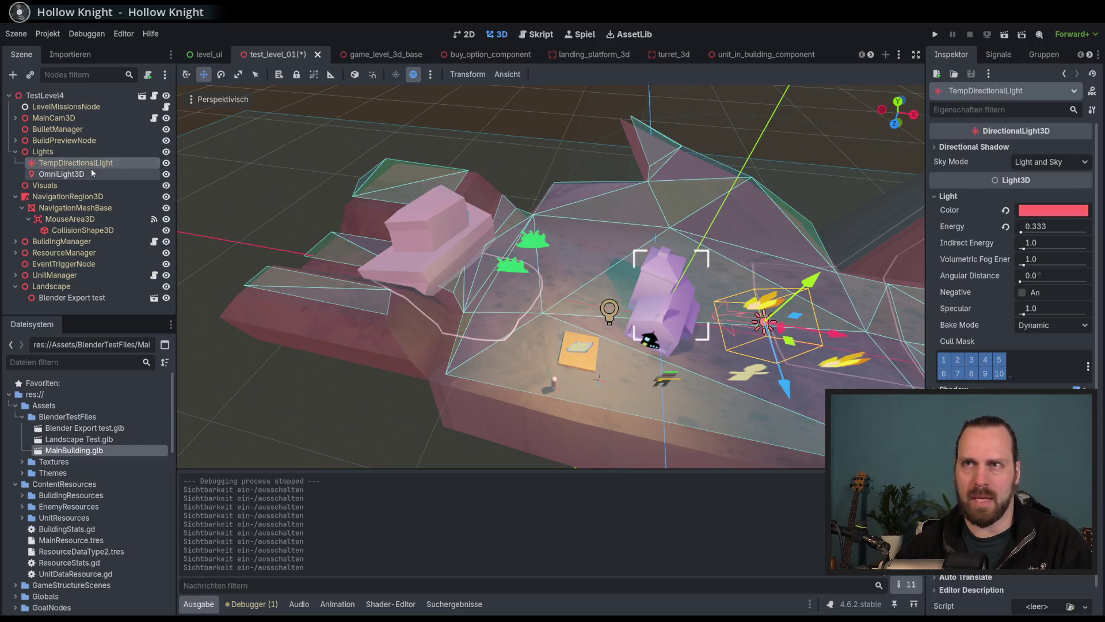
{"action": "left_click", "coordinate": [93, 173]}
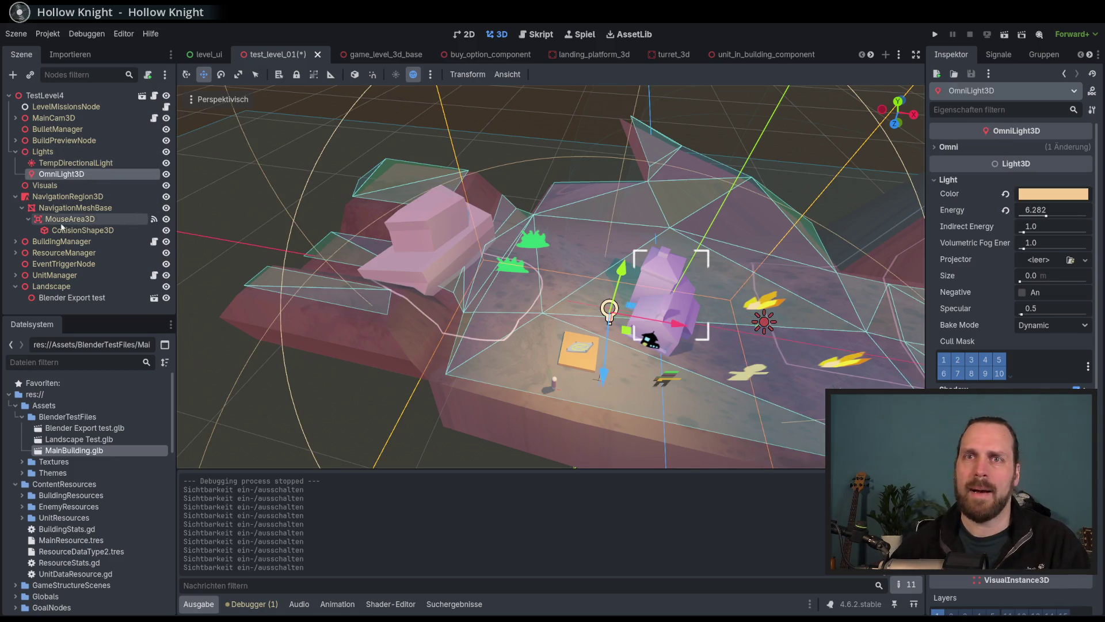
Select the Blender Export test rock, lift it upward, and tilt it to a new angle.
{"action": "left_click", "coordinate": [73, 297]}
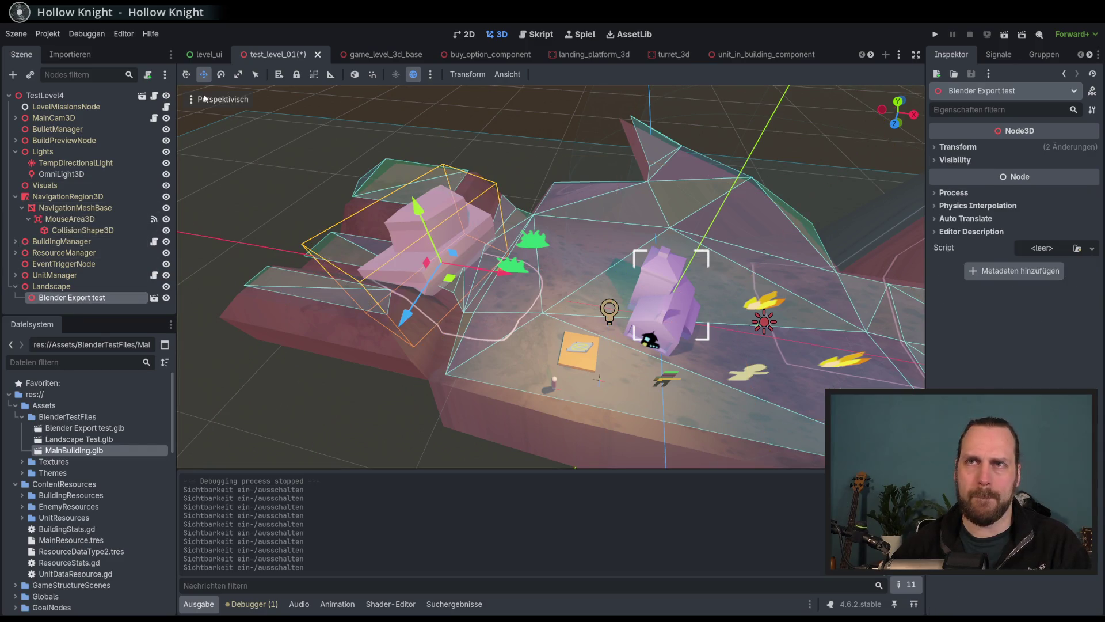
{"action": "mouse_move", "coordinate": [406, 216]}
{"action": "left_mouse_down"}
{"action": "mouse_move", "coordinate": [399, 126]}
{"action": "mouse_move", "coordinate": [403, 173]}
{"action": "left_mouse_up"}
{"action": "left_click_drag", "start_coordinate": [495, 202], "coordinate": [511, 159]}
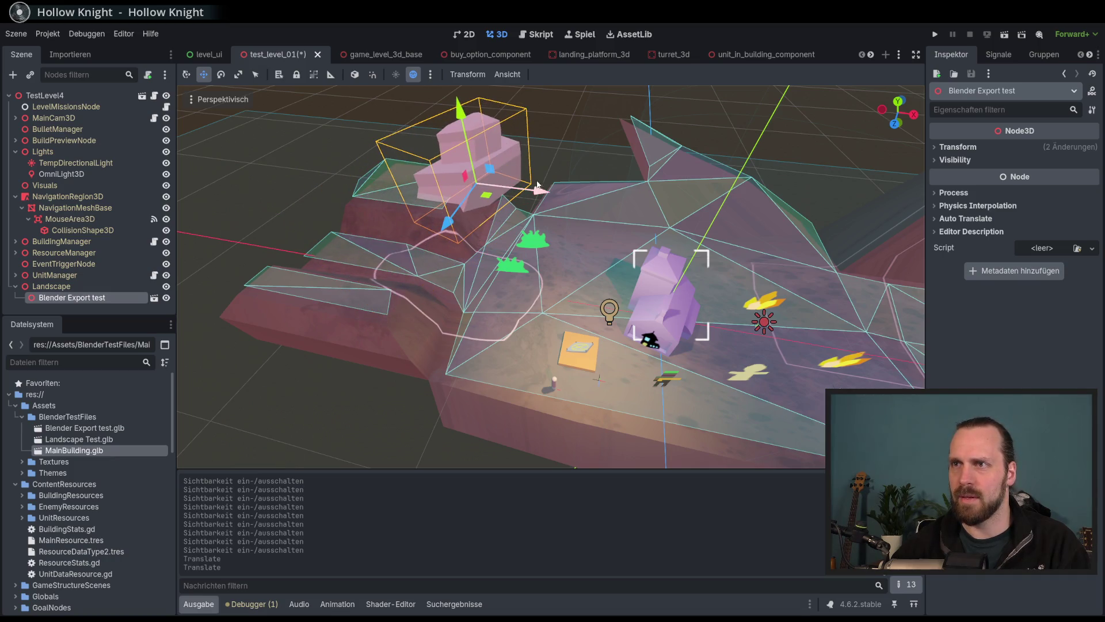
{"action": "left_click", "coordinate": [221, 75]}
{"action": "left_click_drag", "start_coordinate": [444, 207], "coordinate": [485, 212]}
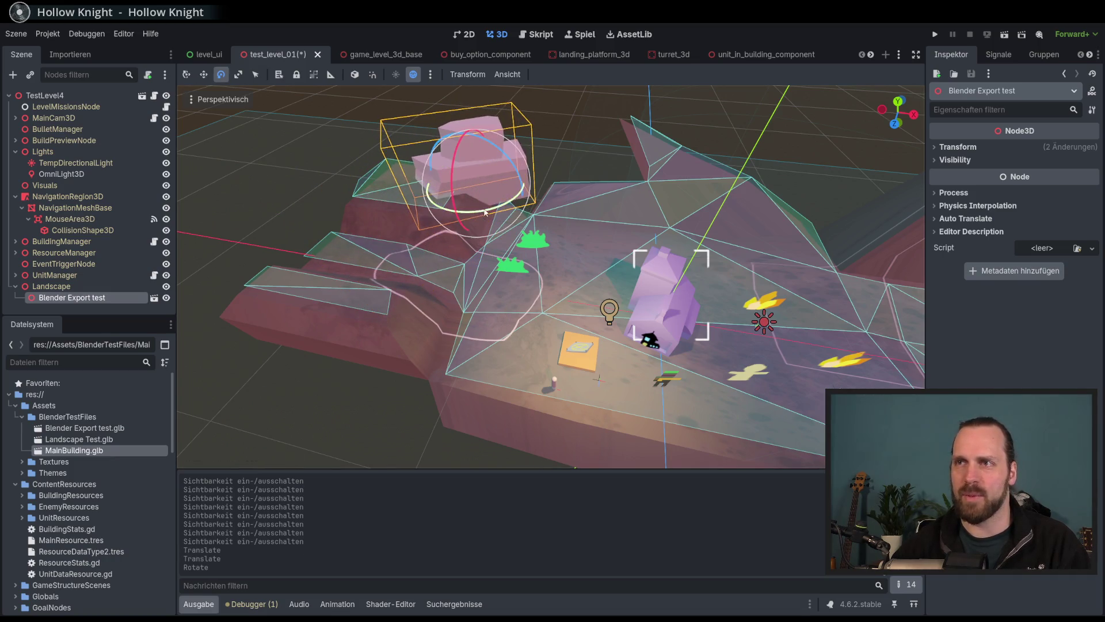
Fine-tune the rock's height and ground position, then save test_level_01.
{"action": "left_click", "coordinate": [203, 75]}
{"action": "mouse_move", "coordinate": [438, 135]}
{"action": "left_mouse_down"}
{"action": "mouse_move", "coordinate": [403, 138]}
{"action": "mouse_move", "coordinate": [385, 95]}
{"action": "left_mouse_up"}
{"action": "left_click_drag", "start_coordinate": [424, 182], "coordinate": [428, 194]}
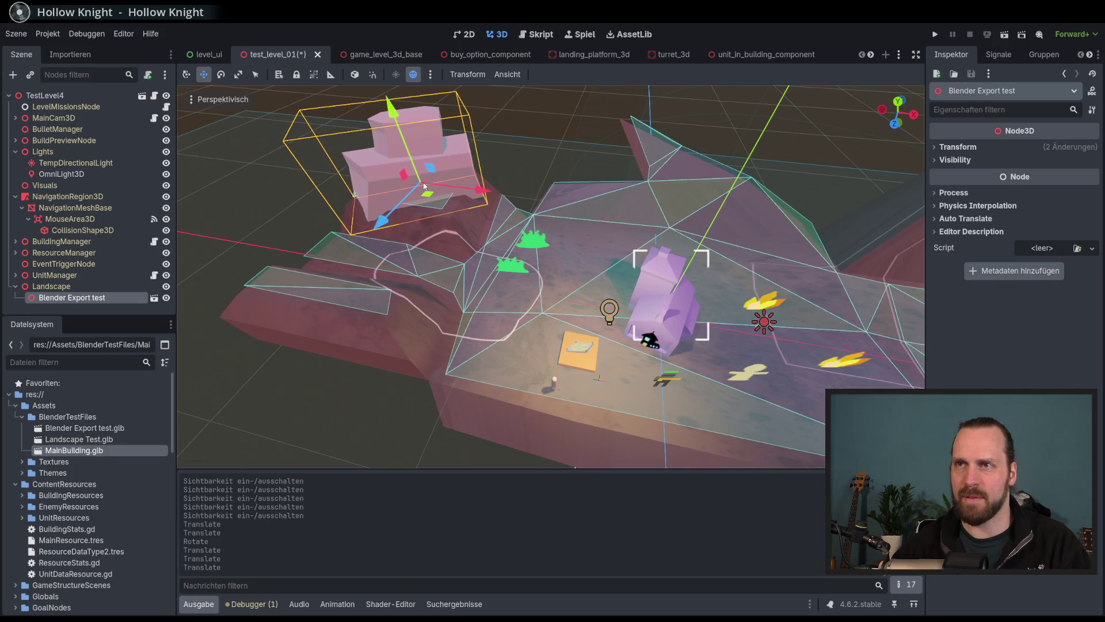
{"action": "left_click_drag", "start_coordinate": [391, 107], "coordinate": [393, 118]}
{"action": "left_click_drag", "start_coordinate": [429, 200], "coordinate": [427, 205]}
{"action": "scroll", "coordinate": [495, 251], "scroll_direction": "down", "scroll_amount": 3}
{"action": "key", "text": "ctrl+s"}
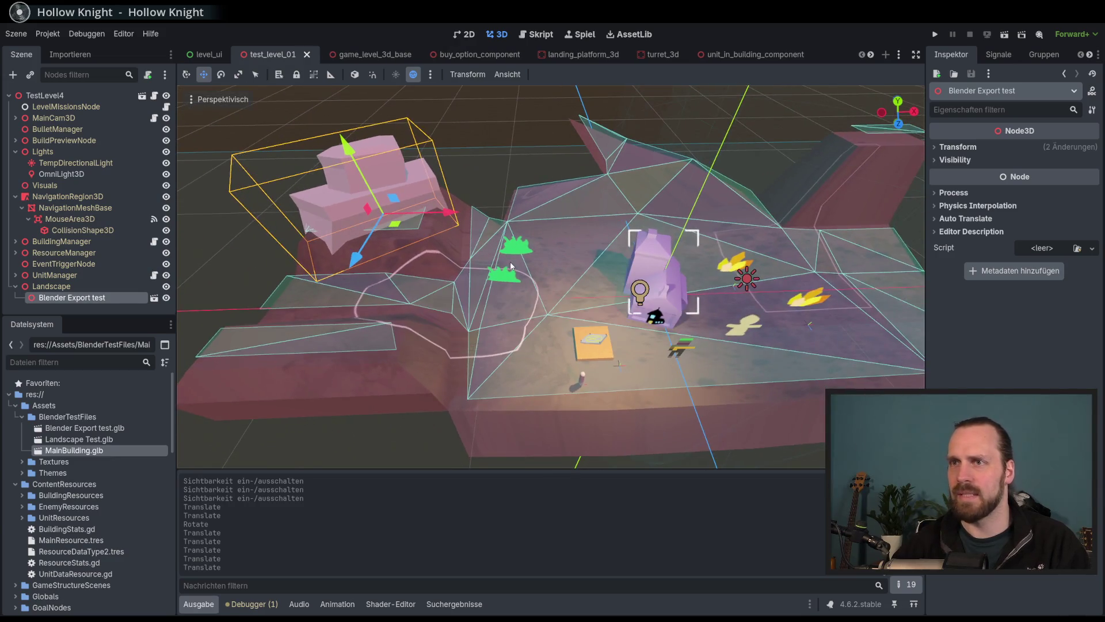
{"action": "mouse_move", "coordinate": [520, 262]}
{"action": "left_mouse_down"}
{"action": "mouse_move", "coordinate": [535, 276]}
{"action": "mouse_move", "coordinate": [417, 278]}
{"action": "mouse_move", "coordinate": [477, 262]}
{"action": "left_mouse_up"}
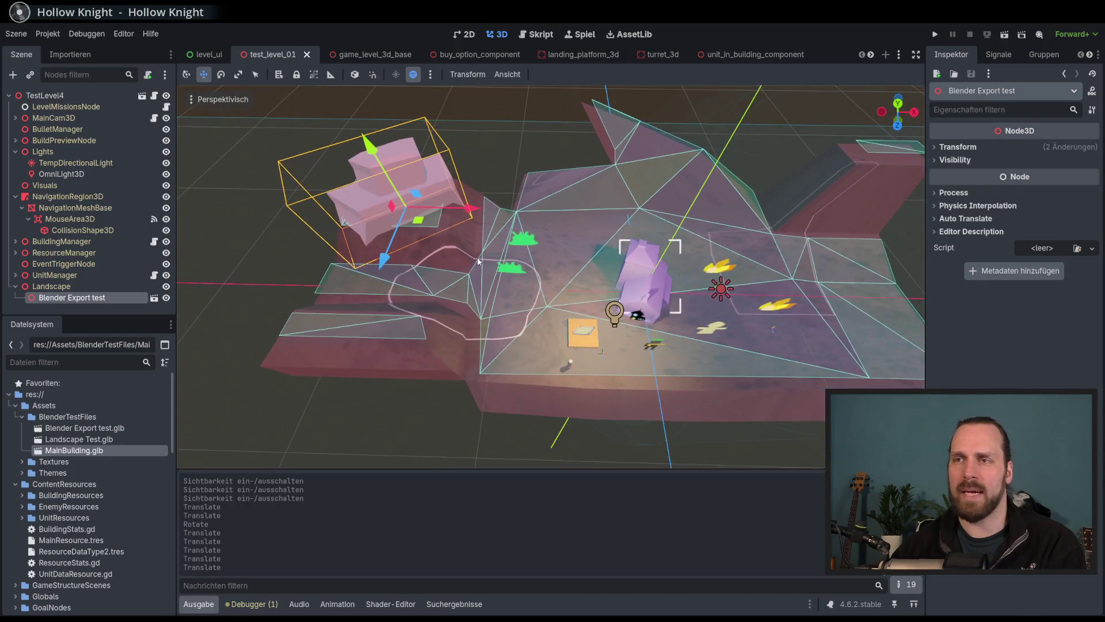
{"action": "left_click", "coordinate": [64, 210]}
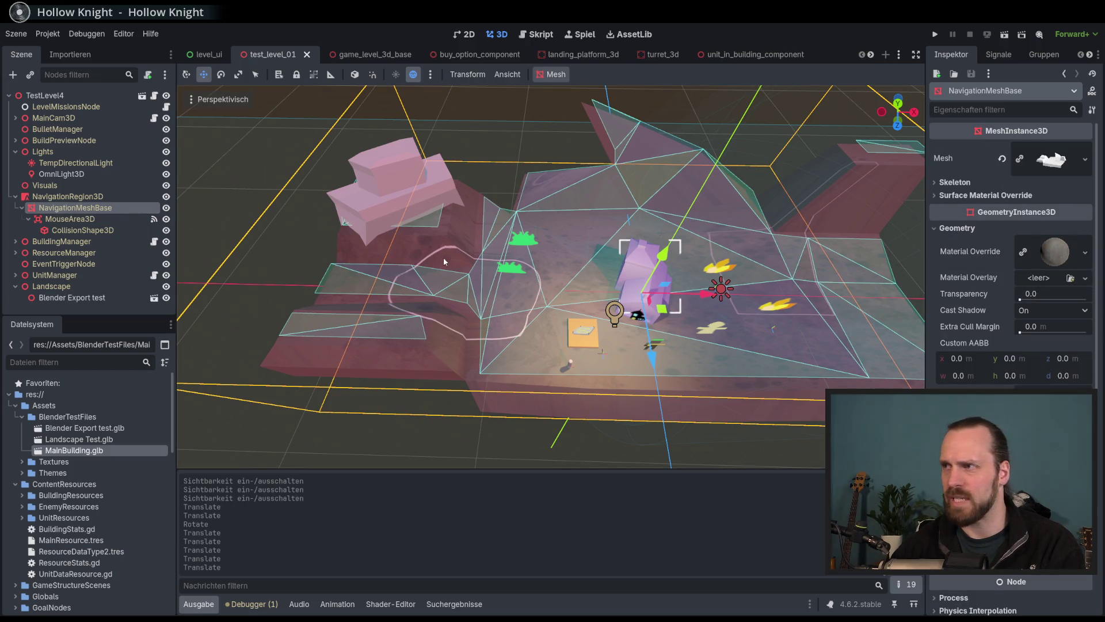
{"action": "scroll", "coordinate": [443, 257], "scroll_direction": "up", "scroll_amount": 5}
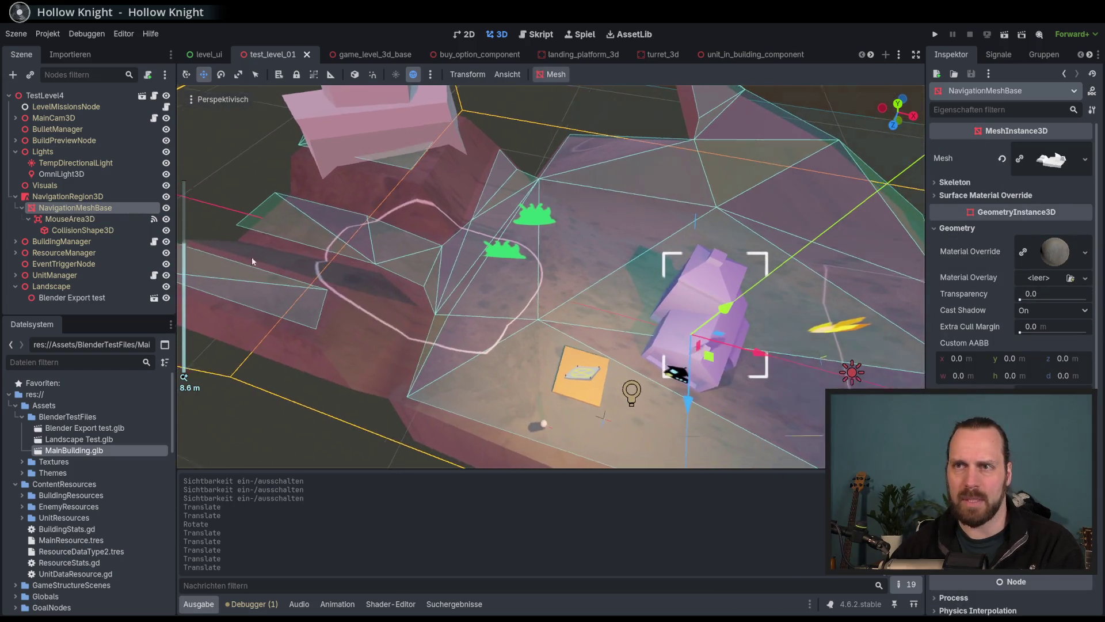
{"action": "scroll", "coordinate": [252, 262], "scroll_direction": "down", "scroll_amount": 4}
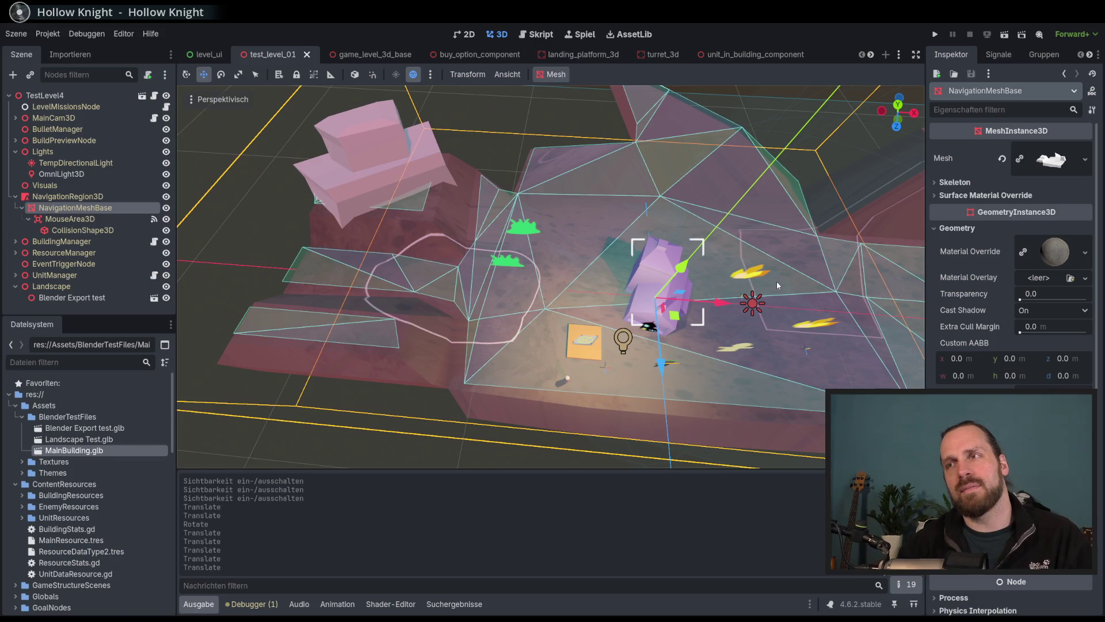
{"action": "scroll", "coordinate": [776, 281], "scroll_direction": "down", "scroll_amount": 8}
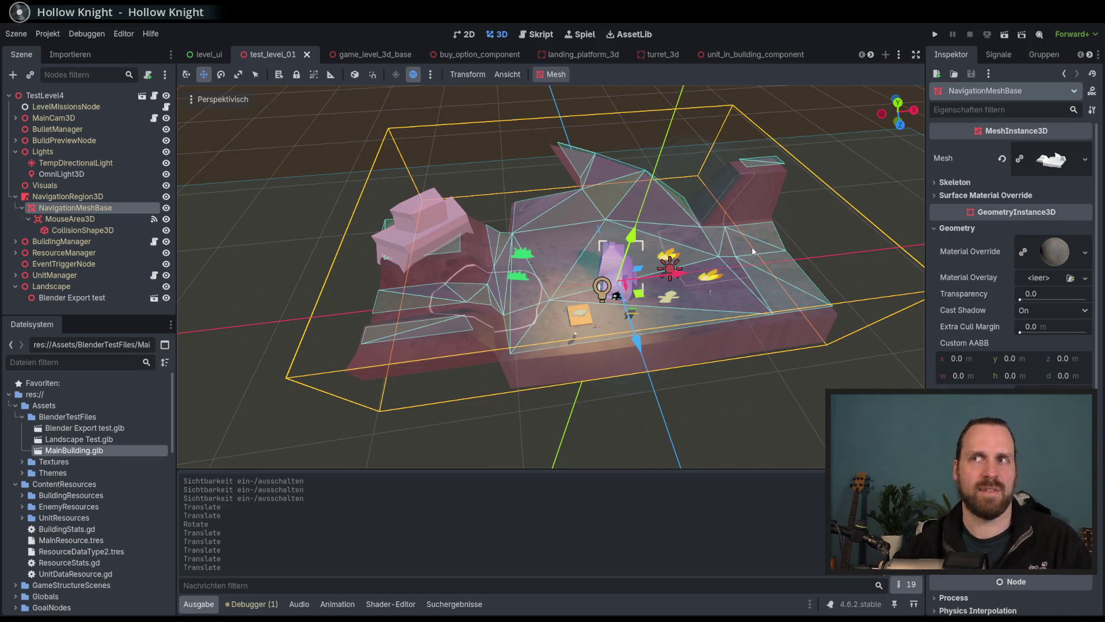
{"action": "mouse_move", "coordinate": [751, 246]}
{"action": "left_mouse_down"}
{"action": "mouse_move", "coordinate": [640, 153]}
{"action": "mouse_move", "coordinate": [641, 224]}
{"action": "left_mouse_up"}
{"action": "scroll", "coordinate": [640, 154], "scroll_direction": "down", "scroll_amount": 3}
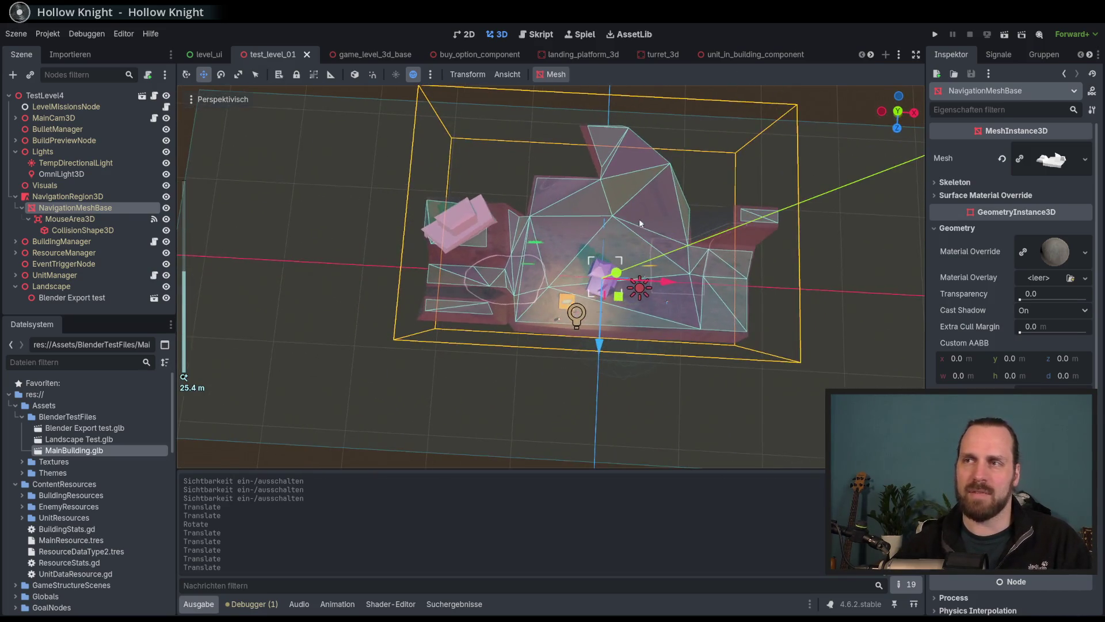
{"action": "scroll", "coordinate": [521, 311], "scroll_direction": "down", "scroll_amount": 8}
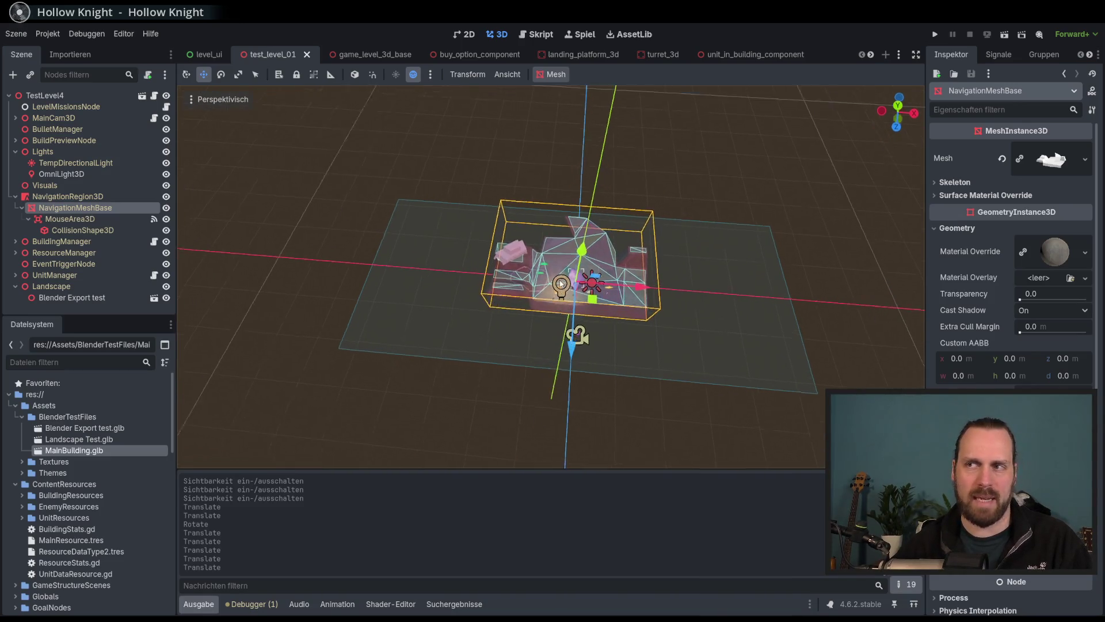
{"action": "scroll", "coordinate": [582, 283], "scroll_direction": "up", "scroll_amount": 12}
{"action": "left_click_drag", "start_coordinate": [548, 267], "coordinate": [593, 272]}
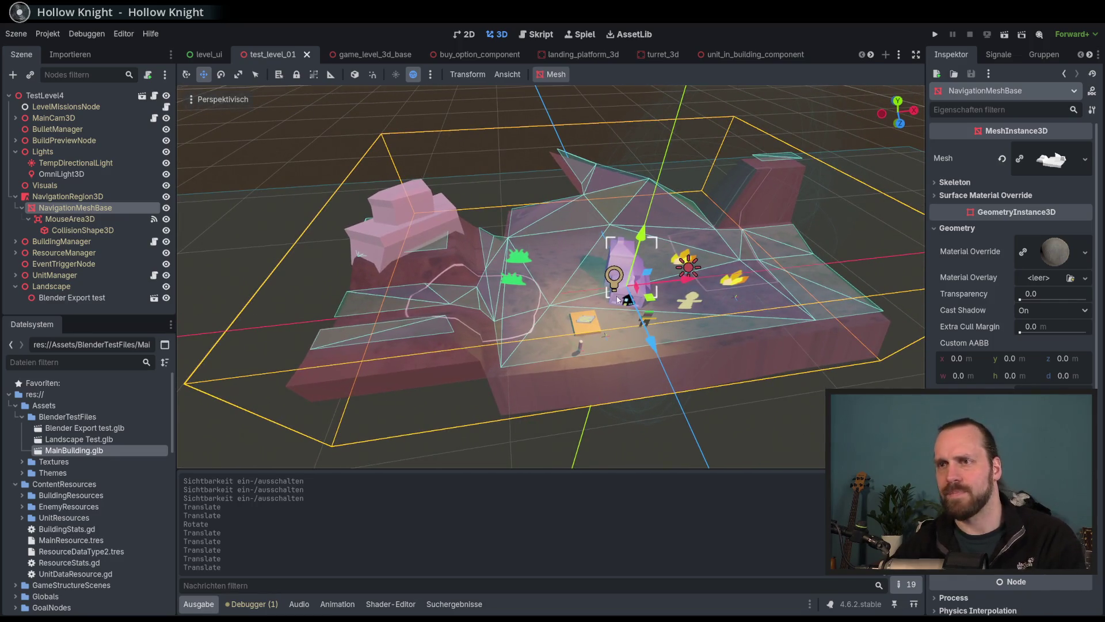
{"action": "key", "text": "F5"}
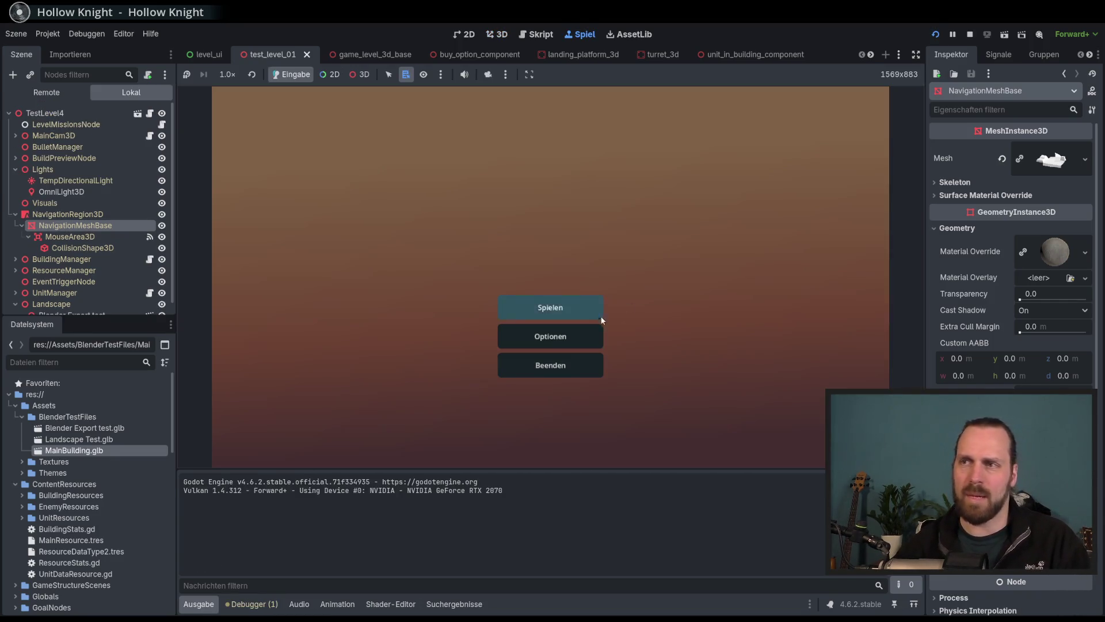
Launch Test Mission 01 from the game menu, select the Laser Dude unit, and stop with F8.
{"action": "left_click", "coordinate": [550, 308]}
{"action": "left_click", "coordinate": [640, 410]}
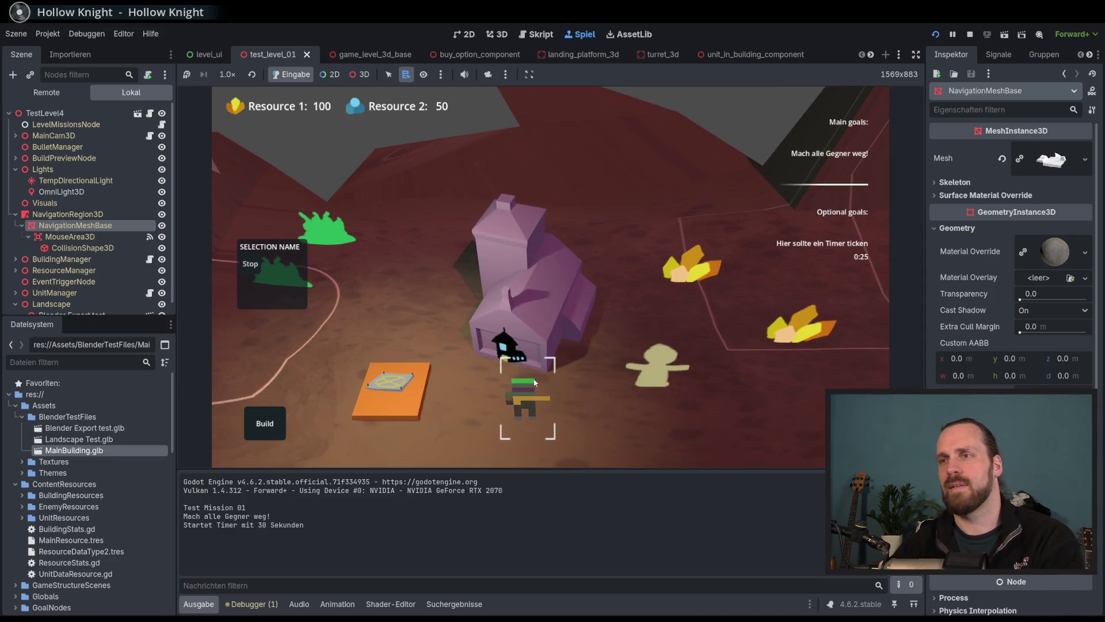
{"action": "left_click", "coordinate": [525, 374]}
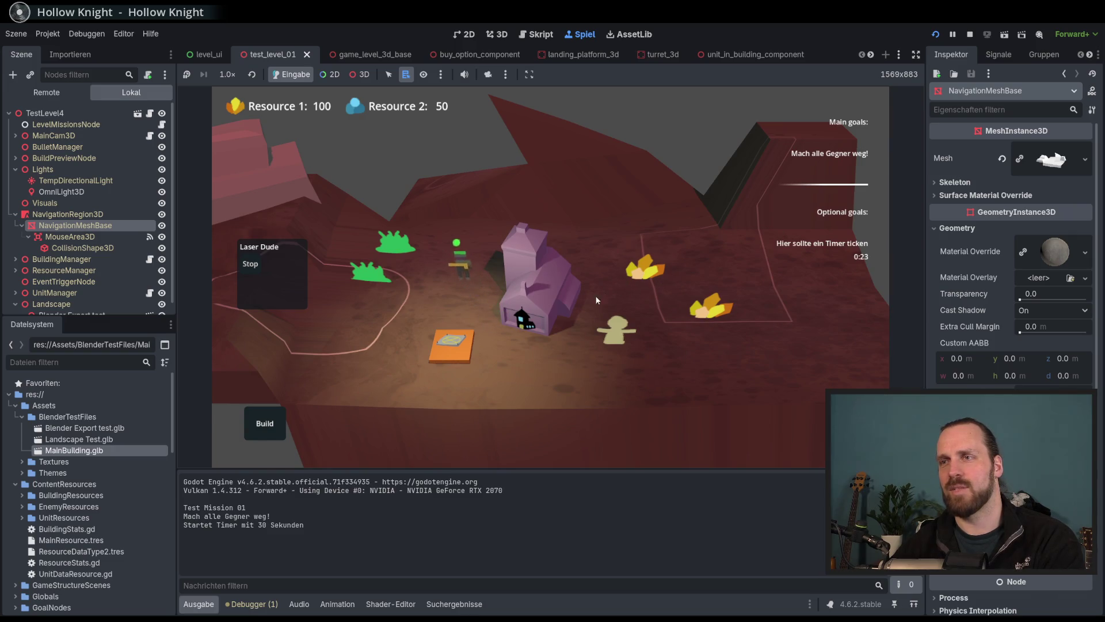
{"action": "key", "text": "F8"}
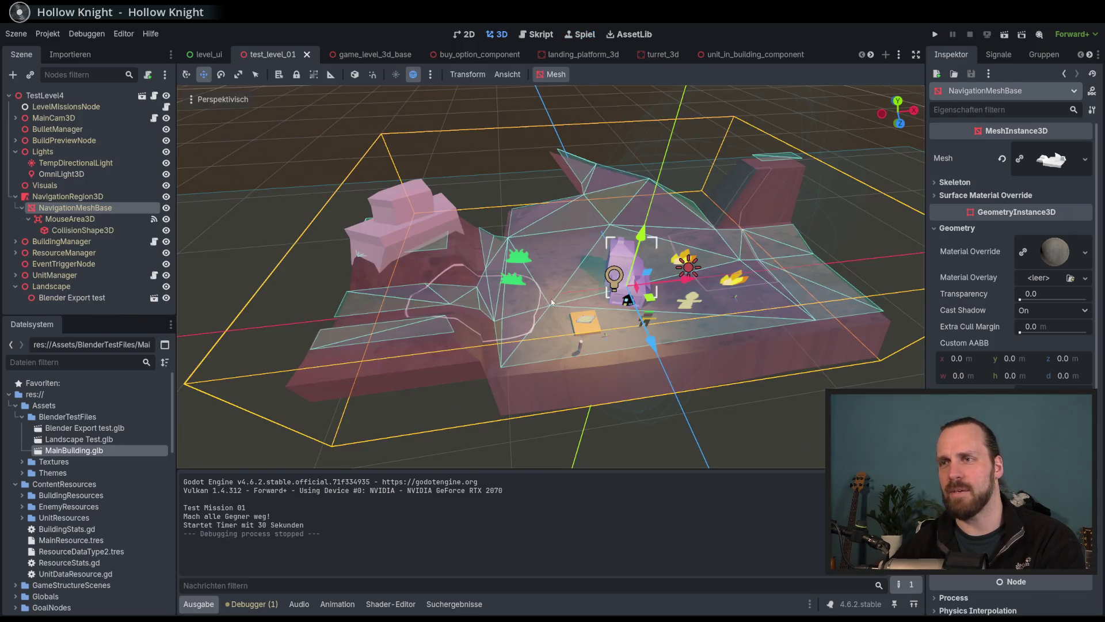